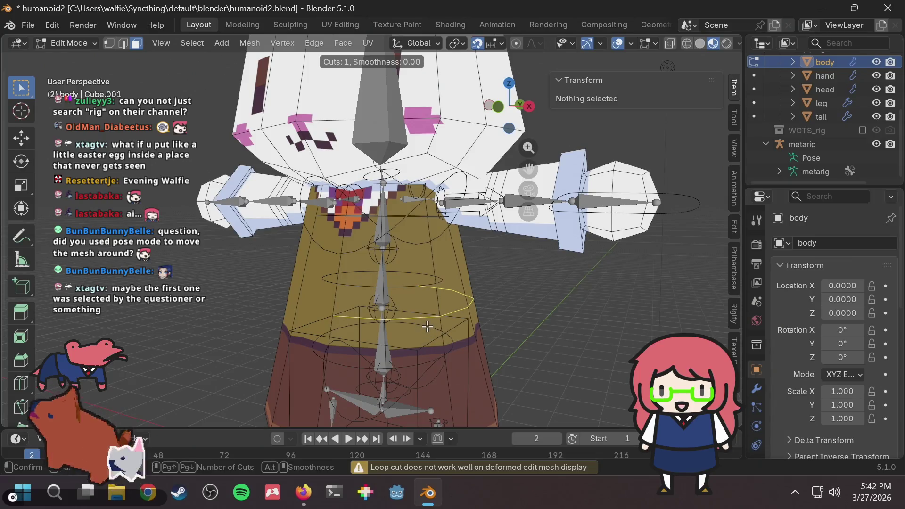
Place two new horizontal edge loops around the bunny's torso, sliding the second to -0.3123
left_click(426, 293)
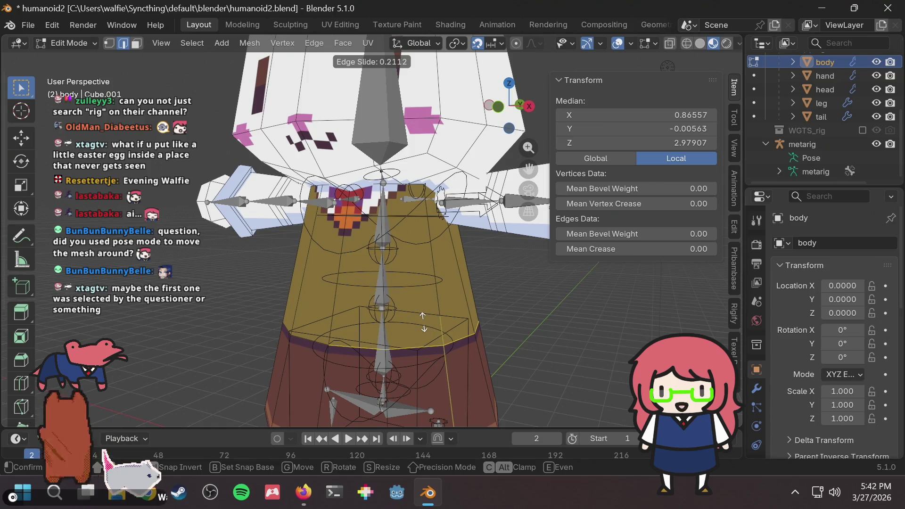
left_click(423, 322)
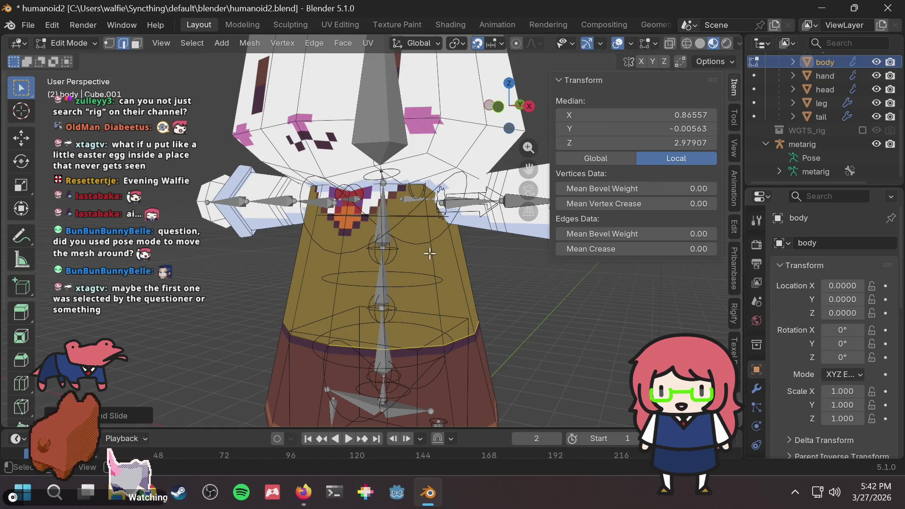
key("ctrl+r")
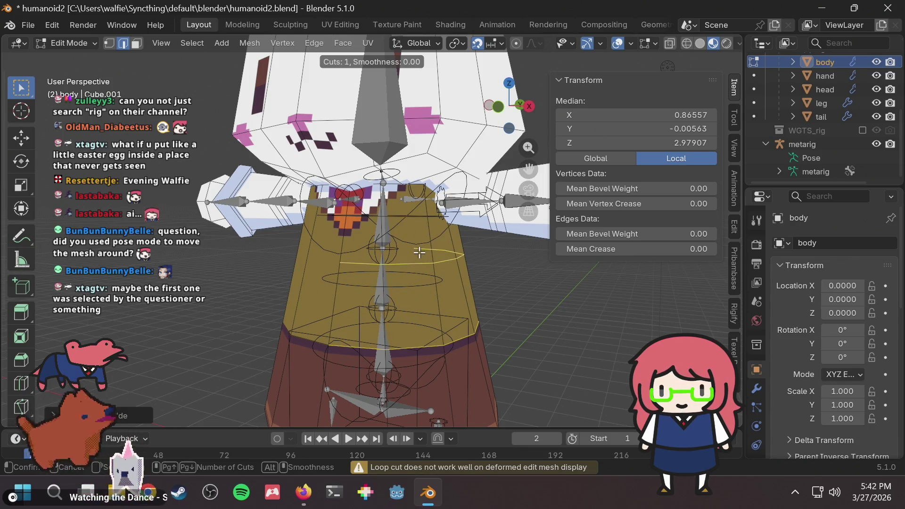
left_click(423, 269)
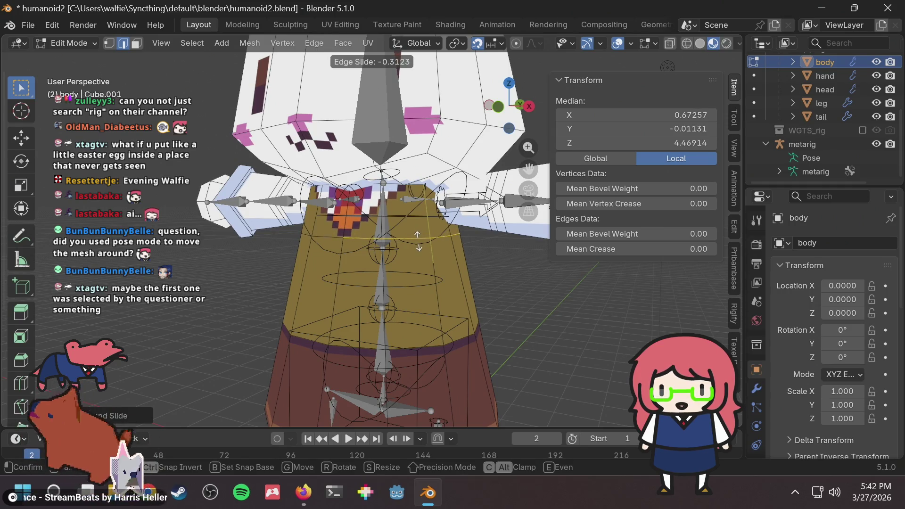
left_click(417, 241)
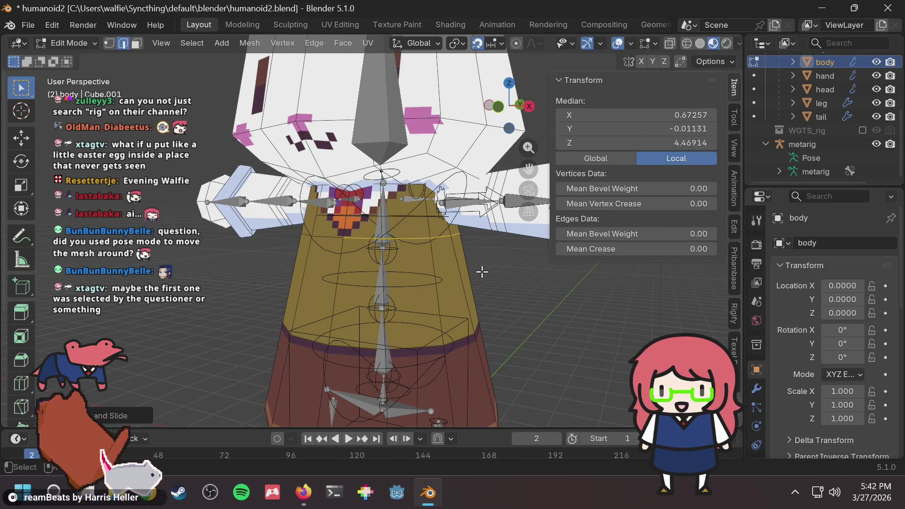
Return the body mesh to Object Mode and bring up the interaction mode list
mouse_move(482, 273)
middle_mouse_down()
mouse_move(505, 299)
mouse_move(473, 272)
mouse_move(489, 239)
mouse_move(462, 250)
mouse_move(405, 234)
mouse_move(422, 255)
middle_mouse_up()
key("Tab")
left_click(88, 41)
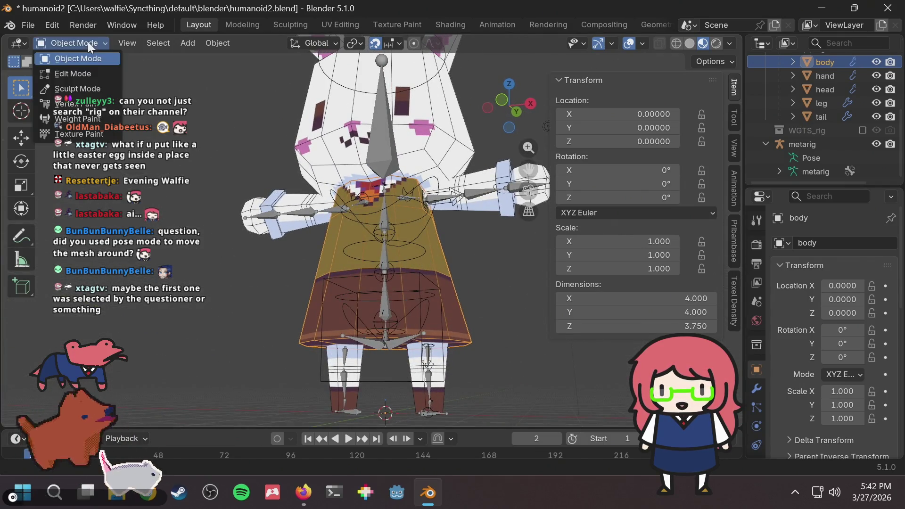
left_click(86, 44)
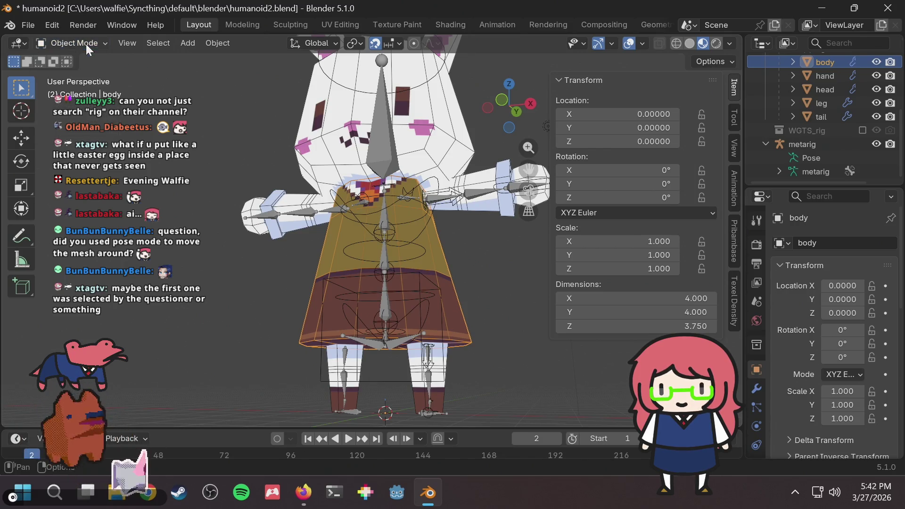
mouse_move(285, 168)
middle_mouse_down()
mouse_move(253, 156)
mouse_move(235, 166)
middle_mouse_up()
left_click(456, 242)
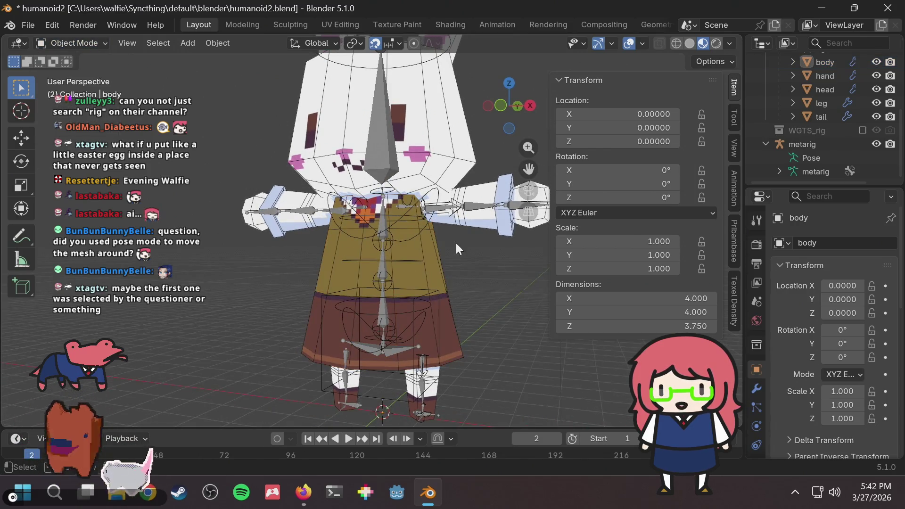
middle_click_drag(471, 238, 478, 236)
scroll(821, 146, "up", 3)
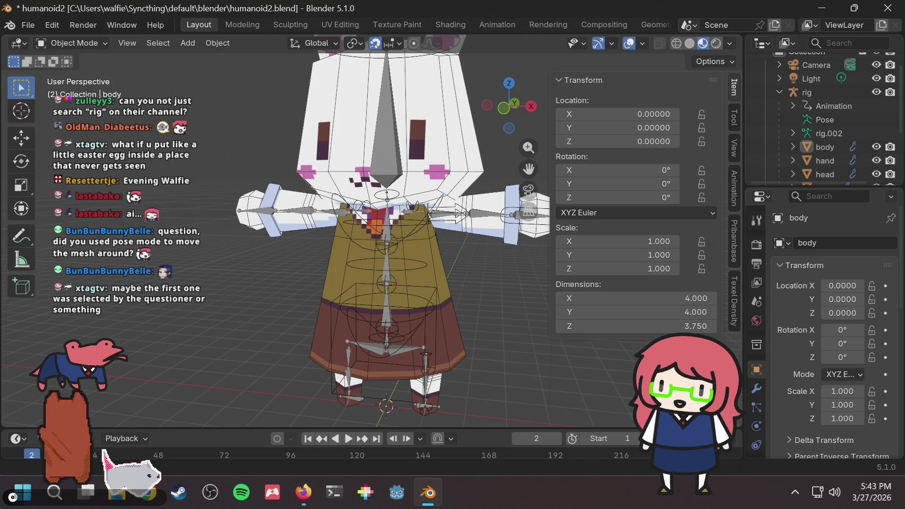
mouse_move(468, 186)
middle_mouse_down()
mouse_move(424, 201)
mouse_move(355, 194)
mouse_move(387, 206)
middle_mouse_up()
left_click(99, 43)
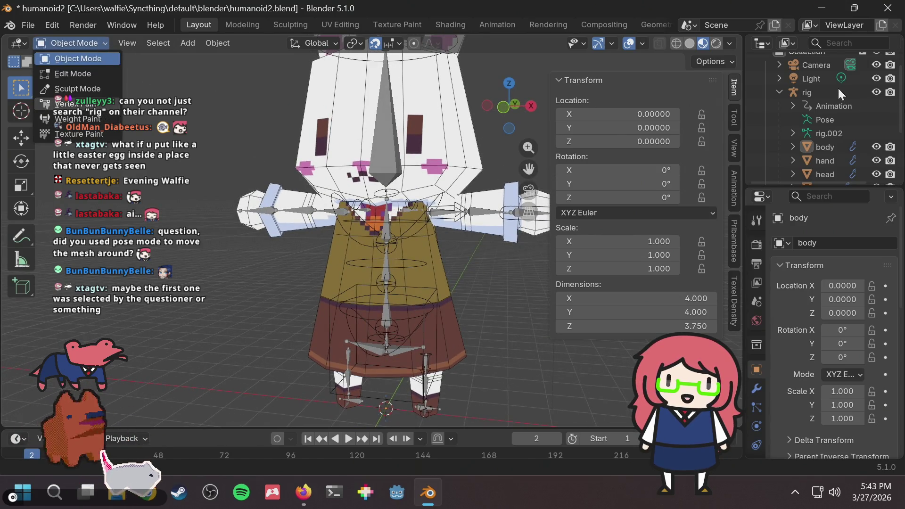
left_click(816, 87)
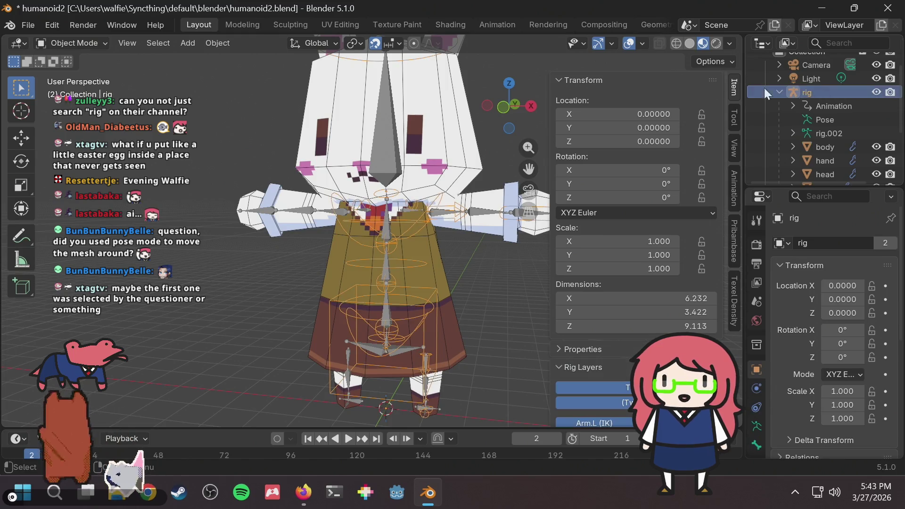
Switch the rig into Pose Mode and test-move the hand_ik.L bone, cancelling the move
left_click(71, 42)
left_click(44, 85)
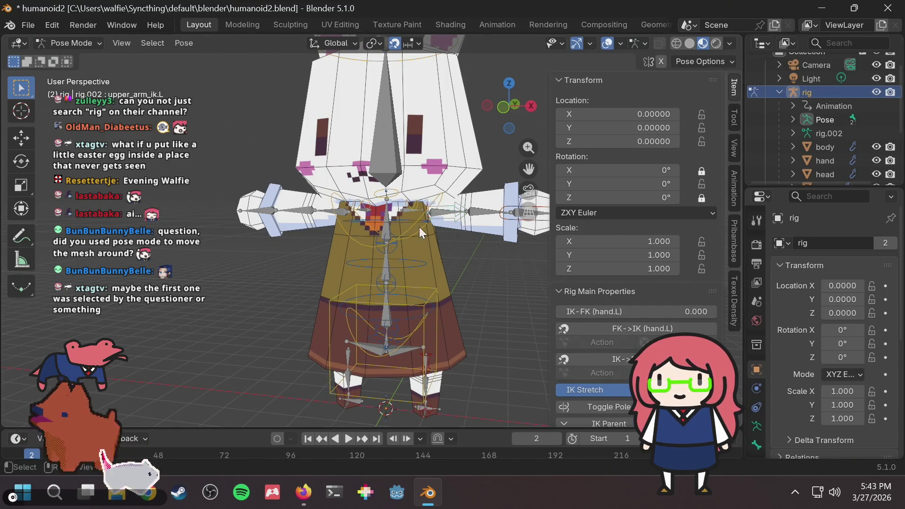
middle_click_drag(481, 240, 476, 248)
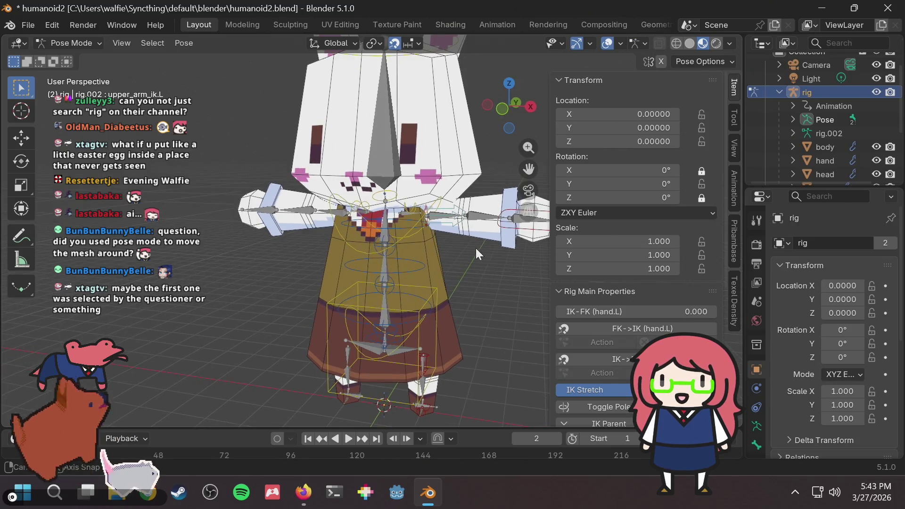
left_click(507, 227)
key("g")
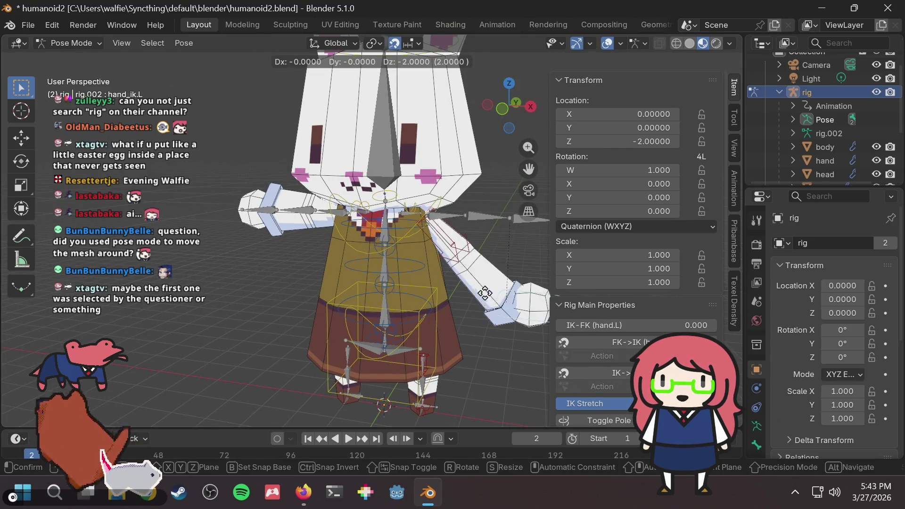
key("Escape")
Test-move the chest bone twice, cancelling each time so it stays at rest
left_click(406, 228)
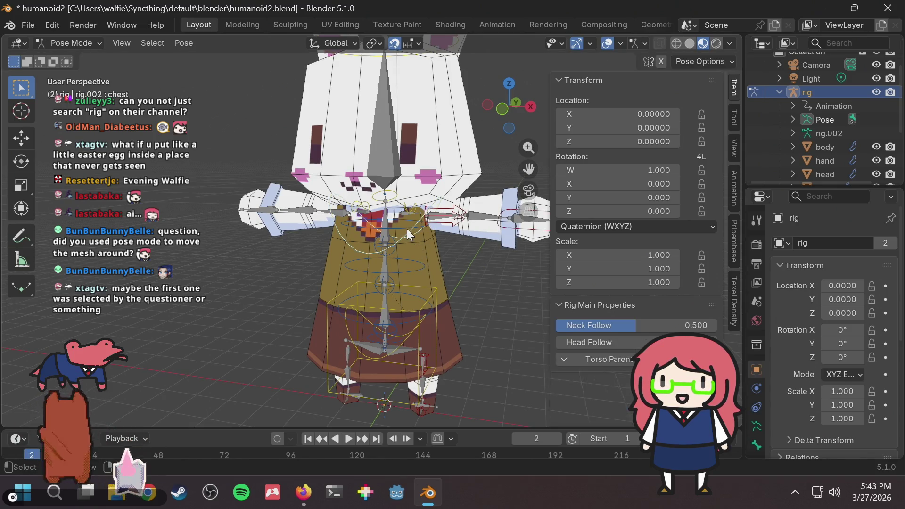
key("g")
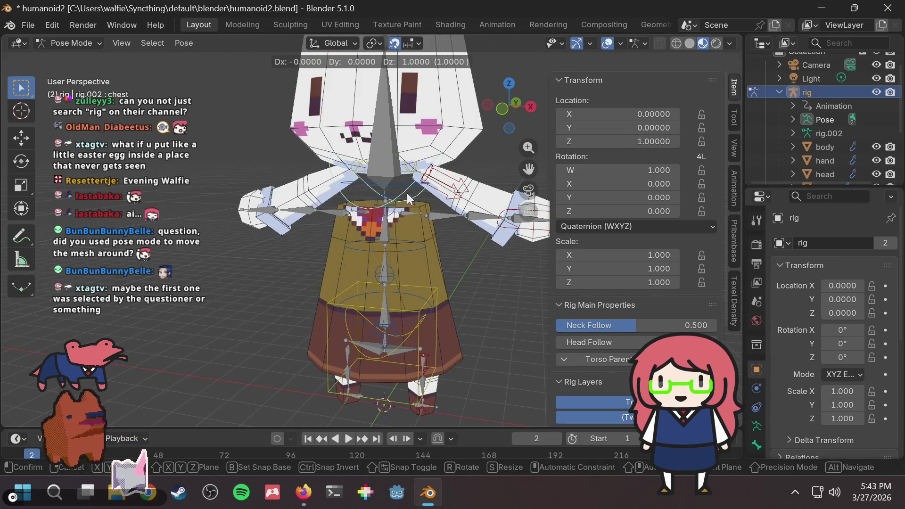
key("Escape")
key("g")
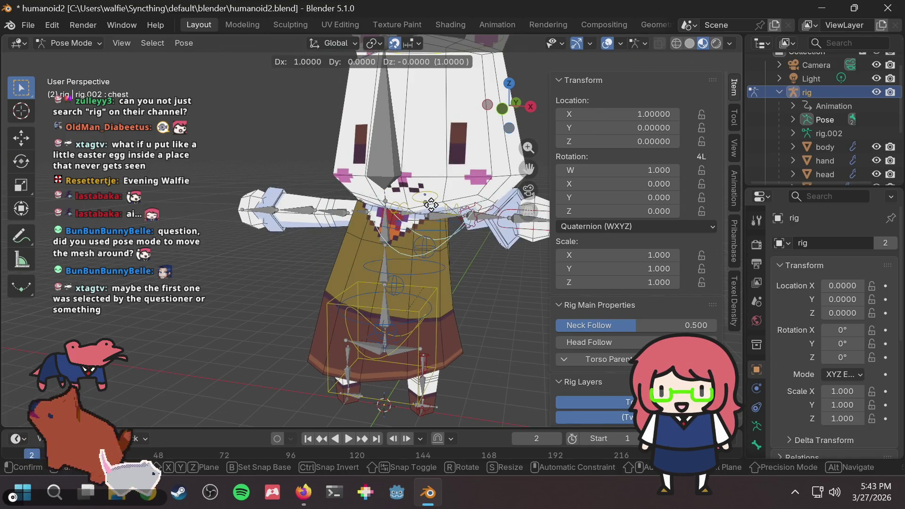
mouse_move(399, 206)
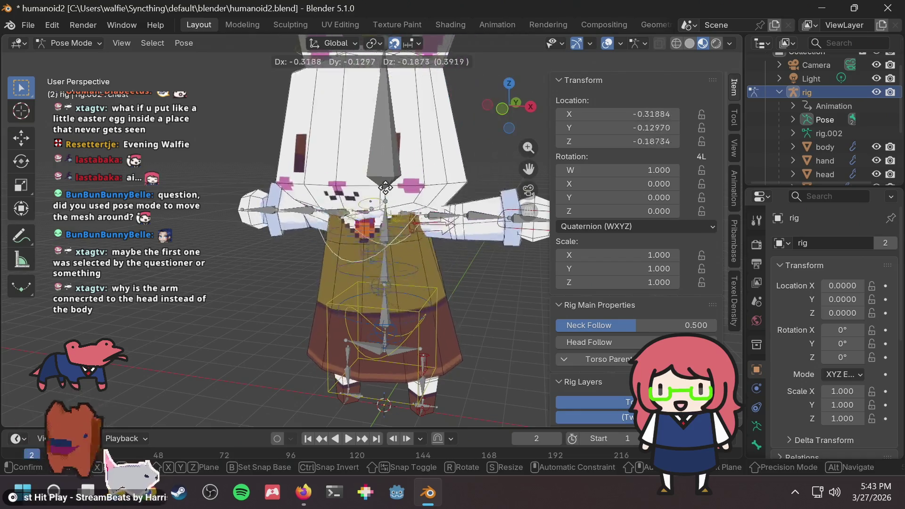
key("Escape")
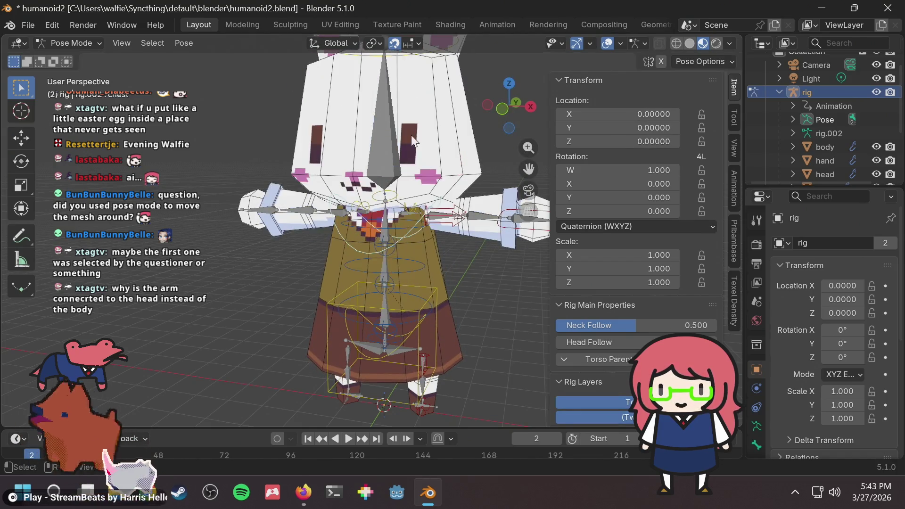
Test rotating and moving the head bone, cancelling both transforms
middle_click_drag(405, 212, 407, 228)
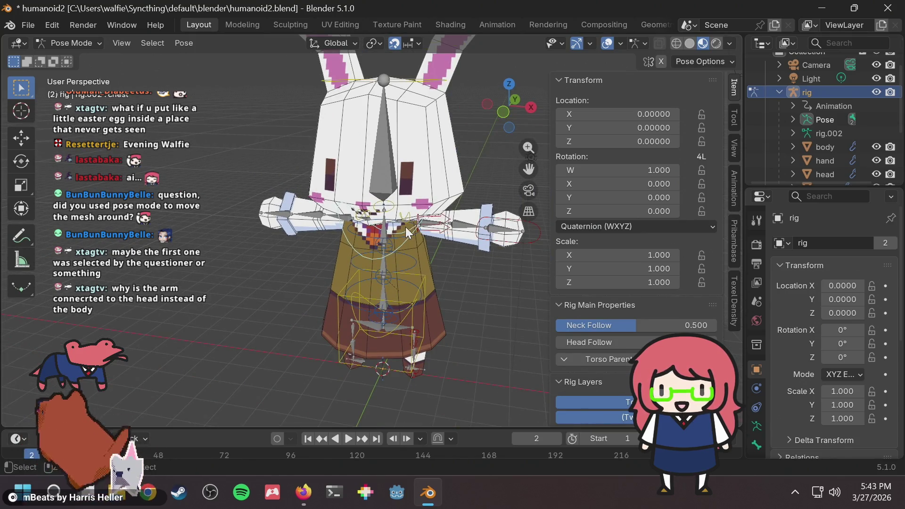
key("r")
key("Escape")
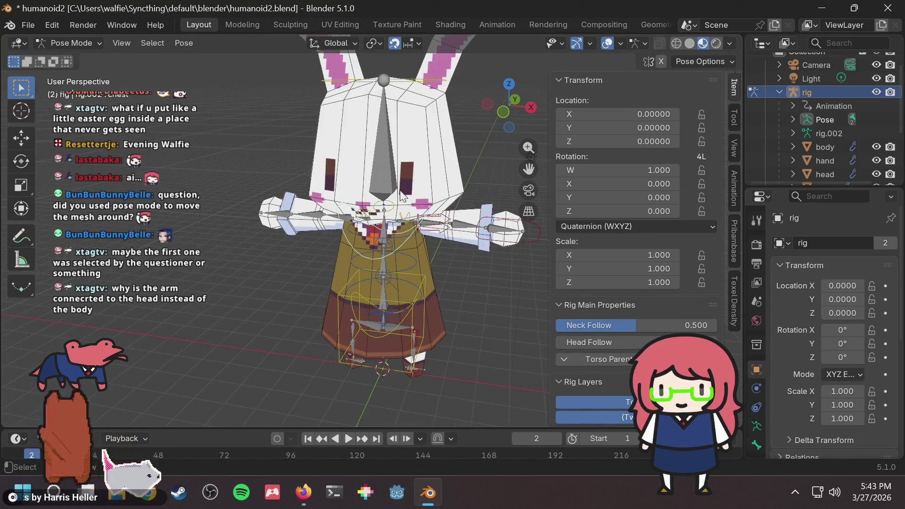
key("g")
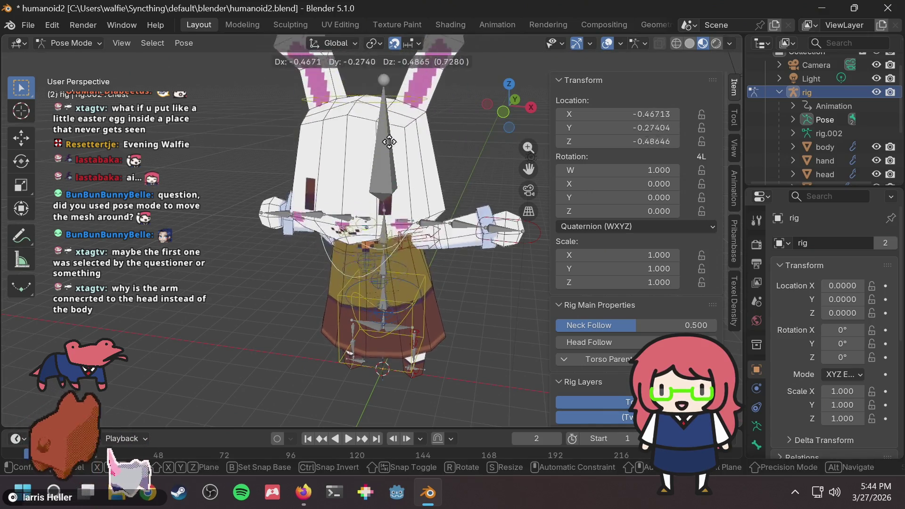
key("Escape")
scroll(395, 186, "up", 1)
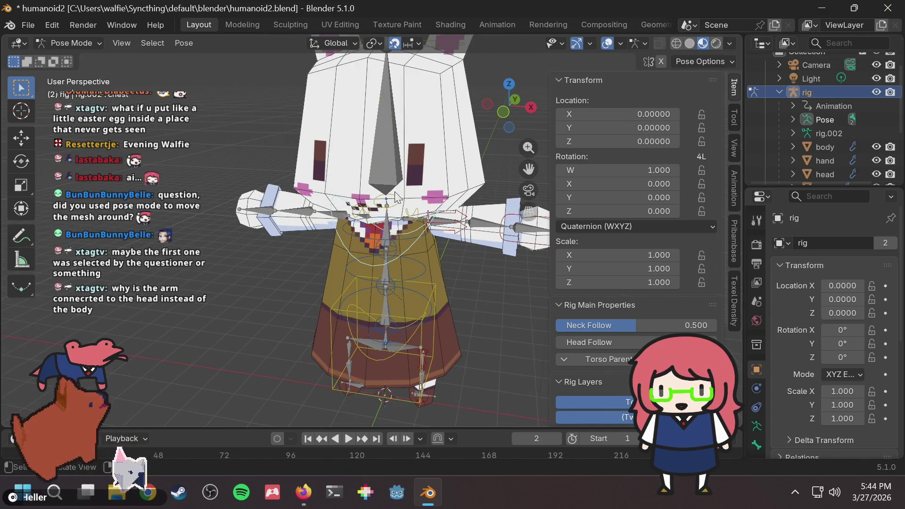
scroll(394, 184, "up", 3)
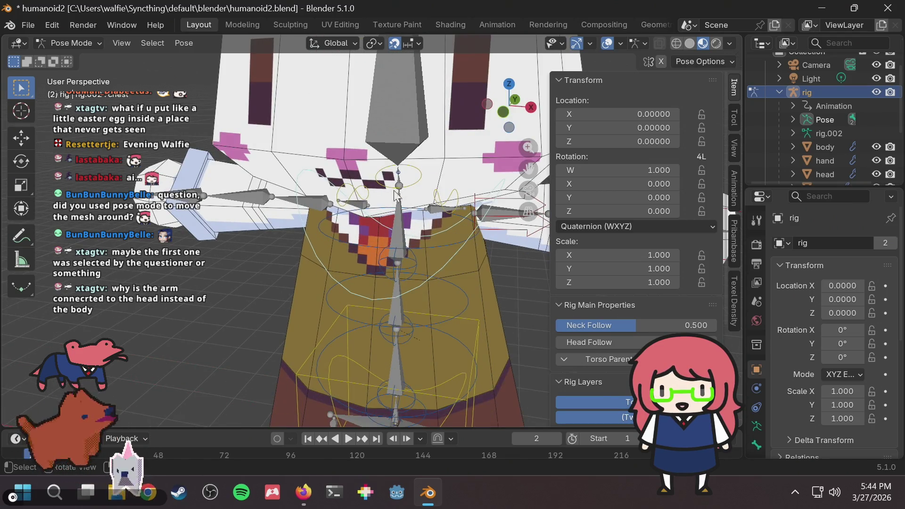
scroll(386, 217, "up", 1)
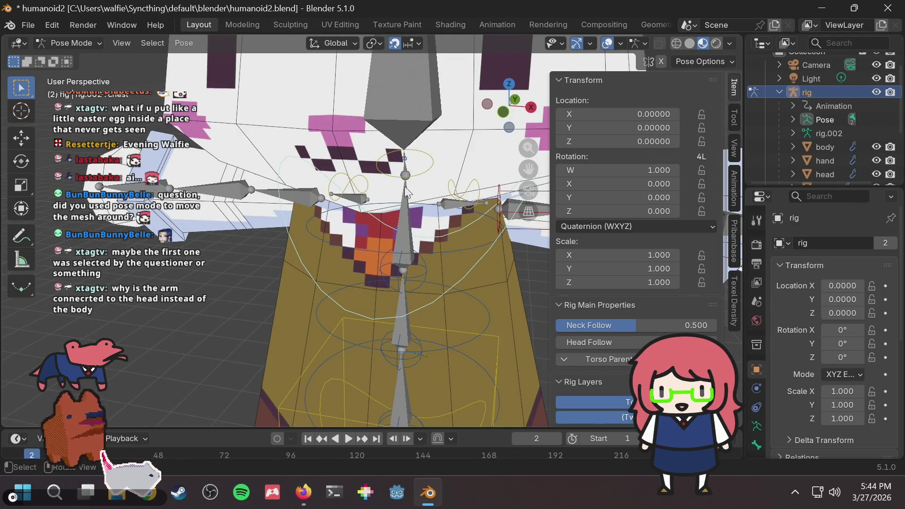
scroll(406, 189, "up", 3)
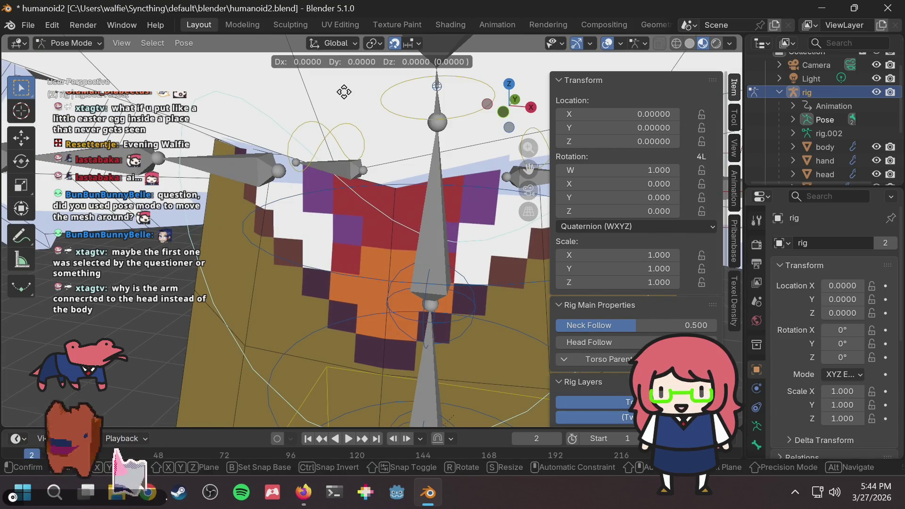
scroll(353, 156, "down", 2)
scroll(355, 150, "down", 5)
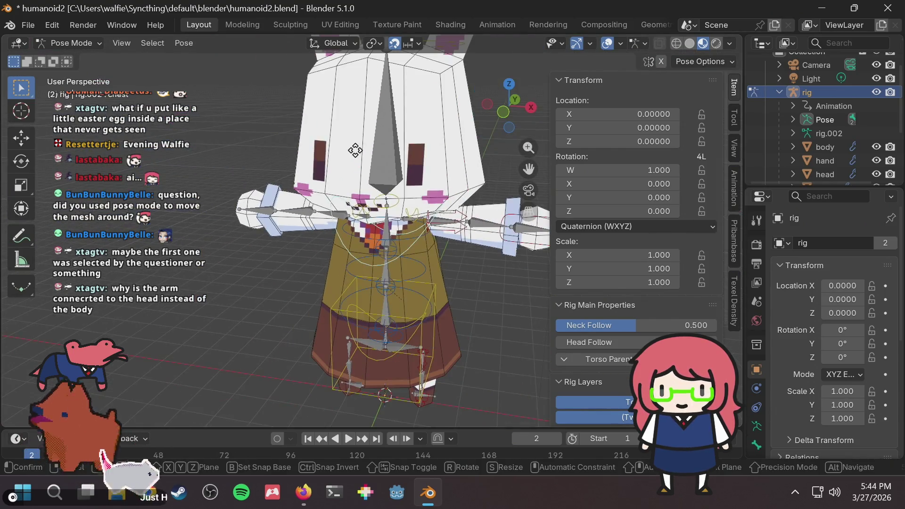
Test-move the head bone twice more, then clear its location to 0, 0, 0 with Alt+G
key("g")
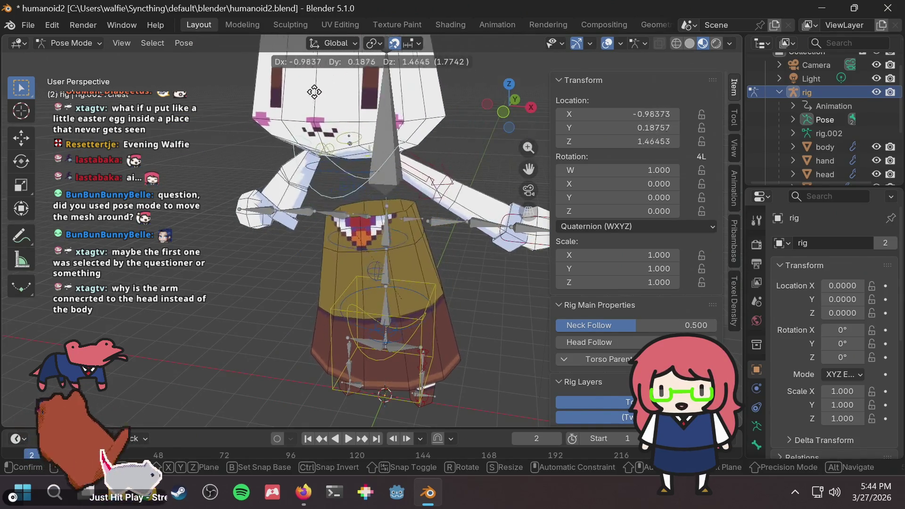
key("Escape")
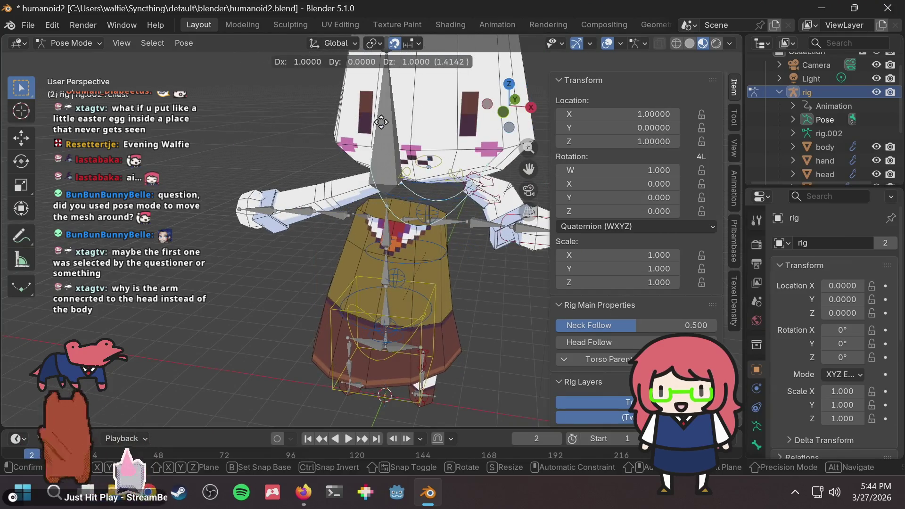
scroll(361, 234, "up", 3)
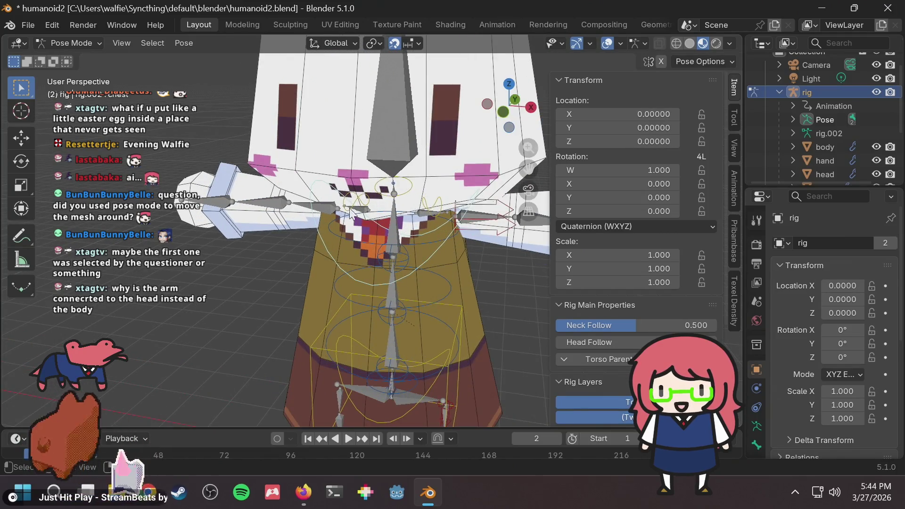
scroll(350, 186, "down", 3)
key("g")
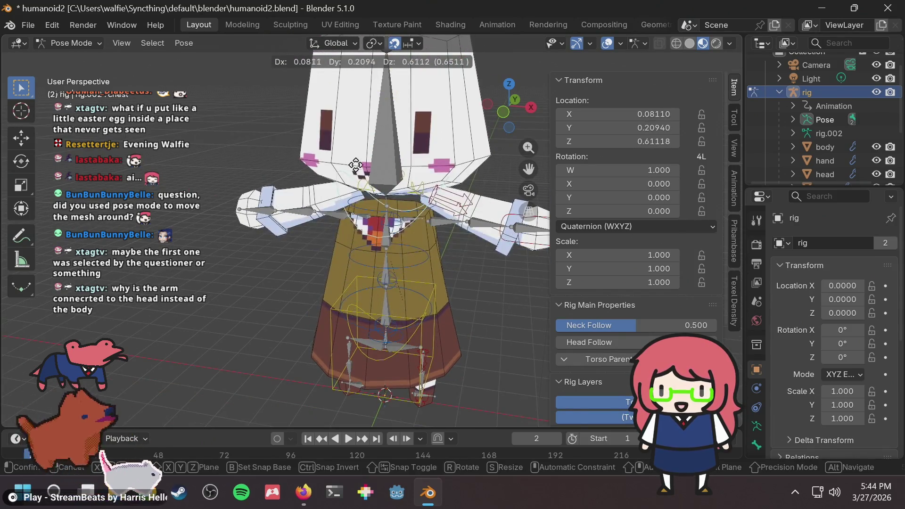
scroll(377, 151, "up", 4, "alt")
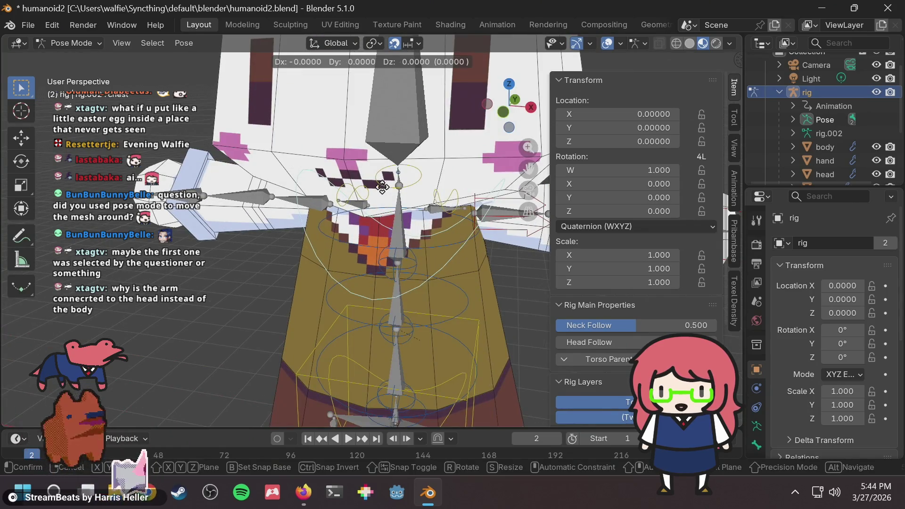
key("Escape")
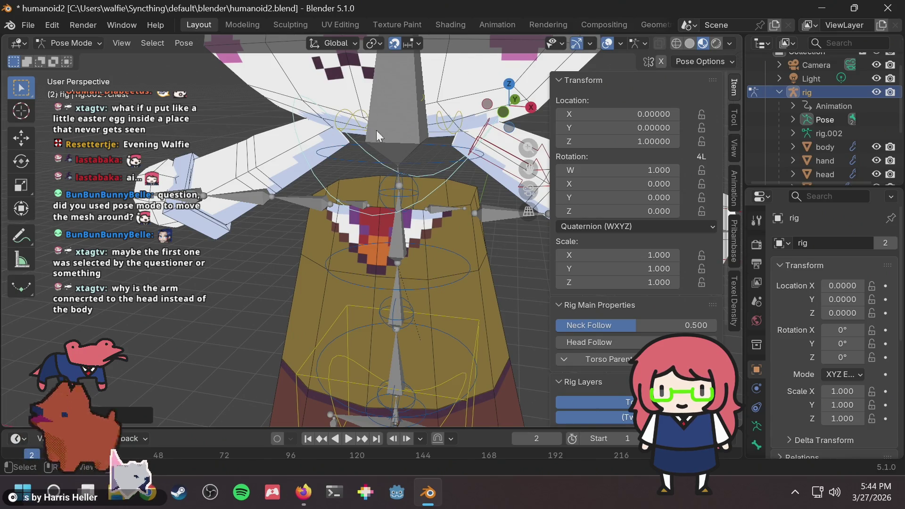
key("alt+g")
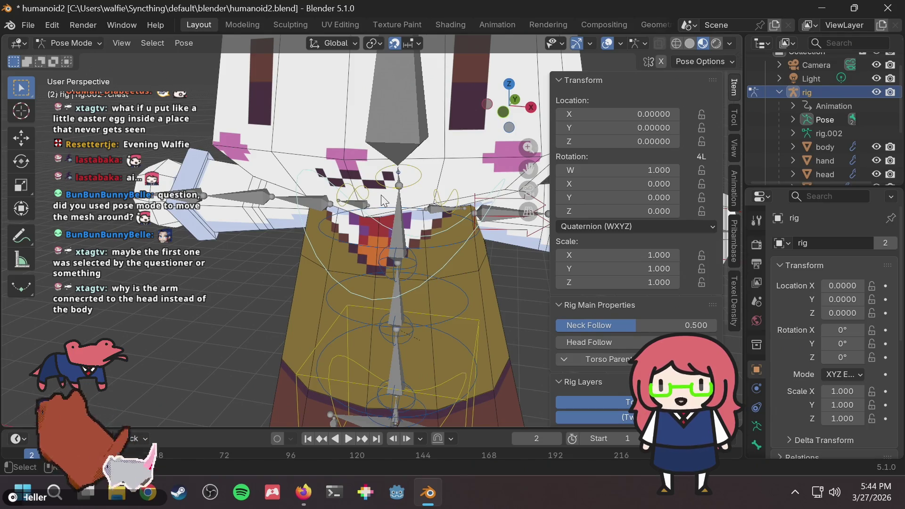
scroll(384, 201, "down", 5)
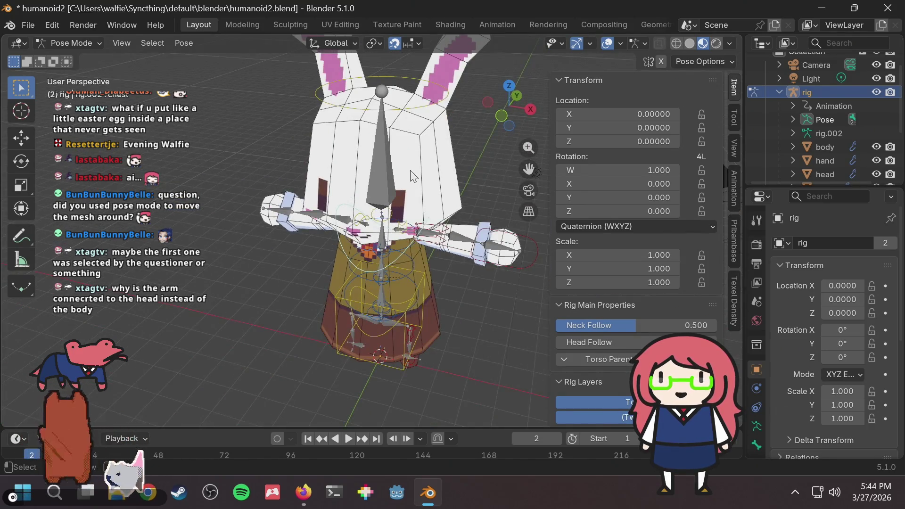
Select and test-move the head bone, cancel it, then select the neck bone
middle_click_drag(410, 171, 413, 160)
left_click(408, 85)
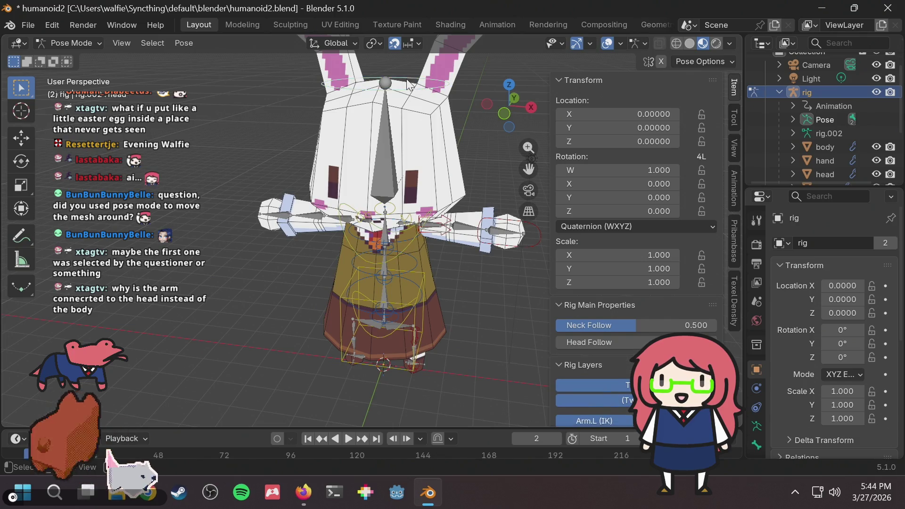
key("g")
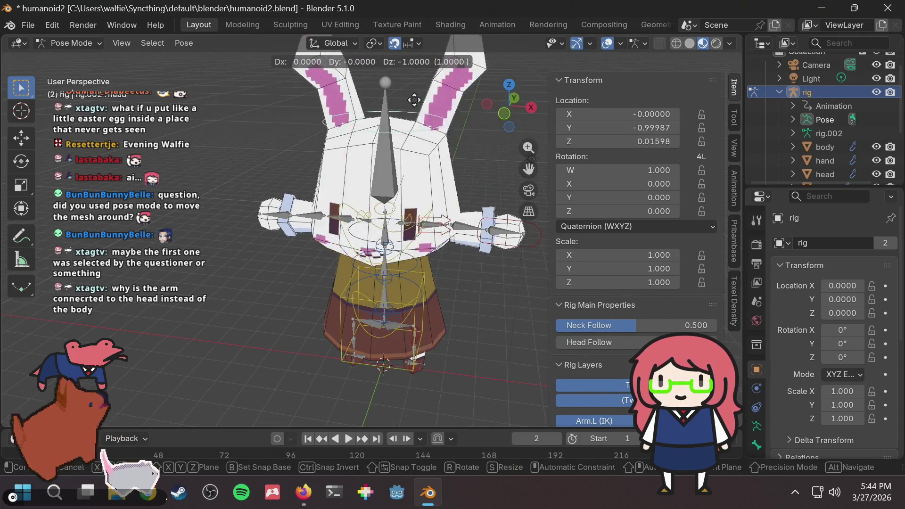
key("Escape")
scroll(463, 115, "up", 2)
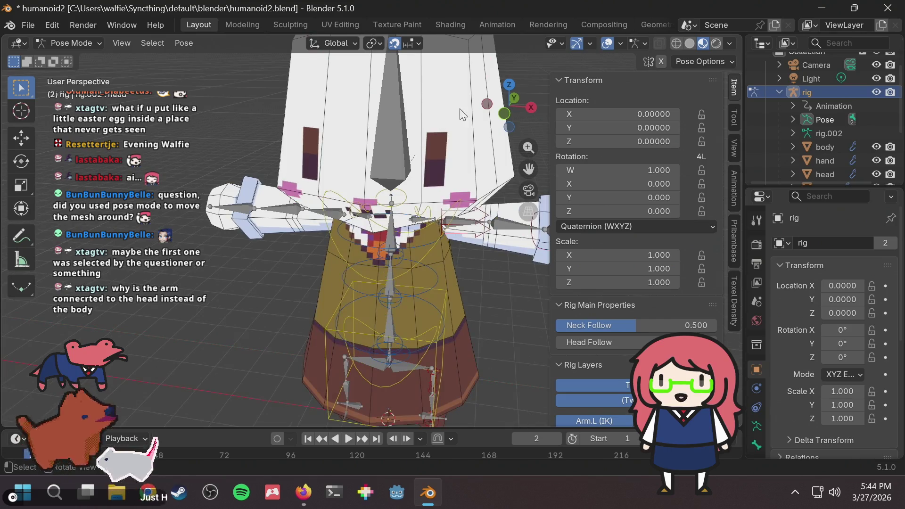
scroll(430, 187, "up", 4)
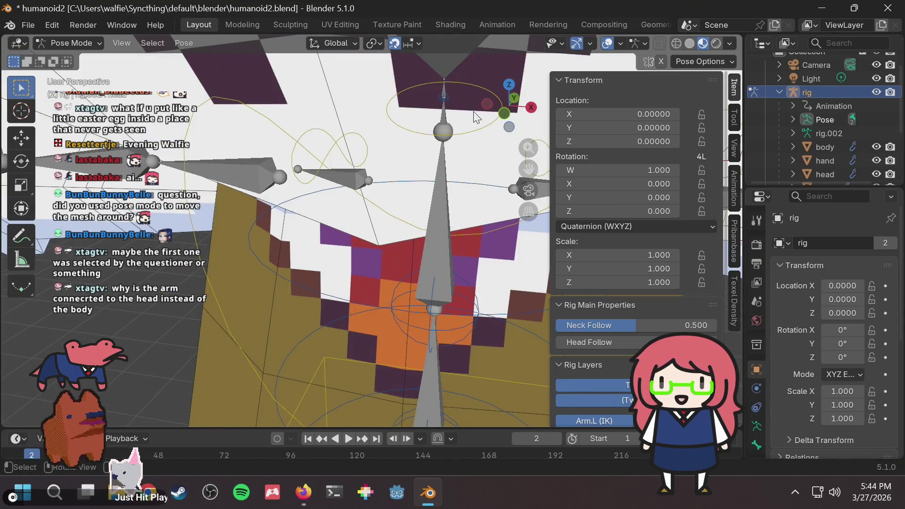
left_click(453, 135)
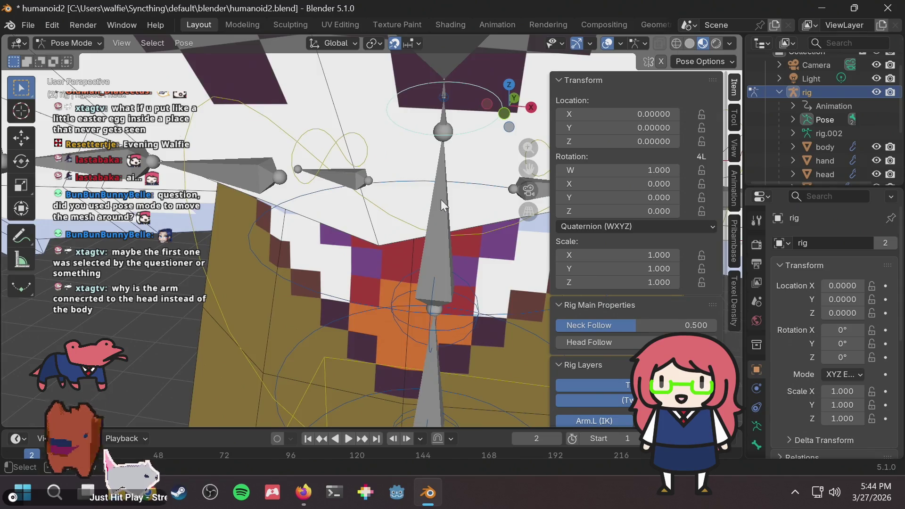
scroll(440, 199, "down", 4)
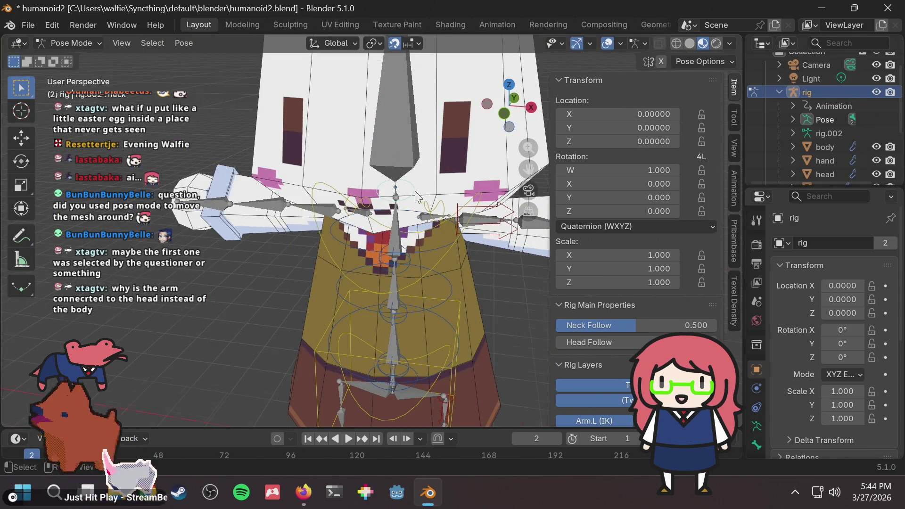
scroll(416, 196, "up", 4)
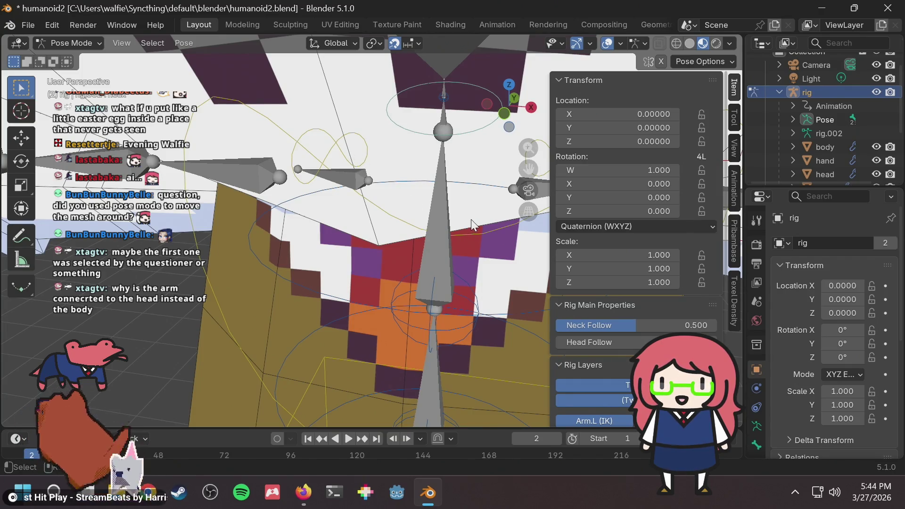
Test moving and rotating the chest bone several times, cancelling each back to the rest pose
left_click(474, 238)
scroll(475, 235, "down", 4)
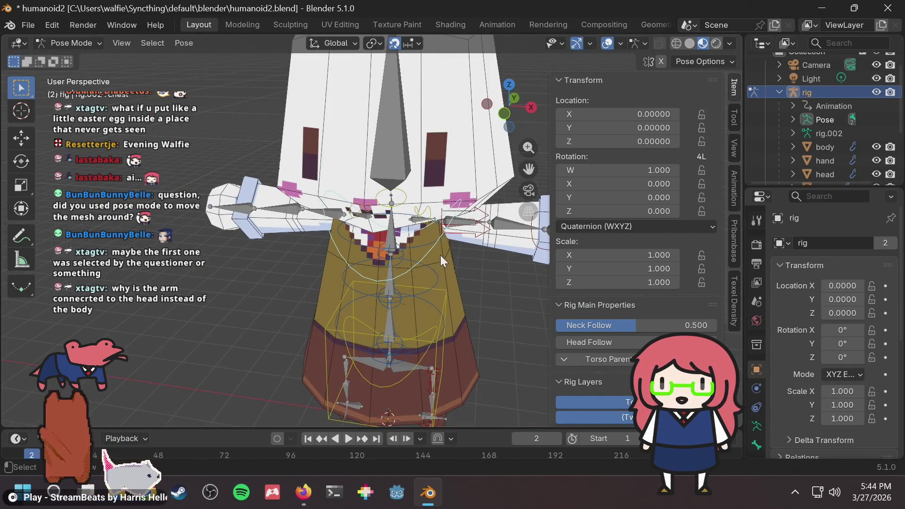
key("g")
key("r")
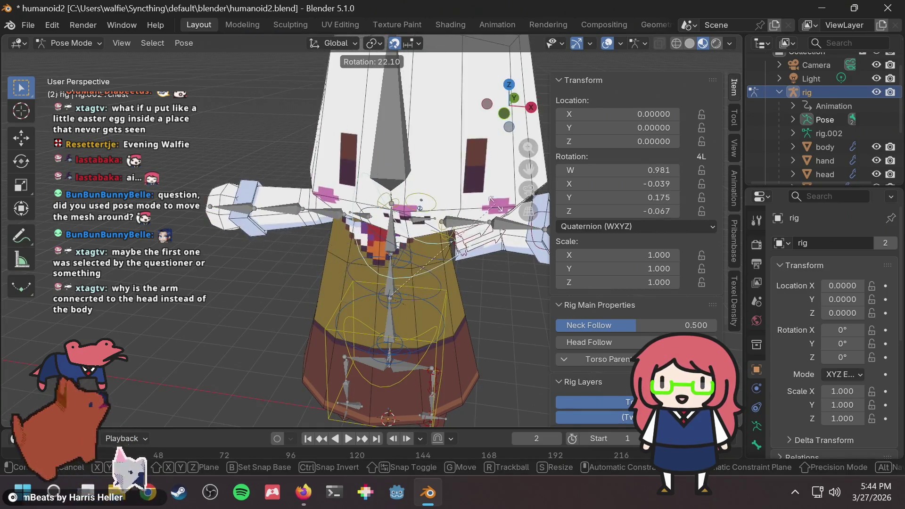
key("Escape")
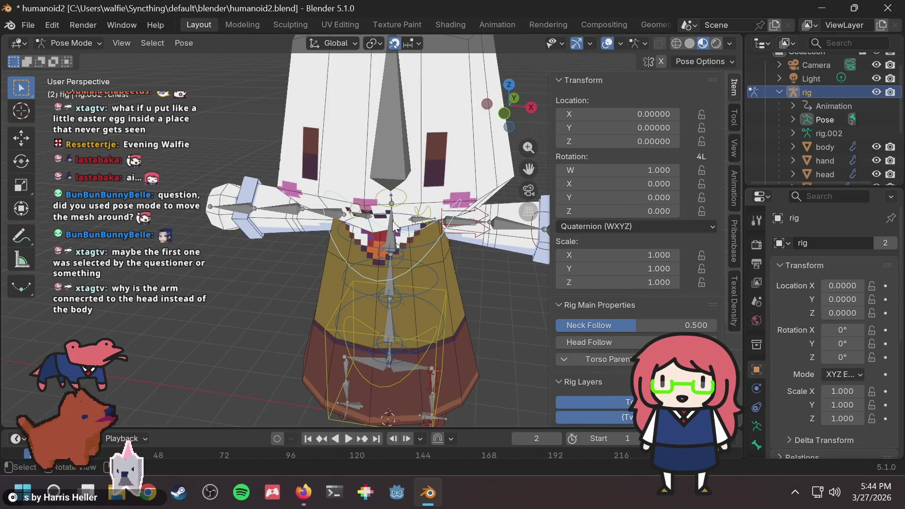
scroll(392, 220, "down", 4)
key("r")
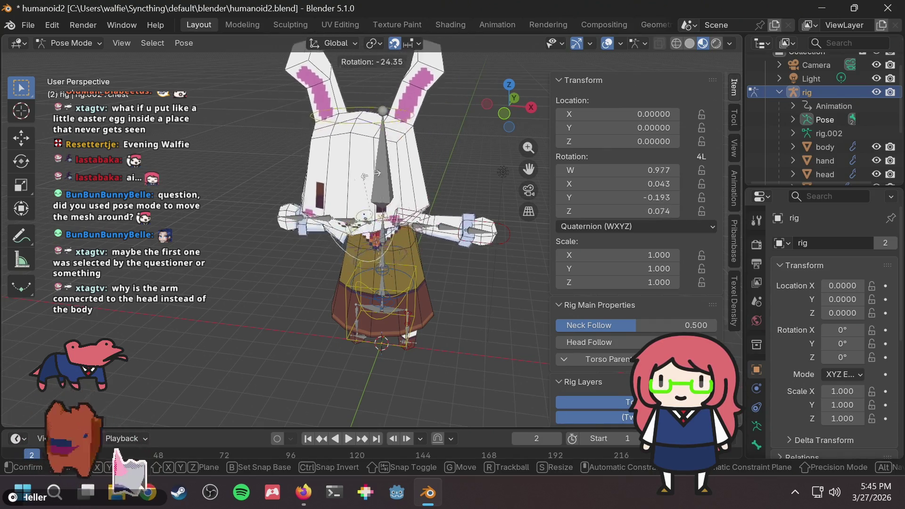
key("Escape")
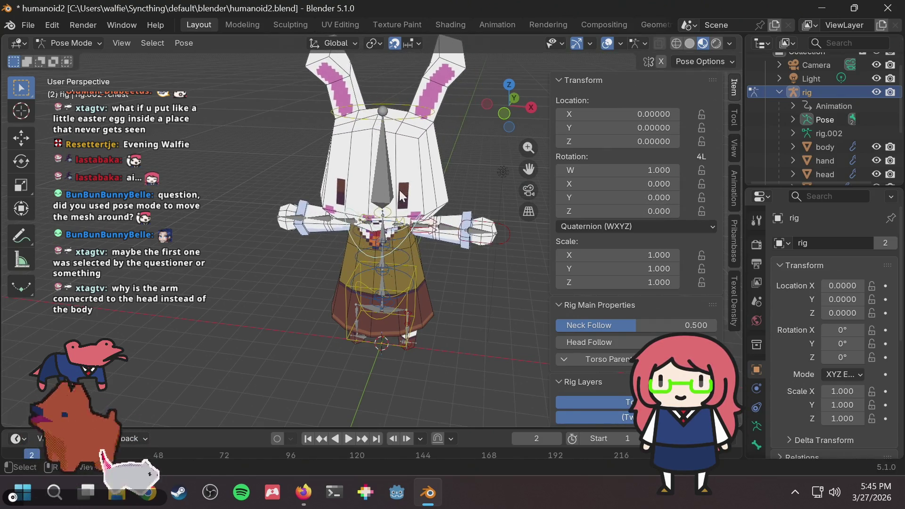
scroll(401, 195, "up", 6)
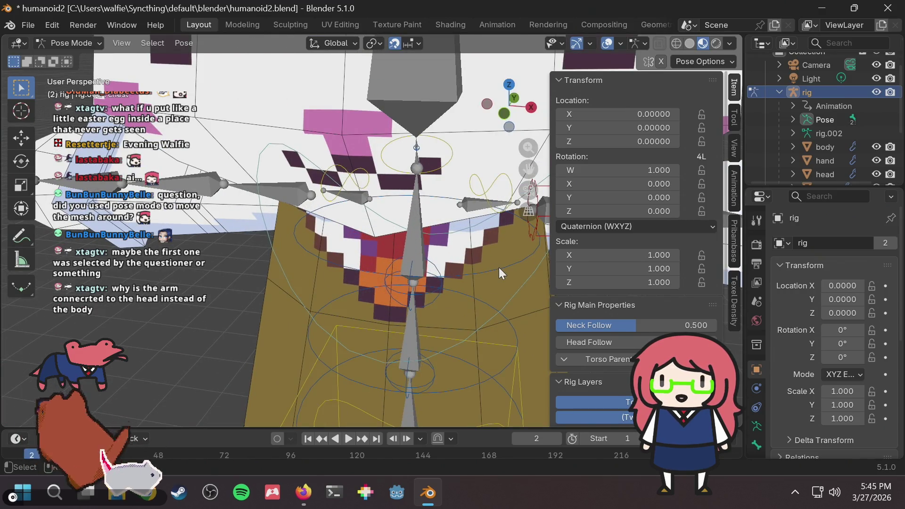
scroll(523, 277, "down", 5)
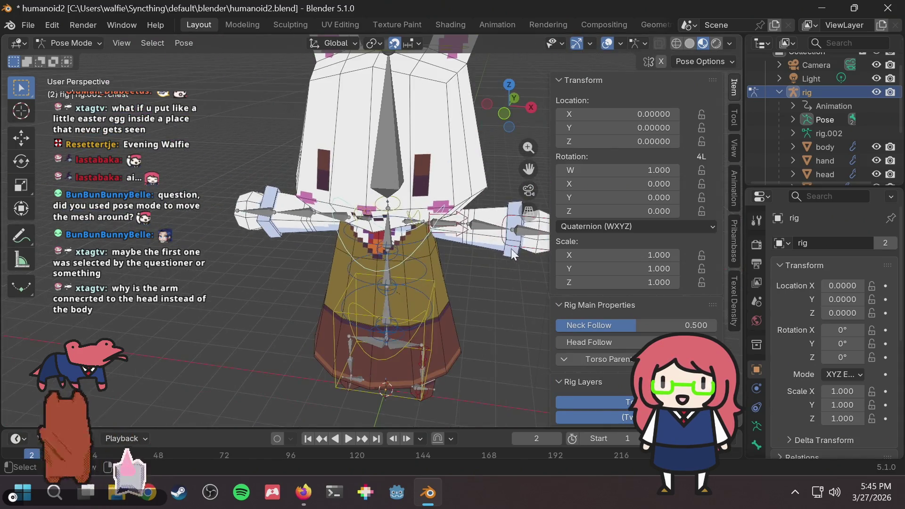
key("r")
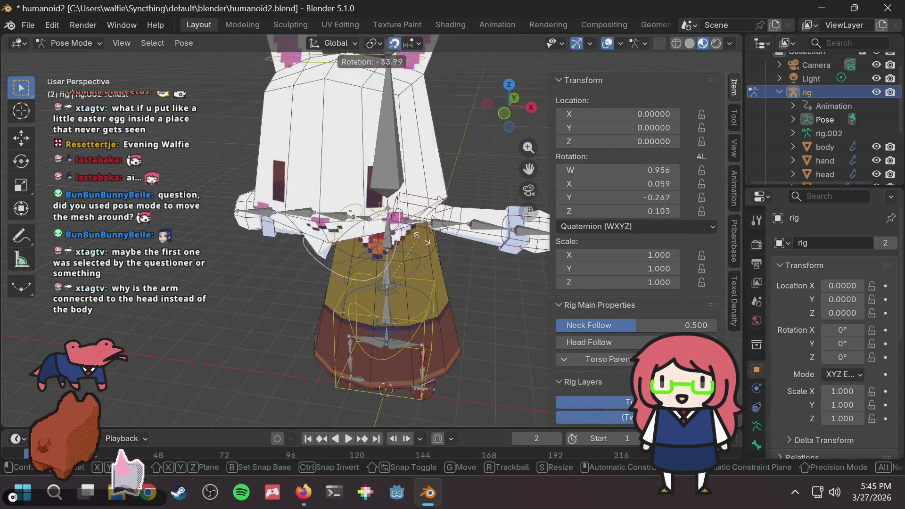
key("Escape")
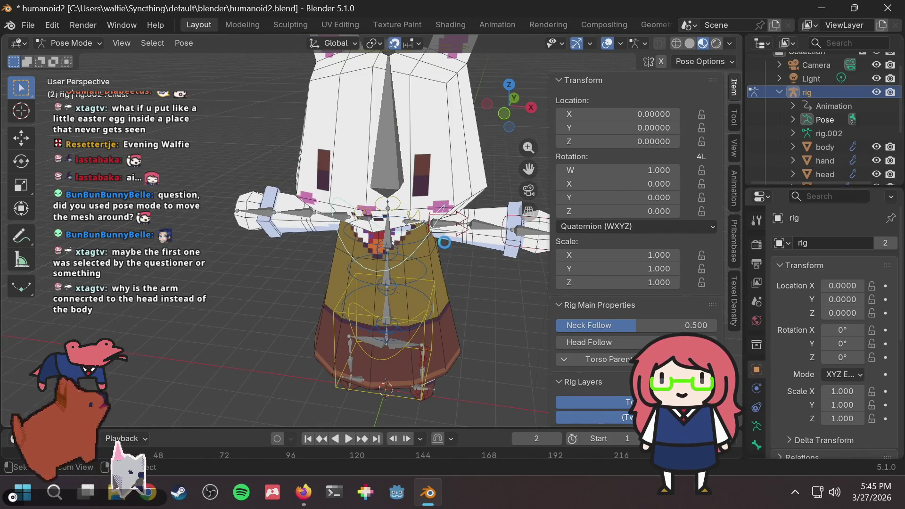
Save humanoid2.blend, test rotating and scaling the chest bone with both cancelled, then select the neck
key("ctrl+s")
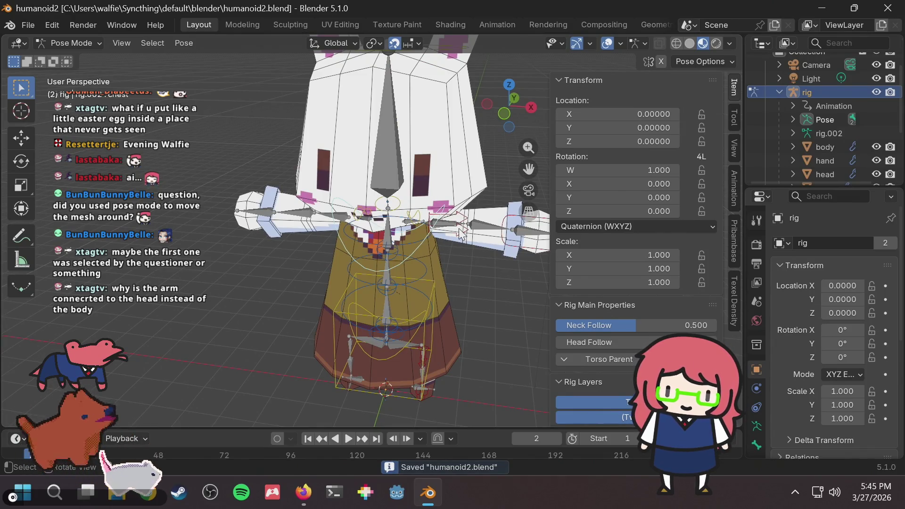
scroll(415, 278, "up", 4)
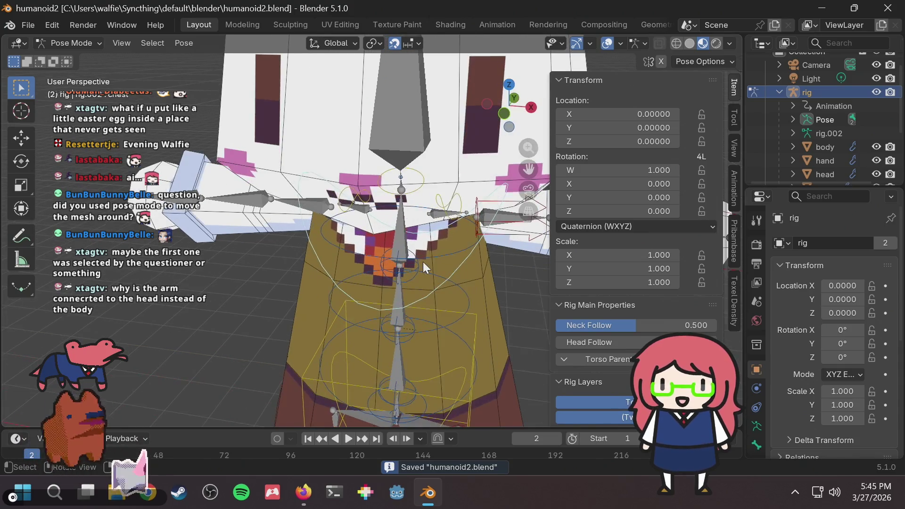
key("r")
key("Escape")
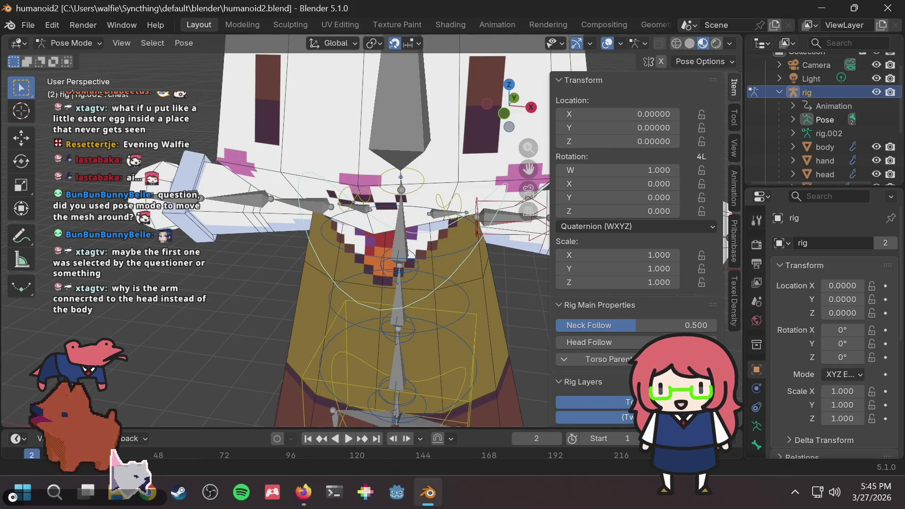
mouse_move(428, 492)
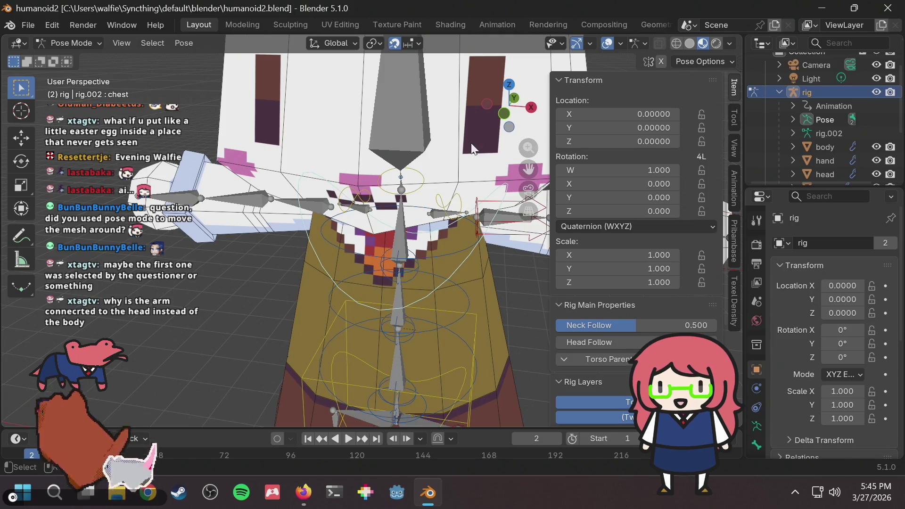
scroll(472, 148, "down", 5)
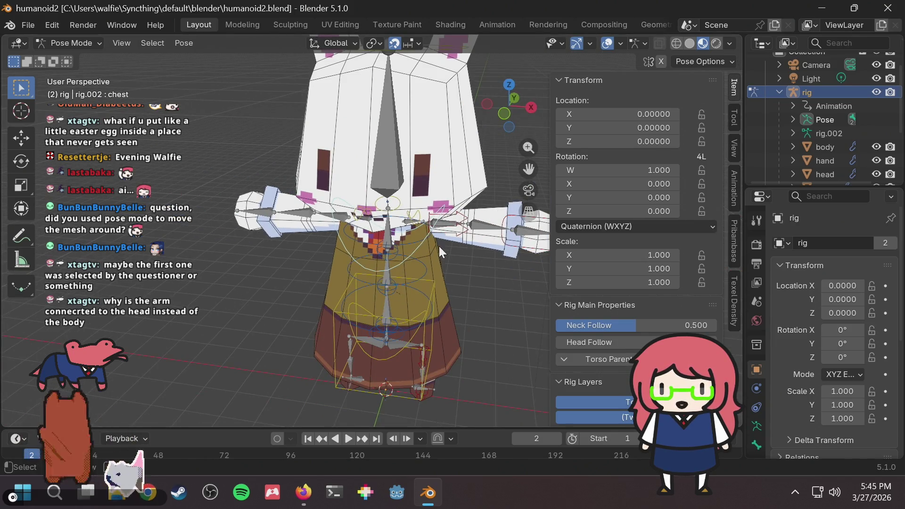
key("s")
key("Escape")
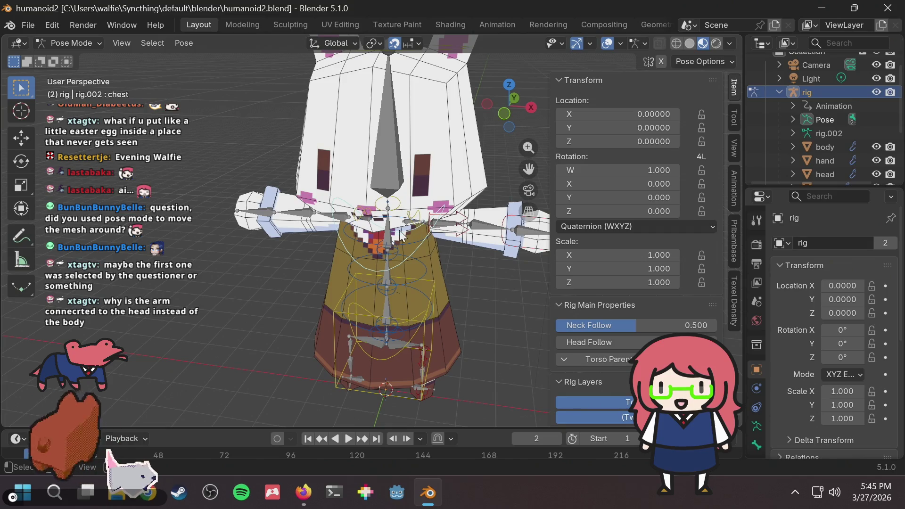
scroll(399, 234, "up", 3)
left_click(405, 193)
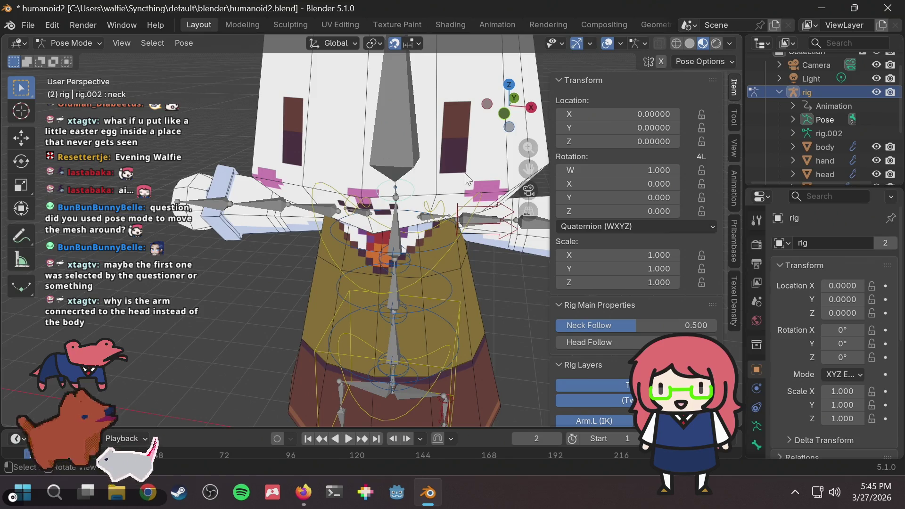
Test-move the neck and spine_fk.003 bones, cancelling both moves
key("g")
key("Escape")
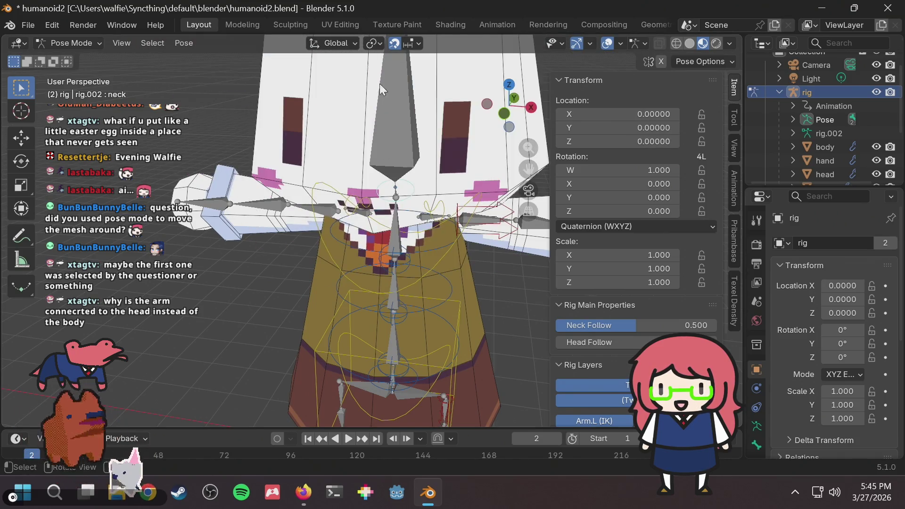
left_click(437, 248)
key("g")
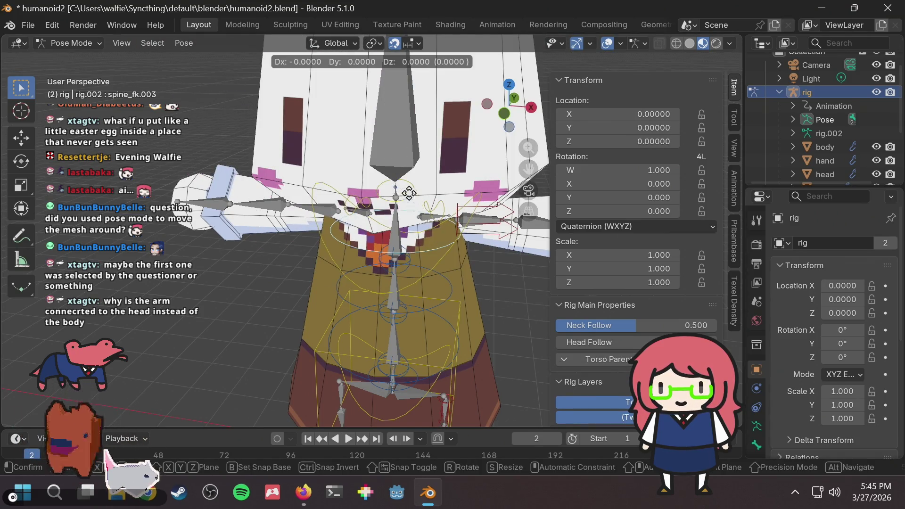
key("Escape")
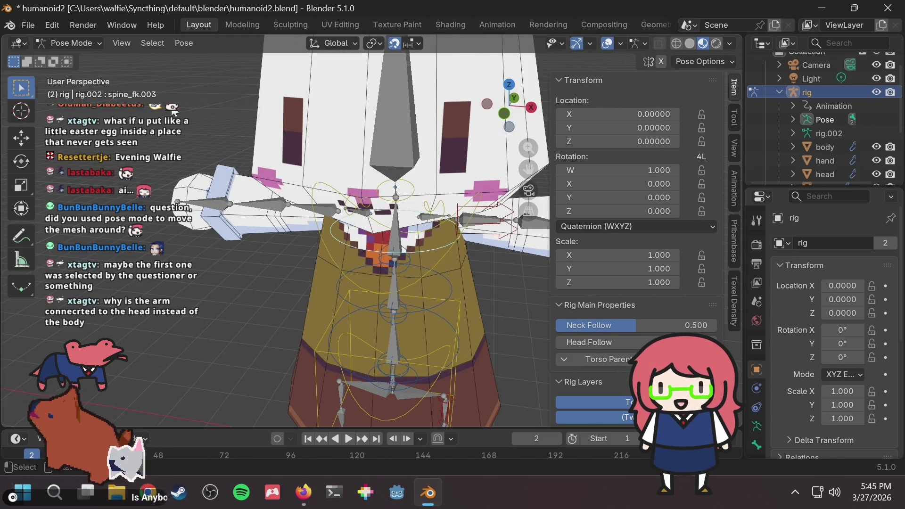
scroll(414, 230, "up", 3)
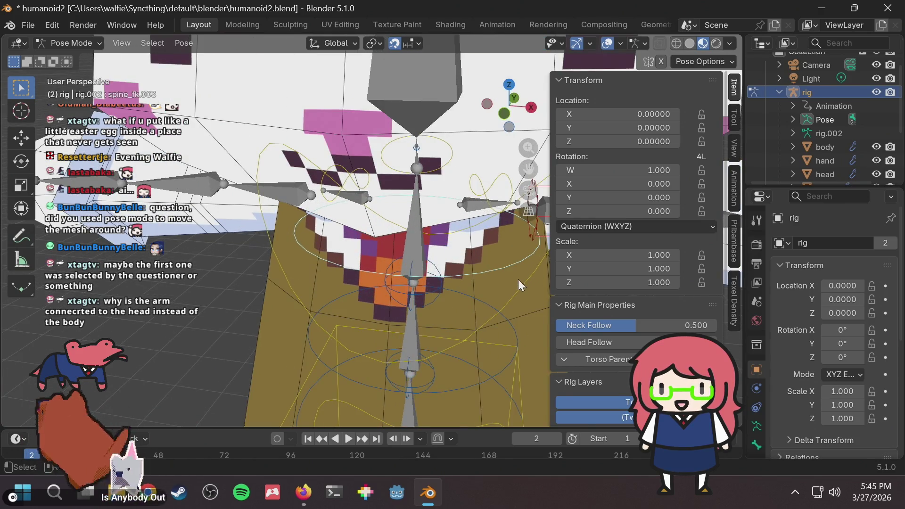
scroll(514, 277, "down", 4)
Test-move the chest bone and spine_fk.003 along X, cancel both, then enter armature Edit Mode
left_click(507, 245)
key("g")
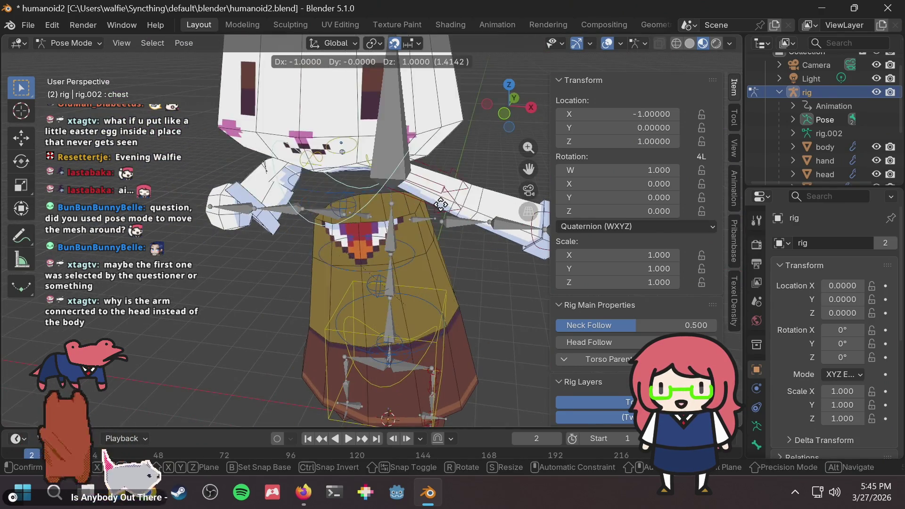
key("Escape")
scroll(409, 230, "up", 2)
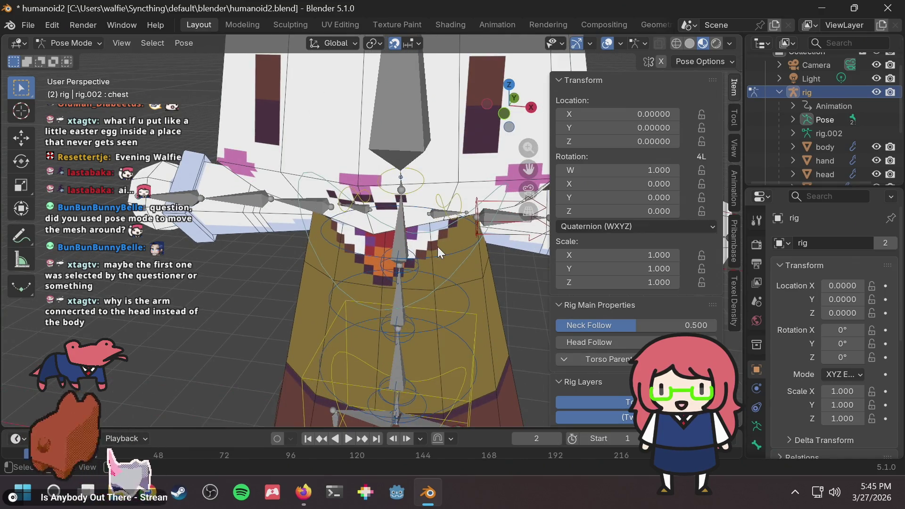
left_click(420, 242)
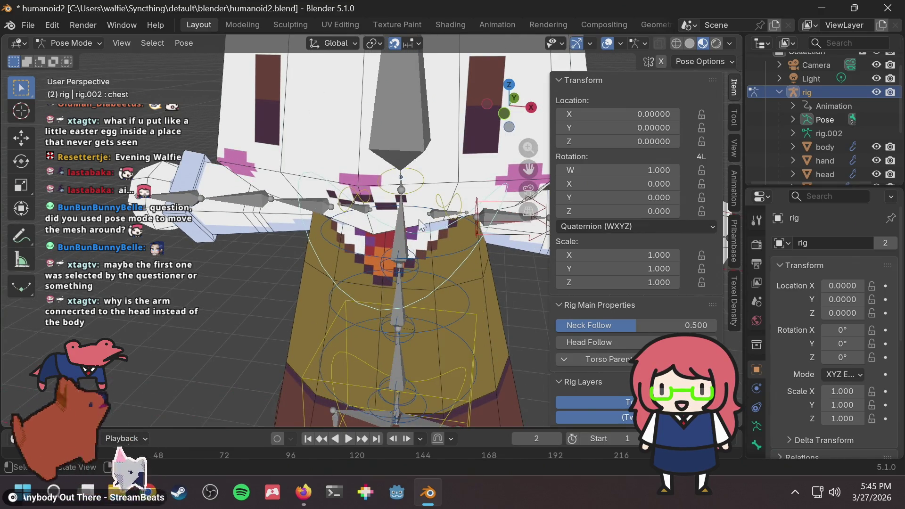
left_click(413, 233)
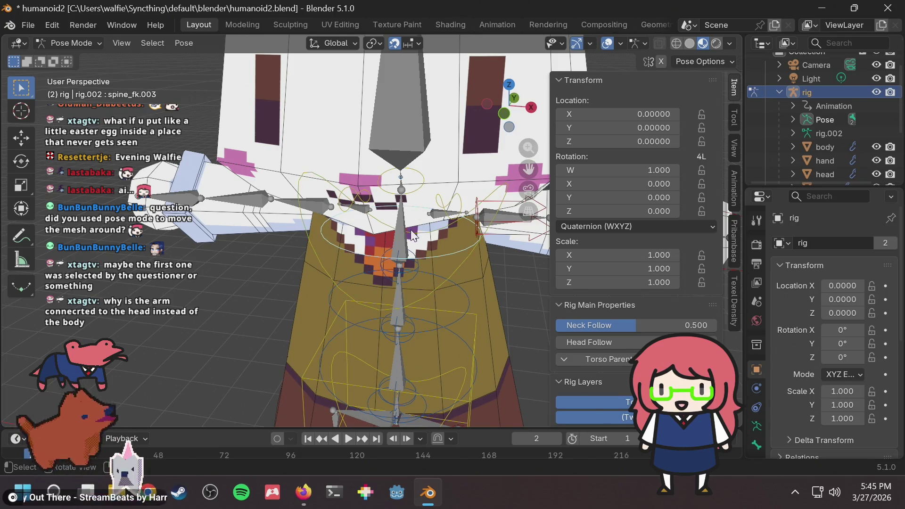
scroll(412, 234, "down", 5)
key("g")
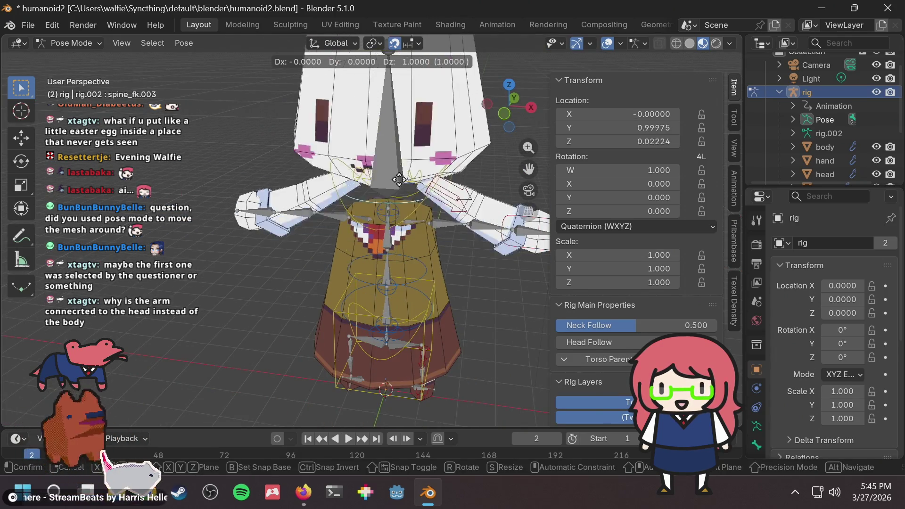
key("x")
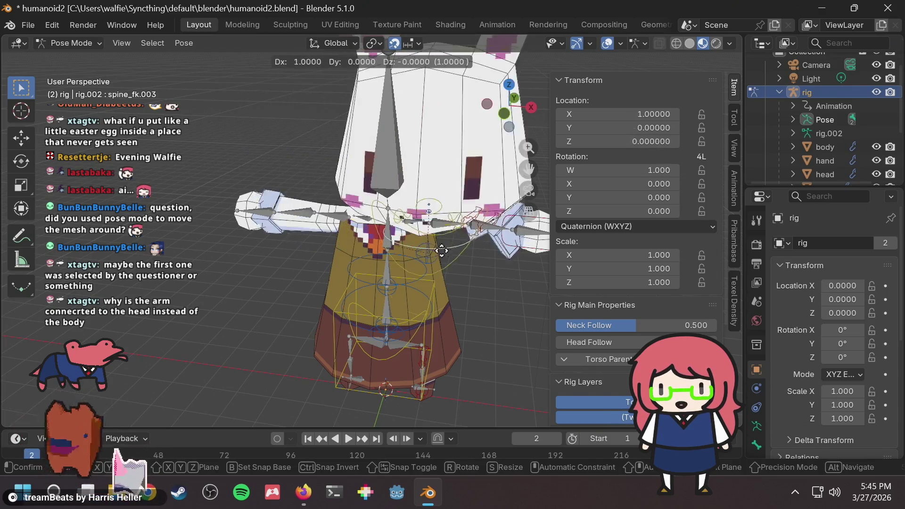
key("Escape")
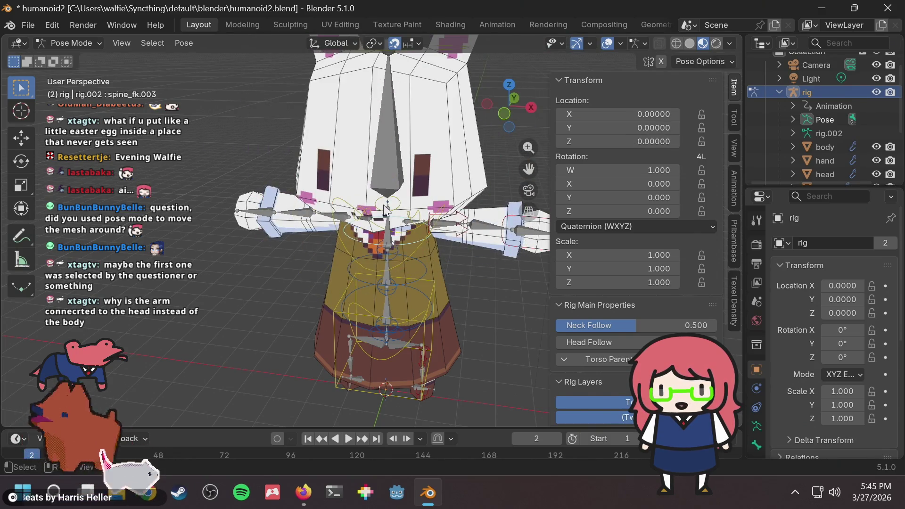
left_click(73, 43)
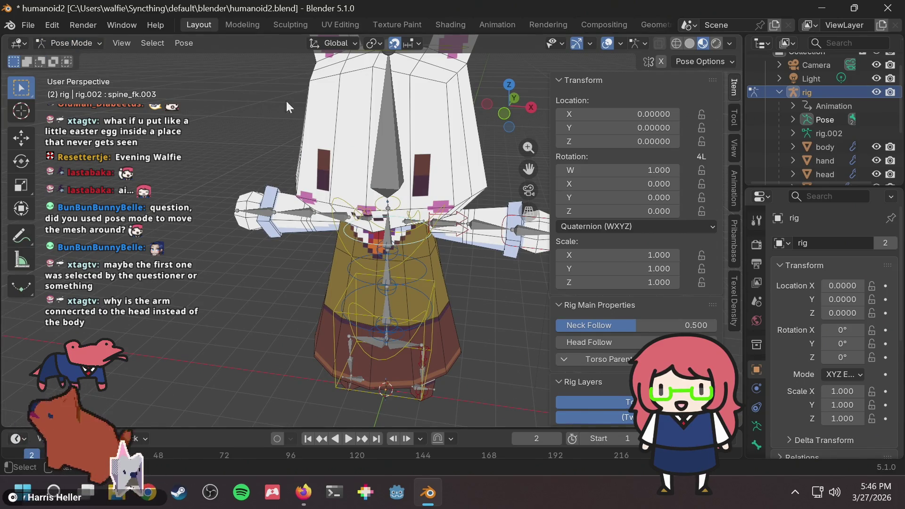
key("Tab")
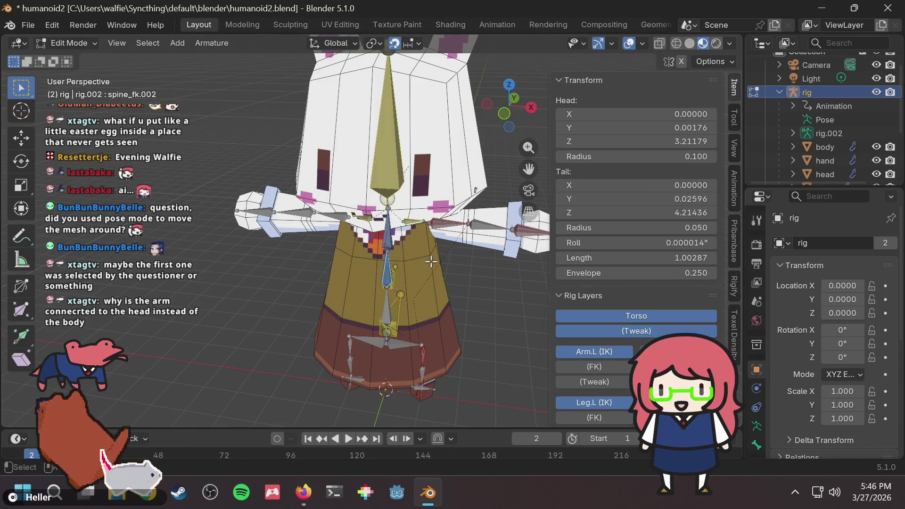
Return the rig to Object Mode and select the bunny's body mesh
key("Tab")
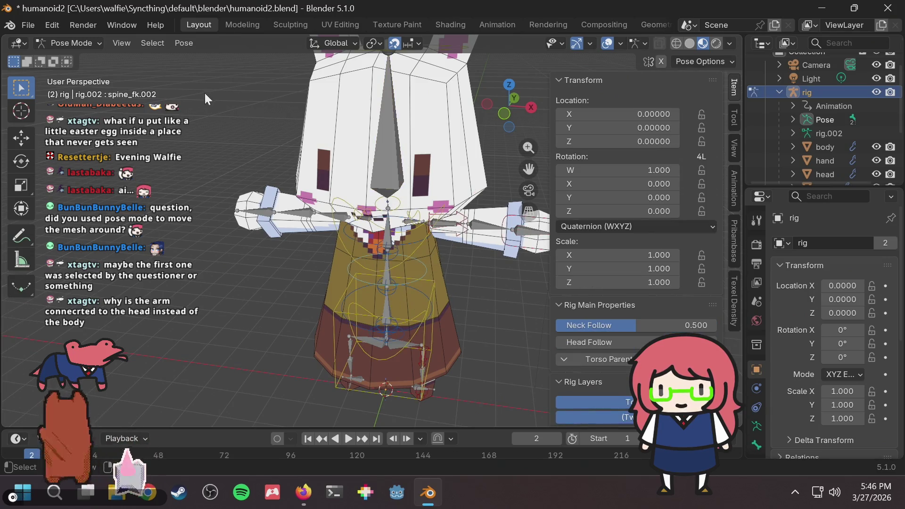
left_click(95, 40)
left_click(89, 57)
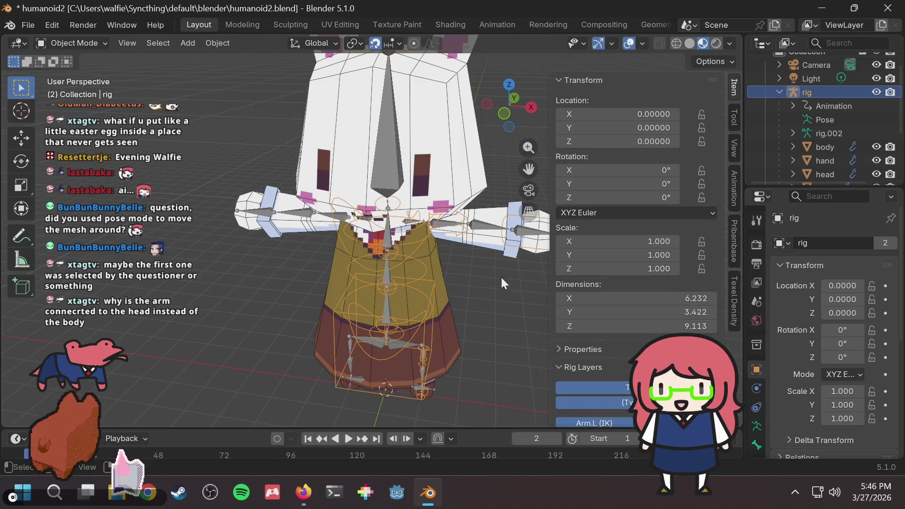
left_click(442, 259)
key("Tab")
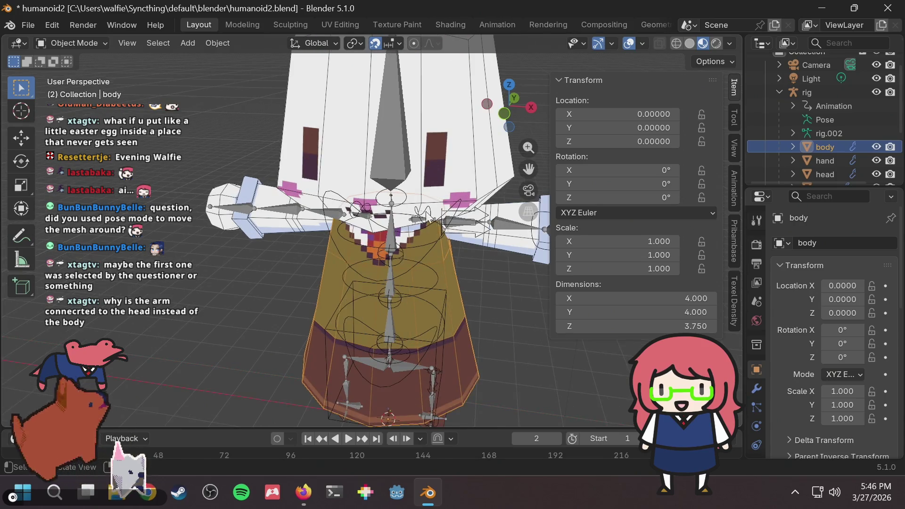
Switch the body to Weight Paint, make DEF-spine.002 the active vertex group, and show brush settings
left_click(91, 41)
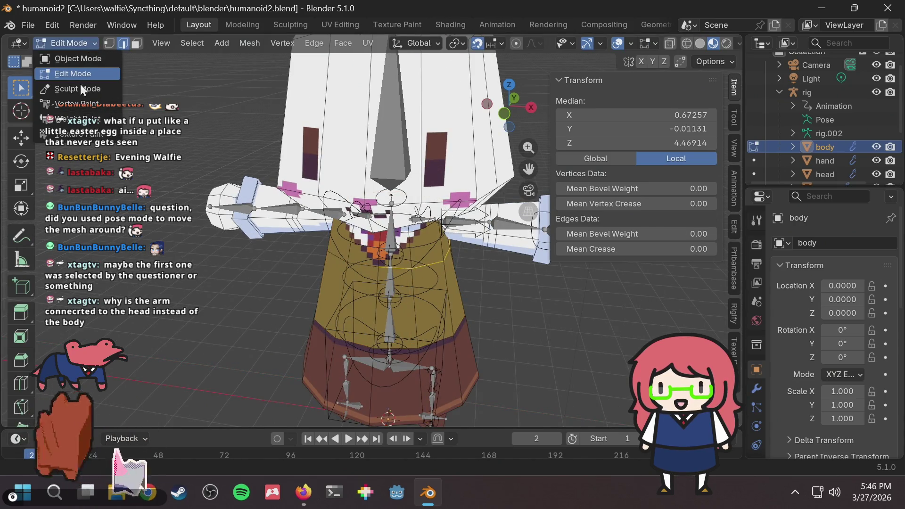
left_click(81, 115)
scroll(482, 220, "down", 3)
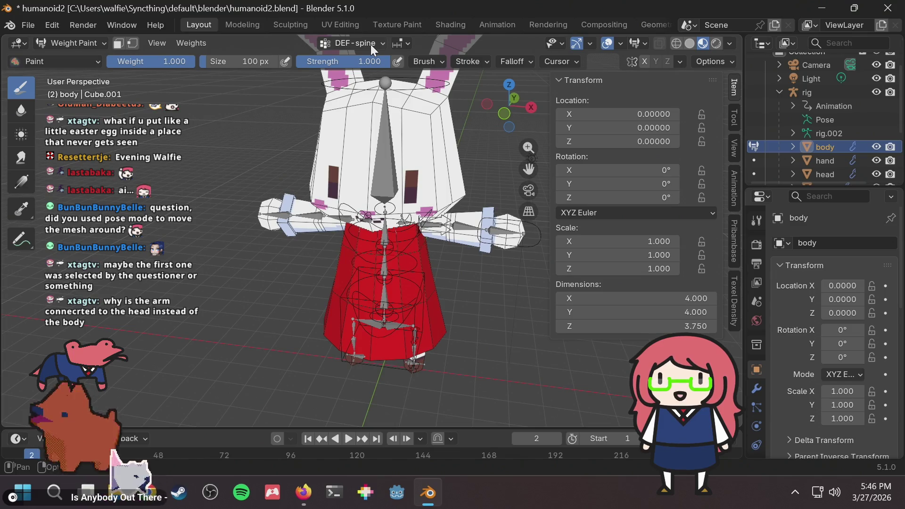
scroll(353, 184, "up", 1)
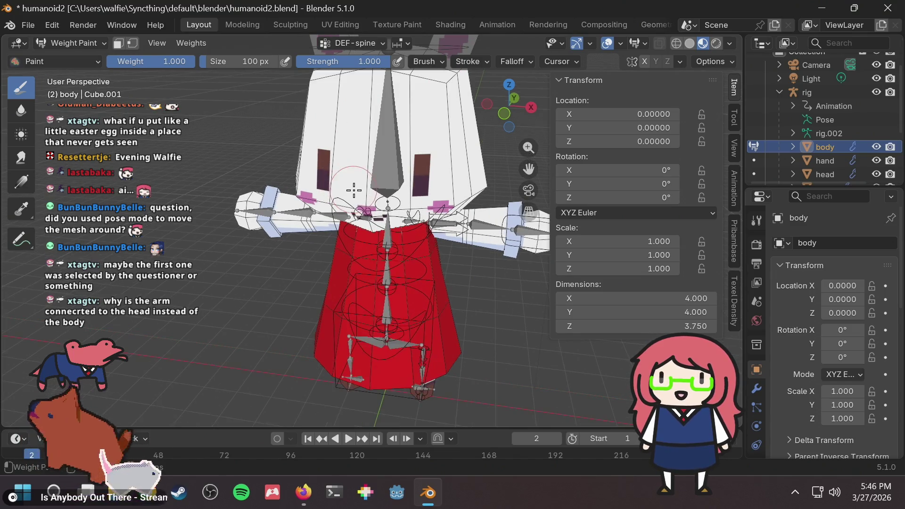
scroll(385, 201, "up", 1)
left_click(347, 45)
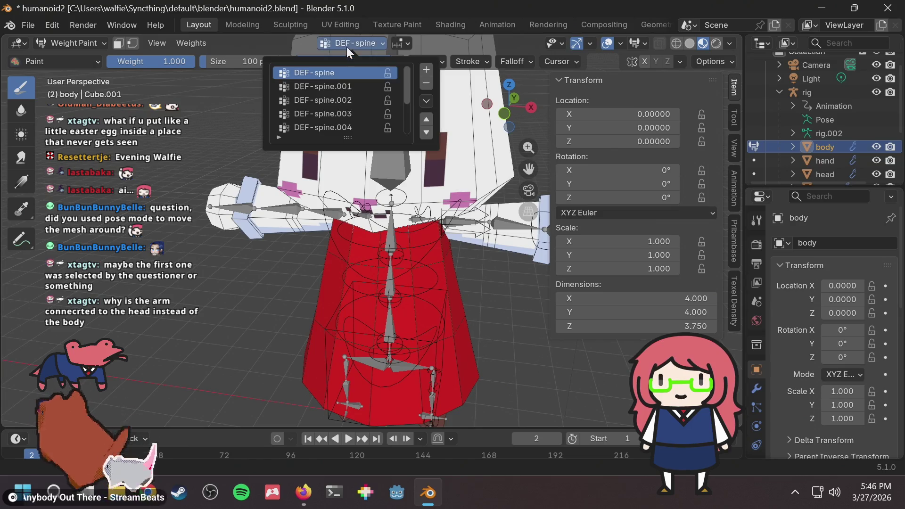
scroll(351, 100, "down", 4)
scroll(352, 100, "up", 4)
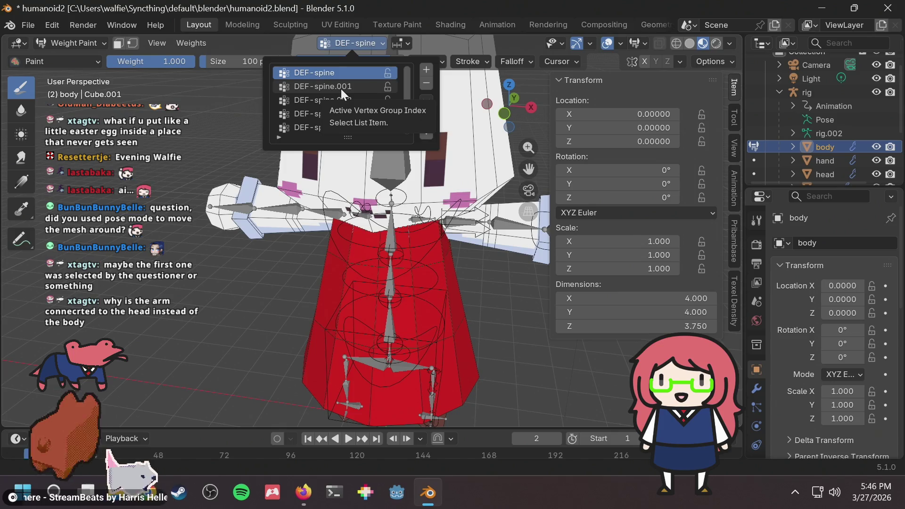
left_click(341, 100)
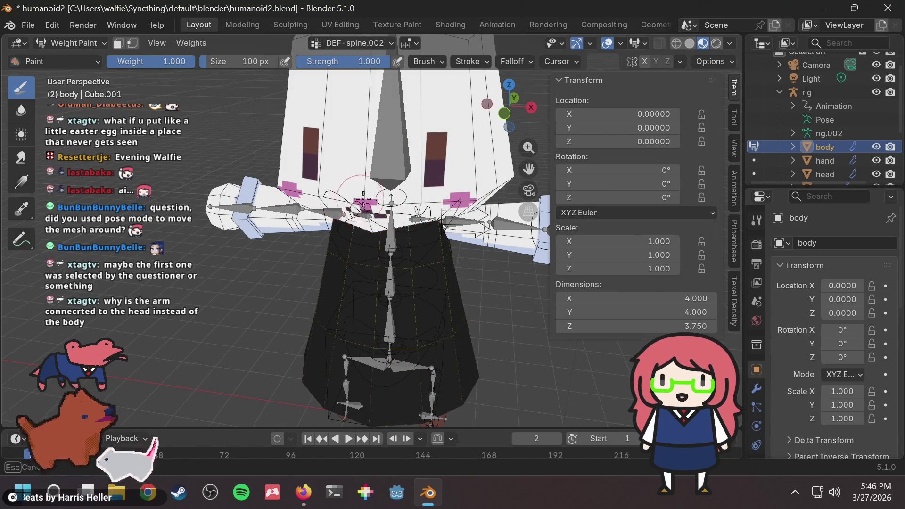
left_click(735, 115)
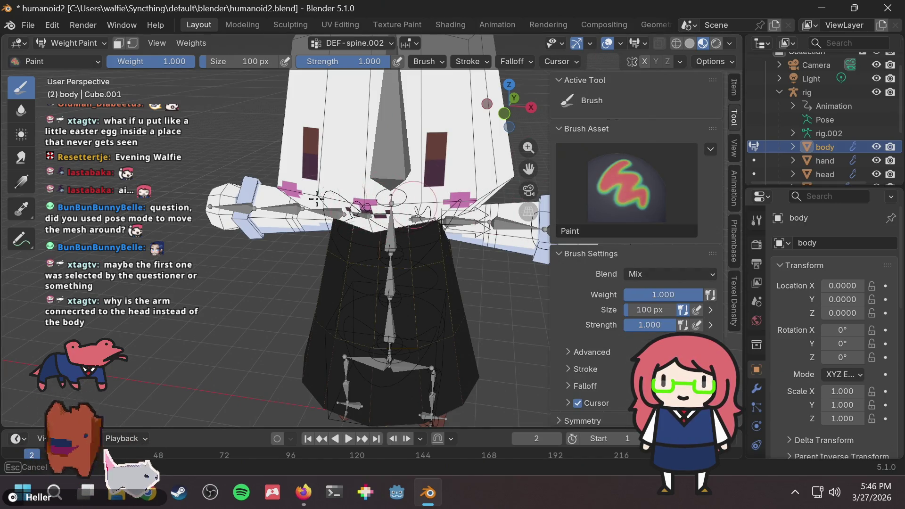
Isolate the body mesh in local view and paint full weight along the torso's upper rim
key("KP_Divide")
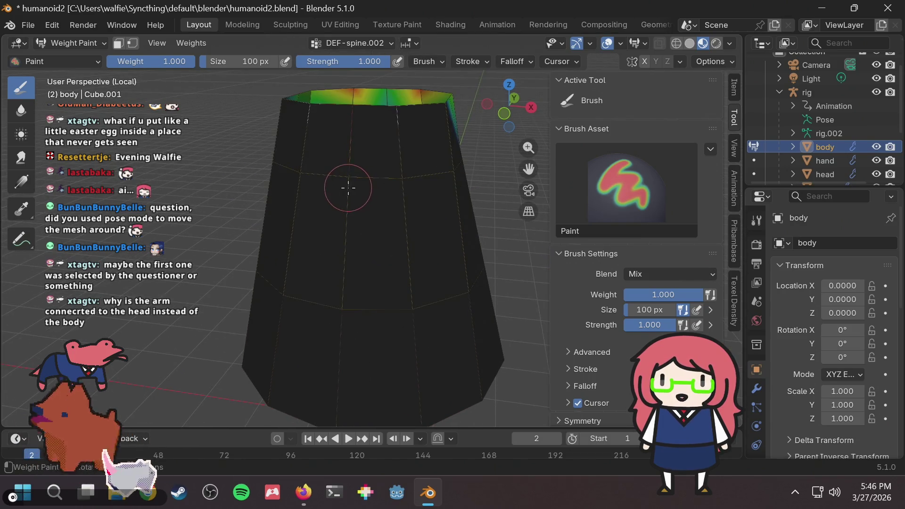
mouse_move(349, 185)
middle_mouse_down()
mouse_move(259, 197)
mouse_move(197, 293)
mouse_move(229, 189)
middle_mouse_up()
left_click_drag(409, 155, 386, 155)
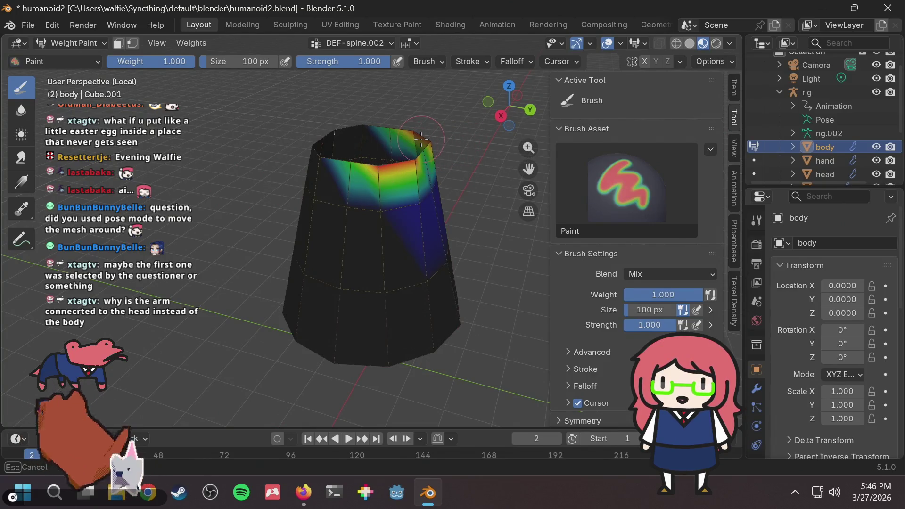
mouse_move(421, 139)
middle_mouse_down()
mouse_move(369, 152)
mouse_move(365, 163)
middle_mouse_up()
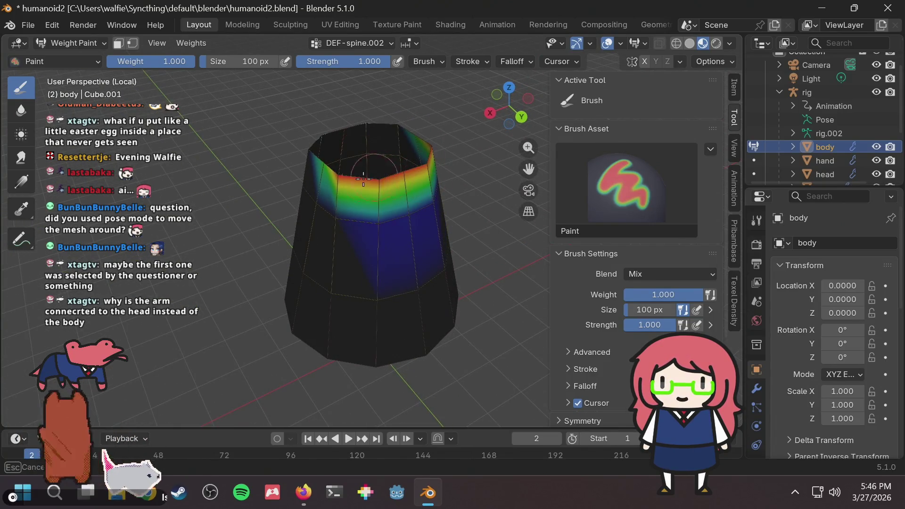
mouse_move(362, 179)
left_mouse_down()
mouse_move(311, 170)
mouse_move(325, 161)
left_mouse_up()
middle_click_drag(325, 160, 430, 177)
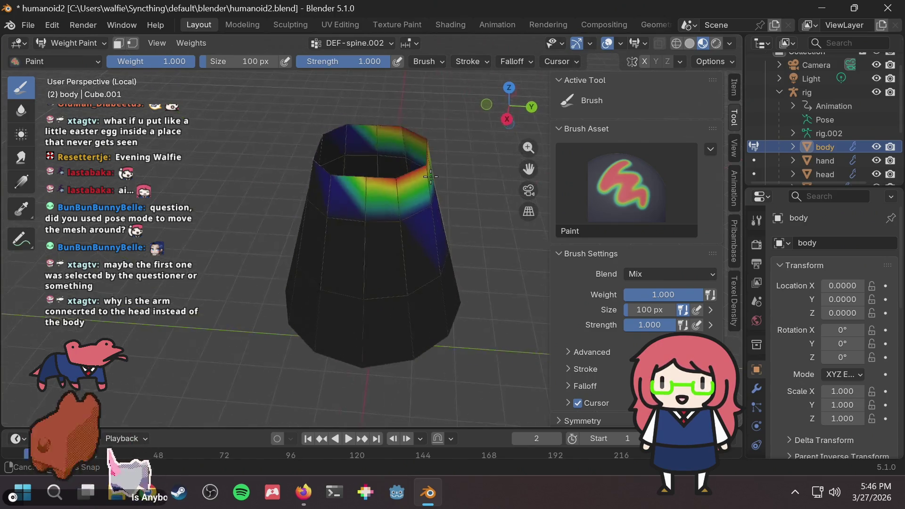
mouse_move(349, 187)
left_mouse_down()
mouse_move(339, 188)
mouse_move(358, 179)
mouse_move(329, 171)
left_mouse_up()
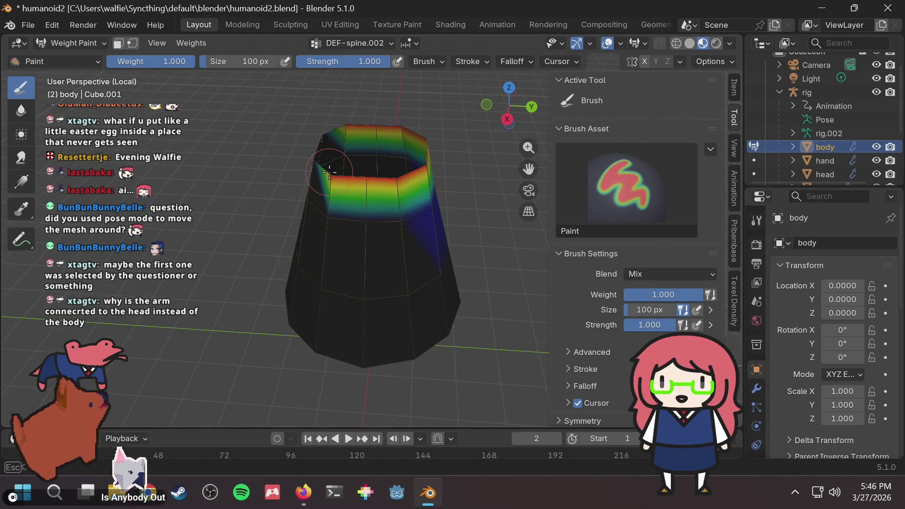
middle_click_drag(338, 173, 426, 168)
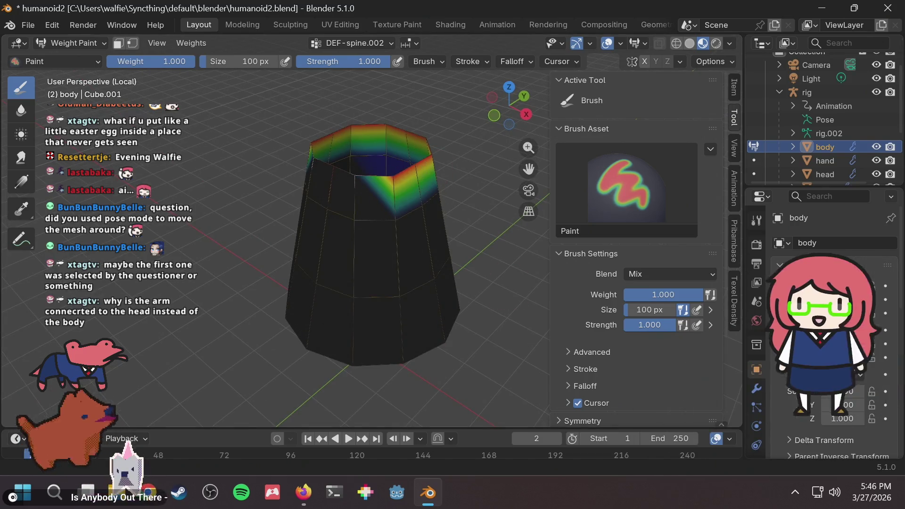
scroll(609, 302, "down", 2)
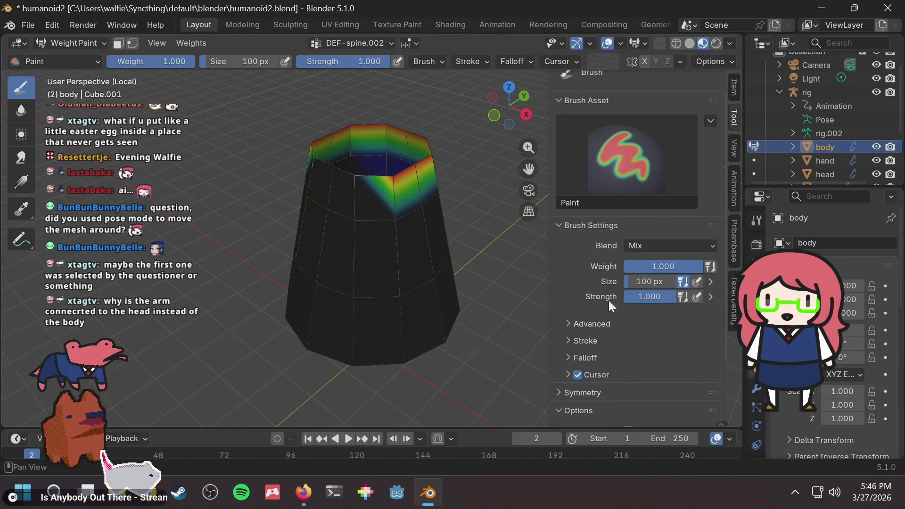
Set a constant brush falloff, paint the upper body, undo the red stroke, and open Blend modes
left_click(562, 354)
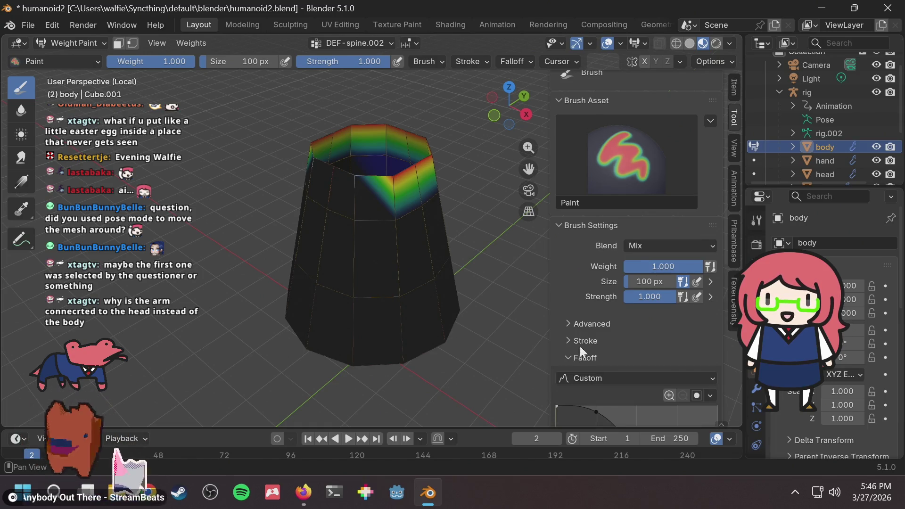
scroll(594, 329, "down", 10)
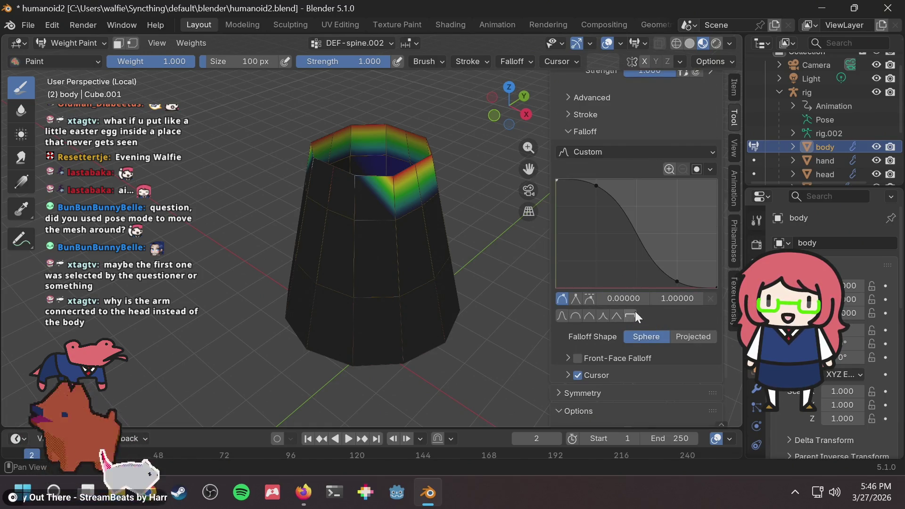
left_click(635, 312)
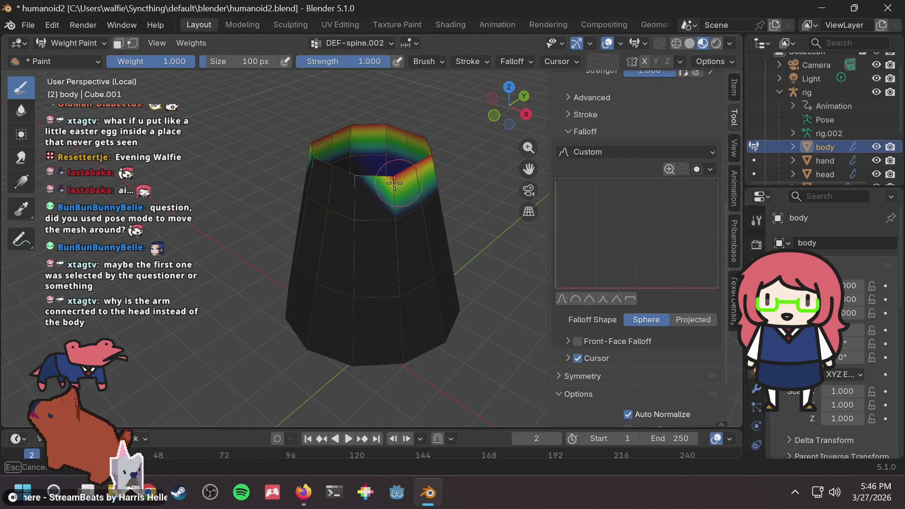
middle_click_drag(394, 183, 292, 167)
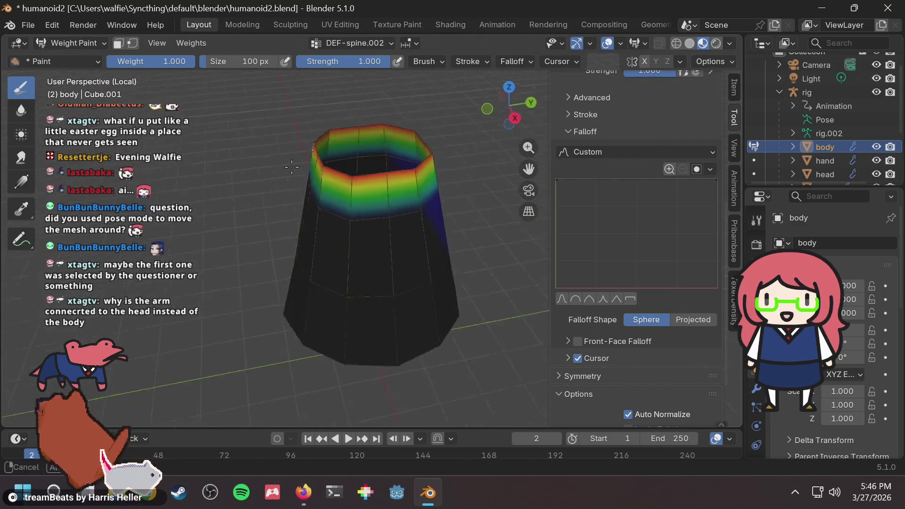
left_click_drag(301, 170, 429, 198)
middle_click_drag(429, 198, 404, 159)
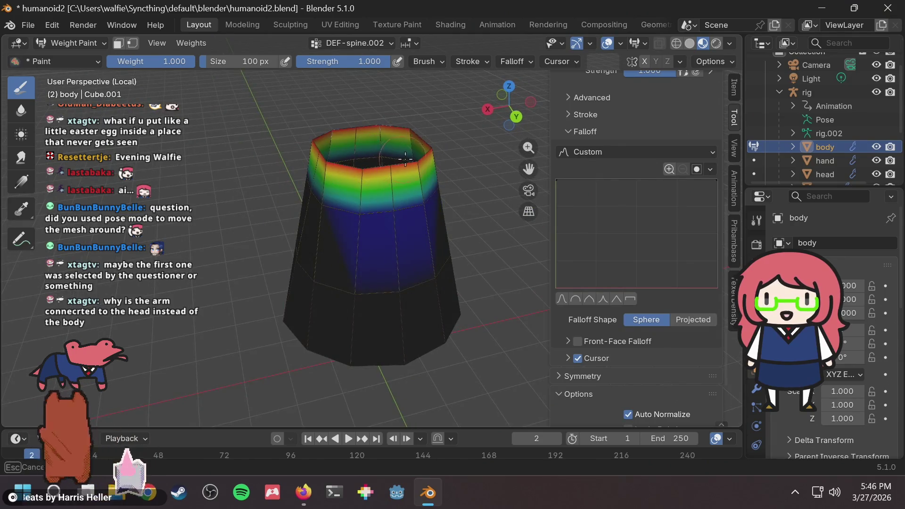
left_click_drag(354, 198, 418, 203)
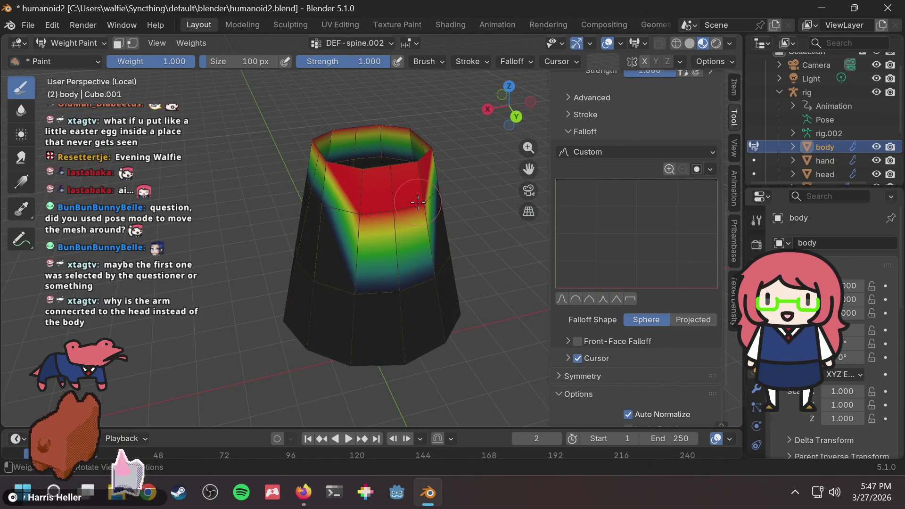
key("ctrl+z")
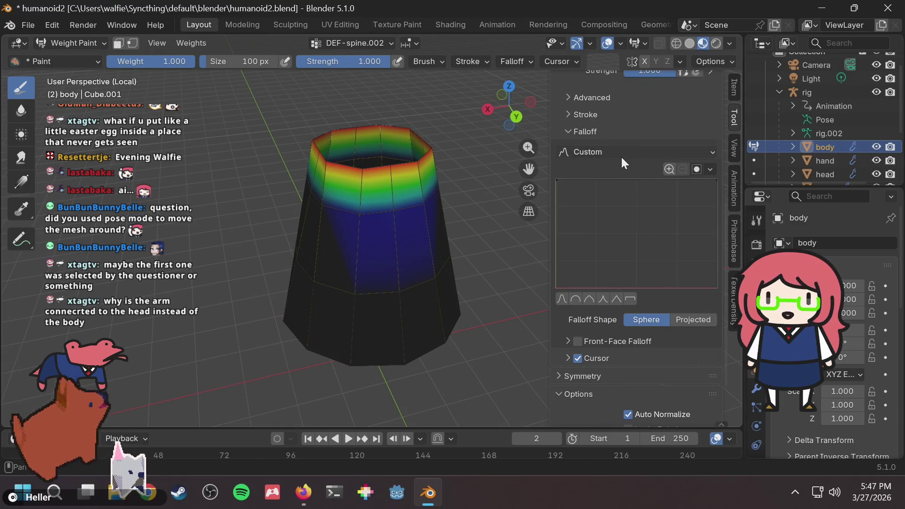
scroll(621, 155, "up", 10)
left_click(641, 246)
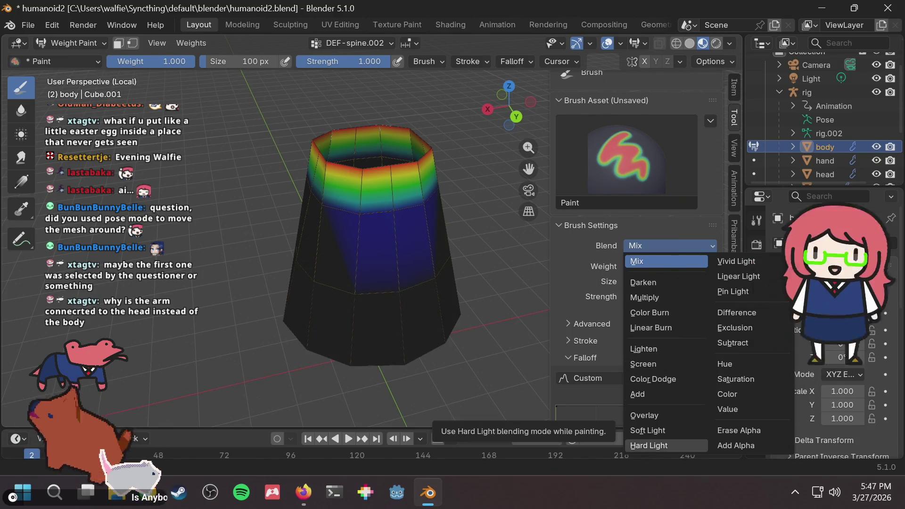
Set the brush blend to Subtract and try subtracting weight from the body
left_click(732, 343)
scroll(410, 278, "up", 2)
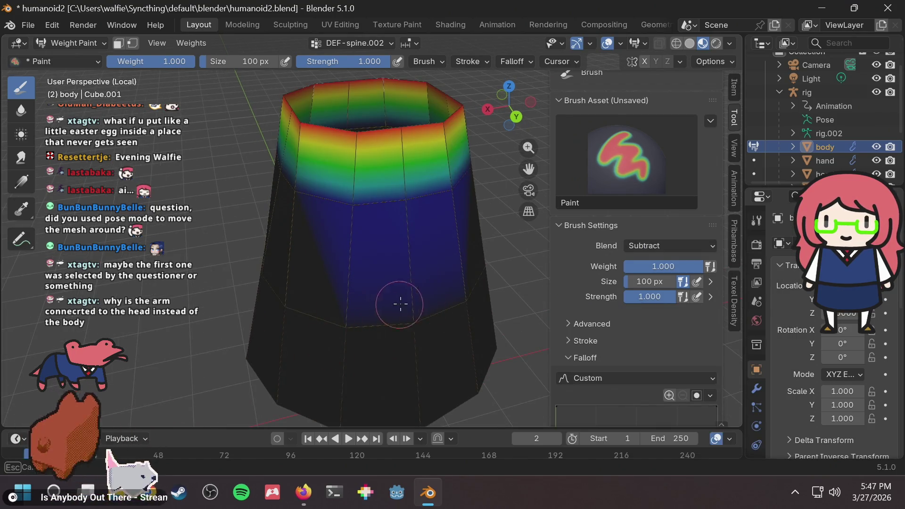
mouse_move(399, 303)
left_mouse_down()
mouse_move(391, 321)
mouse_move(360, 292)
mouse_move(363, 228)
left_mouse_up()
mouse_move(364, 228)
middle_mouse_down()
mouse_move(433, 299)
mouse_move(530, 312)
mouse_move(410, 179)
middle_mouse_up()
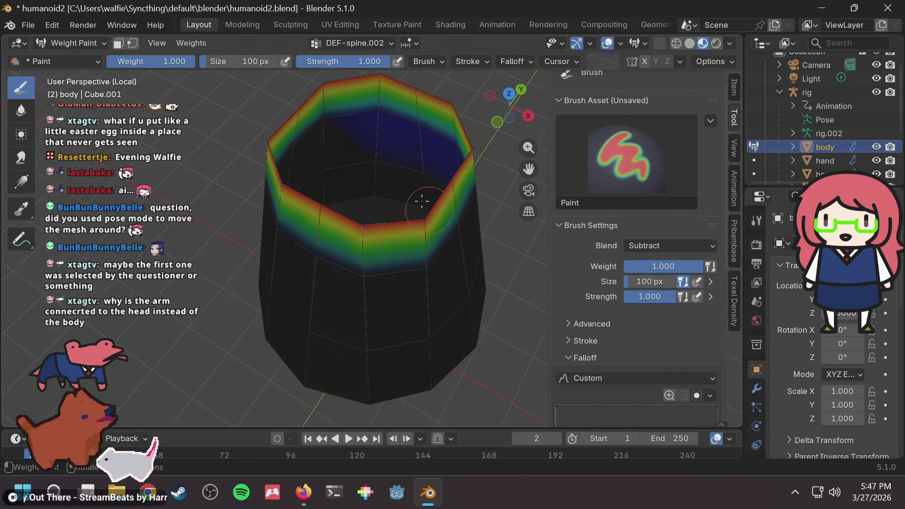
mouse_move(365, 156)
middle_mouse_down()
mouse_move(354, 243)
mouse_move(380, 224)
middle_mouse_up()
scroll(618, 302, "down", 5)
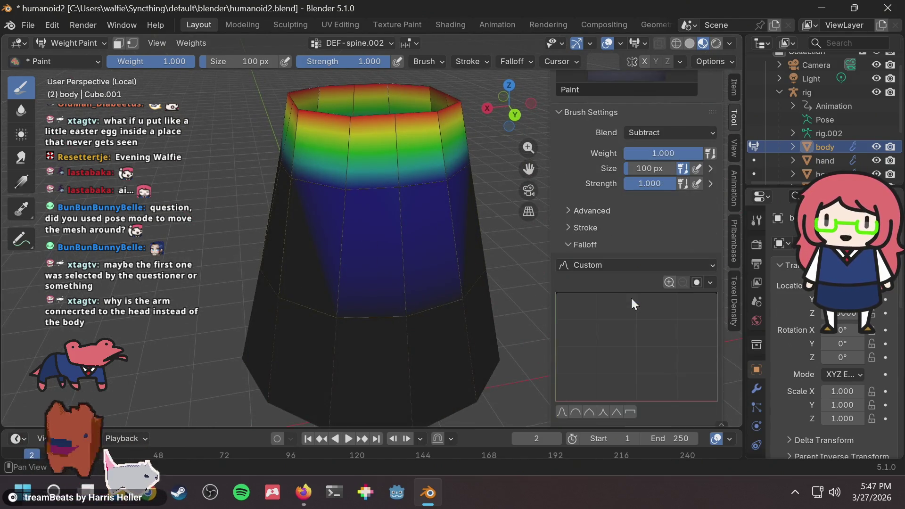
Check the Advanced, Modes and Stroke panels, subtract the faint upper-body weight, and open the mode list
left_click(584, 211)
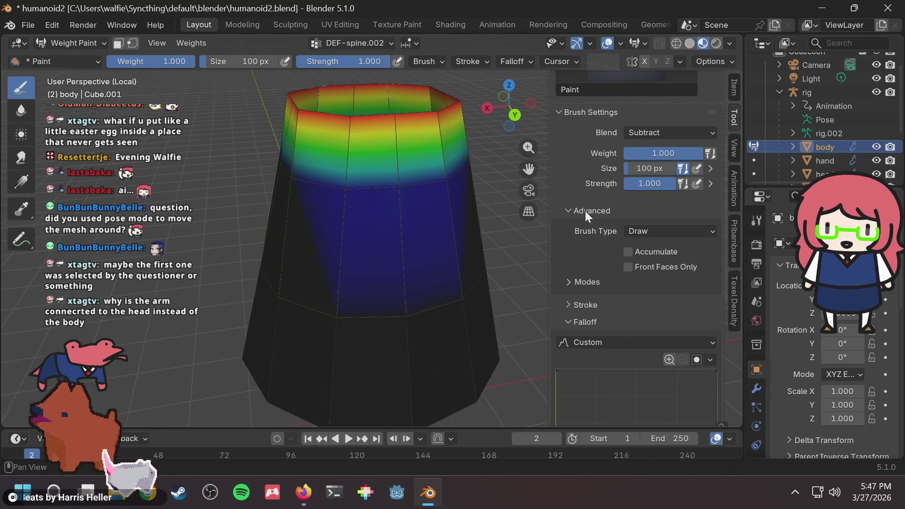
left_click(595, 281)
left_click(587, 287)
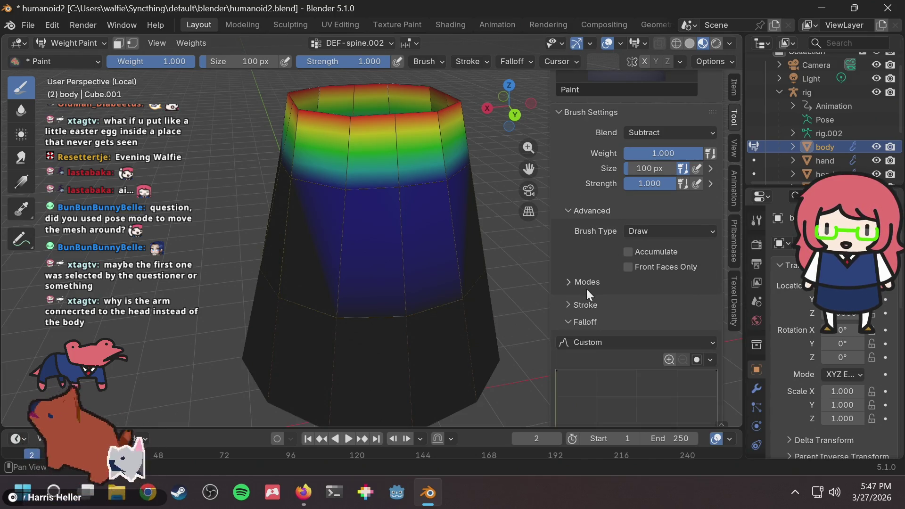
left_click(587, 306)
left_click(588, 307)
scroll(594, 277, "down", 10)
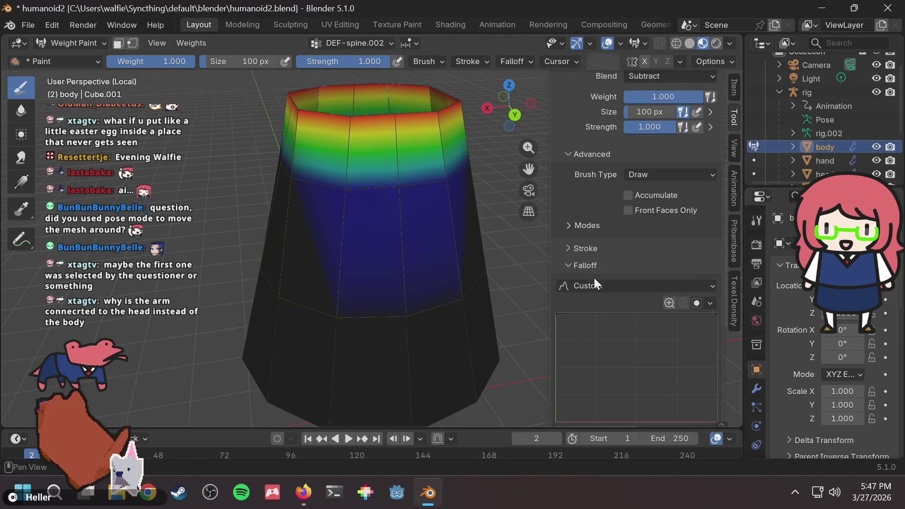
scroll(595, 293, "up", 1)
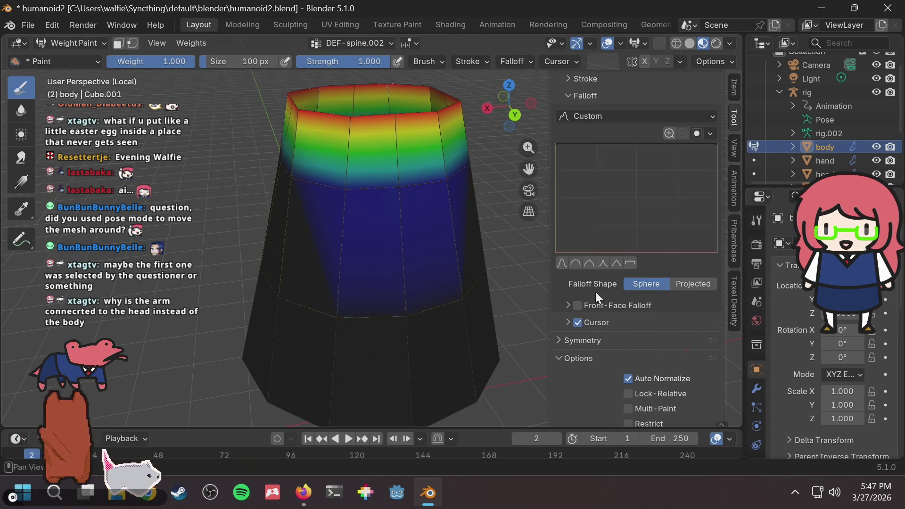
scroll(631, 351, "down", 1)
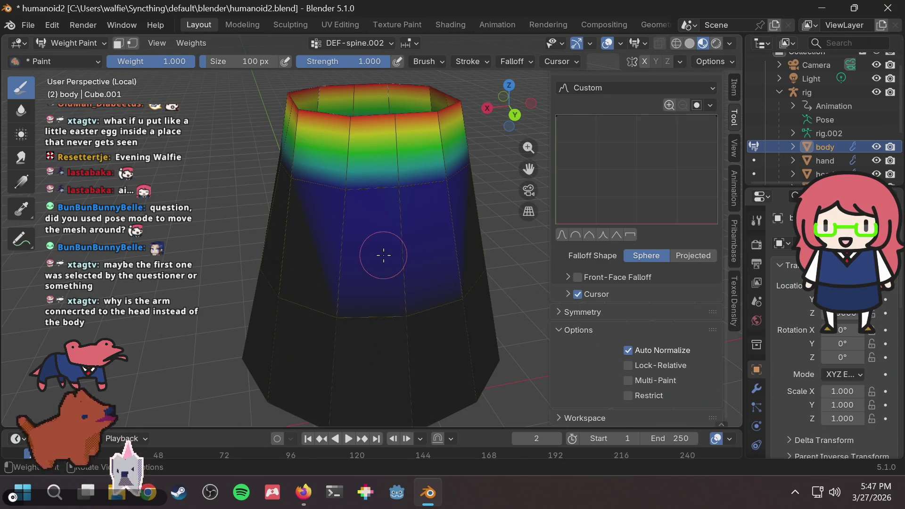
mouse_move(383, 248)
middle_mouse_down()
mouse_move(394, 269)
mouse_move(424, 224)
mouse_move(401, 231)
mouse_move(466, 248)
mouse_move(437, 221)
mouse_move(440, 203)
middle_mouse_up()
left_click(87, 42)
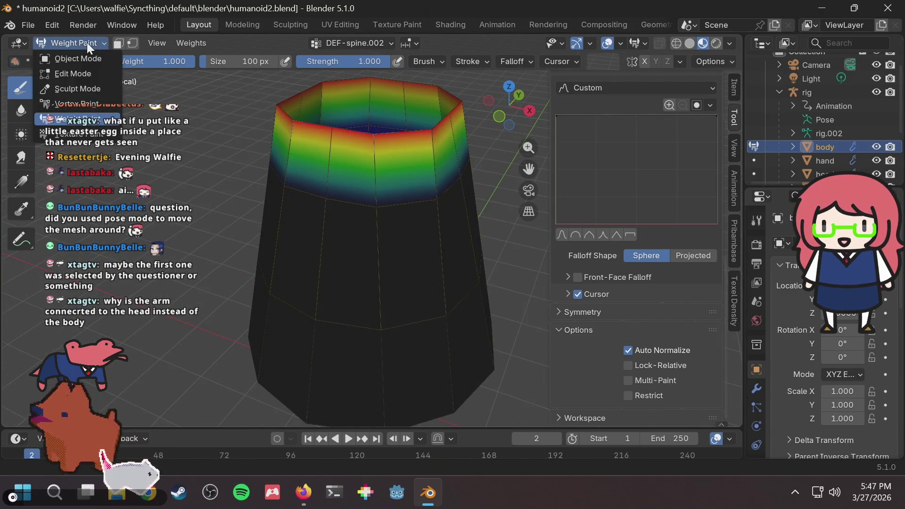
Return the body mesh to Object Mode and pull the view back from it
left_click(86, 57)
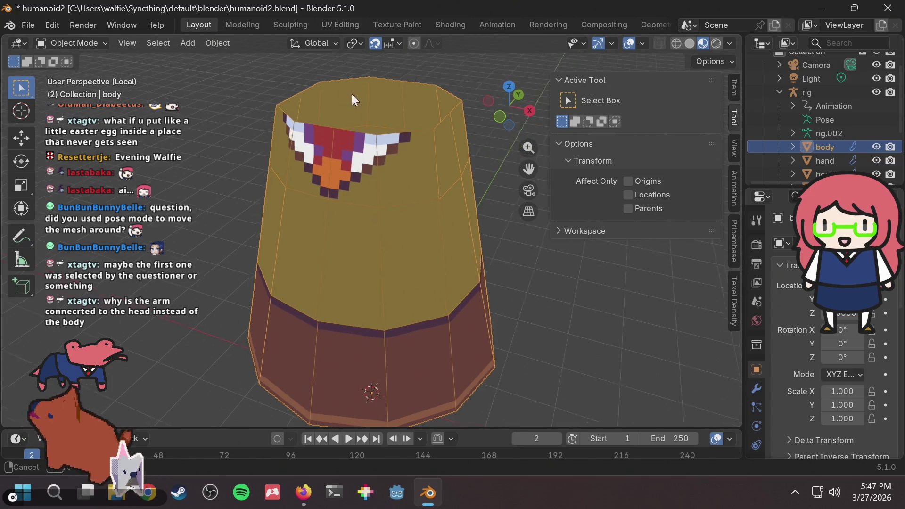
middle_click_drag(351, 94, 352, 75)
scroll(349, 76, "down", 3)
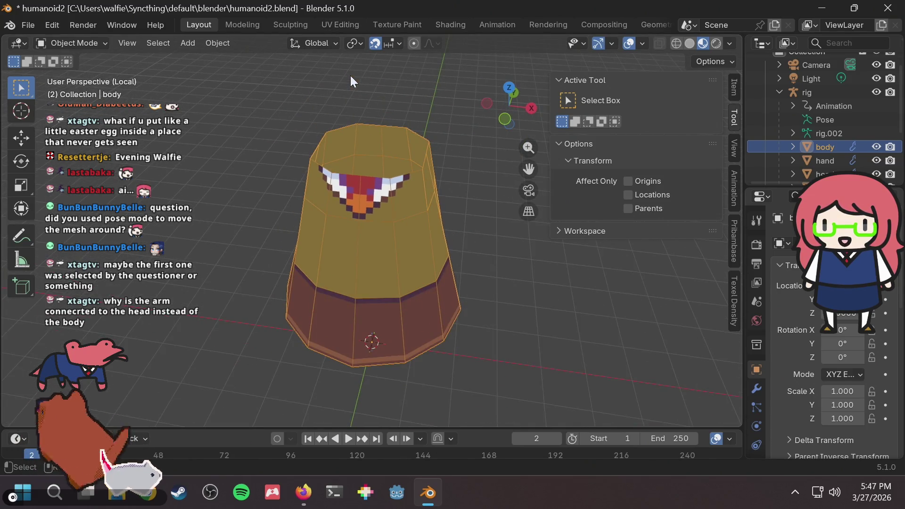
scroll(351, 76, "up", 2)
scroll(583, 28, "down", 3)
scroll(583, 28, "up", 4)
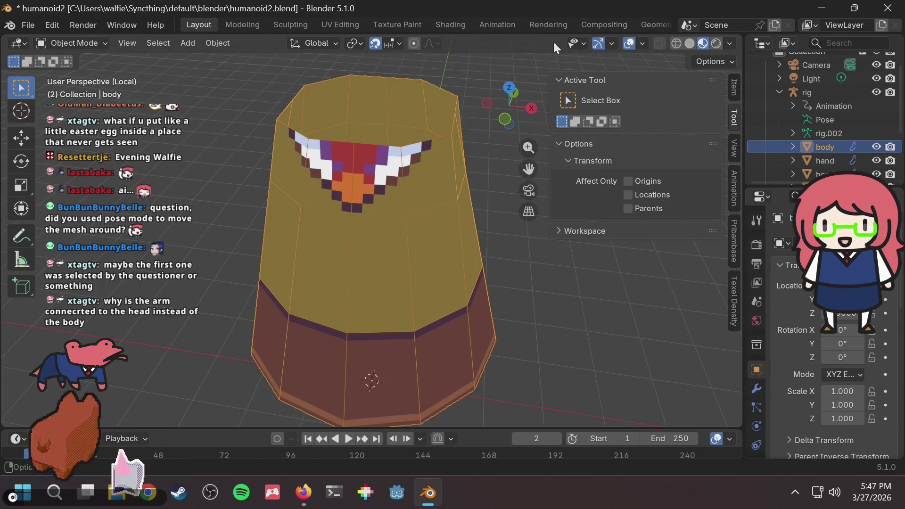
Deselect the body and exit Local View with numpad / to show the whole bunny
left_click(466, 150)
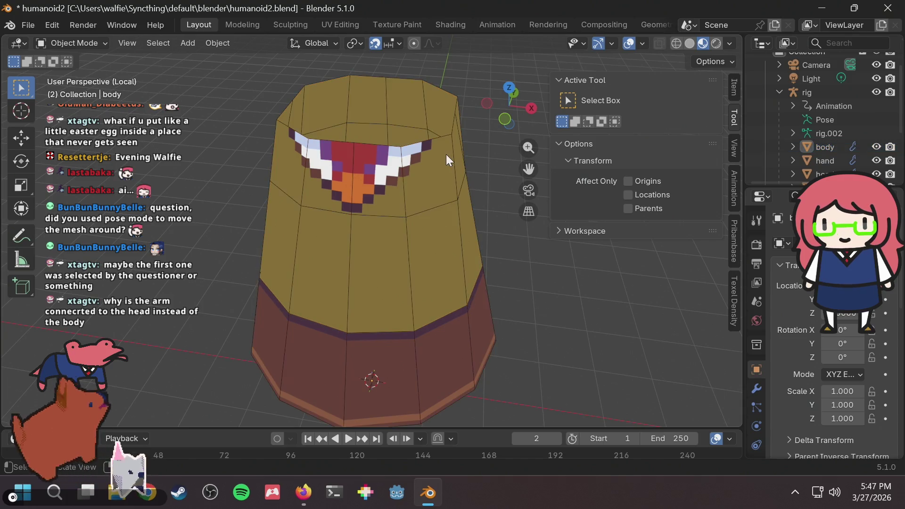
left_click(446, 154)
left_click(482, 152)
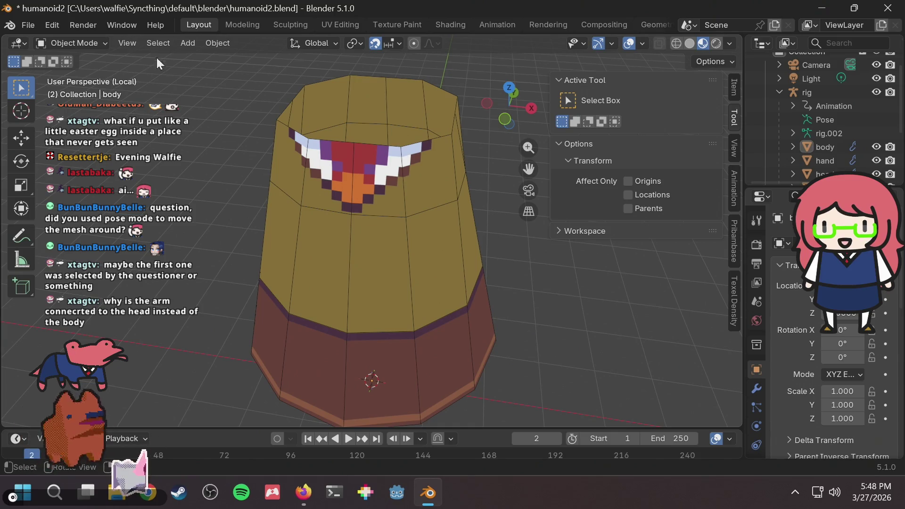
key("super")
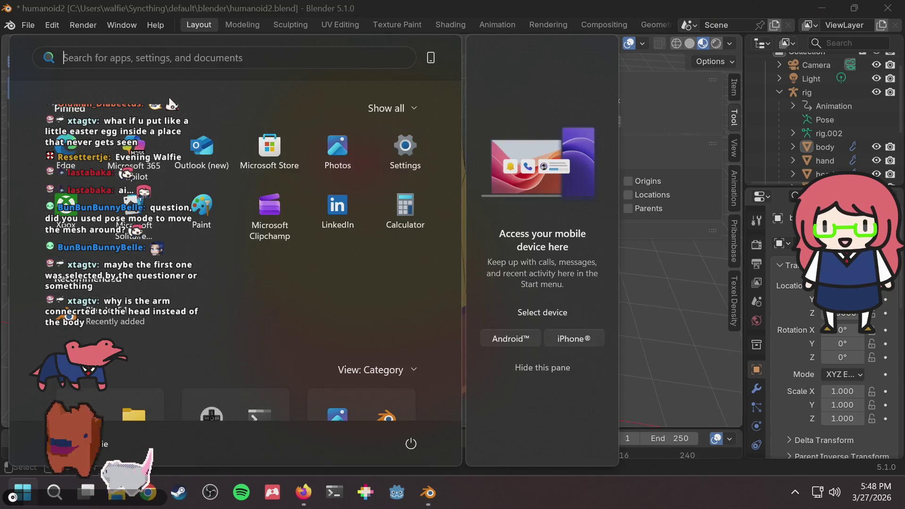
key("Escape")
key("KP_Divide")
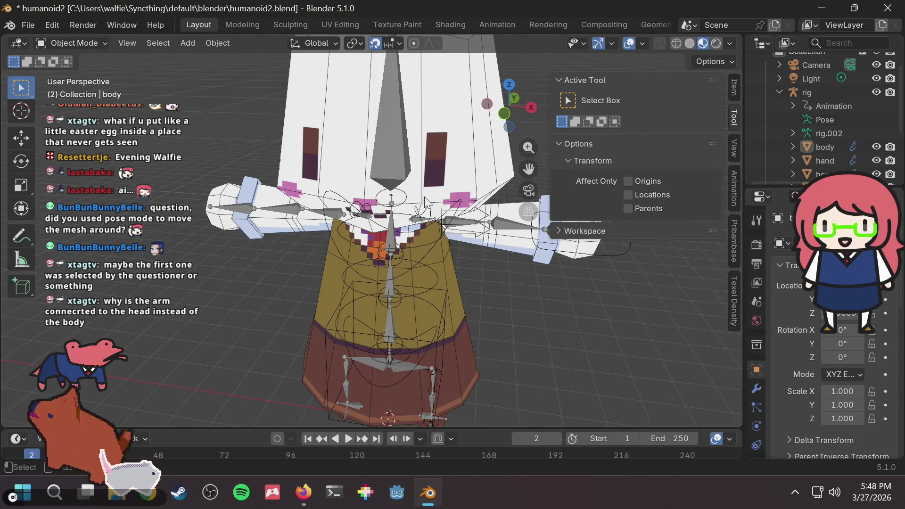
Select the rig armature and orbit to a front view of the bunny
left_click(821, 90)
middle_click_drag(503, 301, 481, 298)
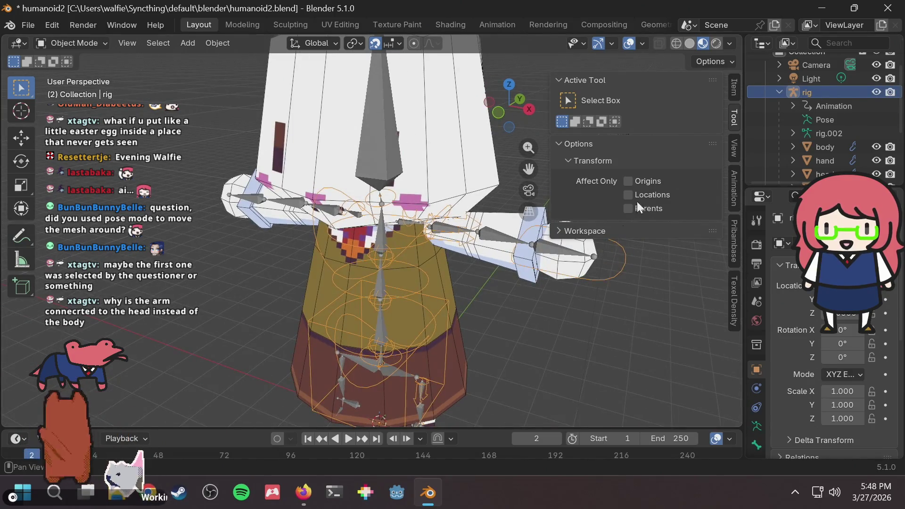
left_click(734, 113)
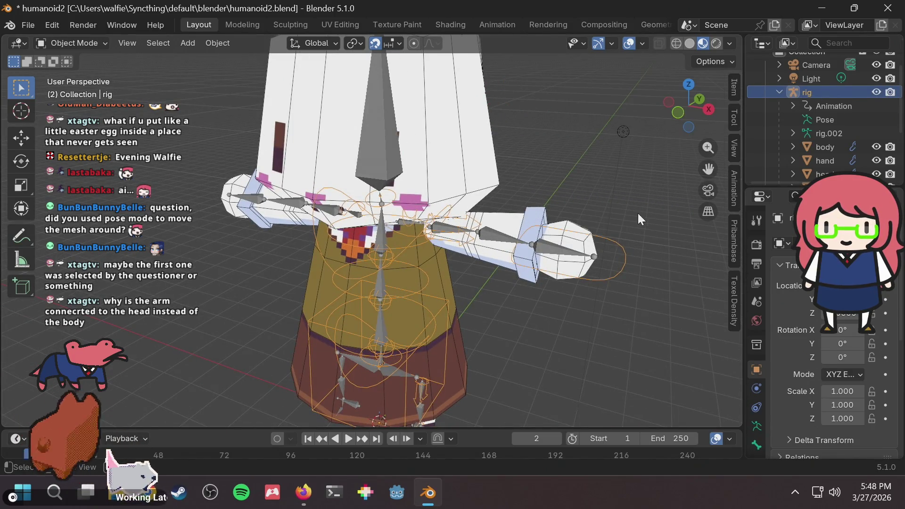
key("g")
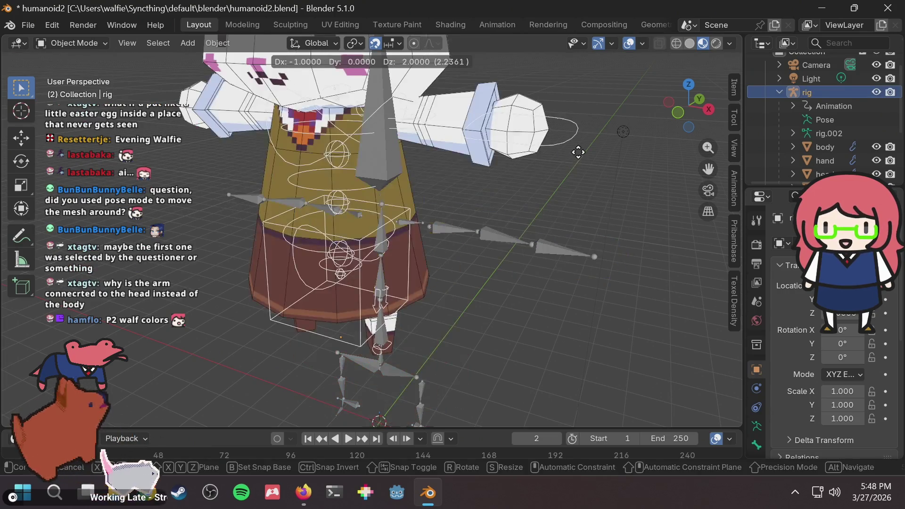
key("Escape")
mouse_move(577, 151)
middle_mouse_down()
mouse_move(583, 117)
mouse_move(600, 163)
mouse_move(623, 142)
middle_mouse_up()
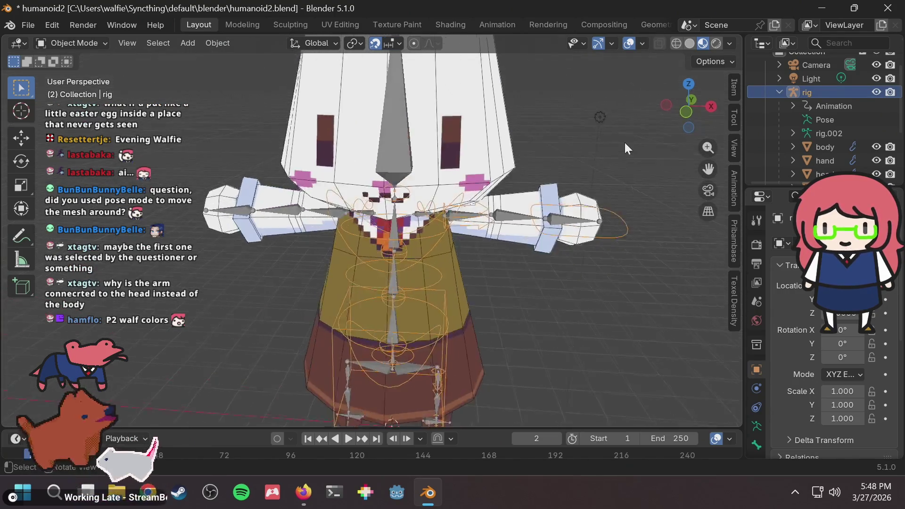
scroll(624, 149, "down", 5)
Orbit to a three-quarter view, adjust the zoom and make the metarig active
left_click(549, 241)
mouse_move(549, 241)
middle_mouse_down()
mouse_move(559, 241)
mouse_move(490, 217)
middle_mouse_up()
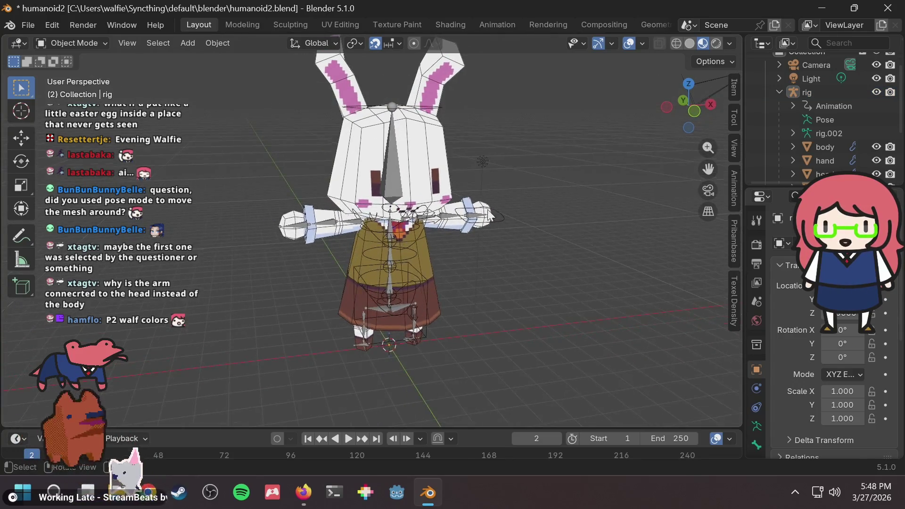
scroll(489, 216, "up", 2)
scroll(463, 219, "up", 3)
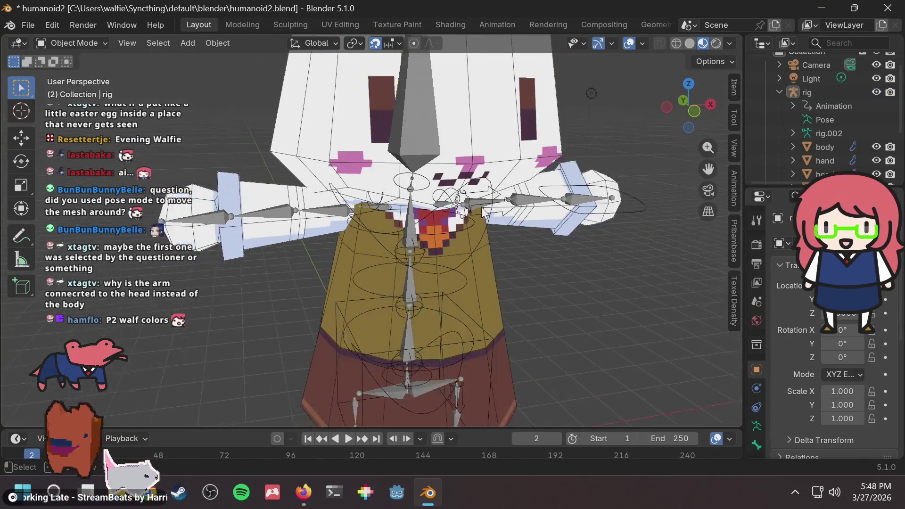
scroll(483, 209, "down", 2)
scroll(467, 208, "down", 2)
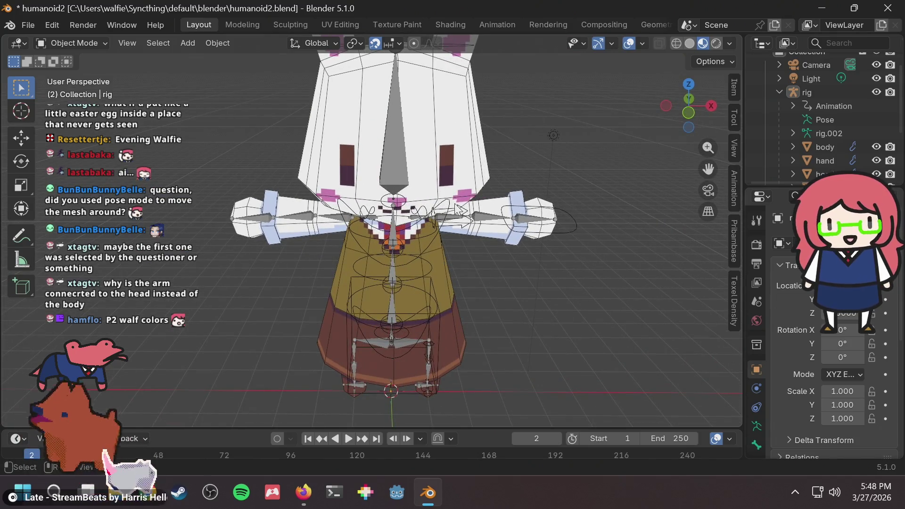
scroll(417, 233, "up", 3)
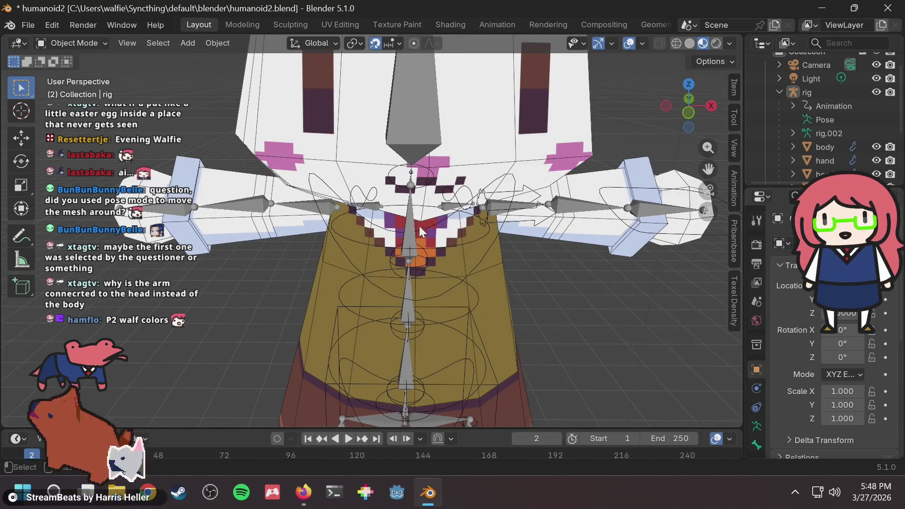
scroll(472, 222, "down", 3)
scroll(473, 221, "down", 1)
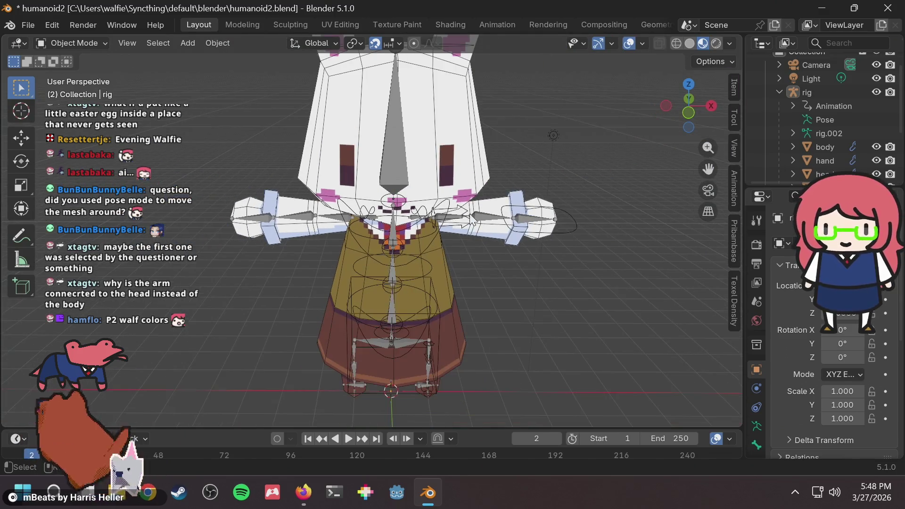
left_click(556, 218)
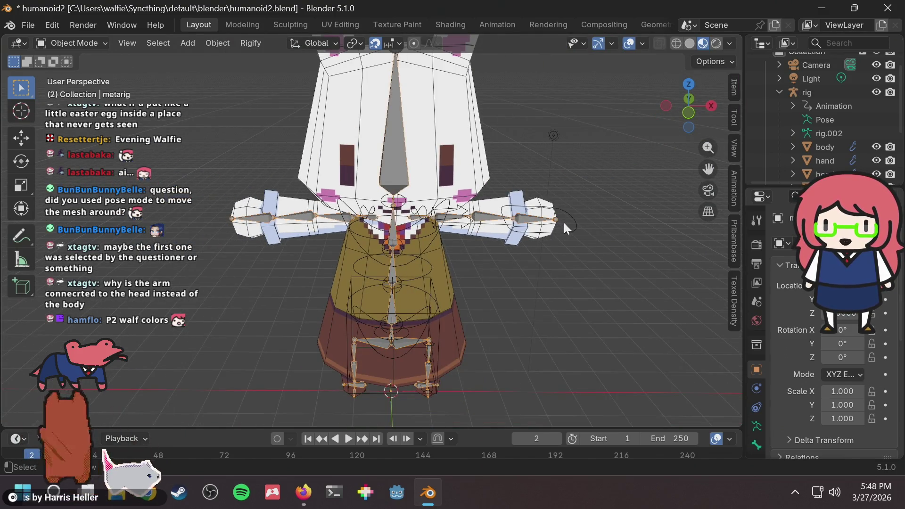
Switch the metarig into Pose Mode and select its central spine bone
left_click(586, 193)
left_click(87, 43)
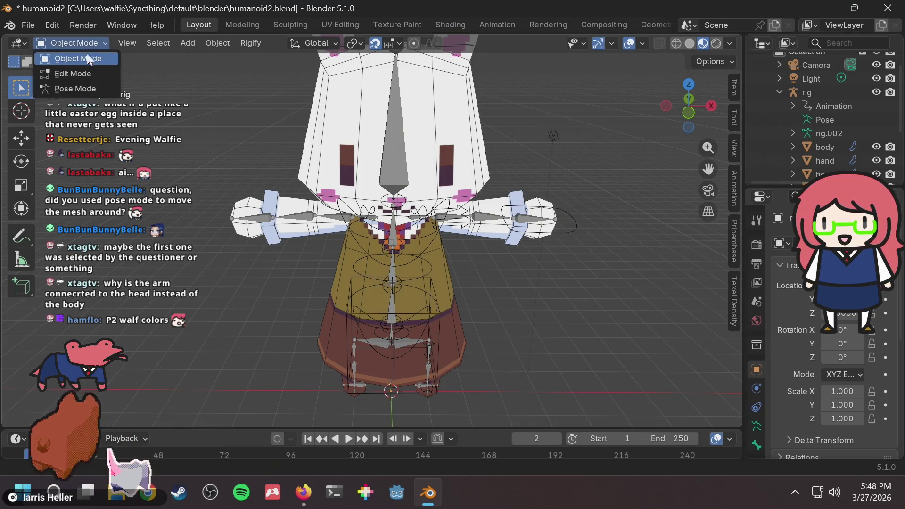
left_click(90, 87)
scroll(372, 230, "up", 1)
scroll(406, 202, "up", 2)
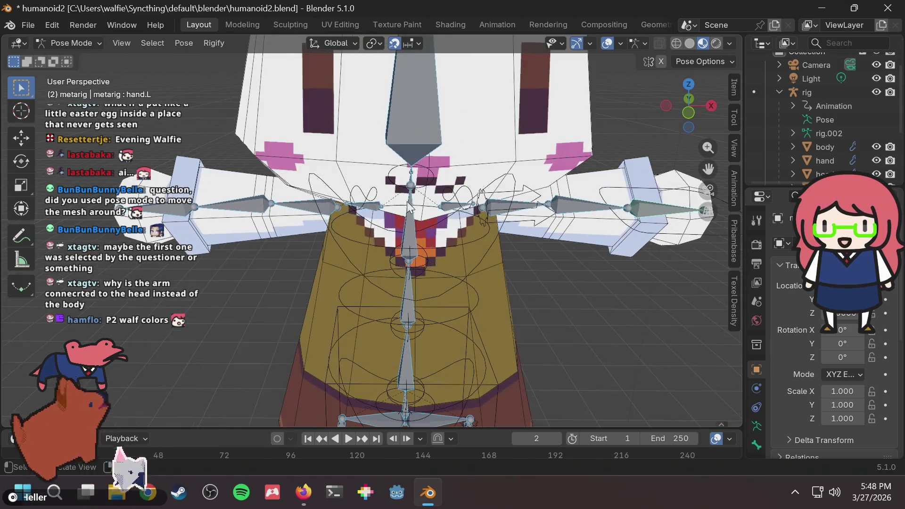
left_click(418, 213)
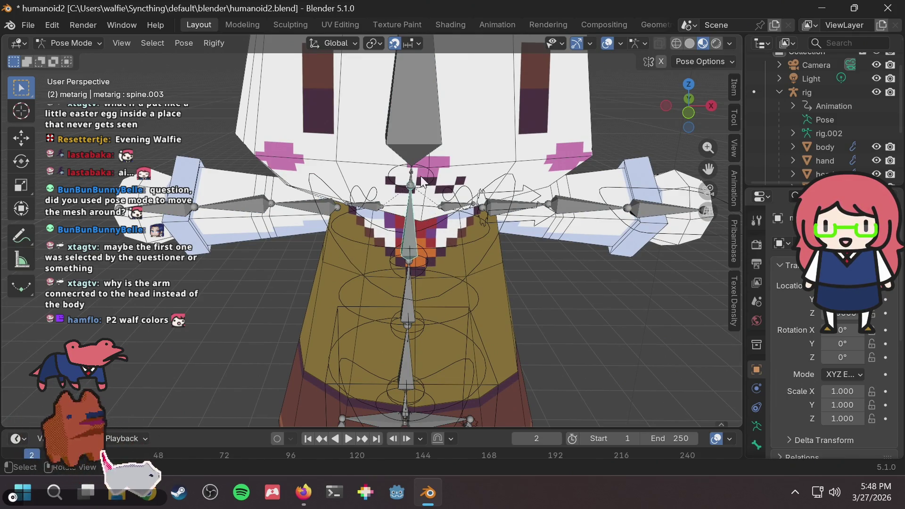
Make the generated rig active, put it in Pose Mode and select the left shoulder bone
left_click(811, 92)
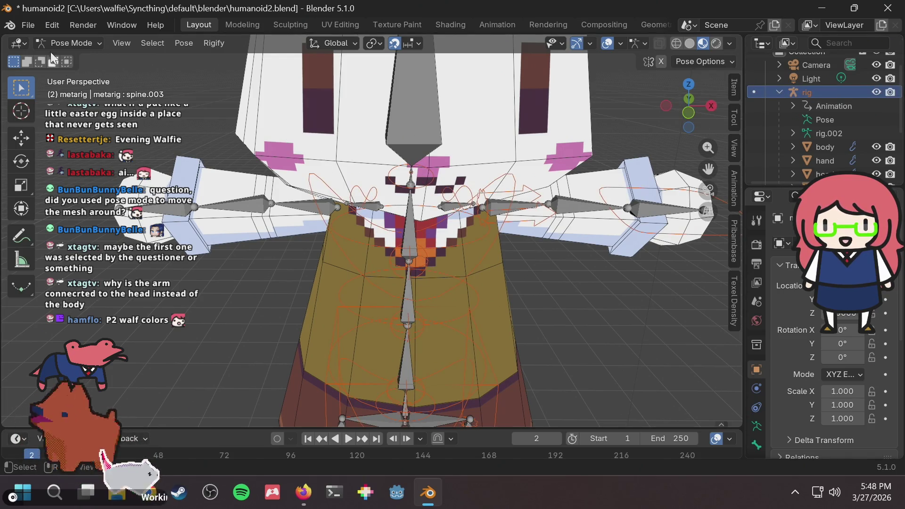
key("Tab")
left_click(68, 41)
left_click(73, 56)
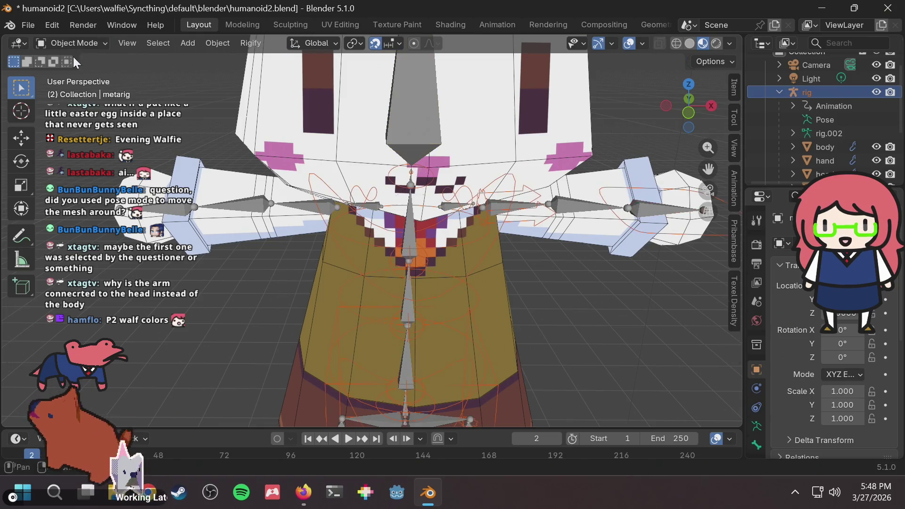
left_click(210, 125)
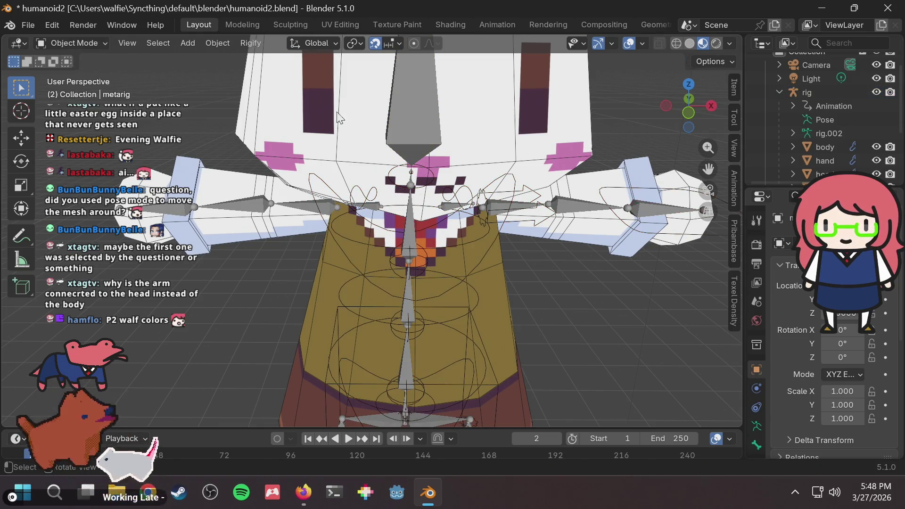
left_click(827, 89)
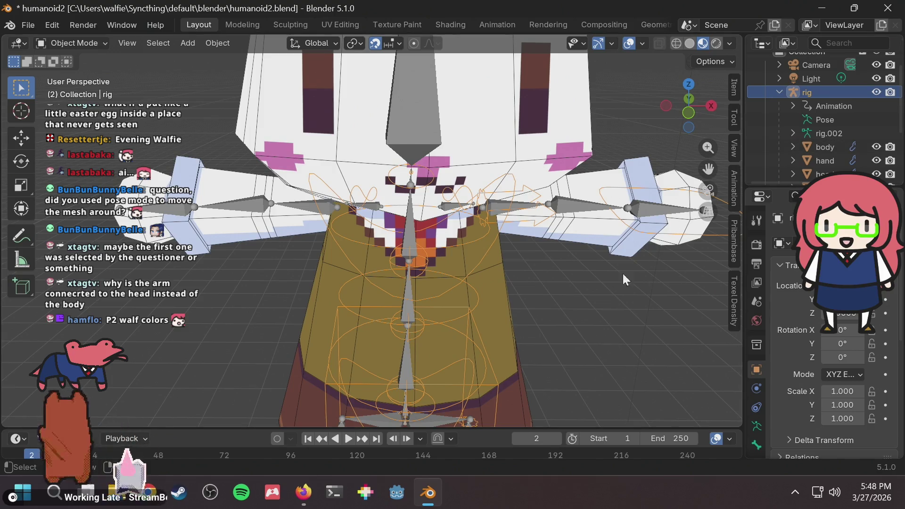
left_click(571, 338)
left_click(73, 44)
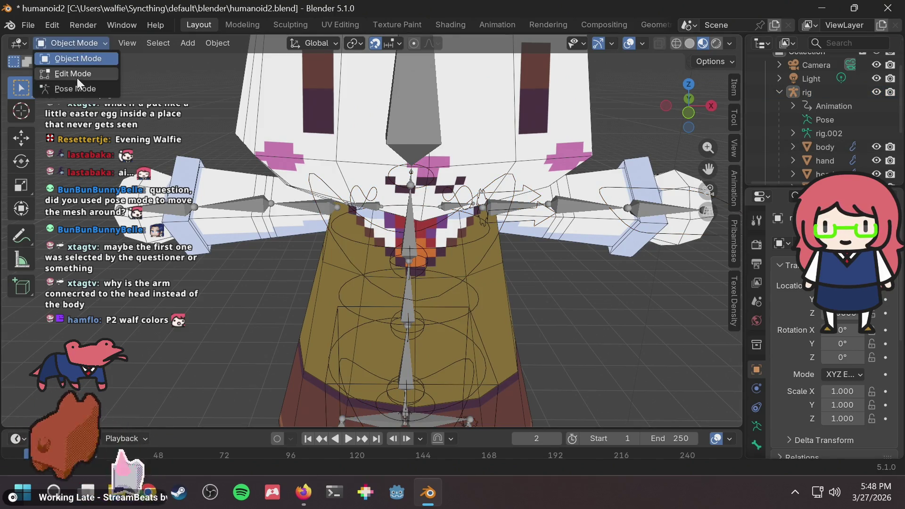
left_click(76, 85)
left_click(478, 197)
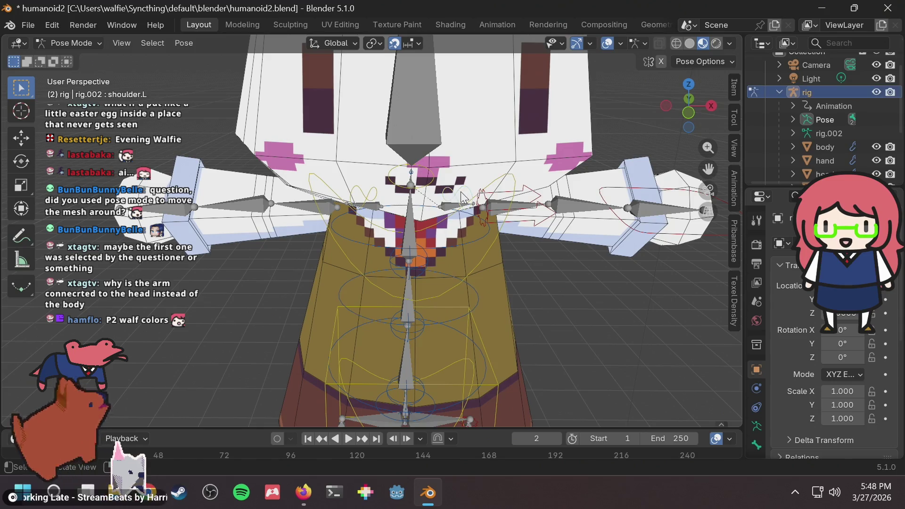
Move the left shoulder bone to a new spot, then test-move the neck and cancel
key("g")
left_click(385, 167)
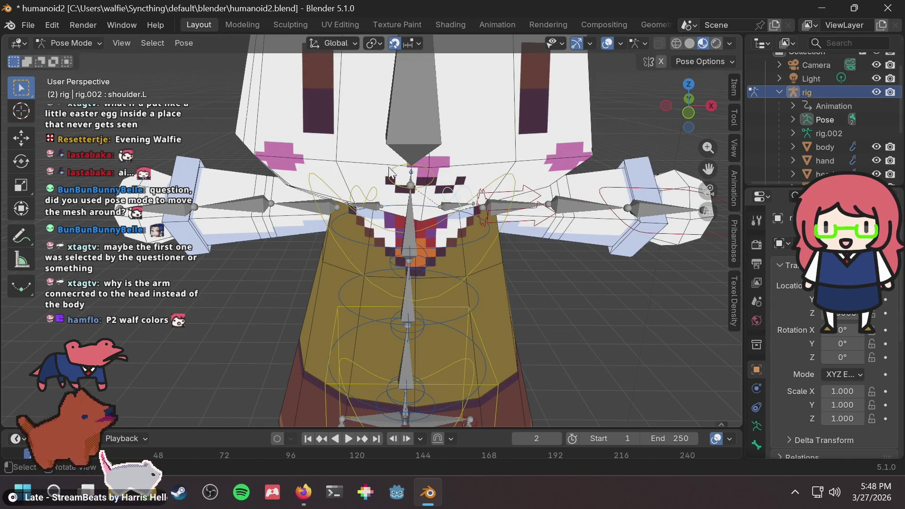
key("g")
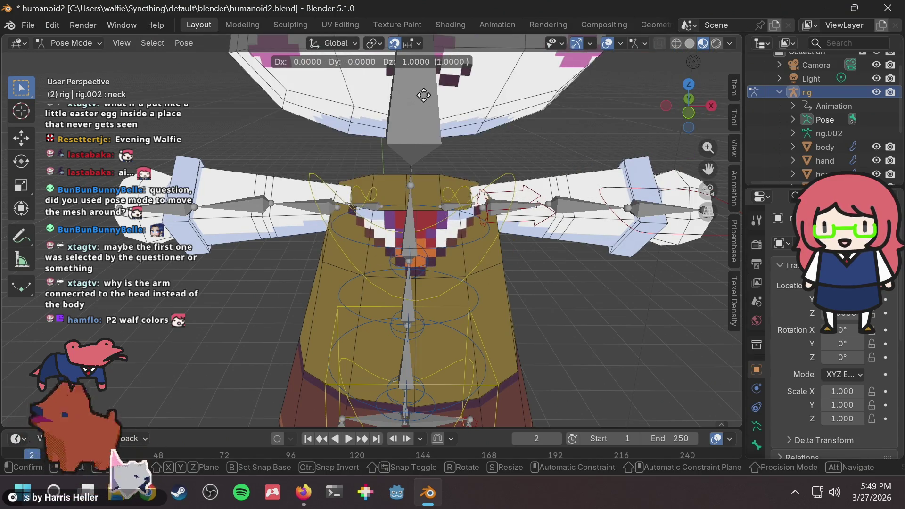
right_click(395, 175)
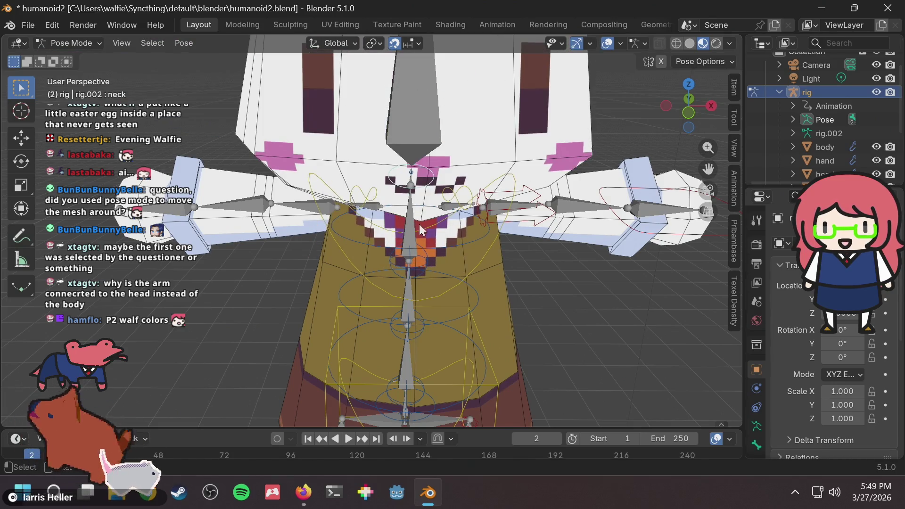
Test-move the chest bone twice, cancelling both so the rig stays at rest
key("g")
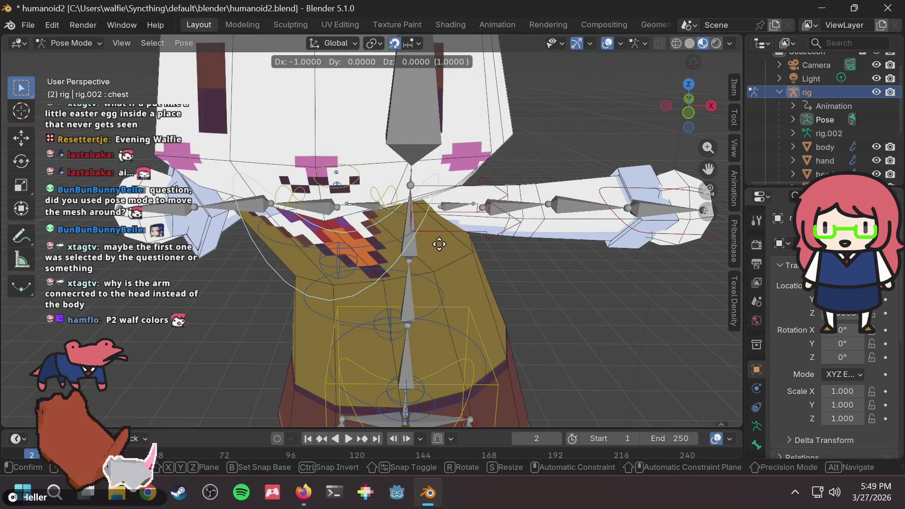
scroll(487, 234, "down", 5)
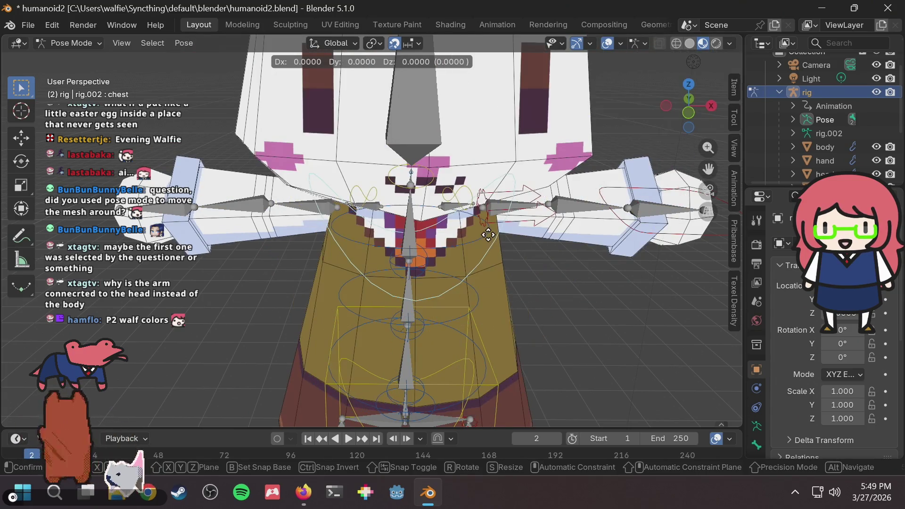
right_click(488, 234)
key("g")
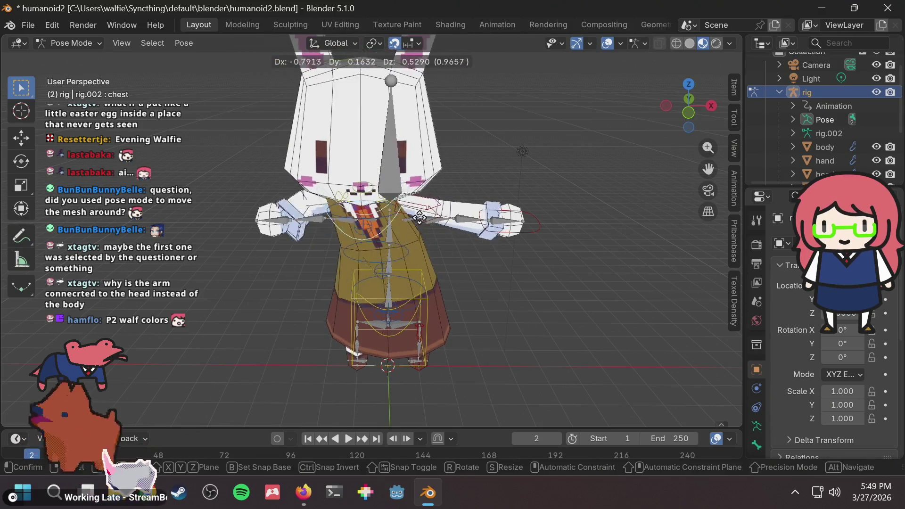
key("Escape")
scroll(372, 231, "up", 4)
left_click(66, 43)
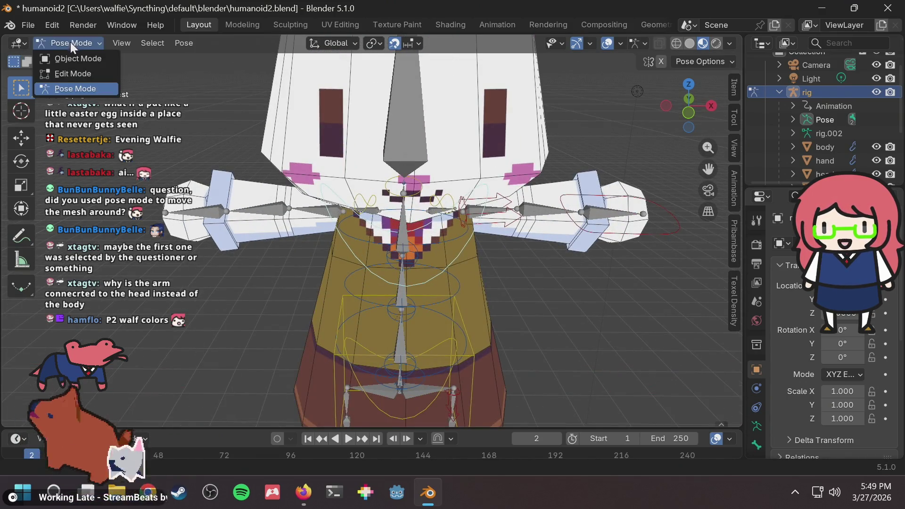
Return to Object Mode, select the body mesh and switch it into Vertex Paint
left_click(88, 58)
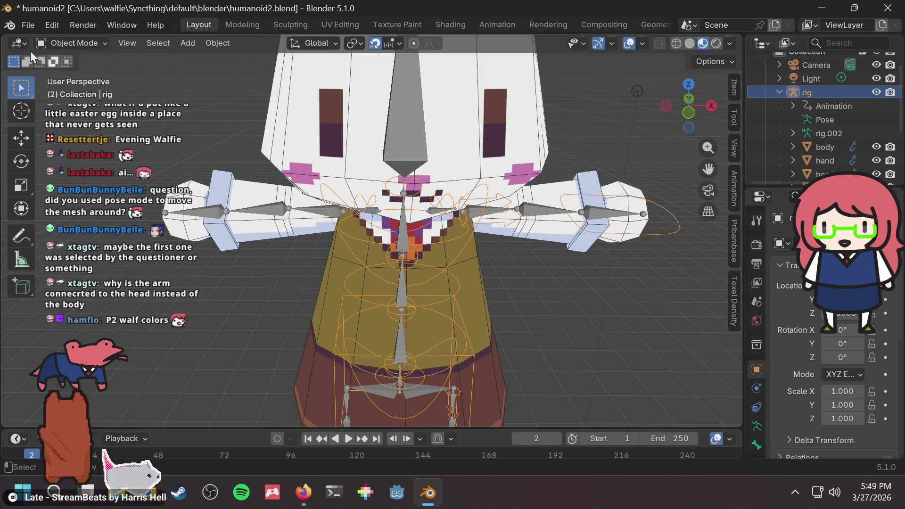
scroll(411, 218, "up", 2)
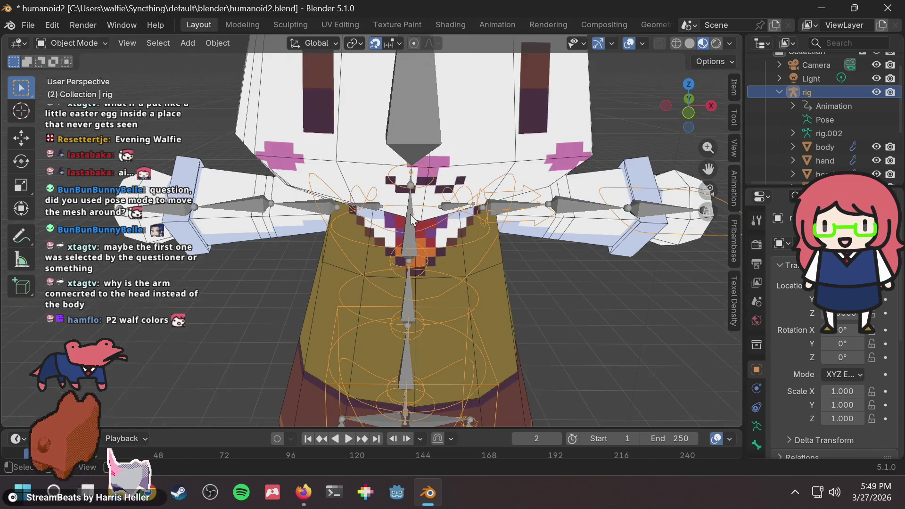
left_click(497, 264)
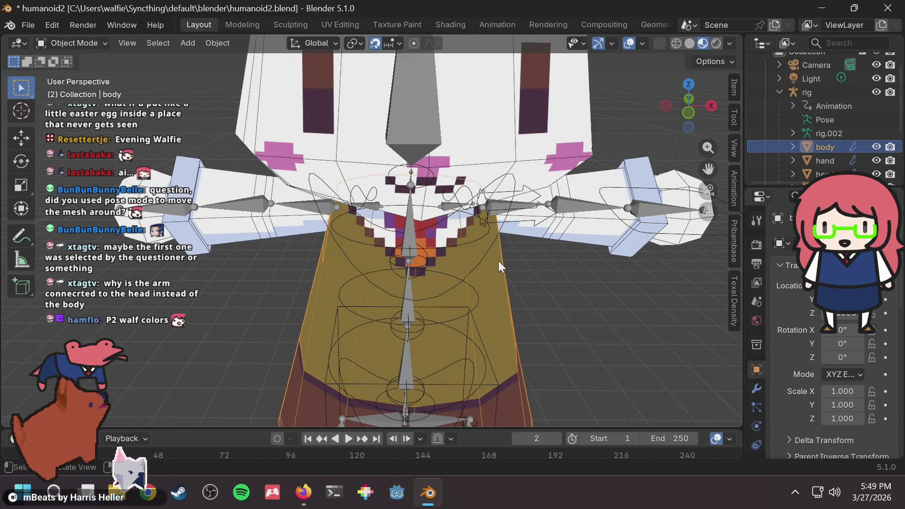
key("Tab")
left_click(71, 43)
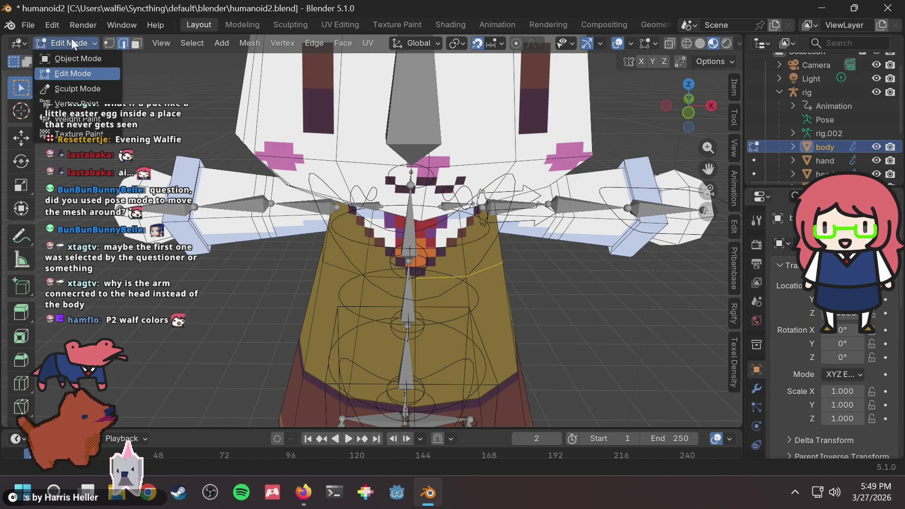
left_click(77, 105)
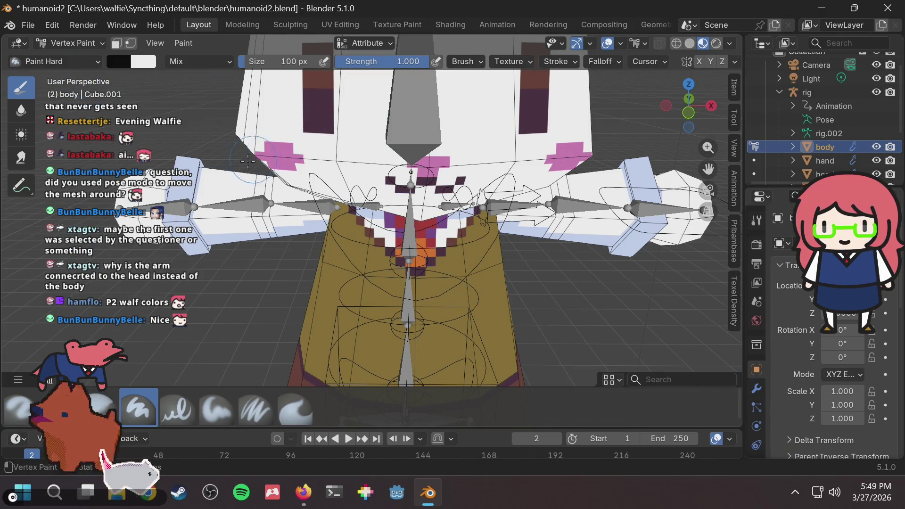
key("Tab")
key("Tab")
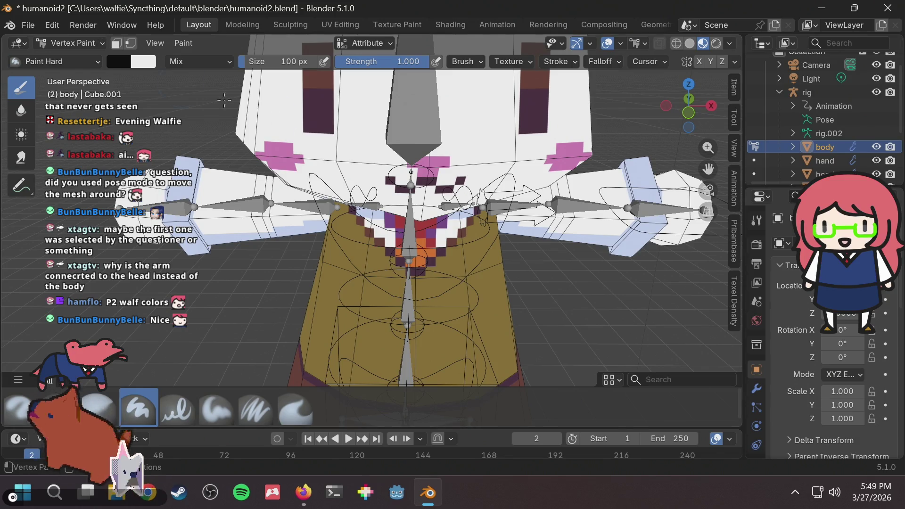
Orbit around the bunny to view it from an angled side and the front
scroll(466, 274, "down", 5)
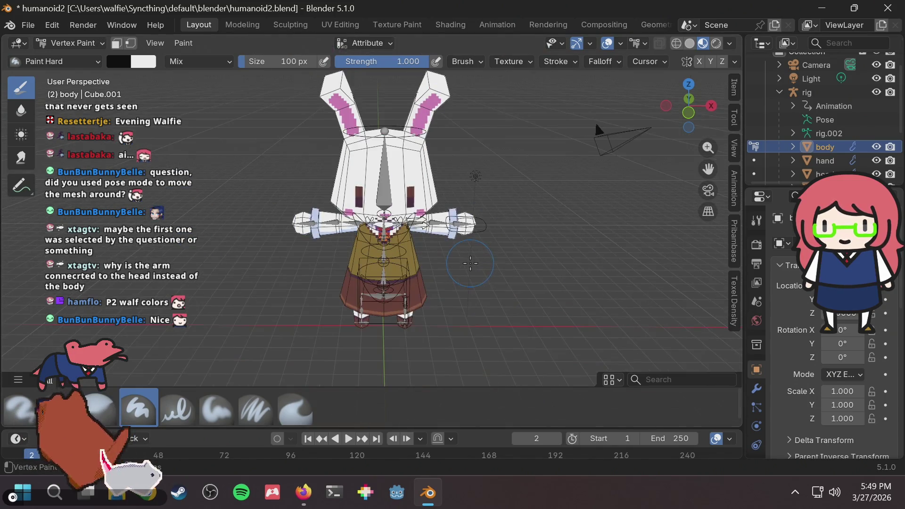
middle_click_drag(466, 274, 256, 250)
scroll(311, 234, "up", 3)
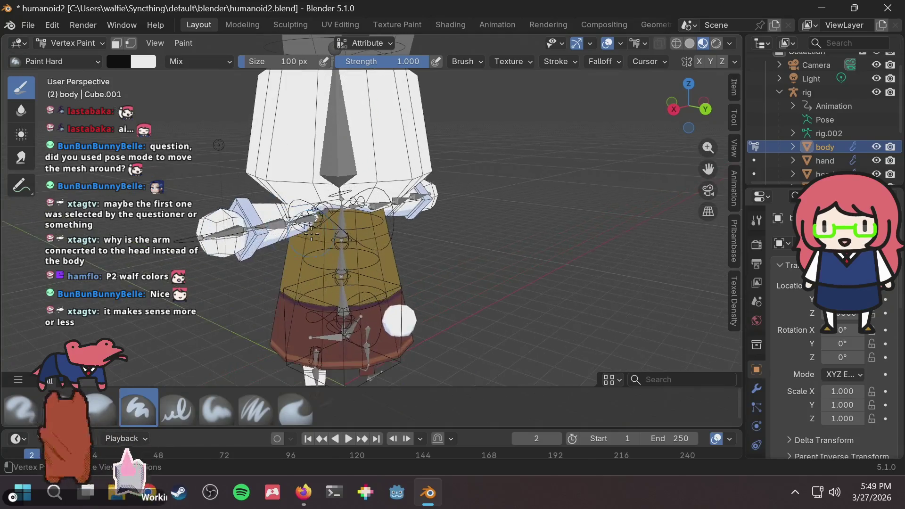
scroll(311, 234, "down", 4)
middle_click_drag(311, 231, 452, 201)
scroll(390, 213, "up", 3)
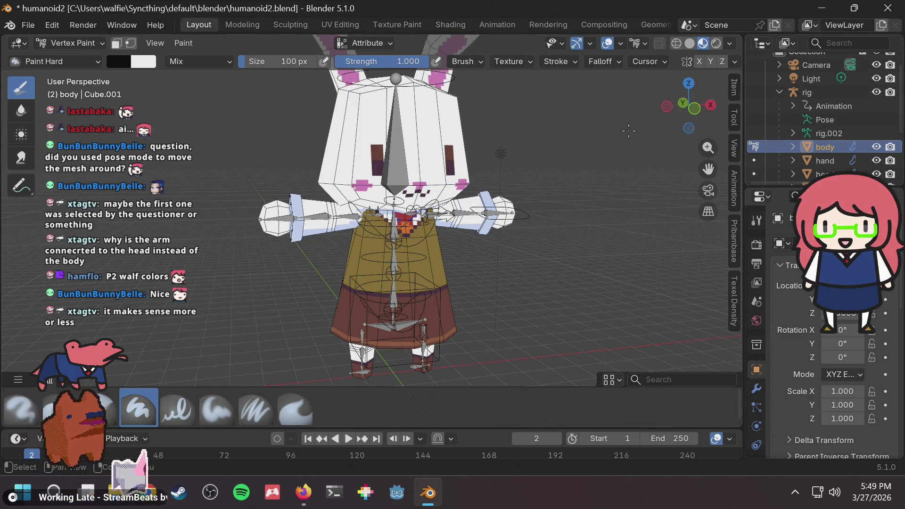
left_click(80, 43)
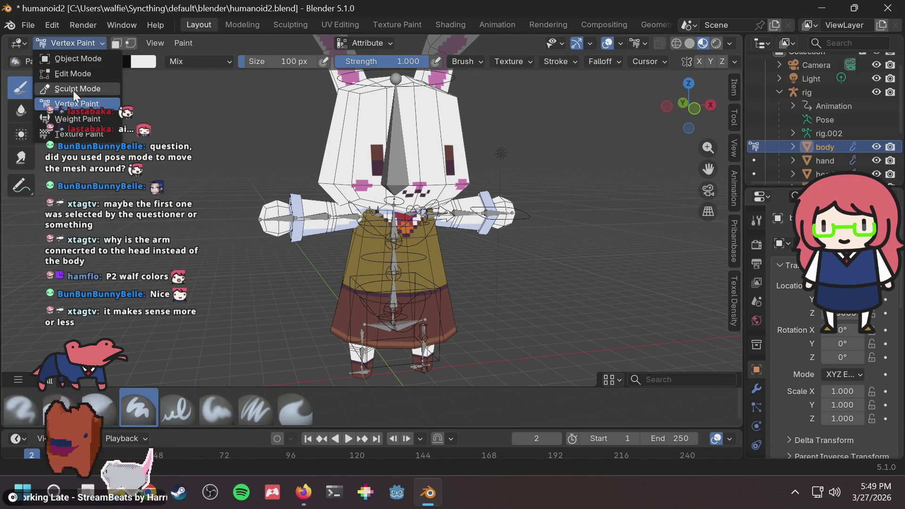
Switch the body to Weight Paint and change the brush blend from Subtract to Mix
left_click(73, 118)
scroll(382, 208, "up", 2)
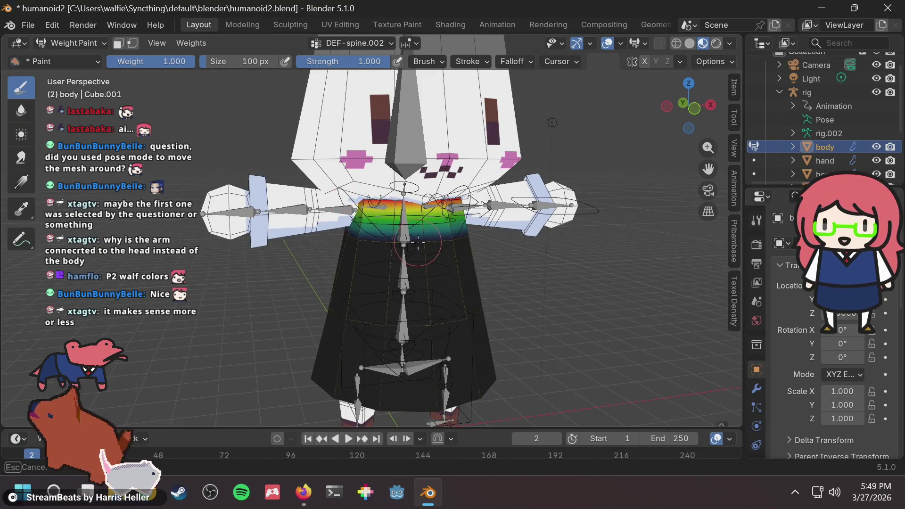
scroll(455, 248, "up", 1)
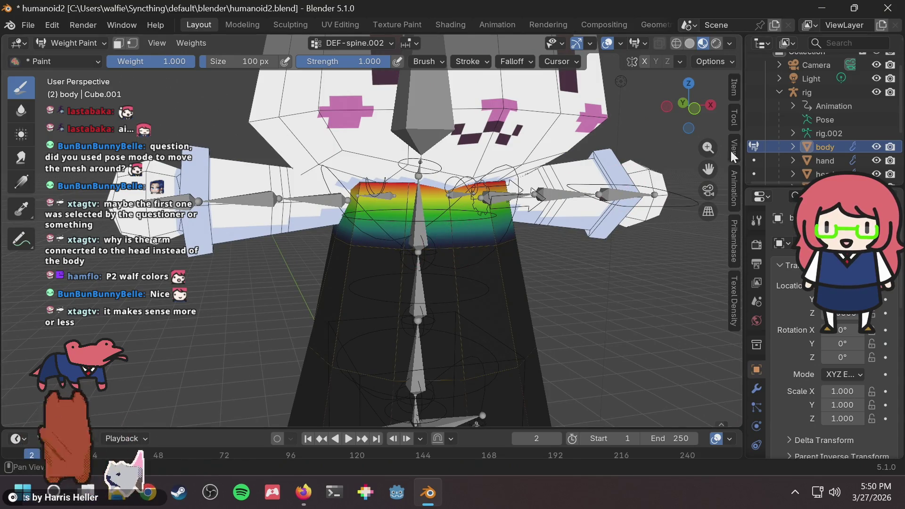
left_click(734, 116)
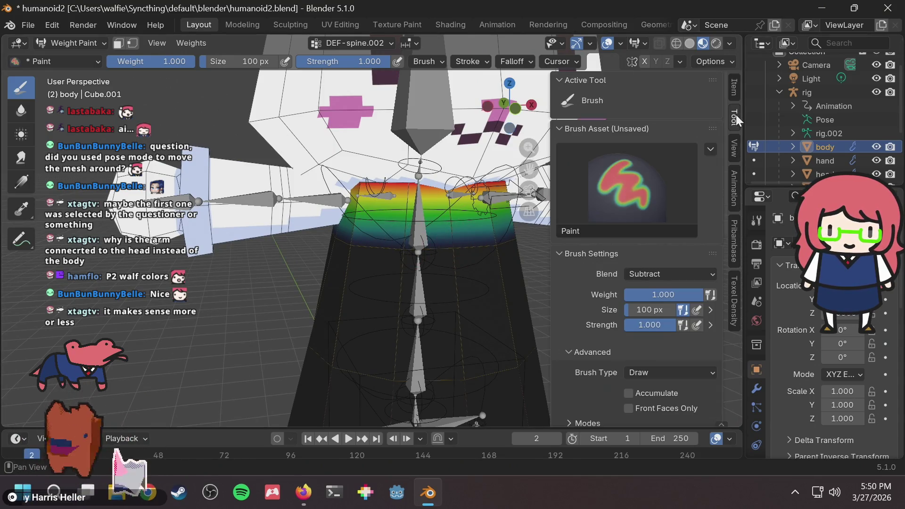
left_click(651, 271)
left_click(678, 76)
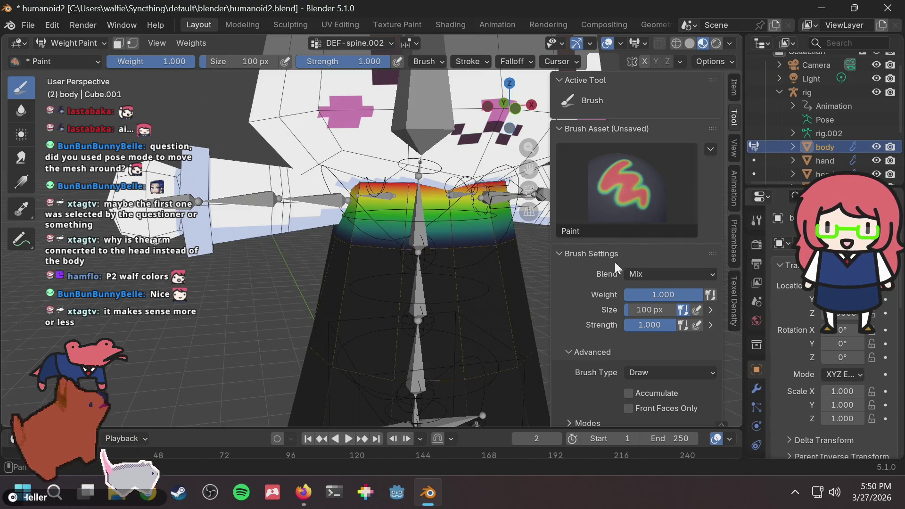
Paint DEF-spine.002 weight across the lower torso and side, undoing the stray streak
left_click_drag(480, 254, 411, 253)
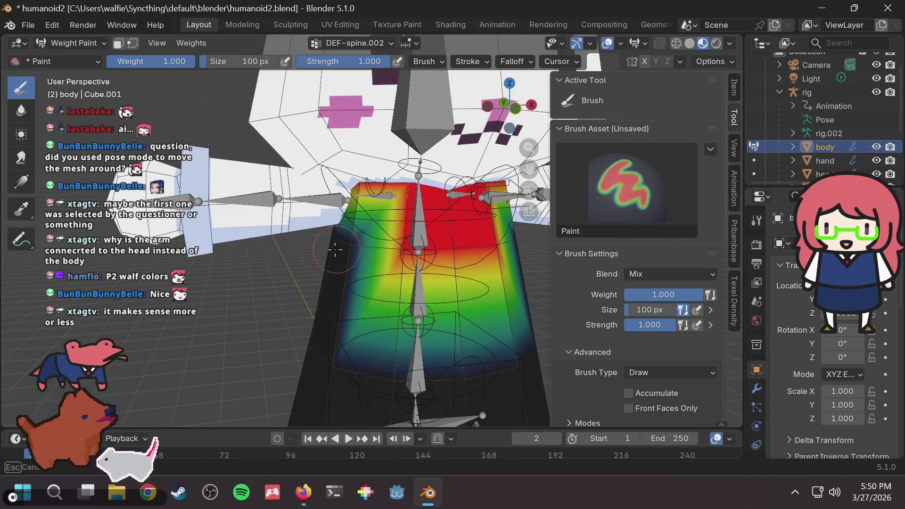
middle_click_drag(317, 250, 452, 246)
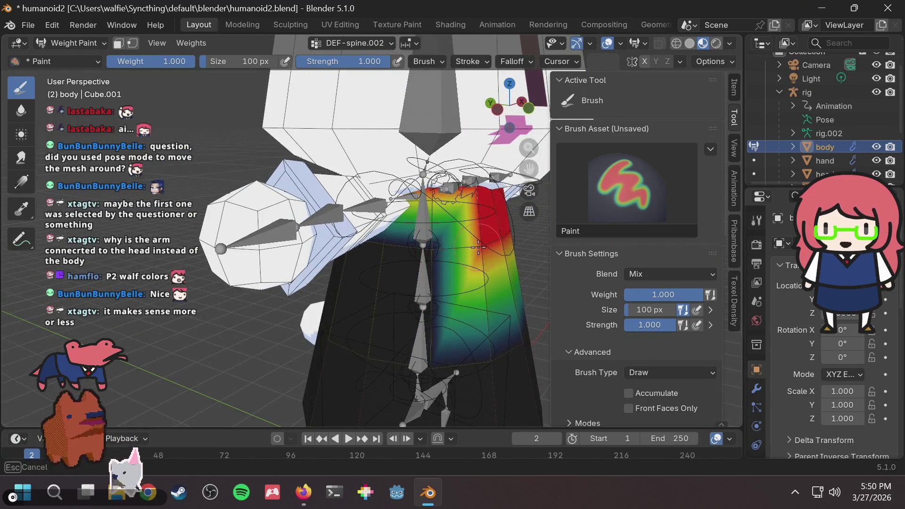
left_click_drag(390, 234, 391, 235)
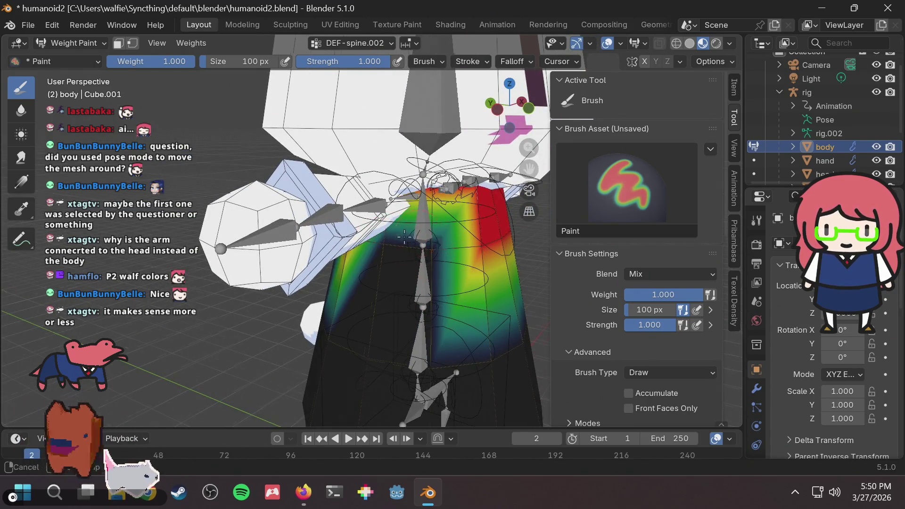
mouse_move(391, 235)
middle_mouse_down()
mouse_move(408, 228)
mouse_move(436, 242)
mouse_move(350, 238)
middle_mouse_up()
key("ctrl+z")
scroll(350, 238, "down", 6)
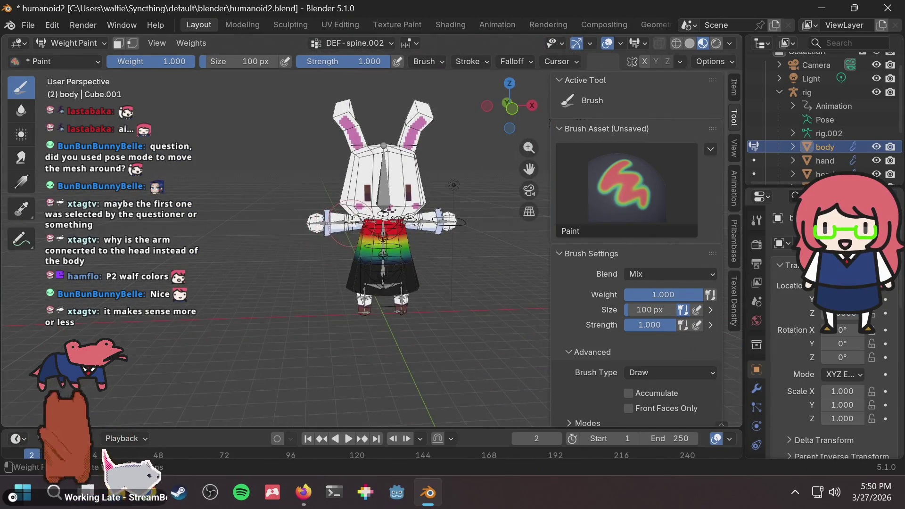
scroll(351, 220, "up", 2)
left_click(83, 47)
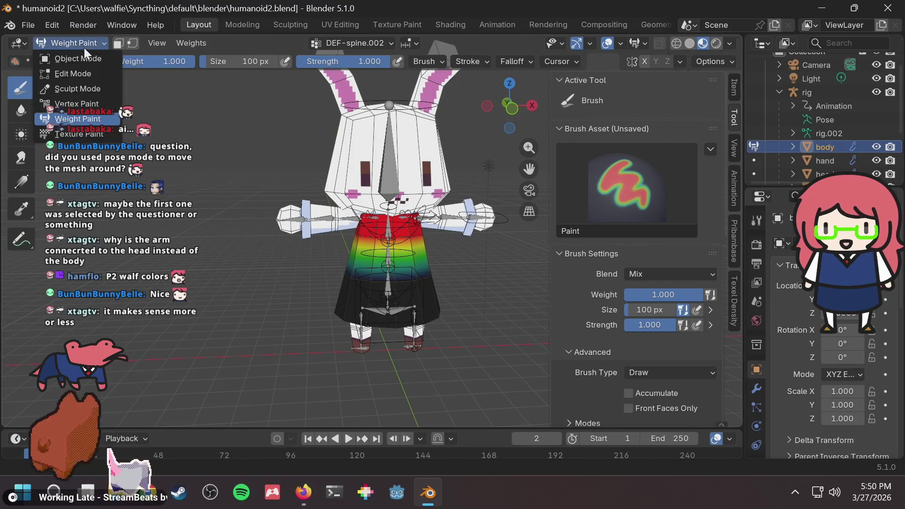
Return the body to Object Mode, deselect it and select the rig armature
left_click(84, 61)
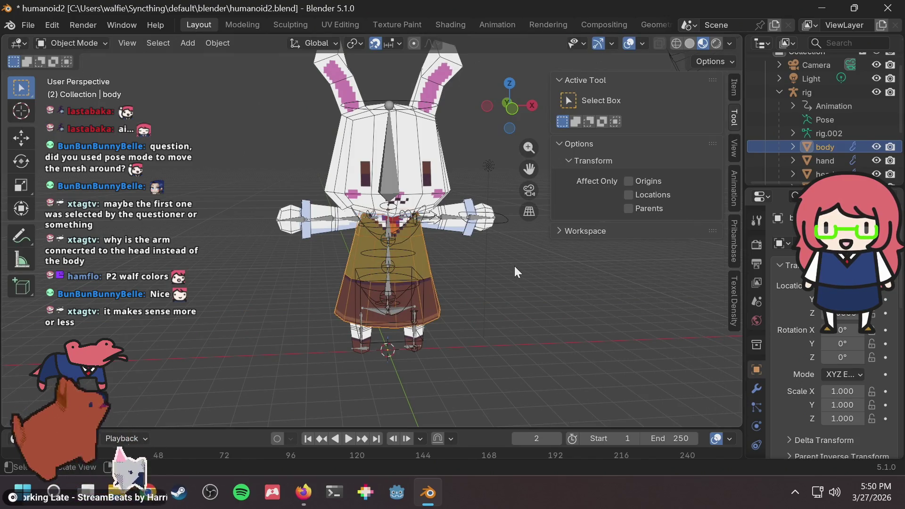
key("alt+a")
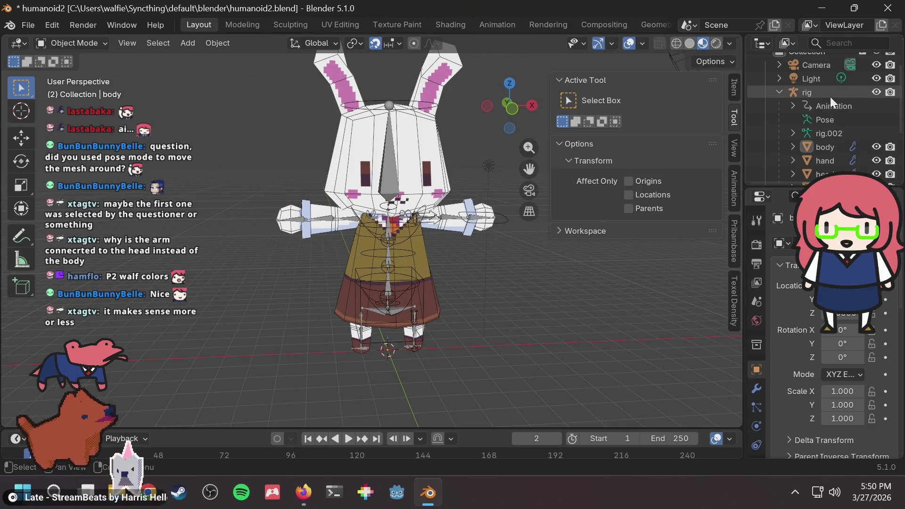
left_click(830, 97)
left_click(474, 173)
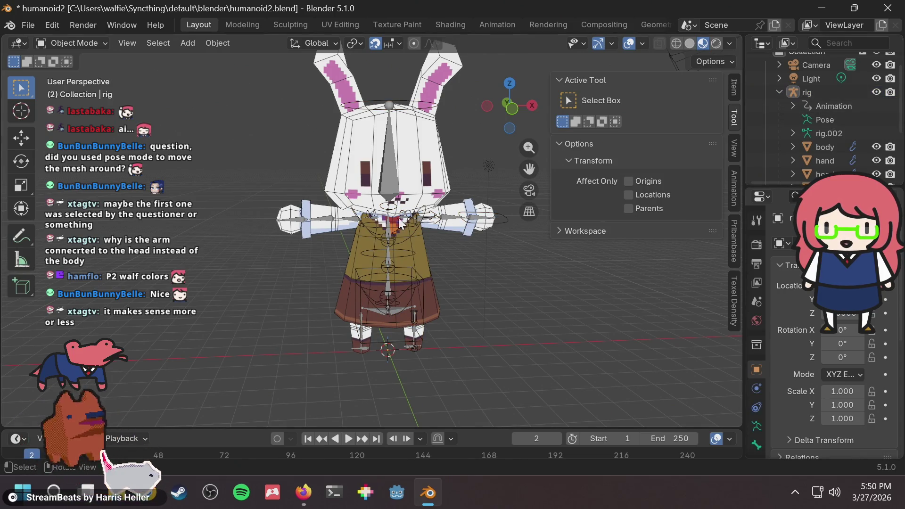
scroll(421, 229, "up", 1)
left_click(422, 230)
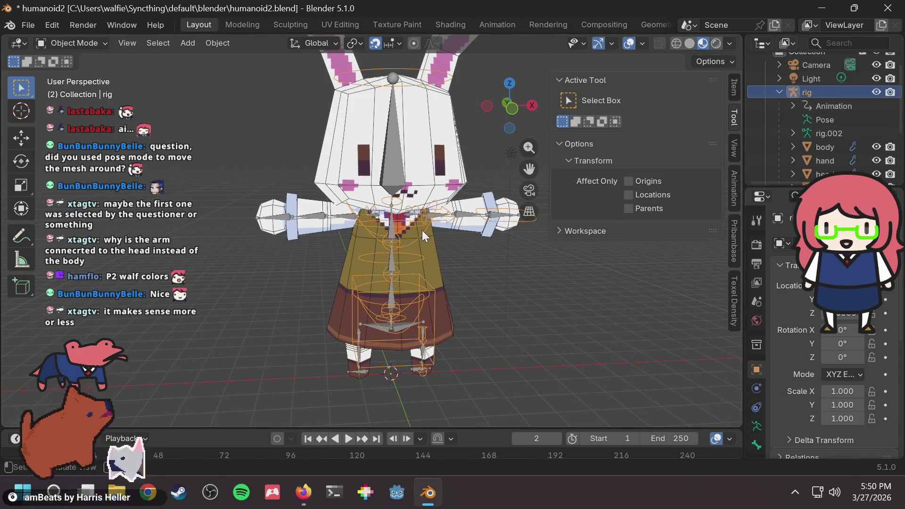
left_click(464, 246)
Switch the rig into Pose Mode and test rotating, then moving, the chest bone
left_click(101, 45)
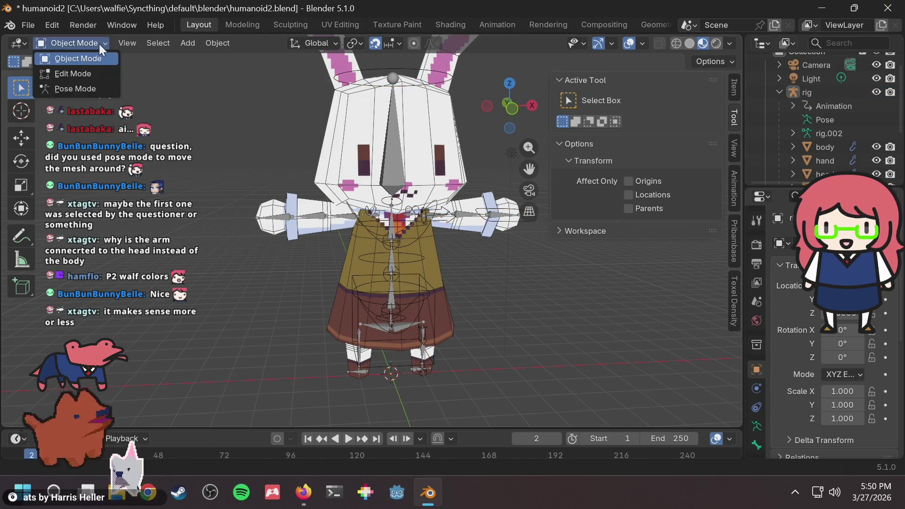
left_click(89, 88)
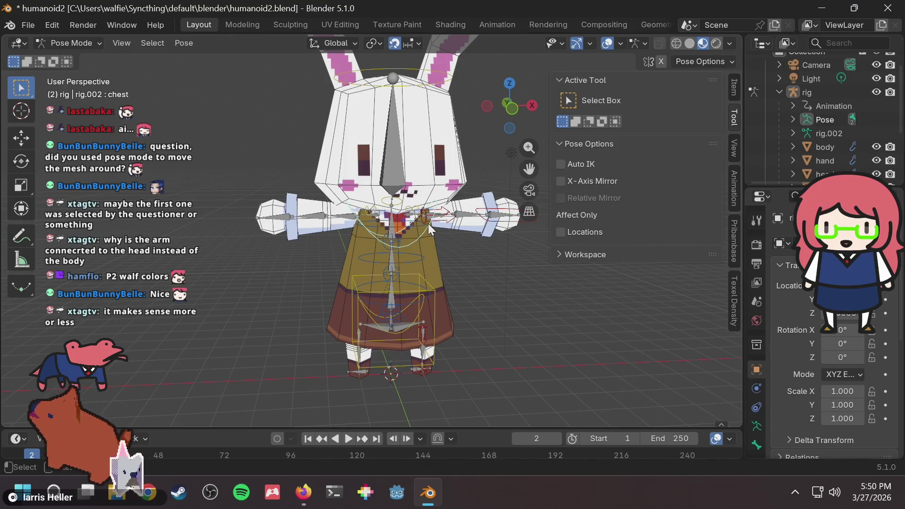
key("r")
right_click(424, 236)
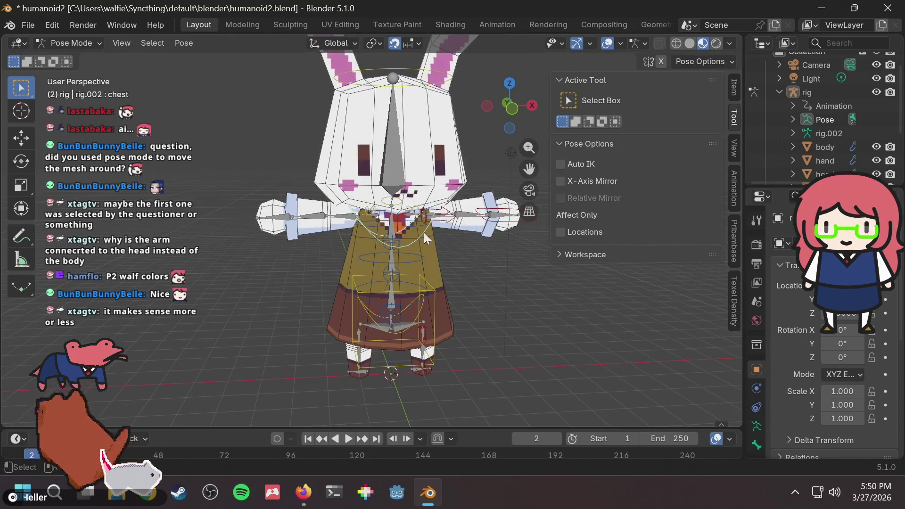
key("g")
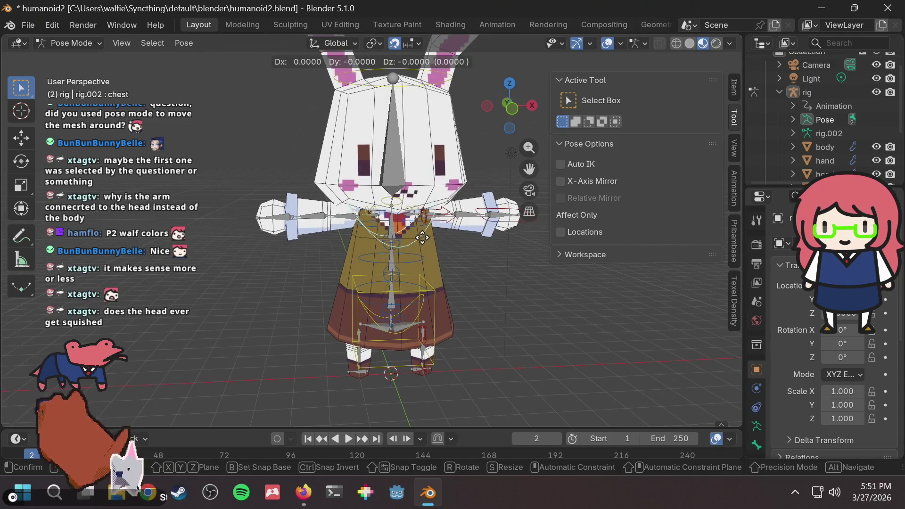
left_click(422, 238)
scroll(458, 103, "down", 4)
scroll(411, 148, "up", 2)
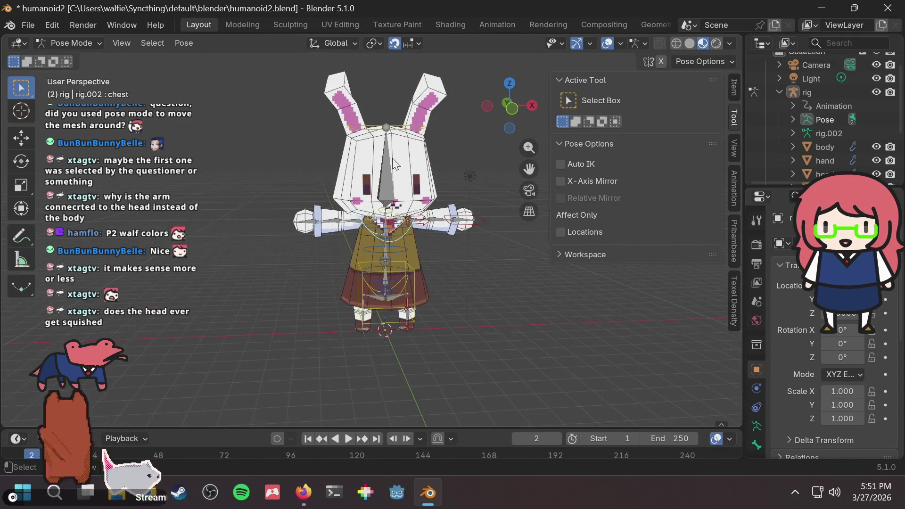
left_click(396, 130)
key("g")
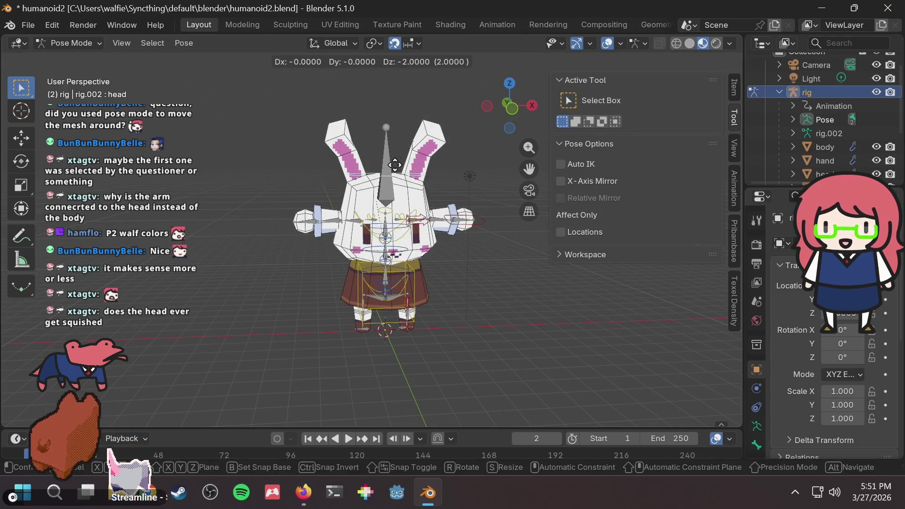
right_click(395, 131)
key("g")
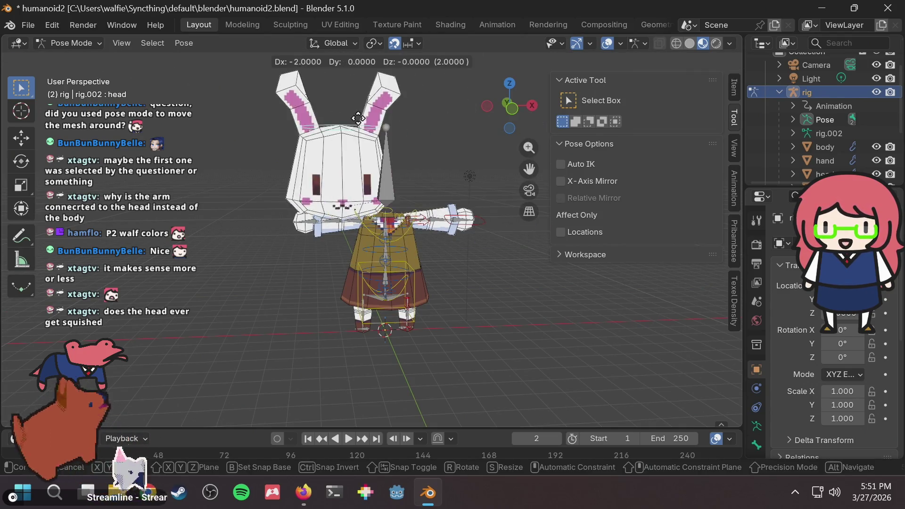
key("Escape")
key("r")
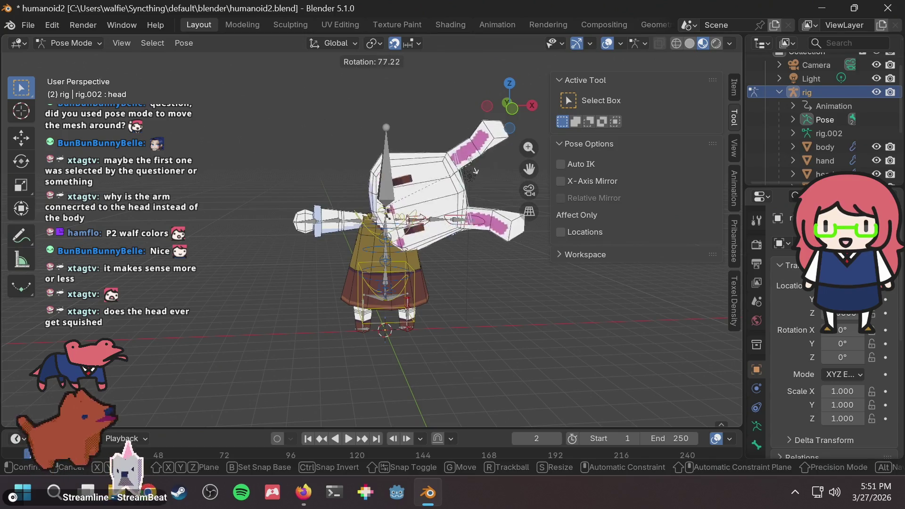
right_click(402, 195)
scroll(402, 195, "up", 3)
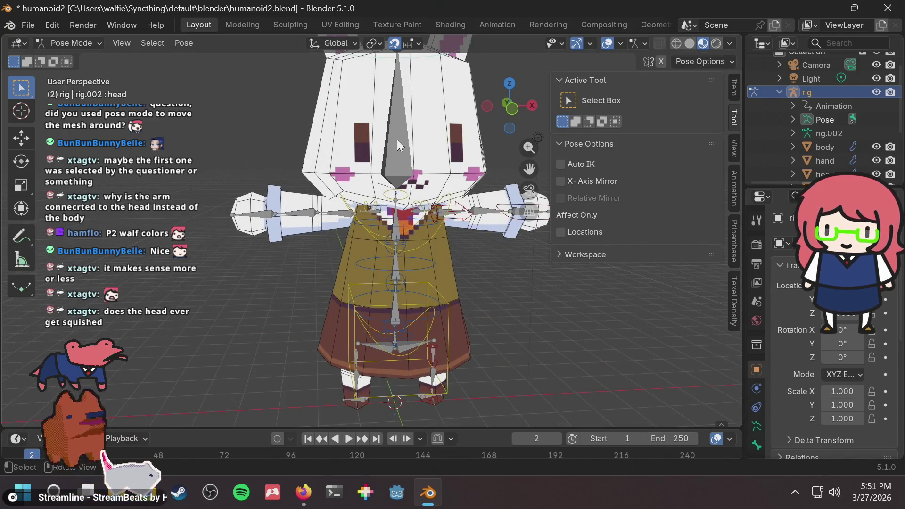
scroll(398, 140, "up", 2)
scroll(388, 191, "up", 2)
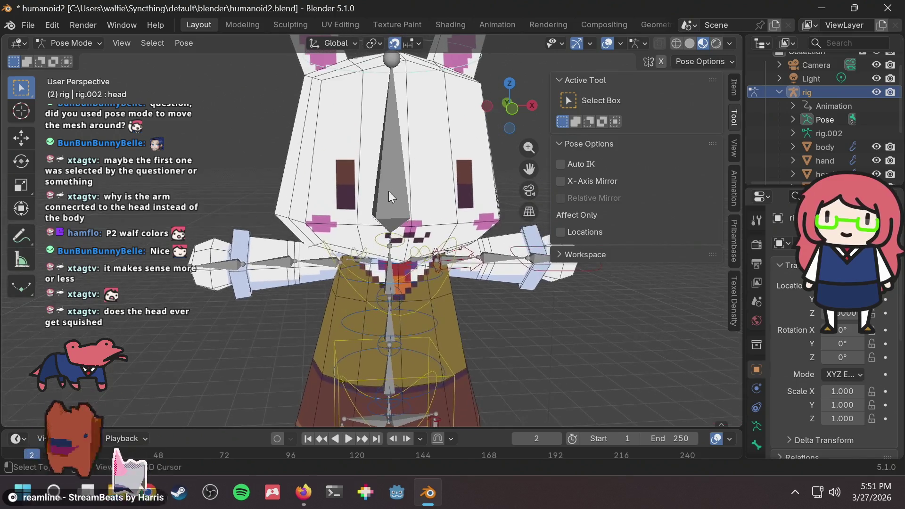
scroll(388, 191, "down", 5)
key("g")
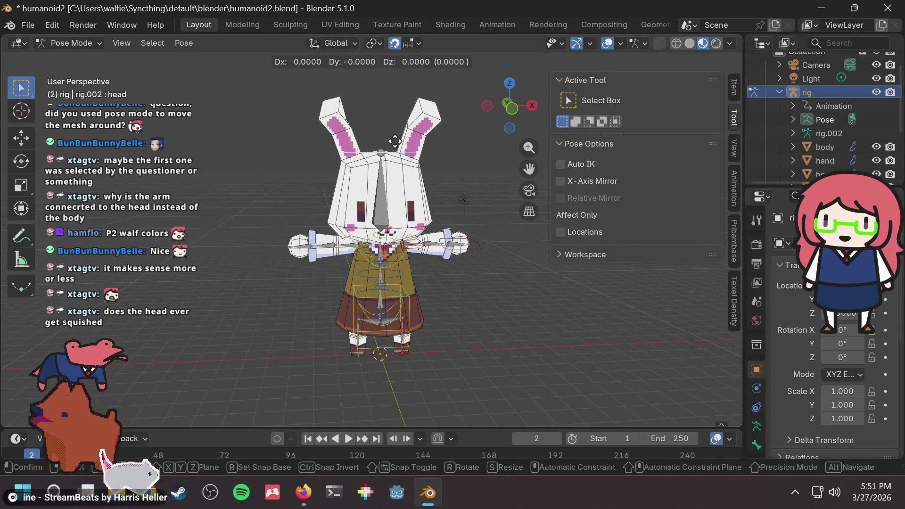
key("Escape")
scroll(390, 256, "up", 3)
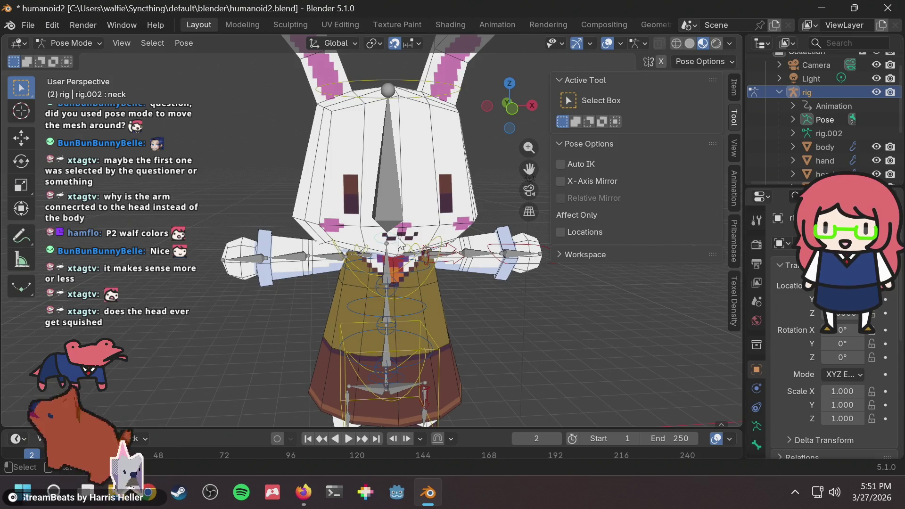
key("r")
key("Escape")
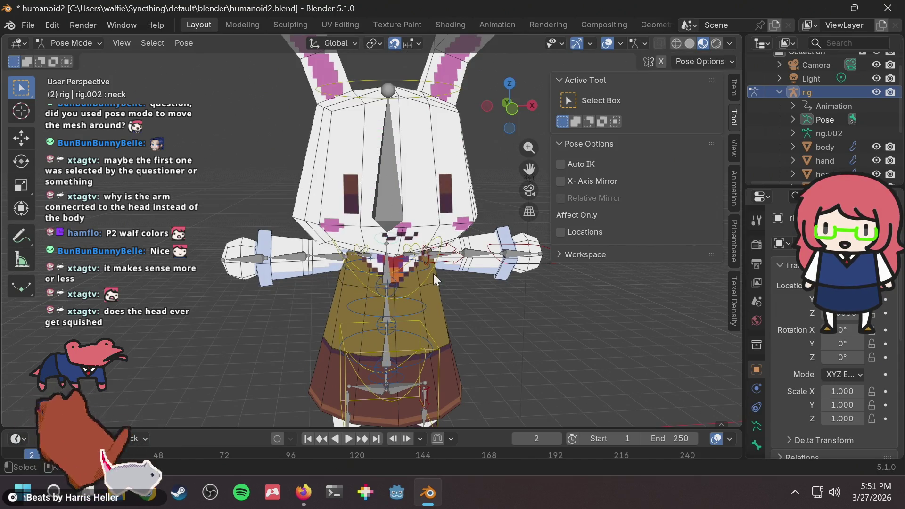
left_click(423, 272)
key("r")
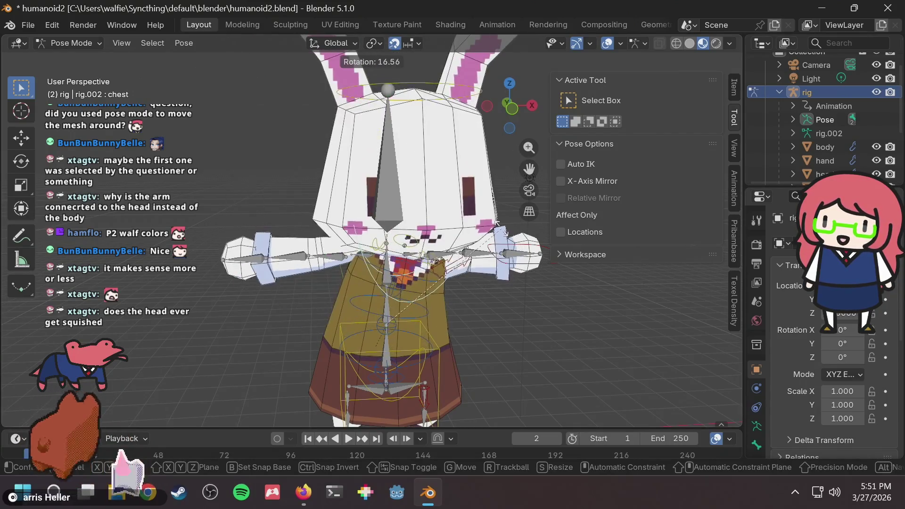
left_click(471, 248)
scroll(470, 249, "up", 2)
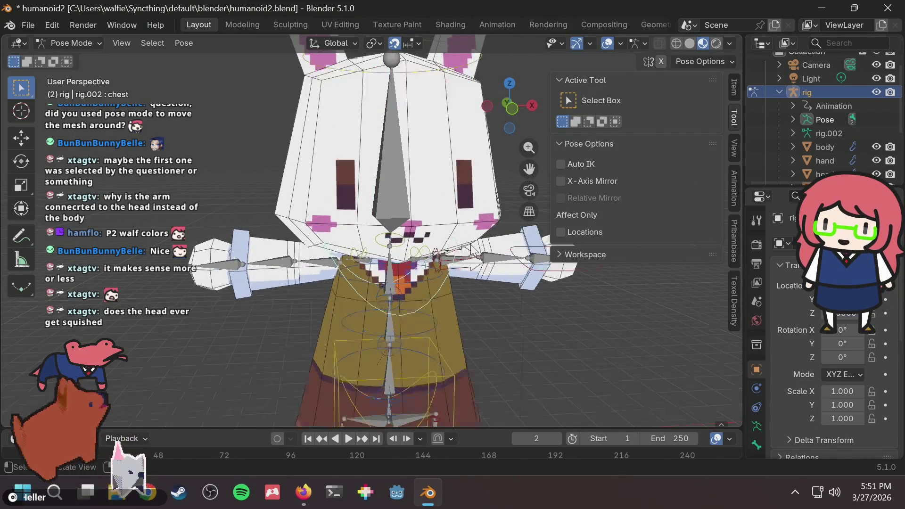
scroll(470, 244, "down", 3)
key("r")
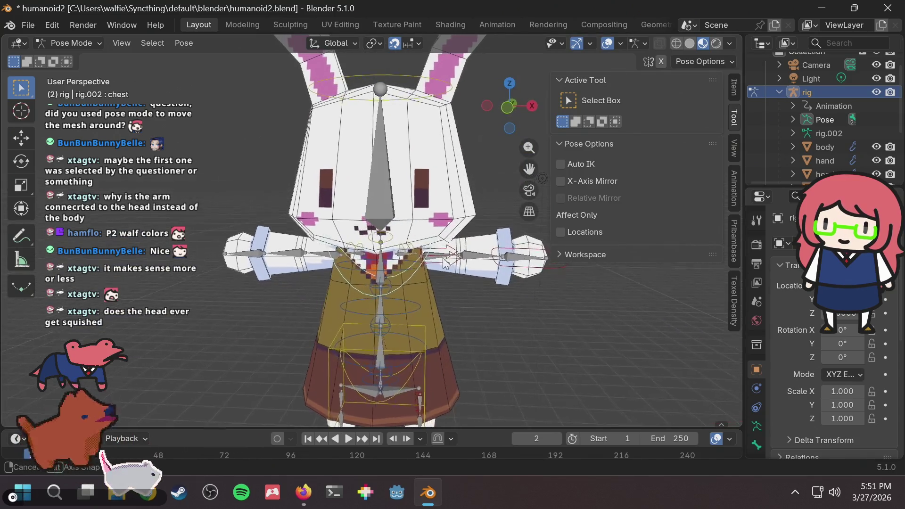
key("g")
key("Escape")
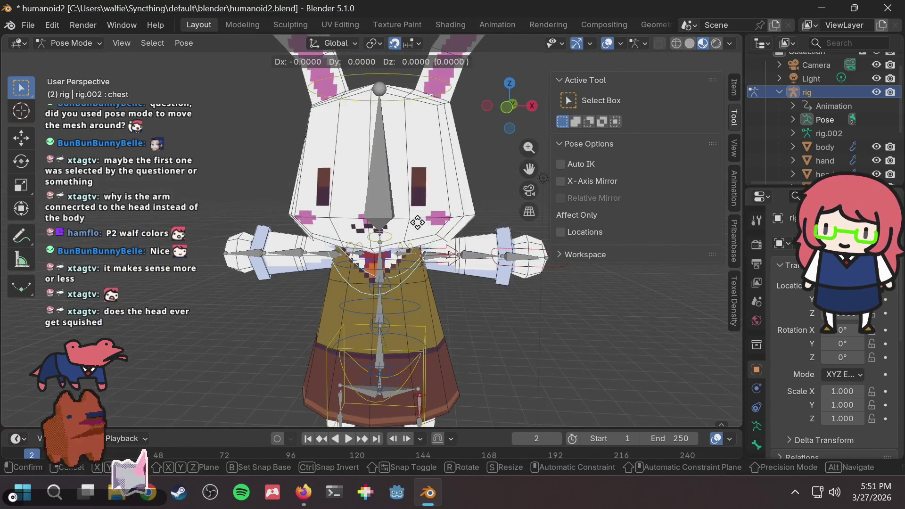
scroll(408, 202, "down", 2)
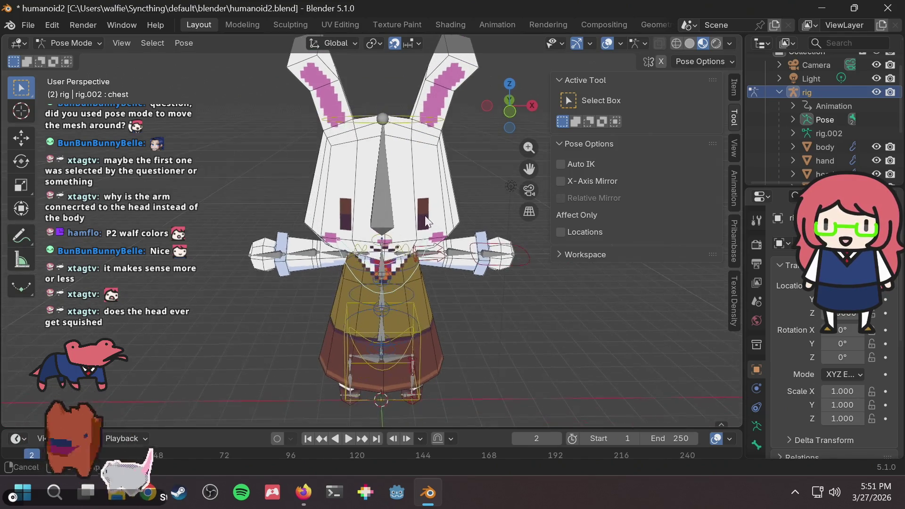
key("r")
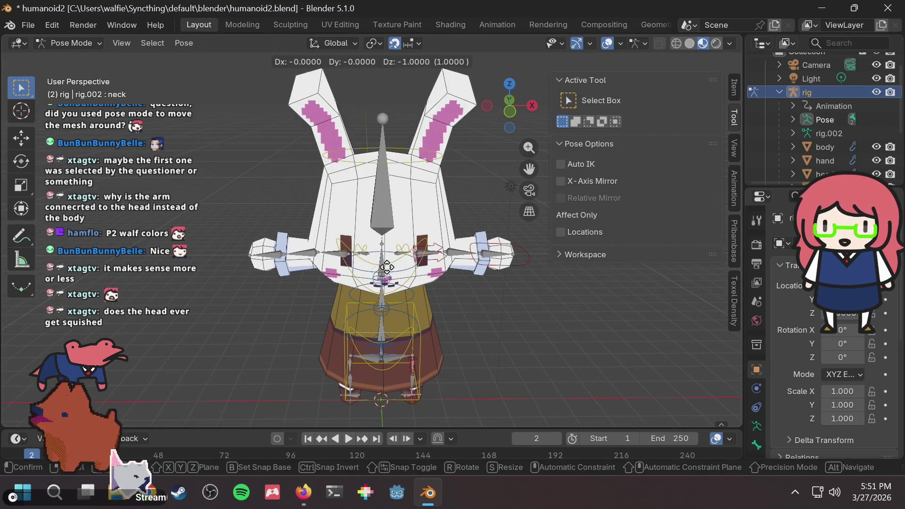
key("Escape")
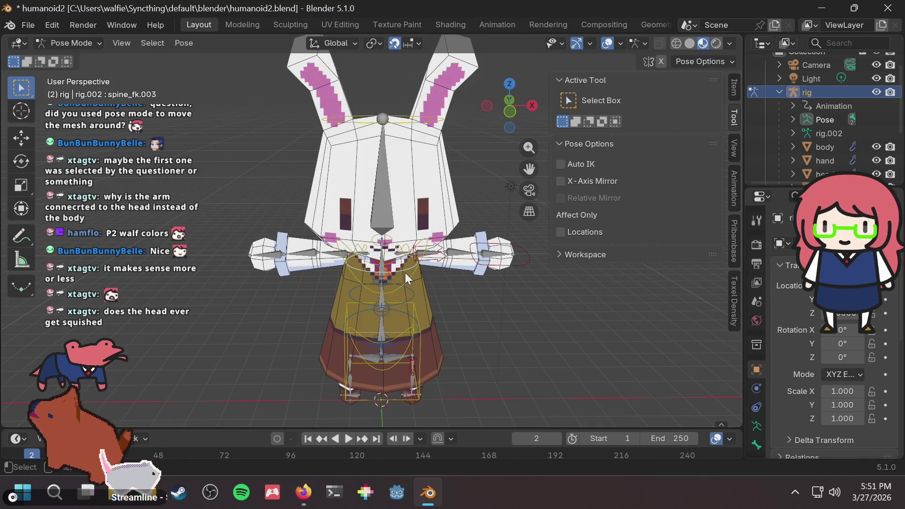
left_click(406, 275)
key("r")
key("Escape")
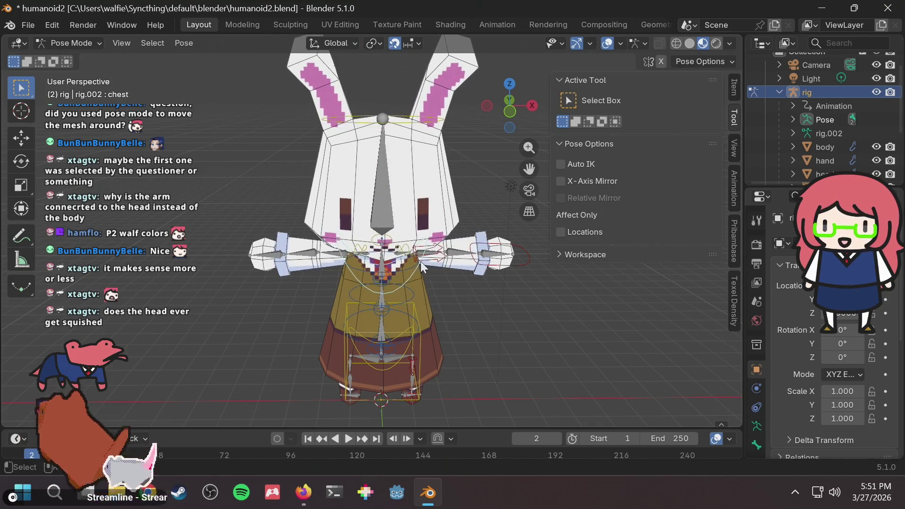
key("g")
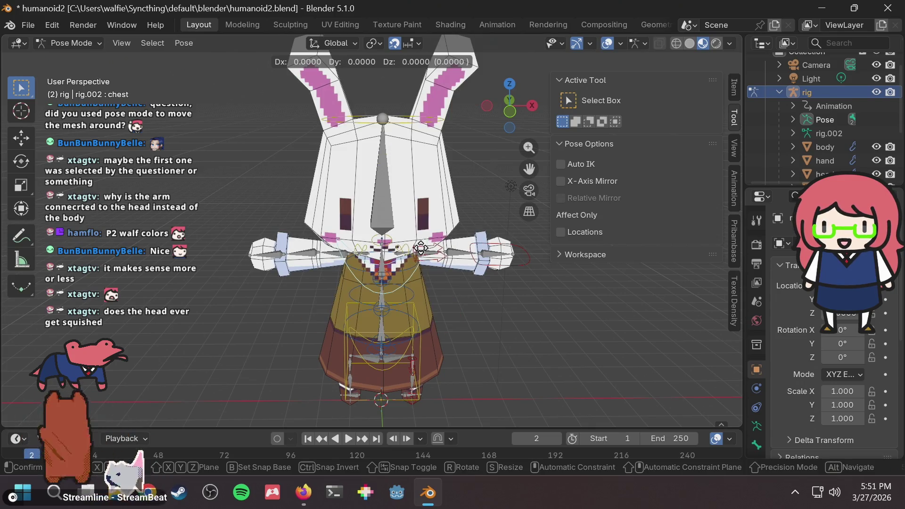
scroll(399, 277, "up", 3)
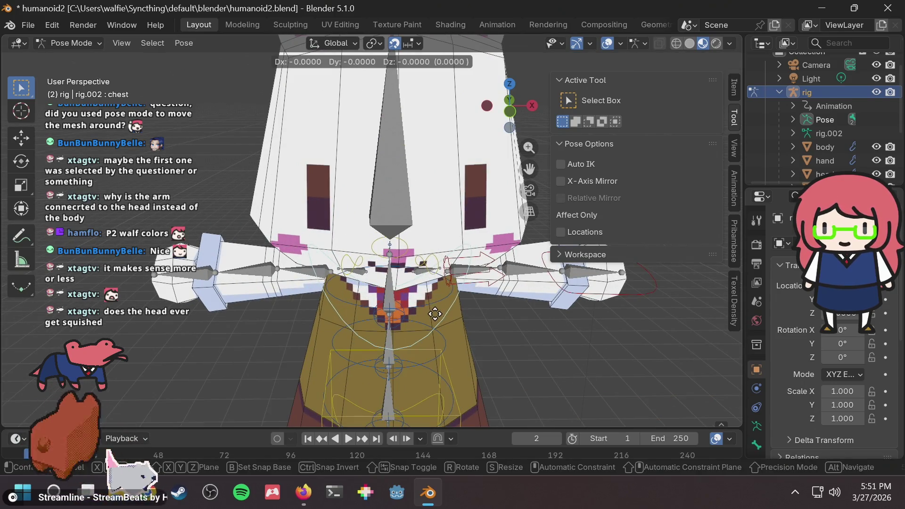
key("Escape")
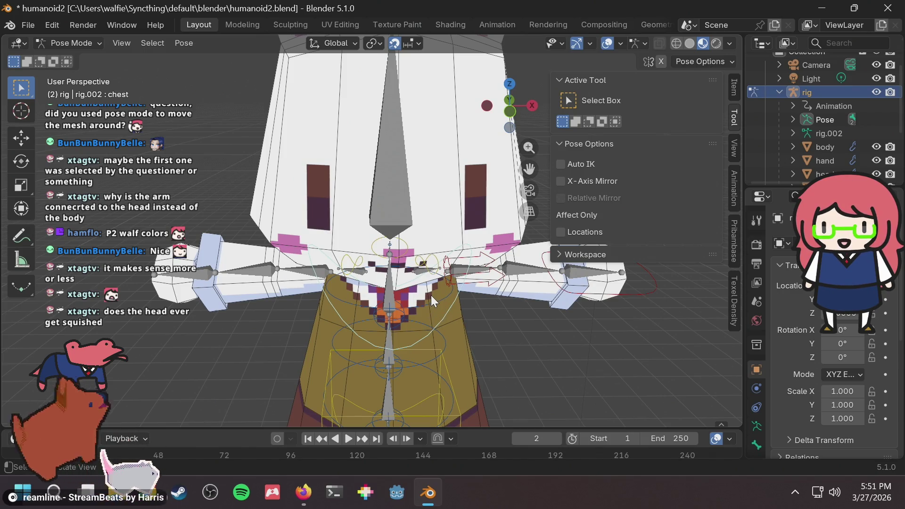
middle_click_drag(430, 295, 479, 264)
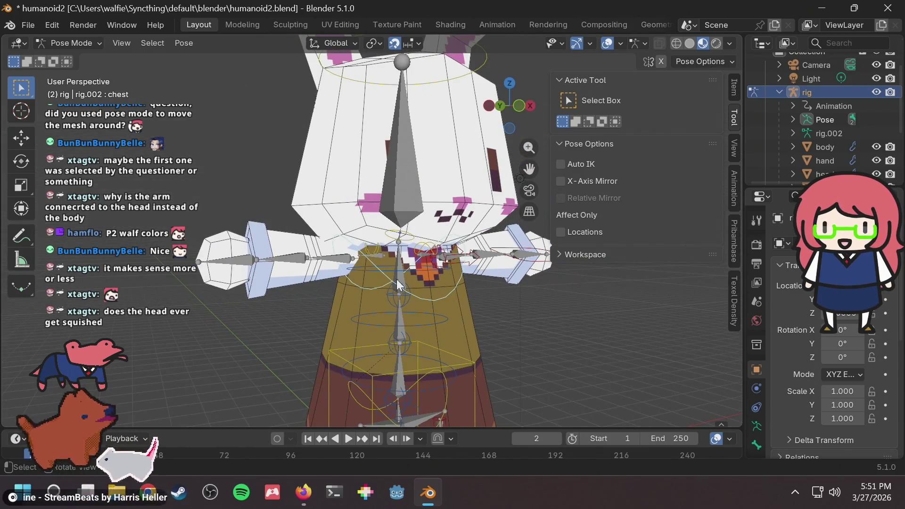
left_click(427, 314)
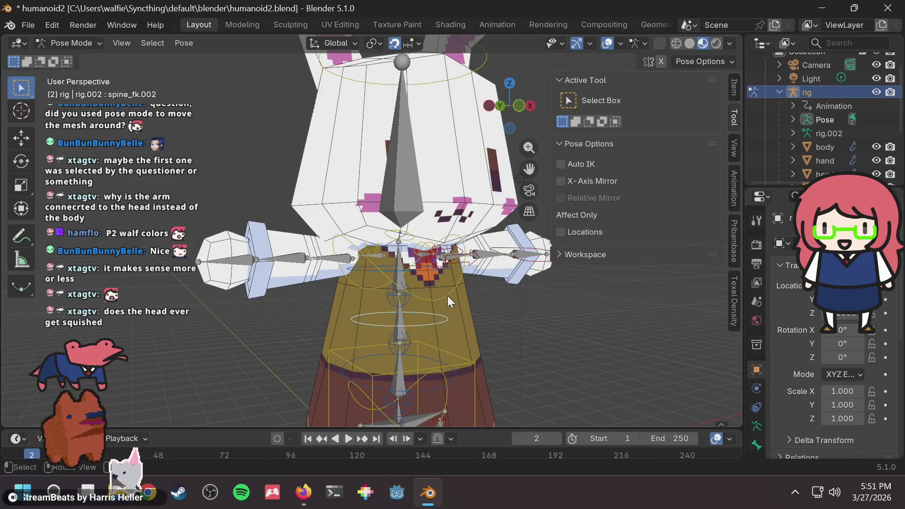
left_click(421, 319)
key("g")
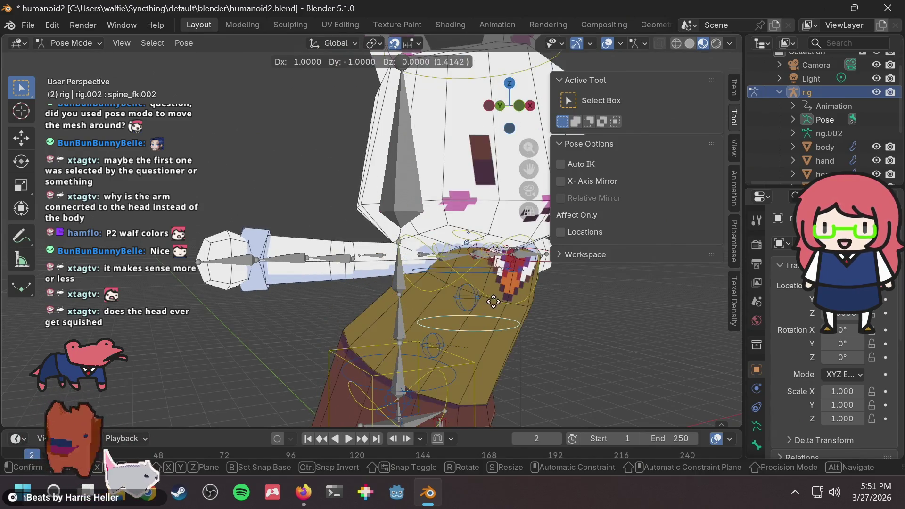
key("Escape")
middle_click_drag(454, 281, 377, 271)
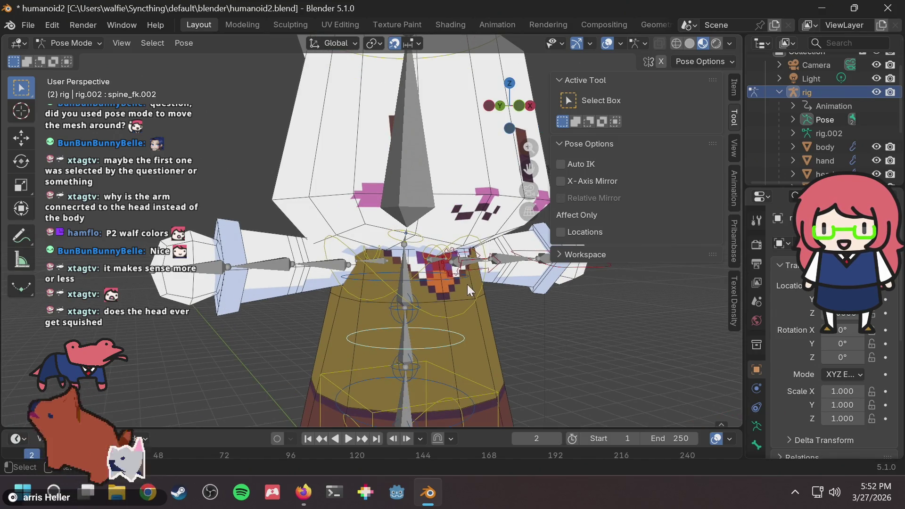
left_click(481, 285)
key("r")
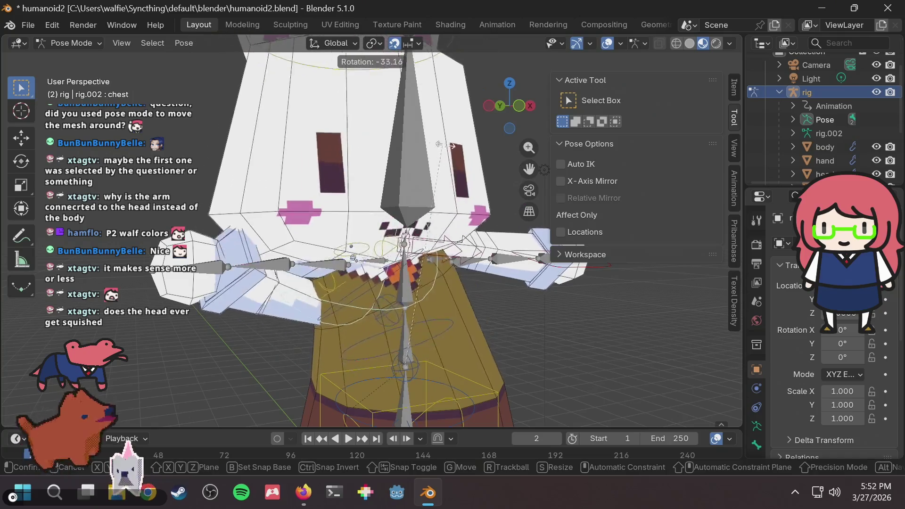
right_click(440, 179)
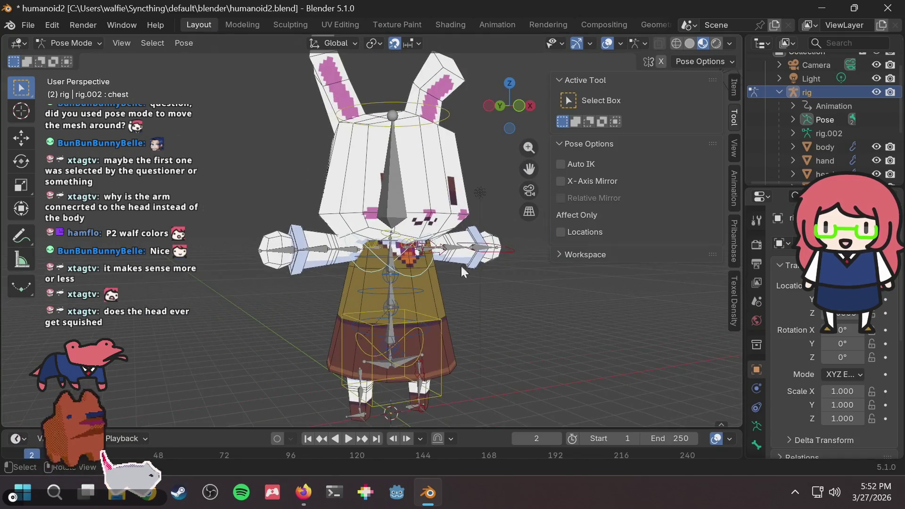
left_click(436, 323)
key("g")
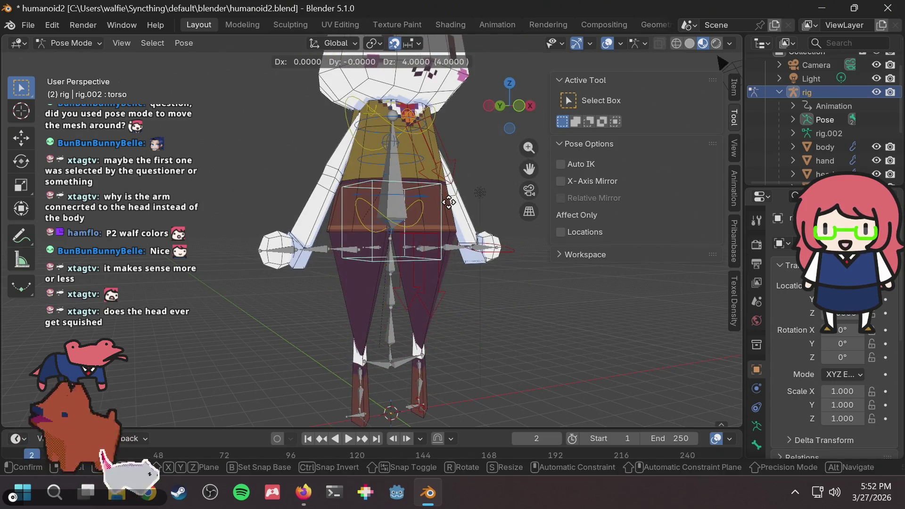
Move the torso control twice to shift the upper body, confirming each new position
left_click(426, 307)
mouse_move(426, 307)
middle_mouse_down()
mouse_move(466, 277)
mouse_move(432, 332)
middle_mouse_up()
scroll(433, 332, "up", 4)
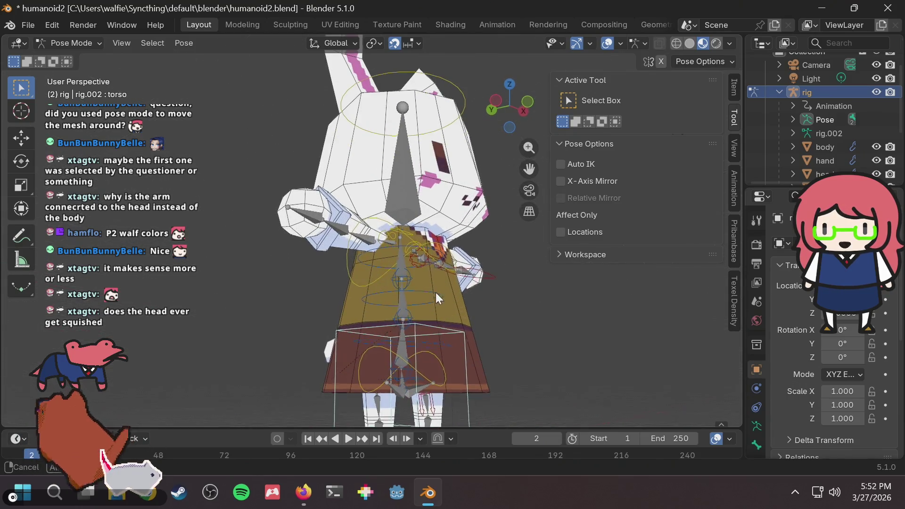
scroll(435, 292, "up", 2)
key("g")
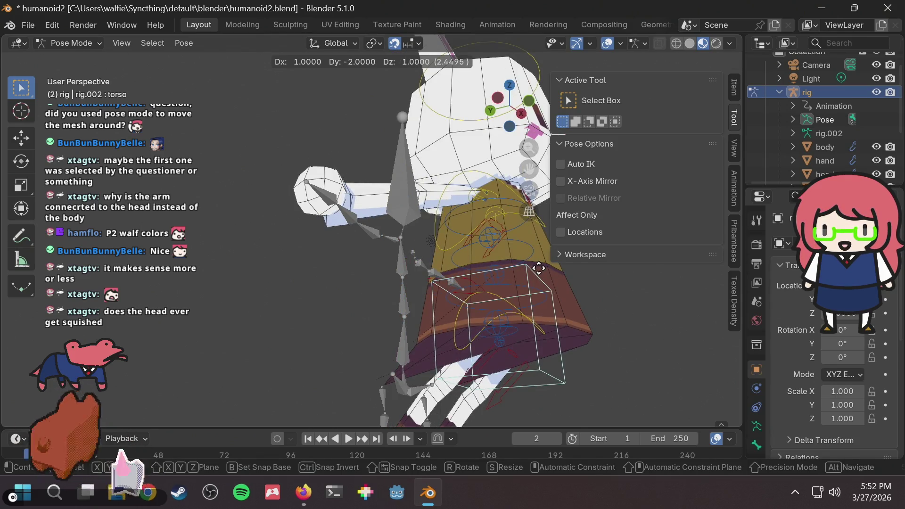
left_click(538, 268)
mouse_move(375, 322)
middle_mouse_down()
mouse_move(477, 345)
mouse_move(455, 381)
mouse_move(490, 256)
mouse_move(474, 346)
mouse_move(499, 269)
mouse_move(474, 247)
mouse_move(493, 300)
mouse_move(376, 271)
mouse_move(452, 257)
middle_mouse_up()
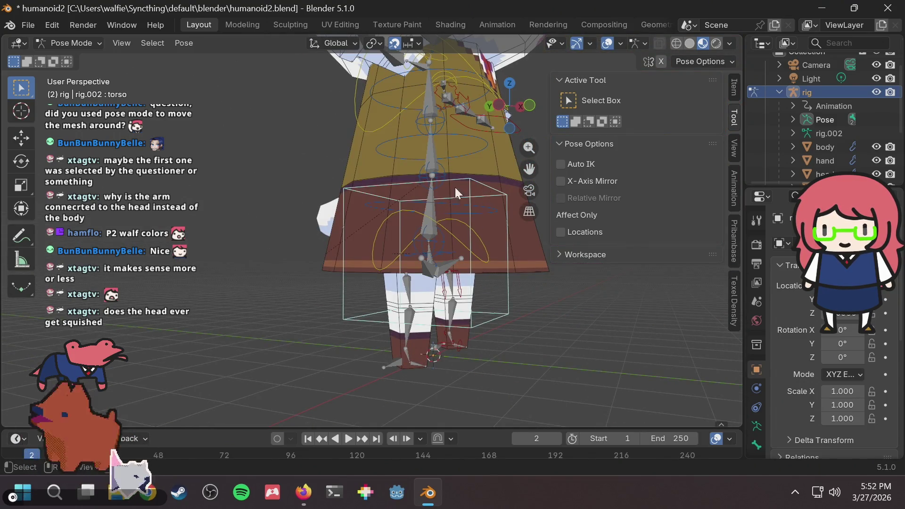
From a front view, select the spine_fk.001, hips and torso box controls in turn
left_click(476, 202)
left_click(482, 191)
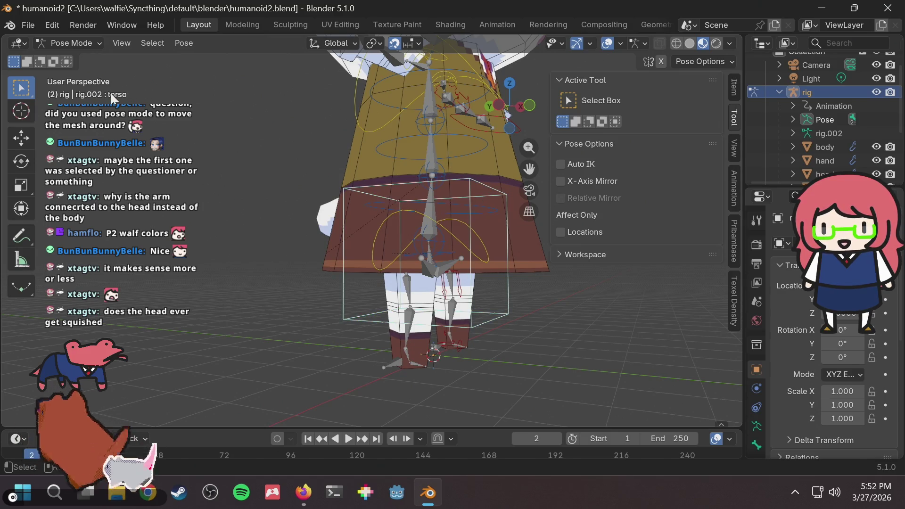
middle_click_drag(357, 155, 384, 186)
scroll(363, 182, "down", 3)
scroll(384, 181, "up", 3)
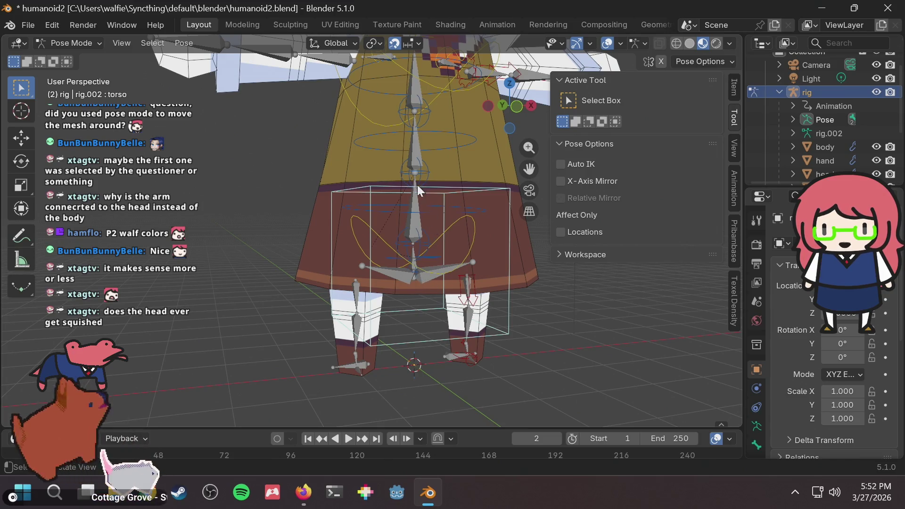
left_click(412, 214)
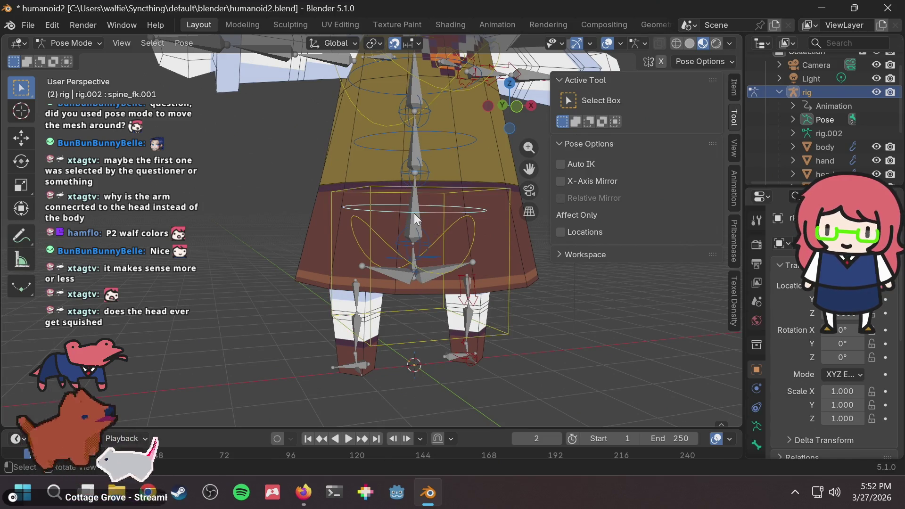
left_click(424, 274)
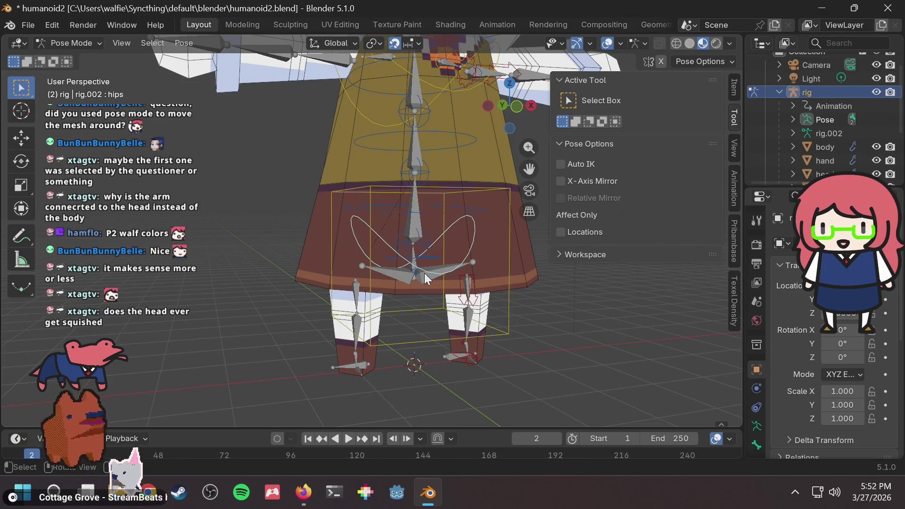
left_click(490, 208)
left_click(501, 190)
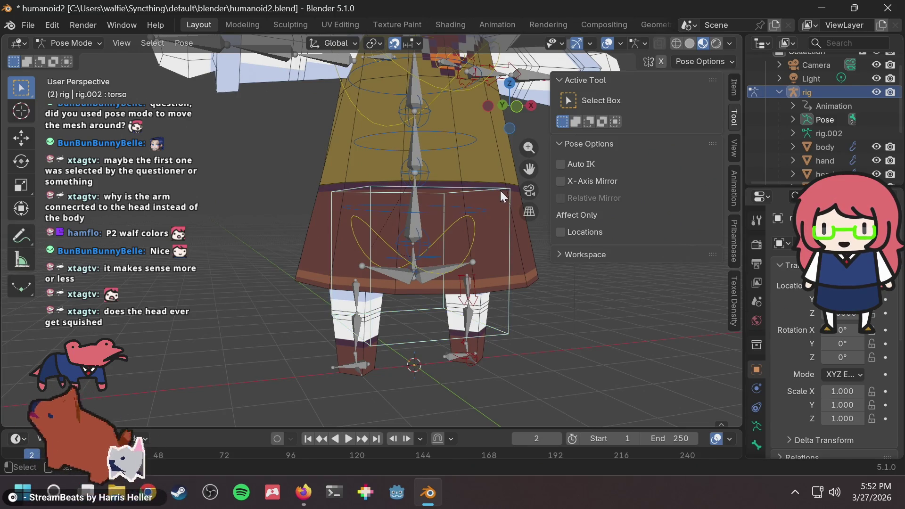
key("alt+Tab")
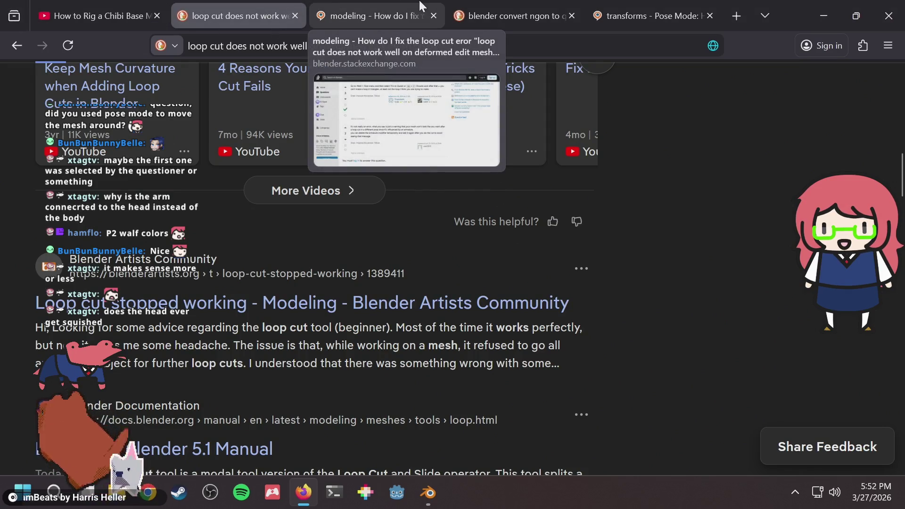
Search the web for 'blender rigify torso' and show the image results
key("ctrl+t")
type("blender ri")
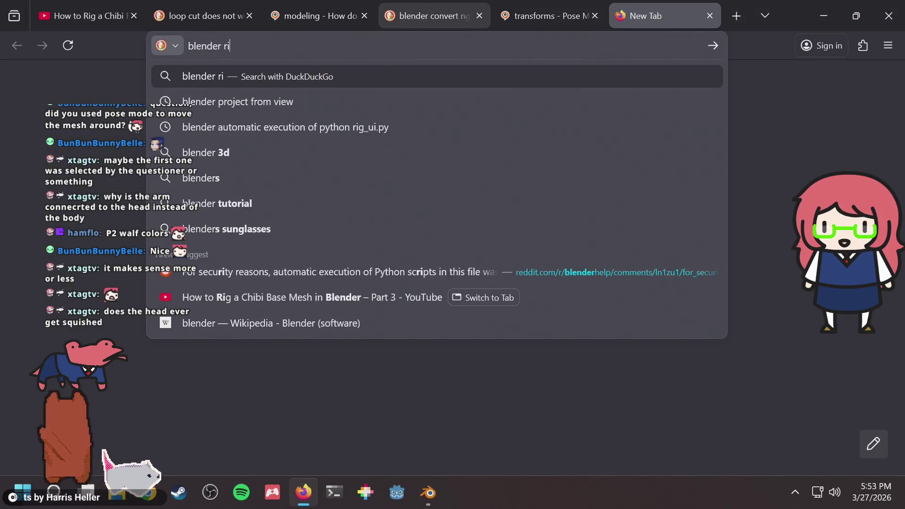
type("gify torso")
key("Return")
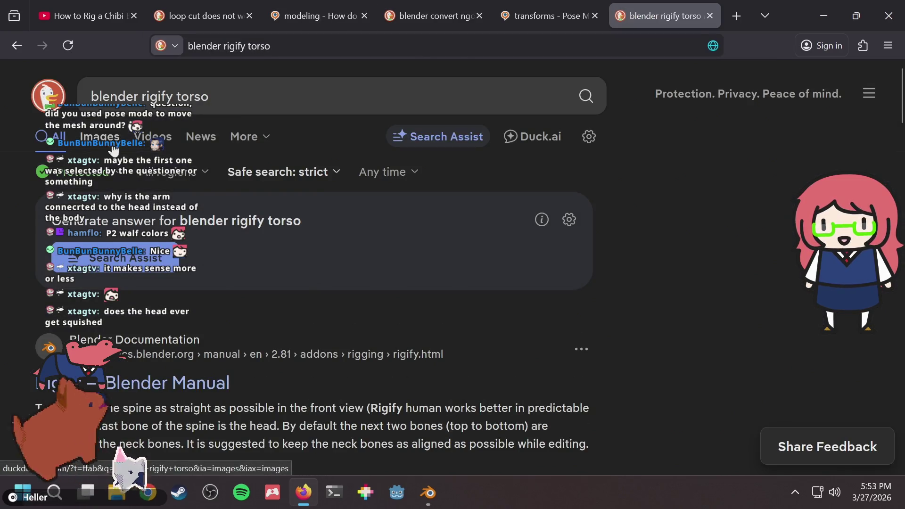
left_click(99, 136)
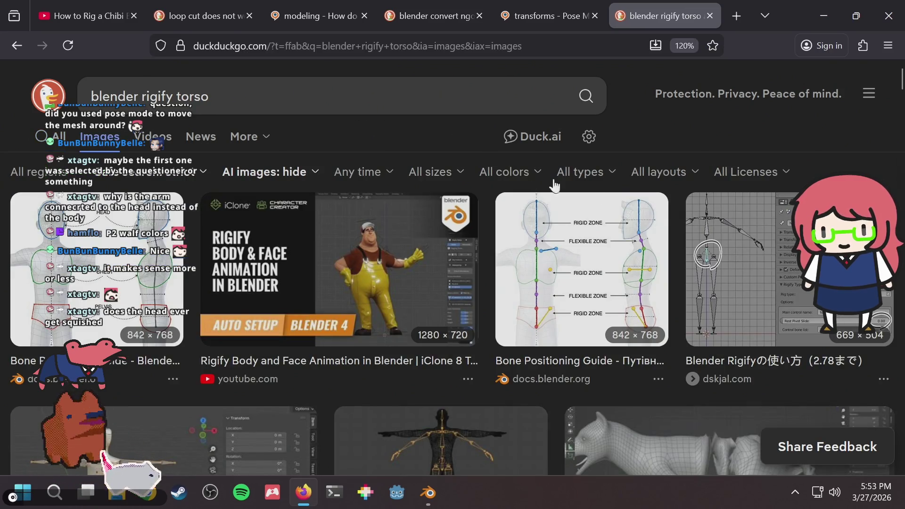
Browse the images and enlarge the Rigify torso reference, then return to Blender
scroll(602, 273, "down", 2)
scroll(601, 266, "up", 2)
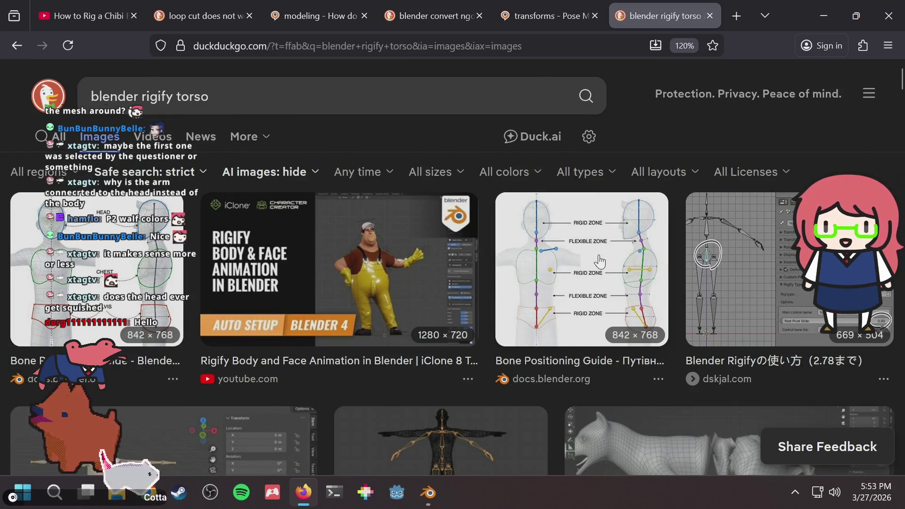
scroll(599, 261, "down", 4)
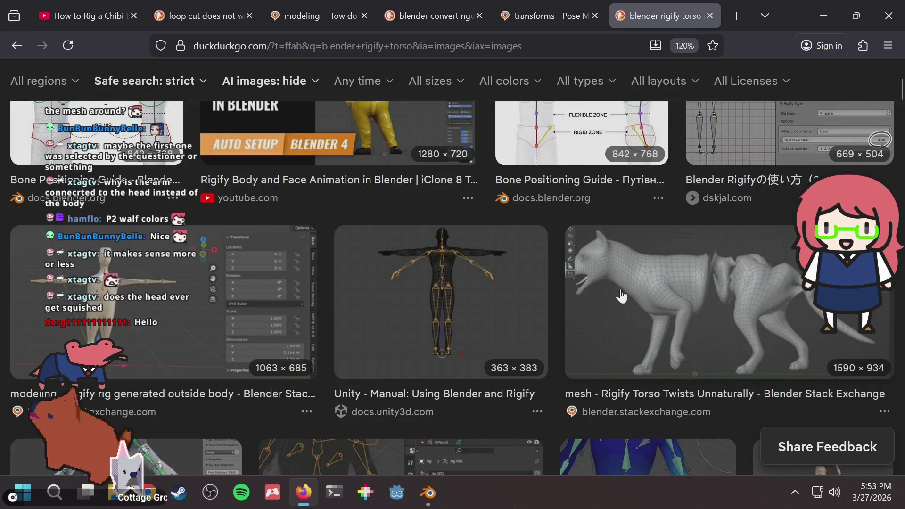
scroll(617, 283, "down", 4)
scroll(471, 254, "down", 8)
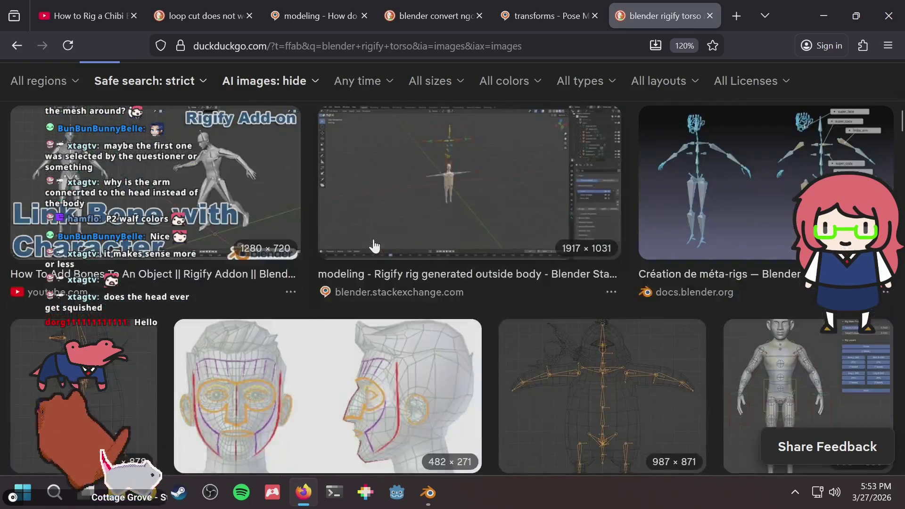
scroll(373, 245, "up", 10)
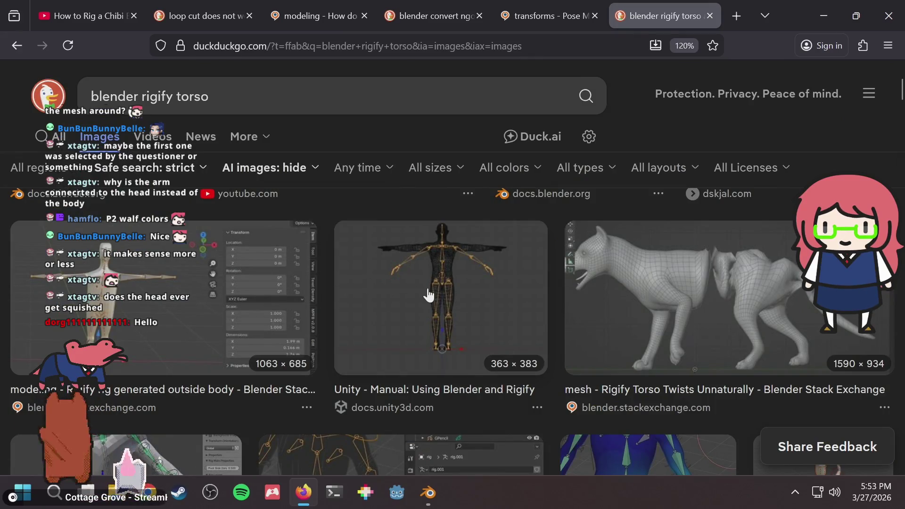
scroll(428, 295, "down", 4)
scroll(353, 313, "down", 8)
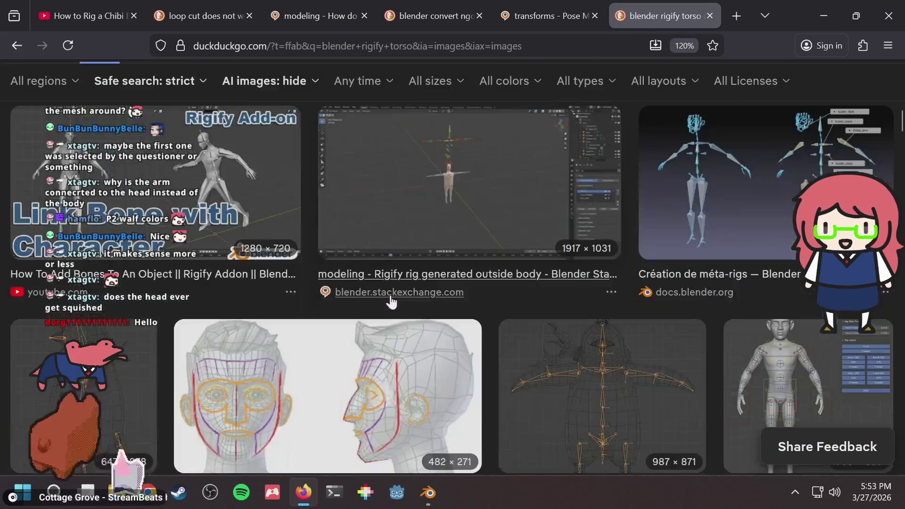
scroll(393, 300, "down", 4)
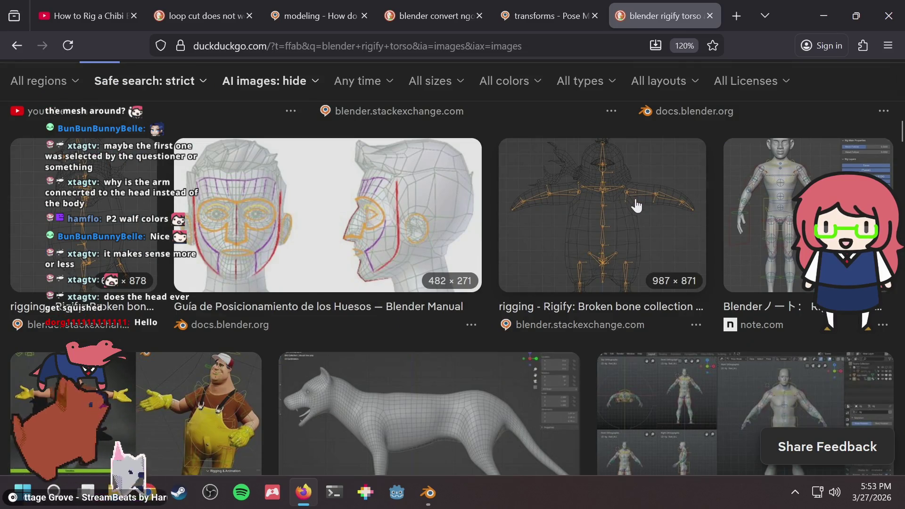
left_click(590, 237)
scroll(258, 348, "down", 4)
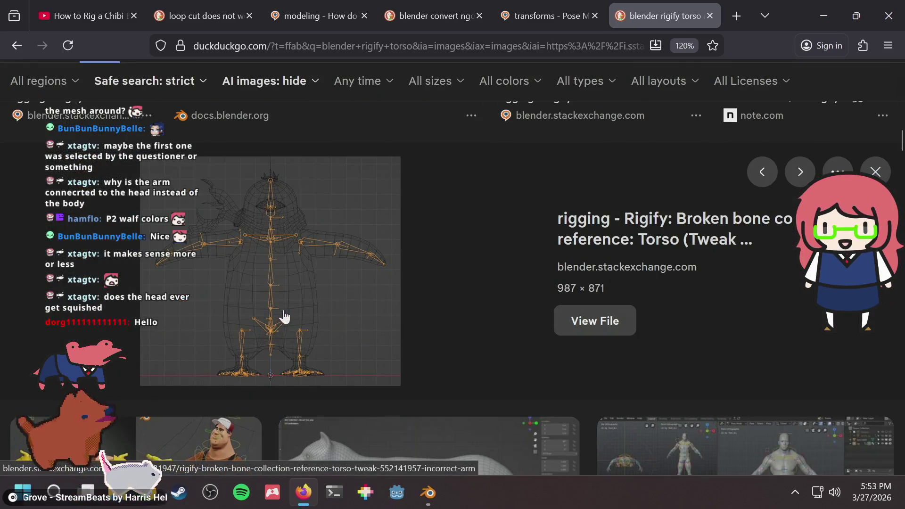
key("alt+Tab")
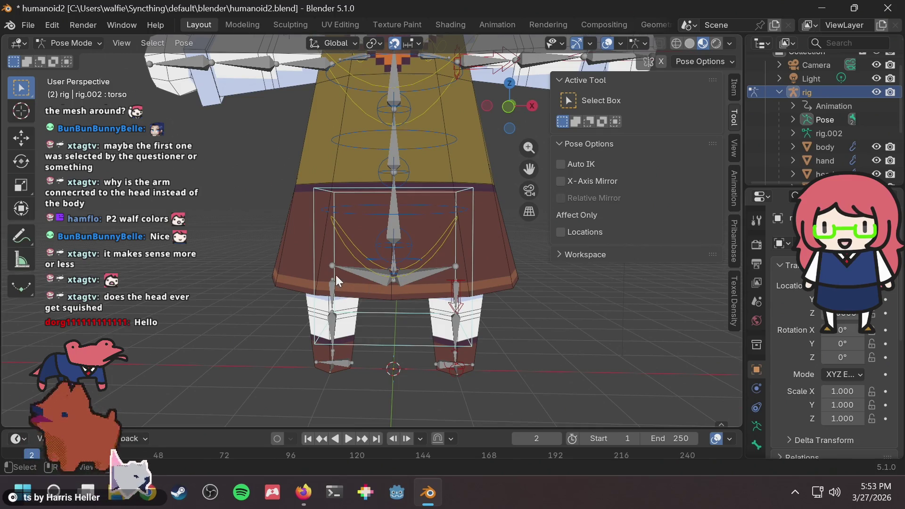
scroll(335, 275, "up", 4)
mouse_move(338, 283)
middle_mouse_down()
mouse_move(365, 264)
mouse_move(355, 245)
mouse_move(349, 275)
middle_mouse_up()
key("alt+Tab")
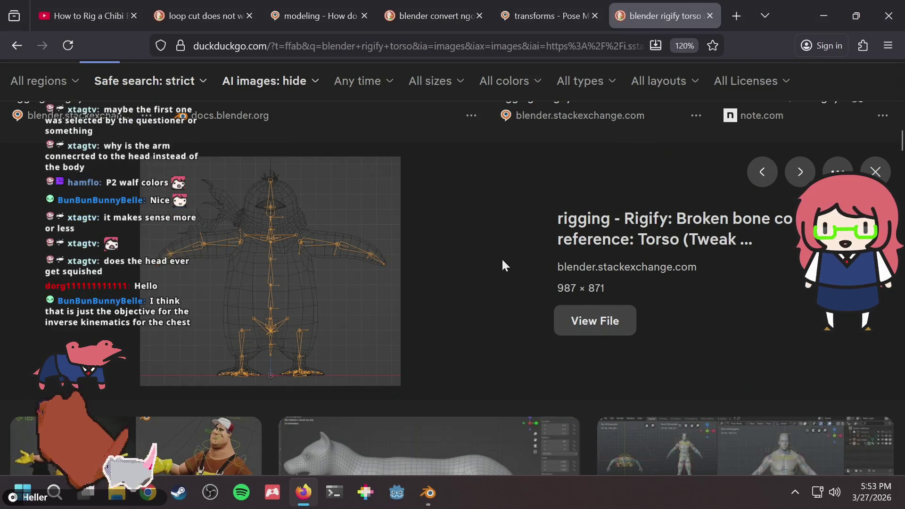
scroll(502, 262, "down", 3)
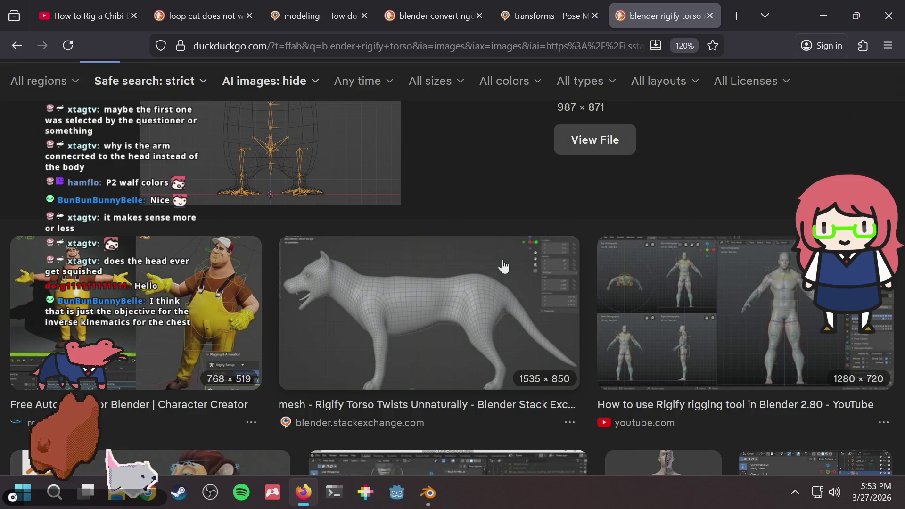
key("alt+Tab")
middle_click_drag(491, 234, 479, 224)
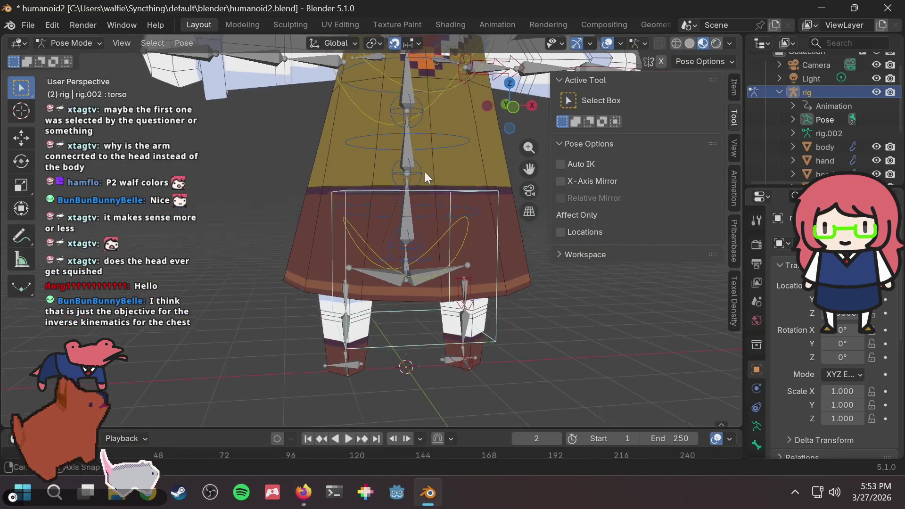
Select the hips control and rotate it to check the lower body deforms
middle_click_drag(425, 173, 413, 158)
mouse_move(410, 69)
middle_mouse_down()
mouse_move(445, 134)
mouse_move(423, 75)
mouse_move(433, 174)
mouse_move(429, 199)
mouse_move(418, 198)
mouse_move(450, 170)
middle_mouse_up()
scroll(424, 76, "down", 3)
scroll(471, 203, "up", 2)
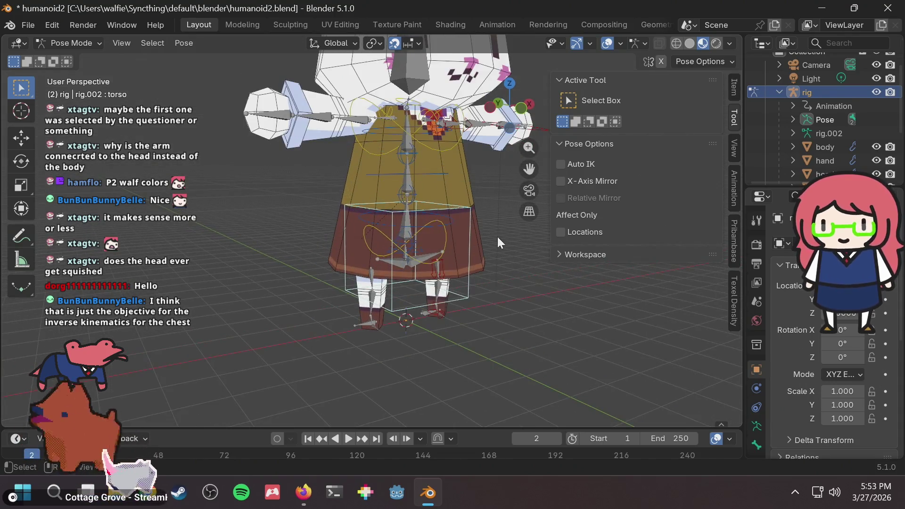
left_click(462, 233)
left_click(441, 230)
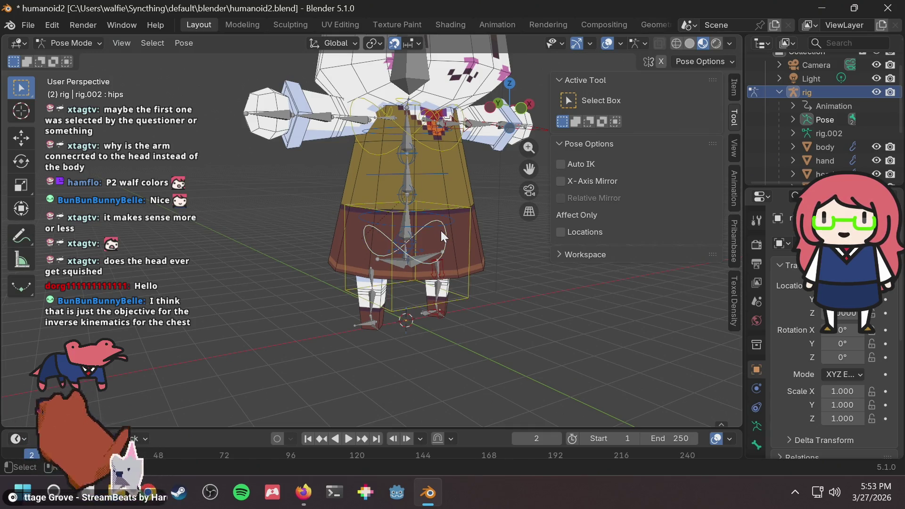
mouse_move(440, 230)
middle_mouse_down()
mouse_move(460, 215)
mouse_move(433, 222)
middle_mouse_up()
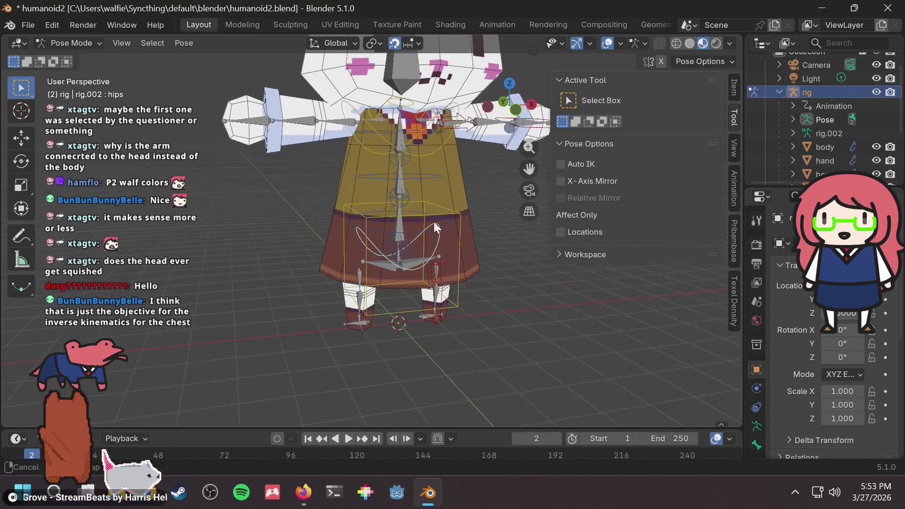
key("r")
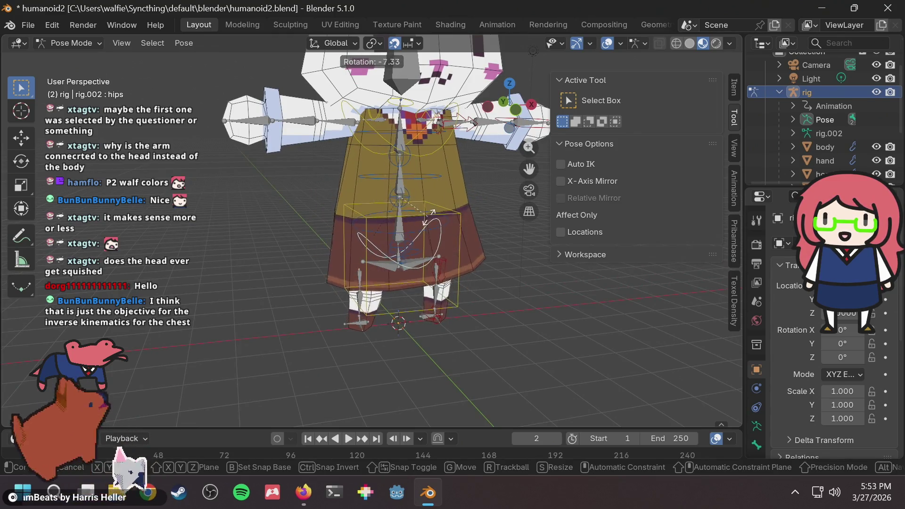
left_click(423, 216)
Retry the hips rotation from different views, cancelling each attempt
scroll(416, 248, "up", 2)
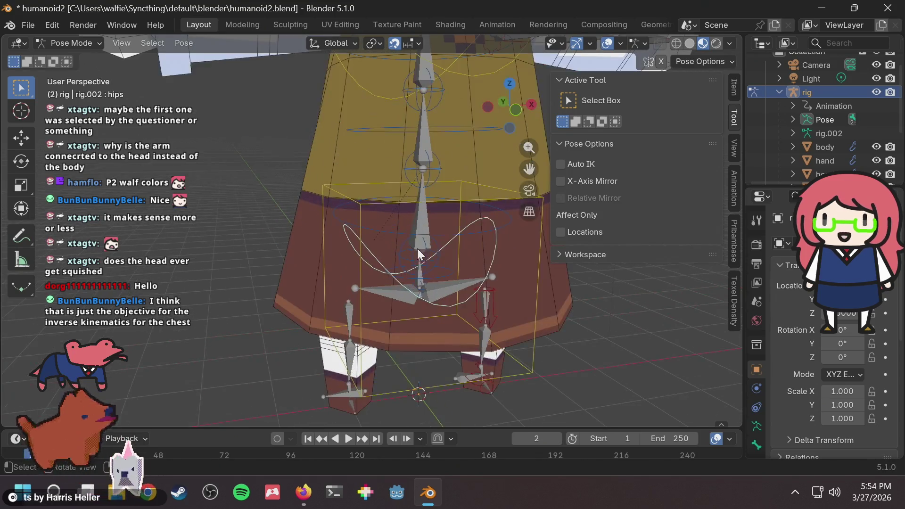
key("r")
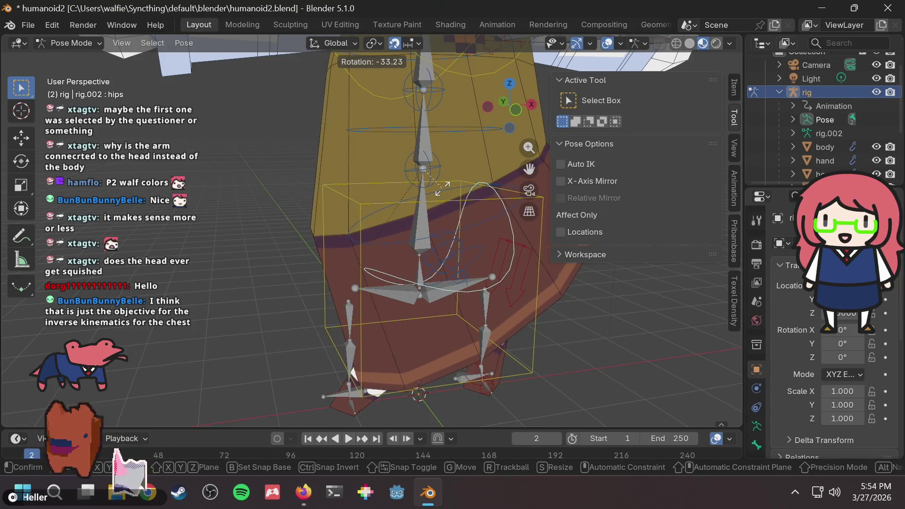
right_click(432, 256)
scroll(444, 250, "down", 2)
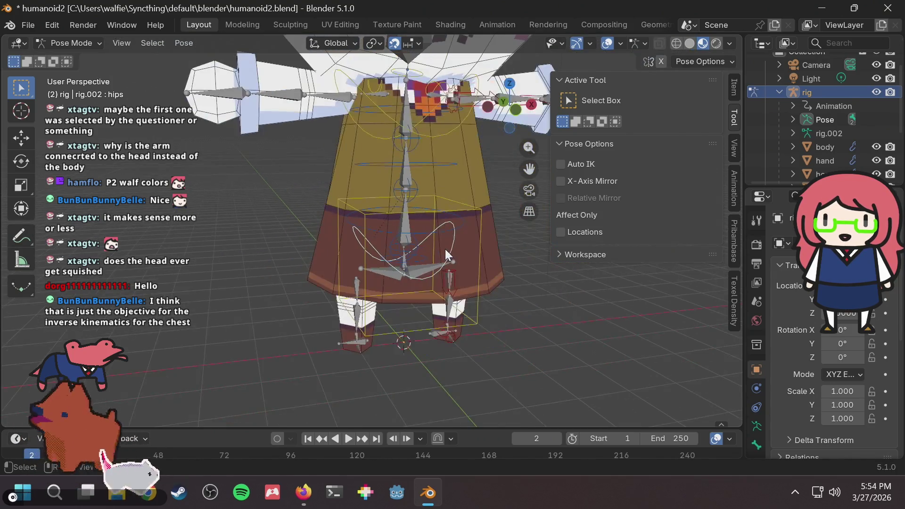
key("r")
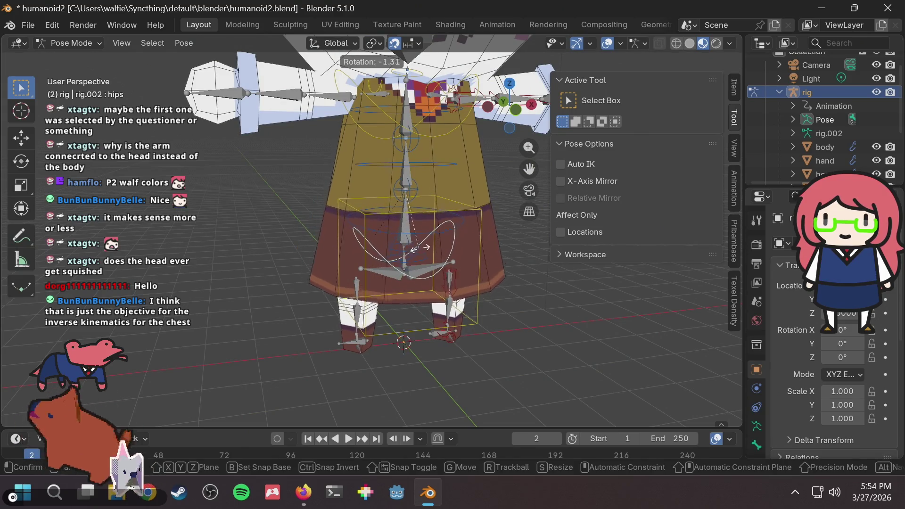
right_click(419, 245)
scroll(420, 245, "up", 2)
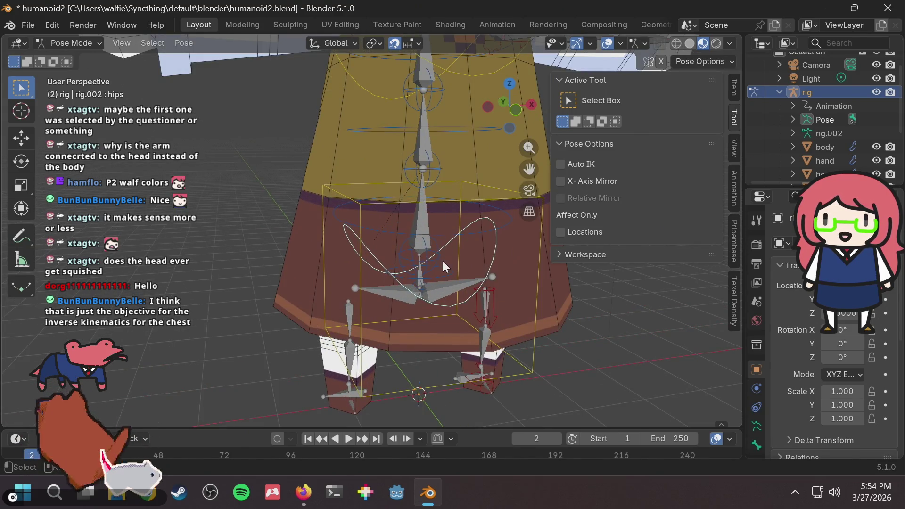
scroll(444, 160, "down", 4)
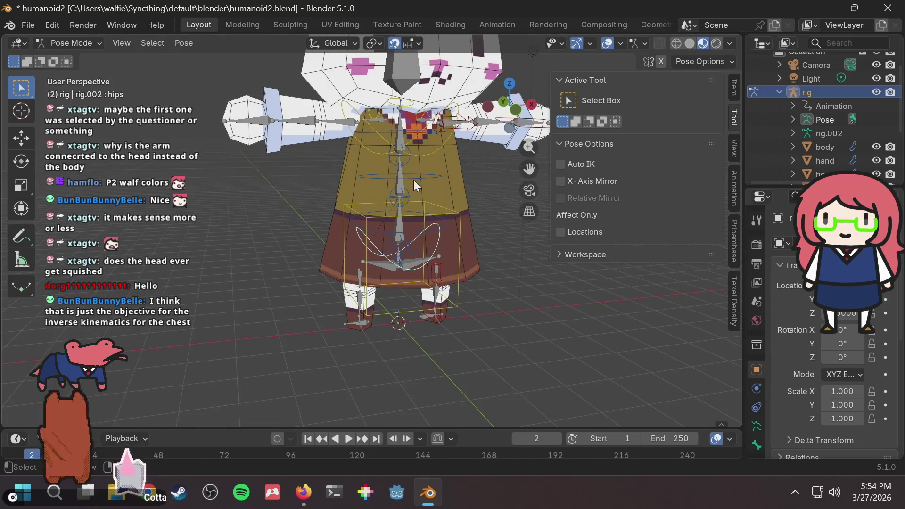
Test-rotate the upper spine control spine_fk.002, cancel it, and save the file
left_click(414, 179)
key("r")
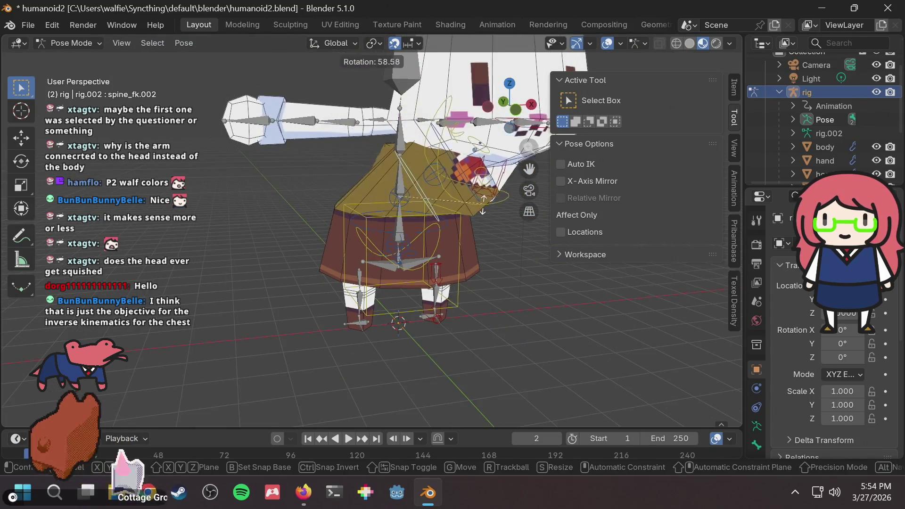
right_click(414, 173)
mouse_move(413, 173)
middle_mouse_down()
mouse_move(392, 238)
mouse_move(415, 197)
middle_mouse_up()
key("ctrl+s")
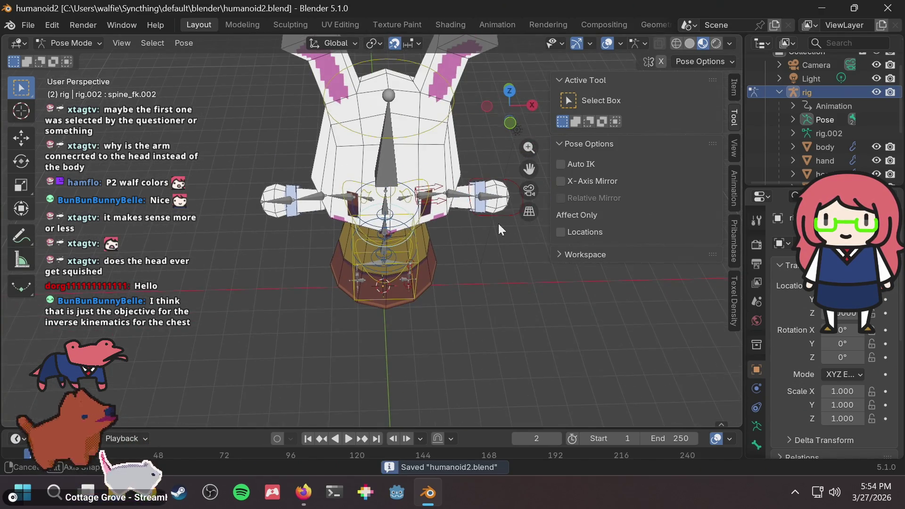
Rotate the hand_ik.L control to test the left arm, then save again
middle_click_drag(499, 224, 493, 196)
left_click(494, 197)
key("r")
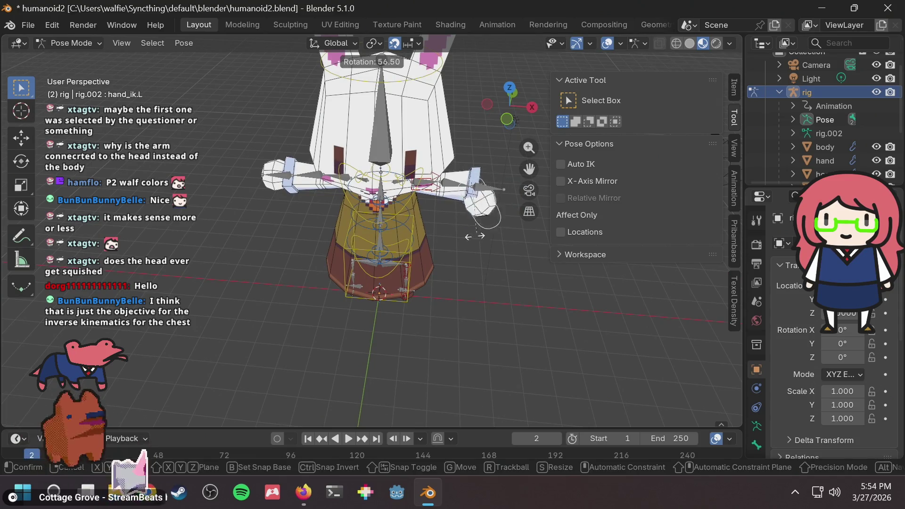
left_click(521, 217)
key("ctrl+s")
scroll(487, 219, "up", 2)
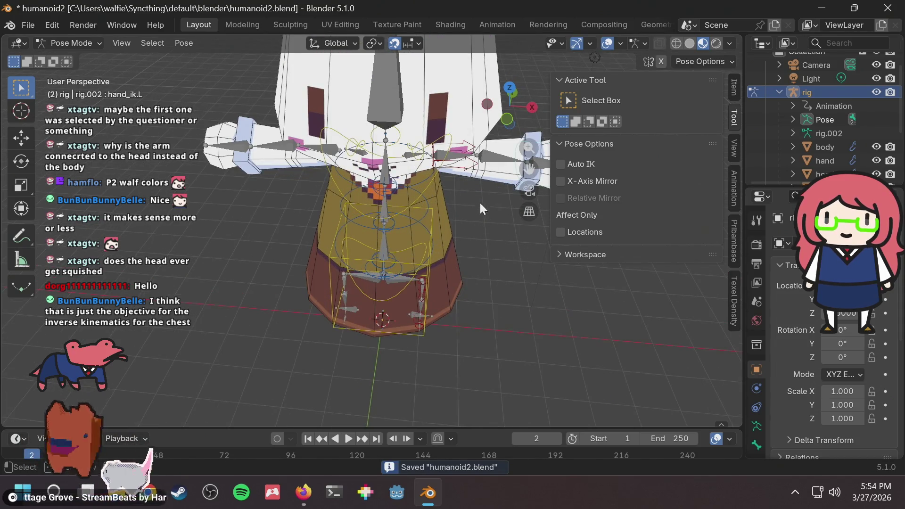
middle_click_drag(480, 202, 488, 155)
left_click(437, 130)
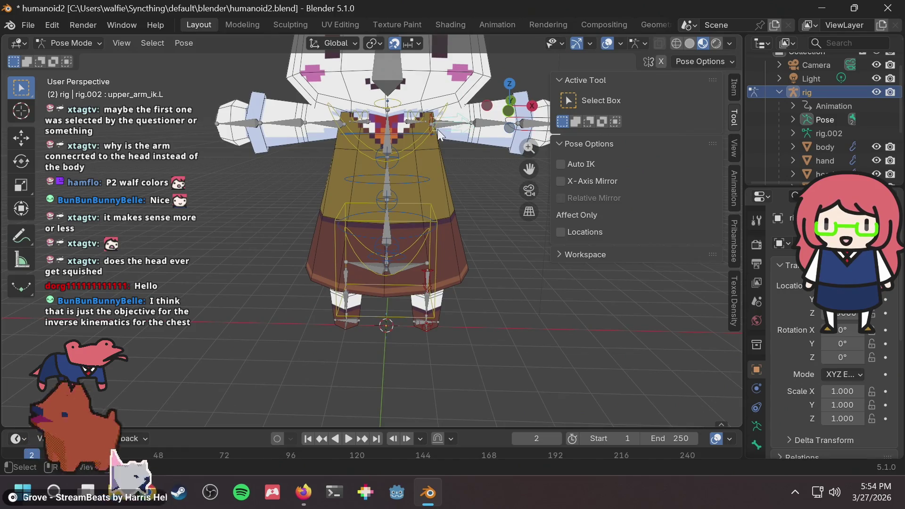
middle_click_drag(484, 200, 476, 144)
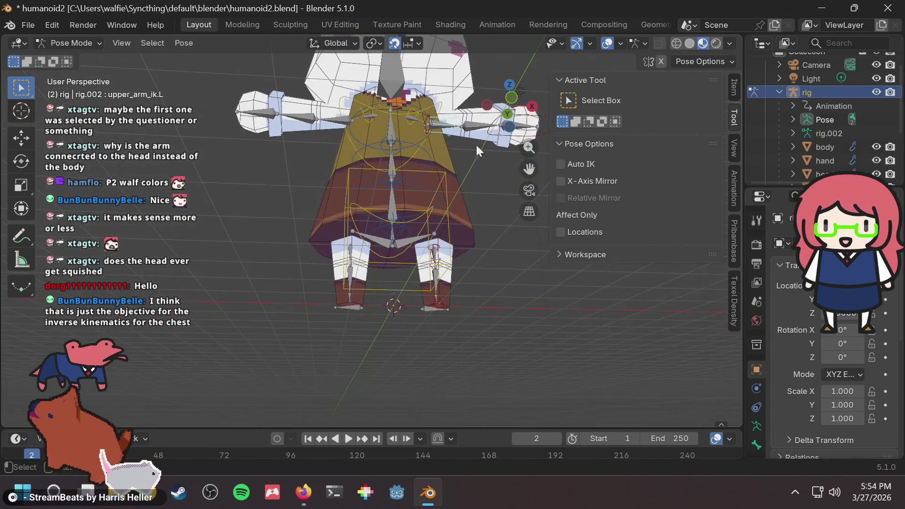
Lift the foot_ik.L control along Z to test the left leg, then cancel
middle_click_drag(435, 269, 536, 286)
scroll(400, 343, "up", 4)
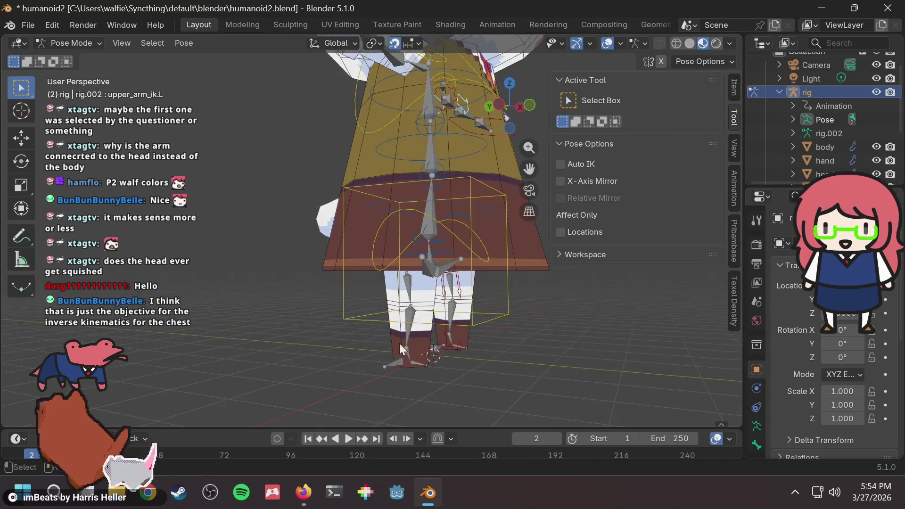
middle_click_drag(423, 338, 465, 369)
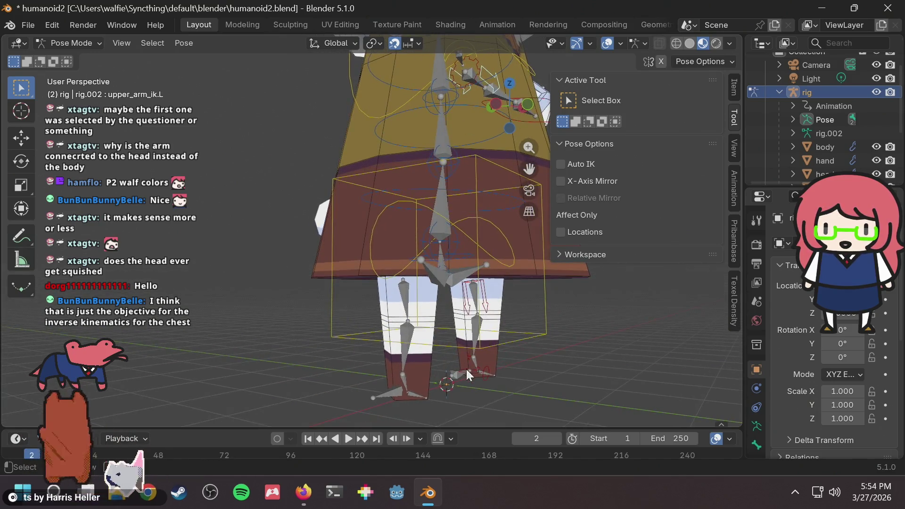
left_click(482, 375)
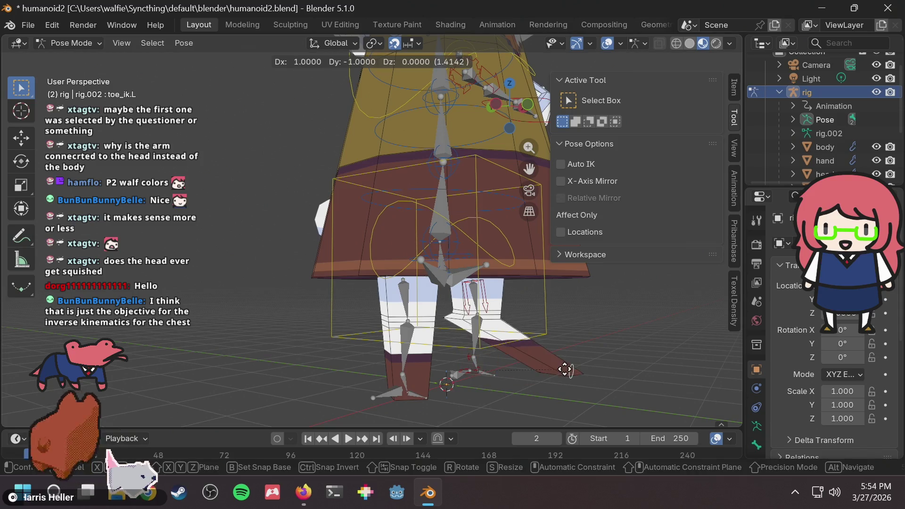
left_click(466, 372)
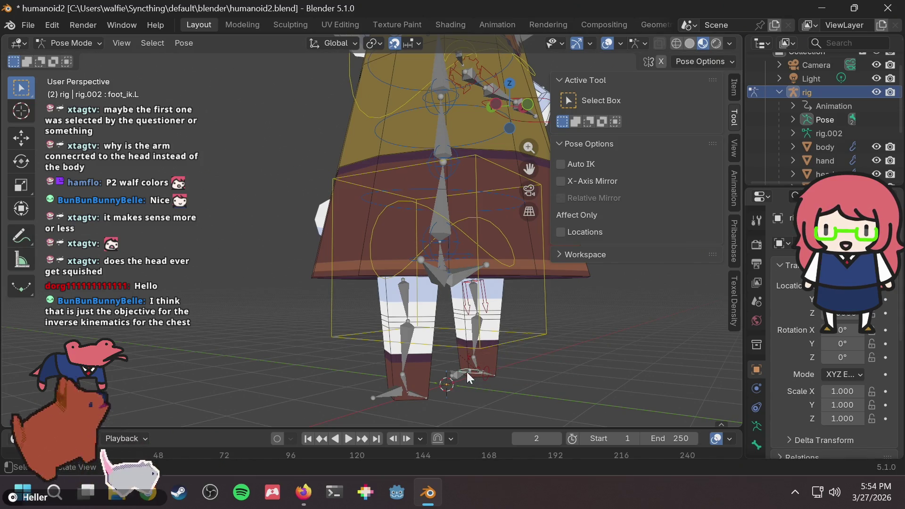
key("g")
key("z")
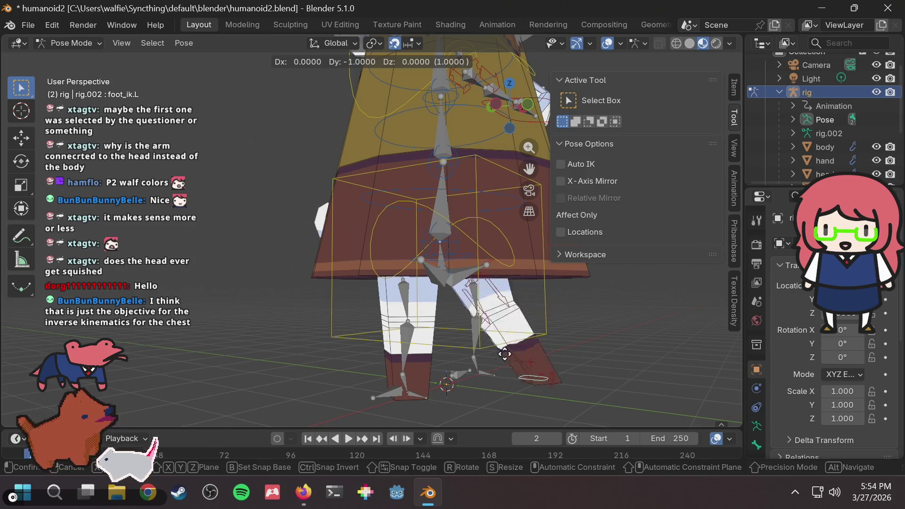
key("Escape")
Try moving the left foot control again, cancelling so it stays at rest
mouse_move(387, 259)
middle_mouse_down()
mouse_move(480, 283)
mouse_move(318, 246)
middle_mouse_up()
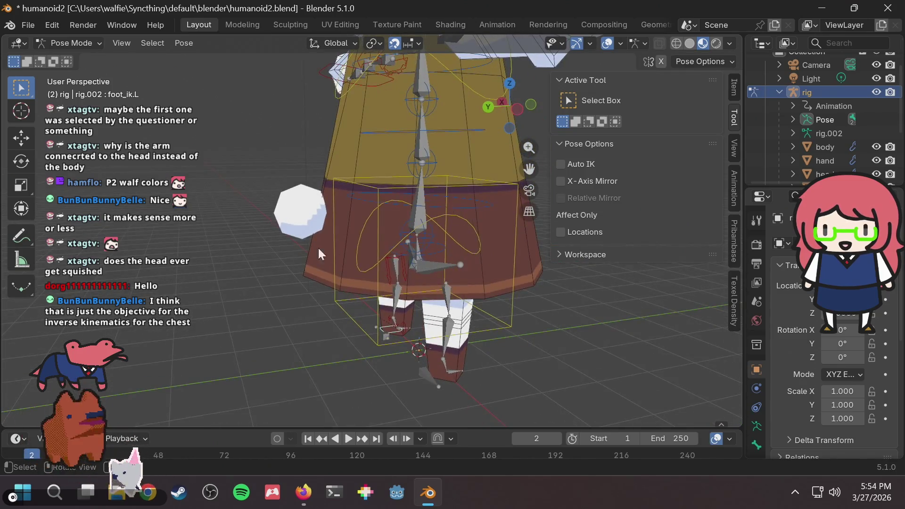
key("g")
key("Escape")
key("g")
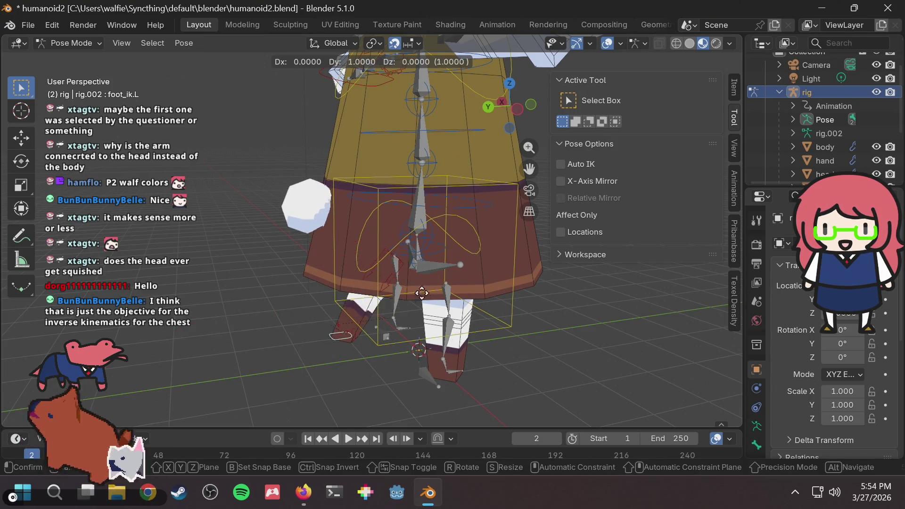
key("Escape")
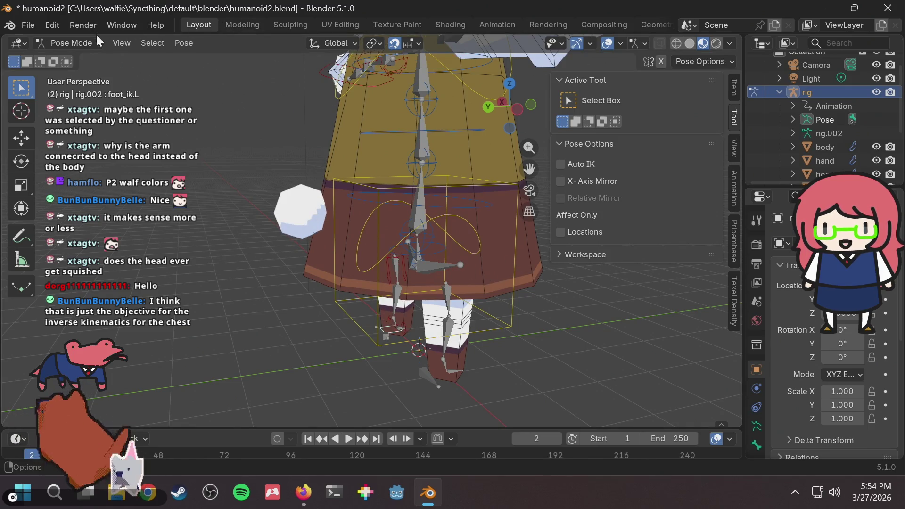
left_click(86, 42)
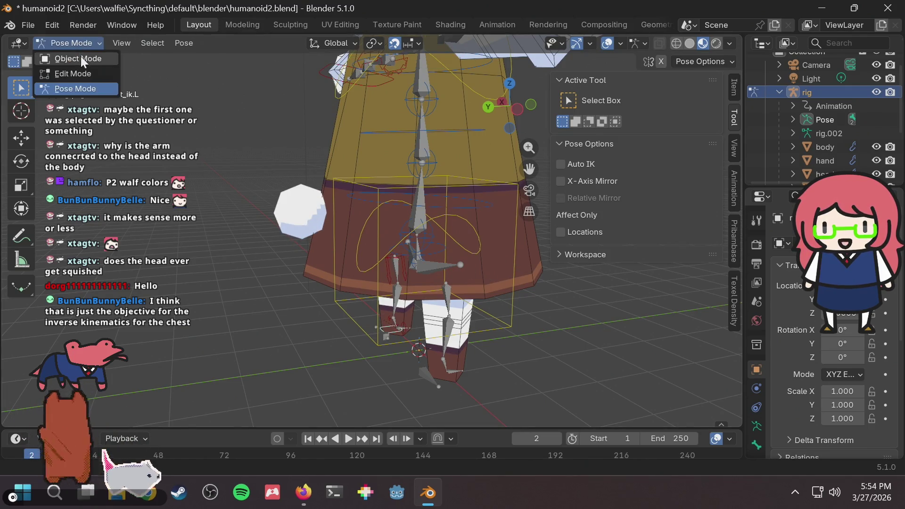
Switch to Object Mode and put the tail sphere into Weight Paint with DEF-spine.001 active
left_click(80, 57)
left_click(308, 200)
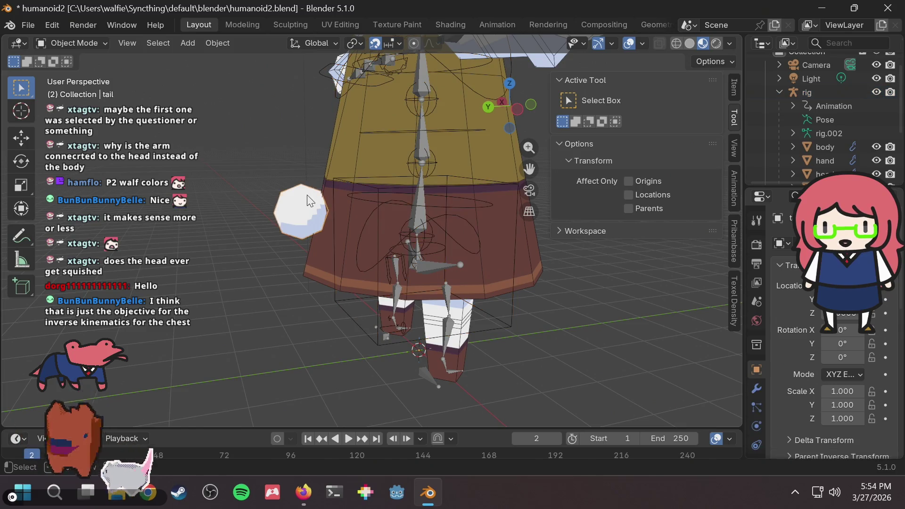
left_click(74, 42)
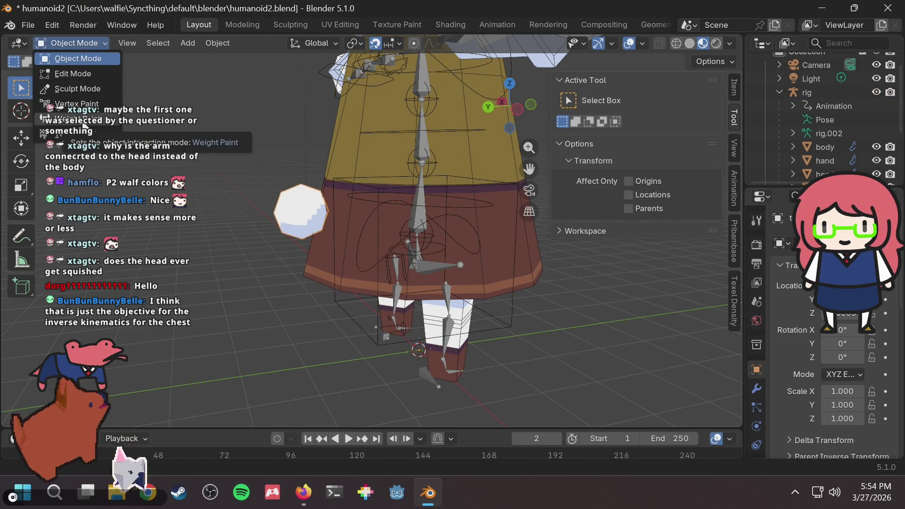
left_click(84, 121)
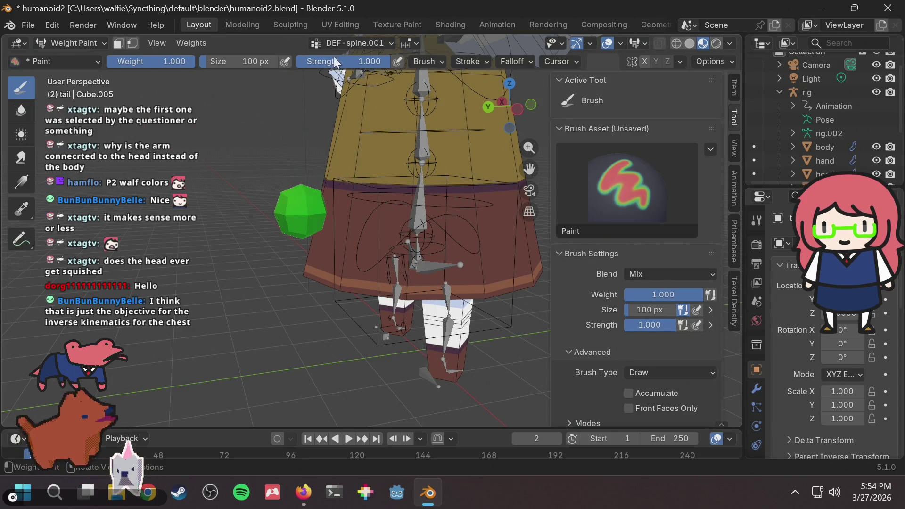
left_click(358, 42)
left_click(357, 42)
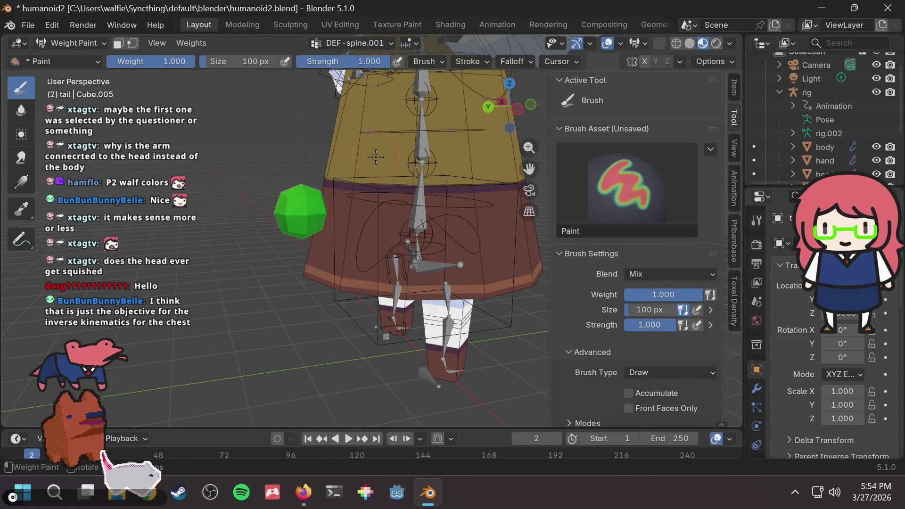
mouse_move(384, 163)
middle_mouse_down()
mouse_move(396, 157)
mouse_move(333, 137)
middle_mouse_up()
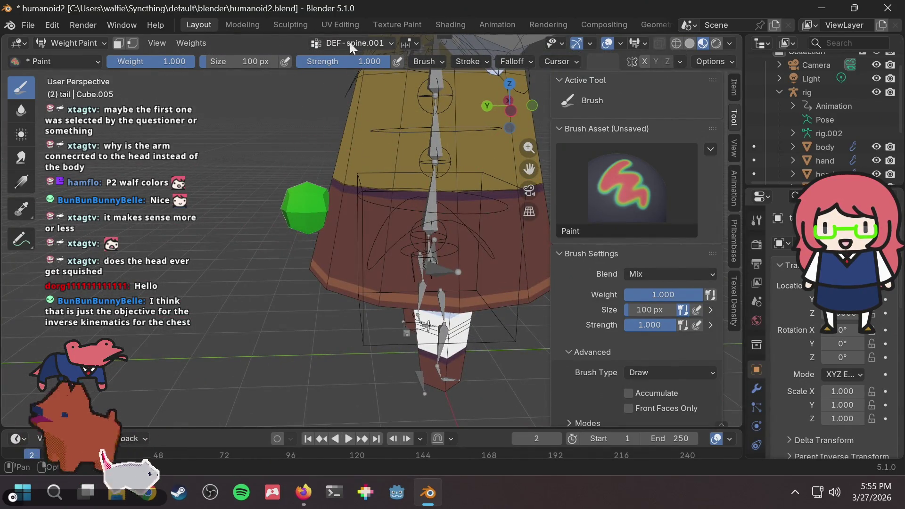
scroll(338, 150, "up", 2)
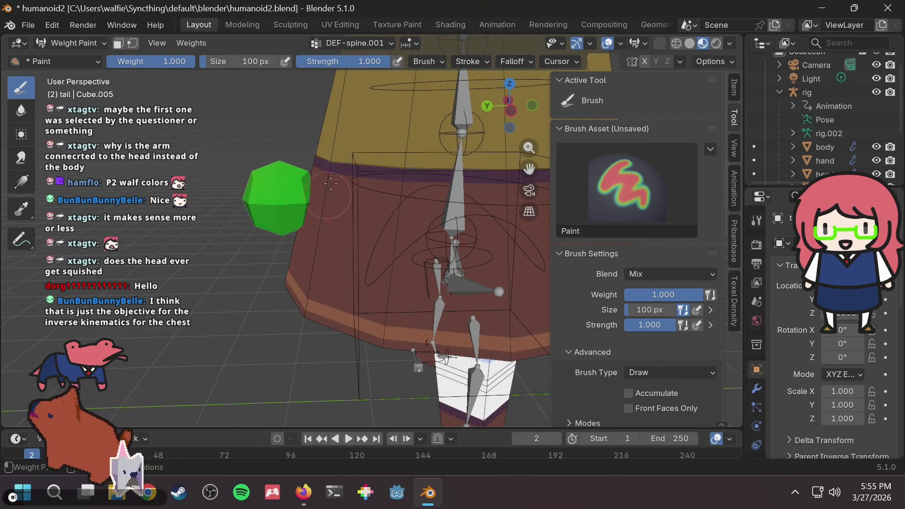
scroll(343, 200, "down", 4)
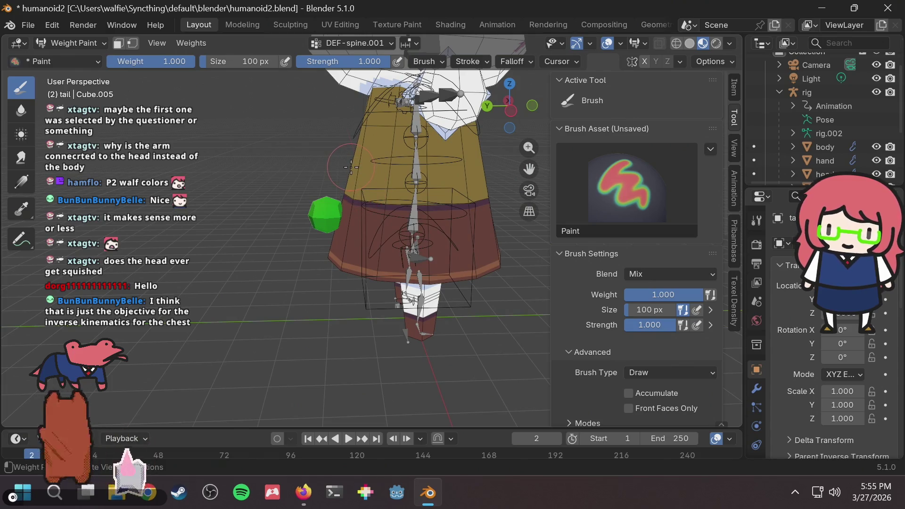
left_click(379, 44)
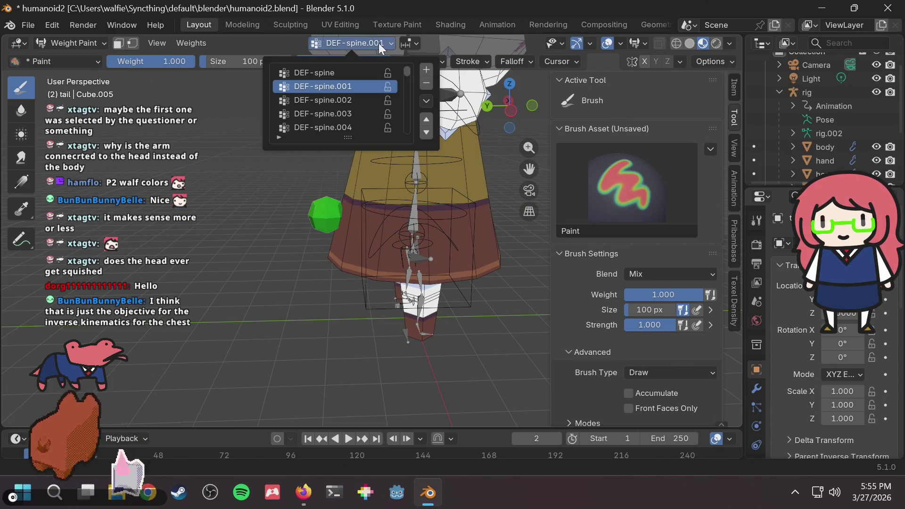
left_click(377, 44)
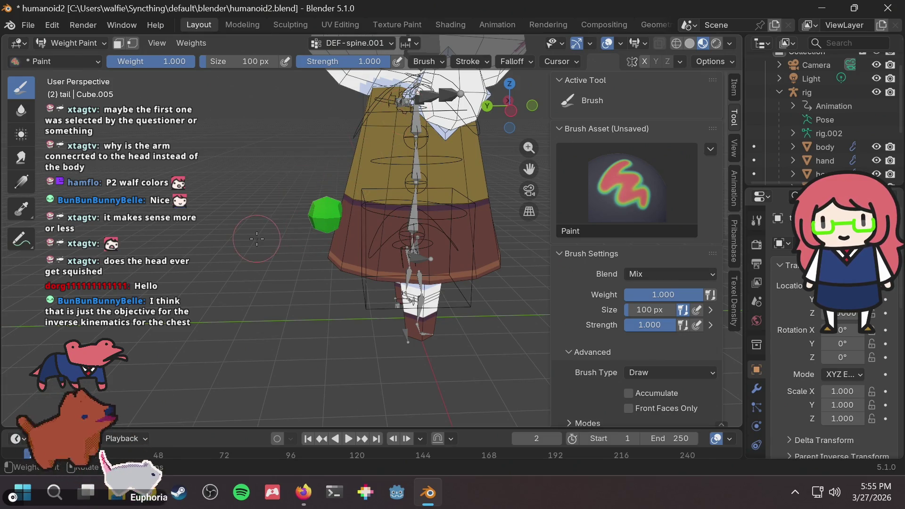
Paint a test weight stroke on the tail sphere, then undo it
scroll(257, 239, "up", 8)
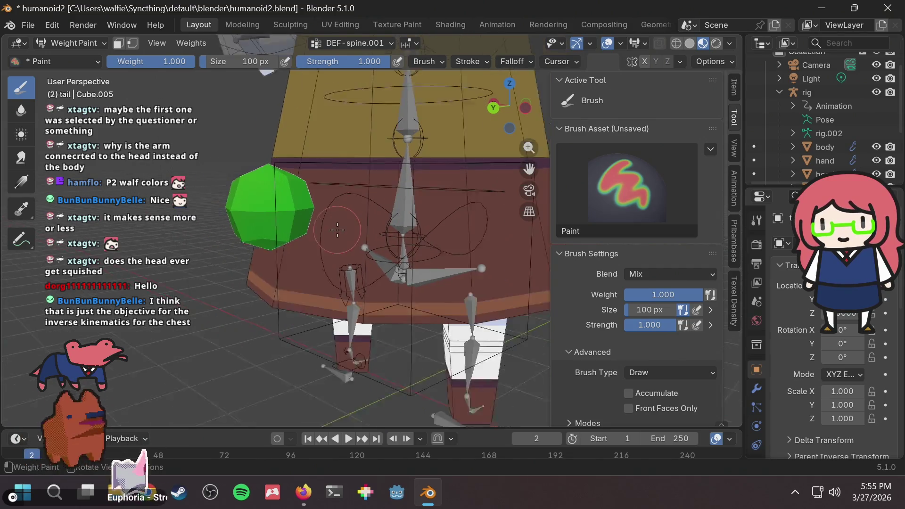
scroll(338, 230, "up", 2)
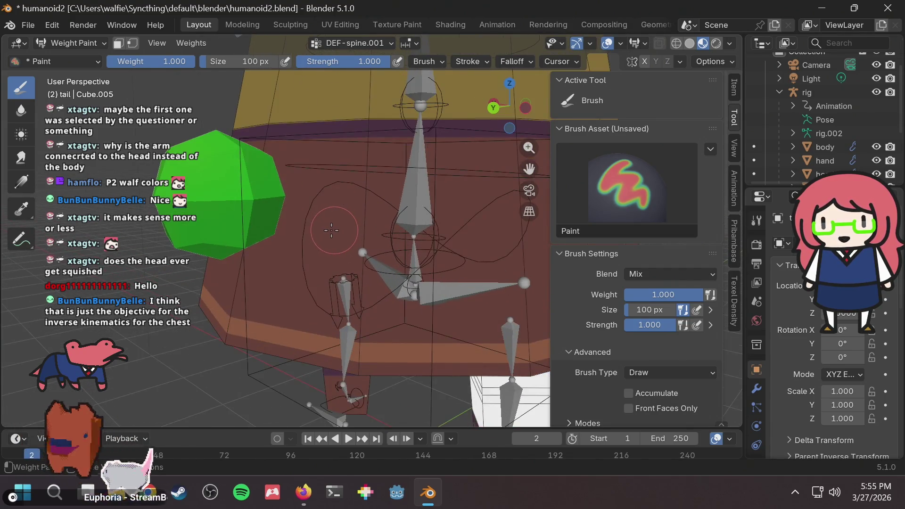
scroll(866, 99, "down", 4)
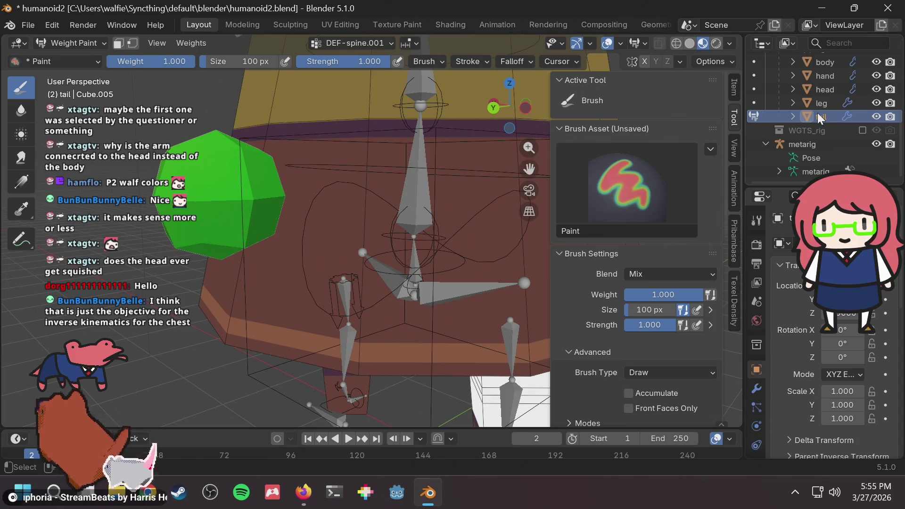
scroll(814, 107, "up", 2)
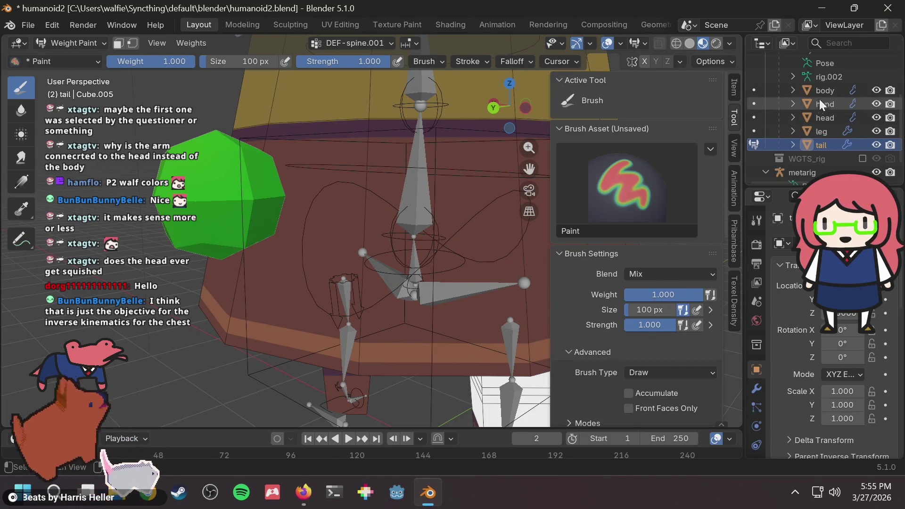
scroll(317, 189, "down", 2)
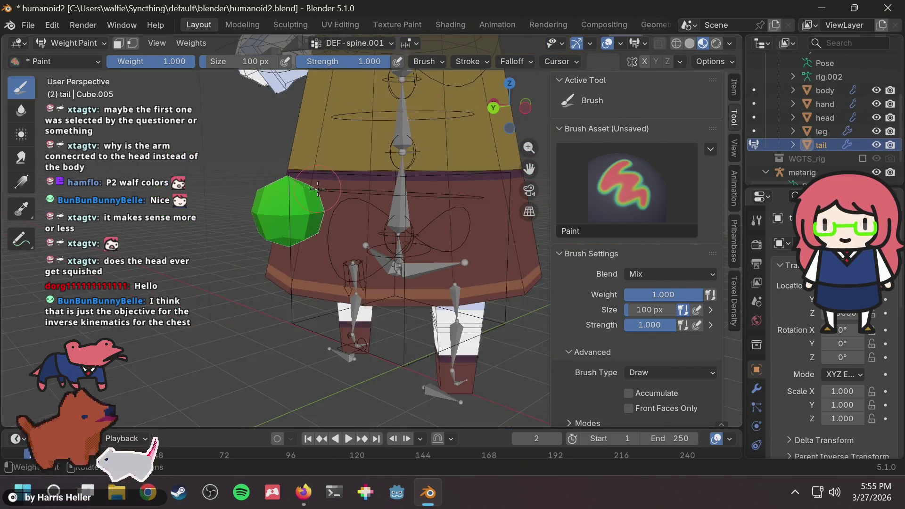
scroll(317, 188, "down", 2)
scroll(286, 231, "up", 5)
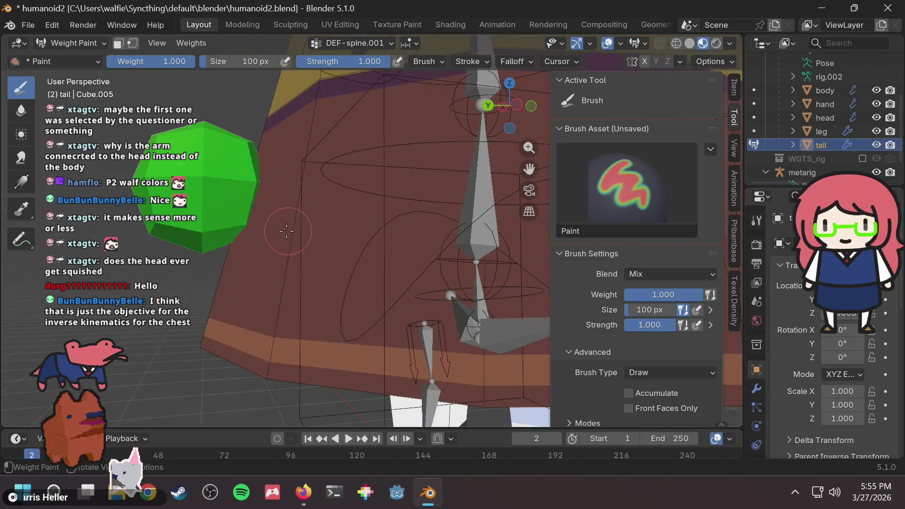
scroll(286, 230, "down", 3)
left_click(279, 208)
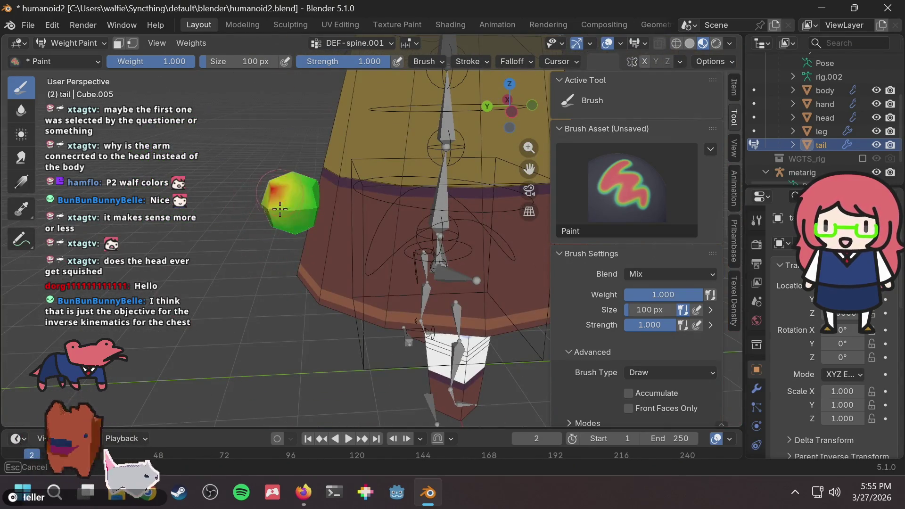
left_click_drag(280, 209, 290, 198)
mouse_move(264, 193)
middle_mouse_down()
mouse_move(419, 189)
mouse_move(411, 199)
mouse_move(341, 141)
middle_mouse_up()
key("ctrl+z")
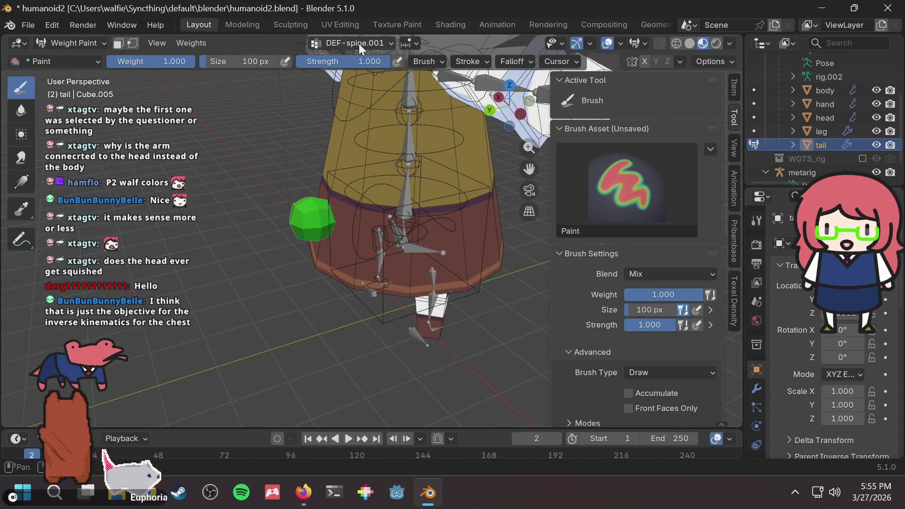
Cycle through the tail's vertex groups, showing the spine groups' weights, ending with DEF-thigh.L active
left_click(358, 43)
left_click(358, 43)
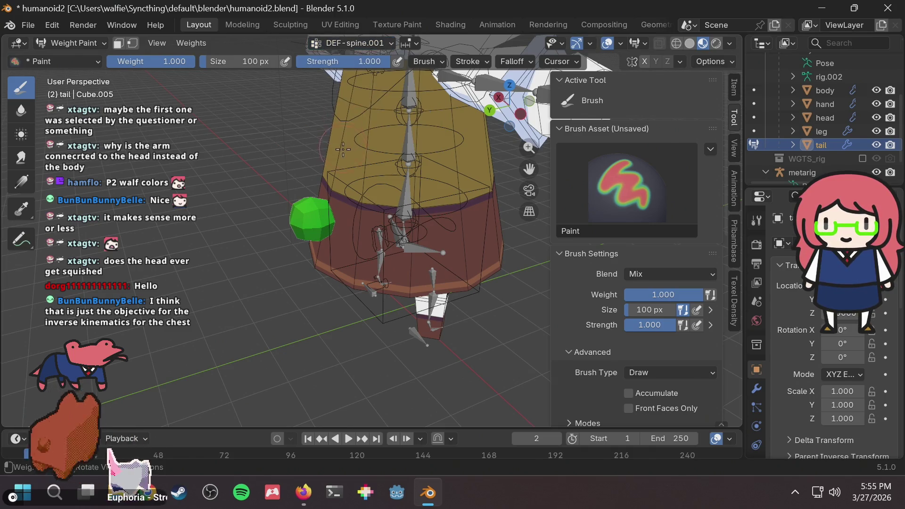
left_click(355, 41)
left_click(355, 39)
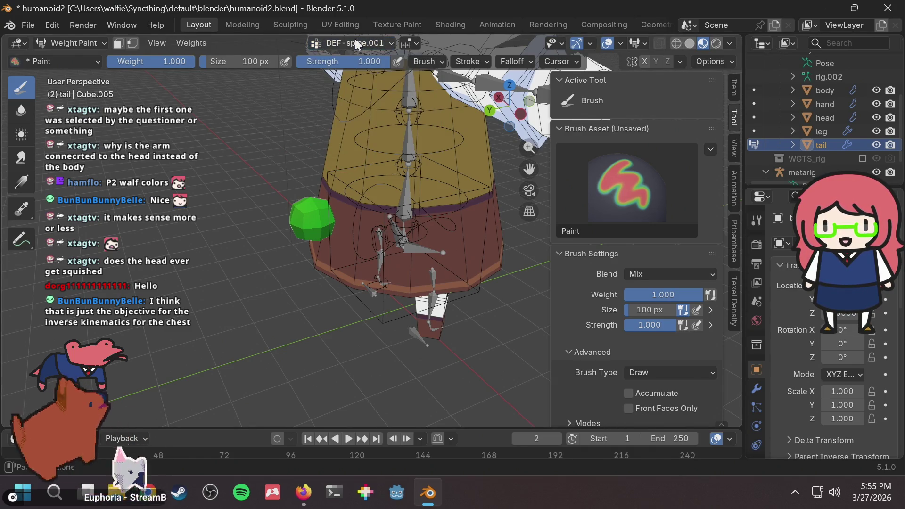
key("Up")
left_click(354, 39)
left_click(333, 110)
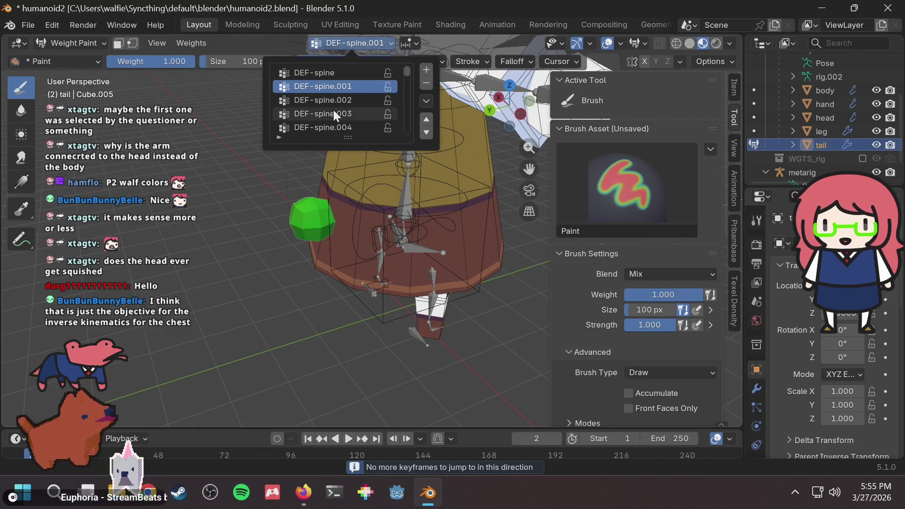
left_click(334, 99)
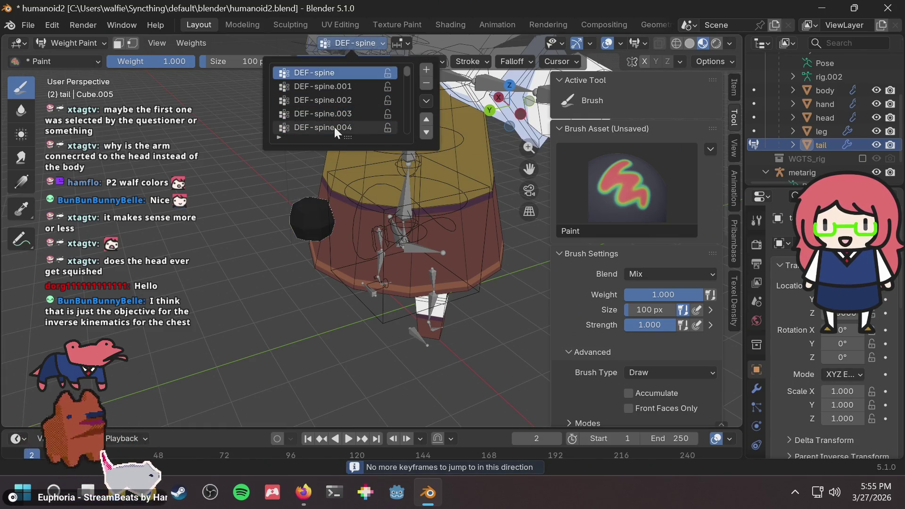
scroll(335, 127, "down", 7, "ctrl")
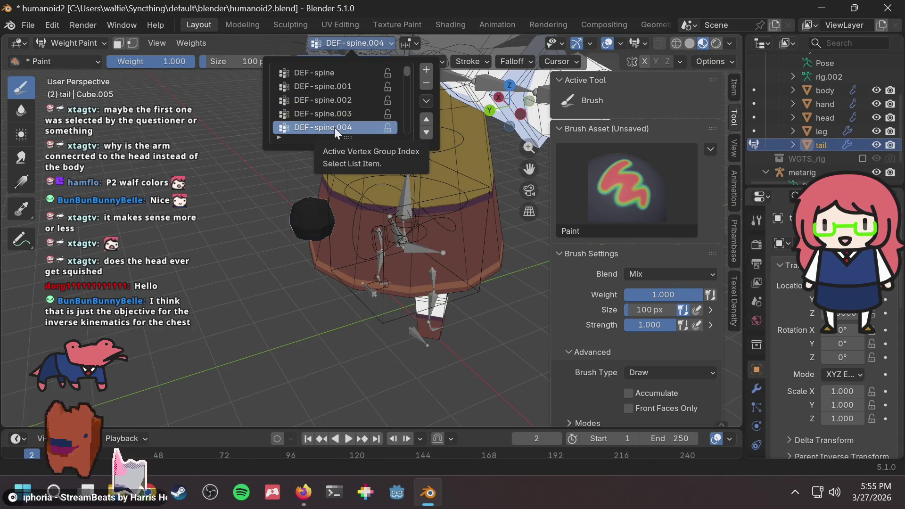
scroll(335, 128, "down", 3, "ctrl")
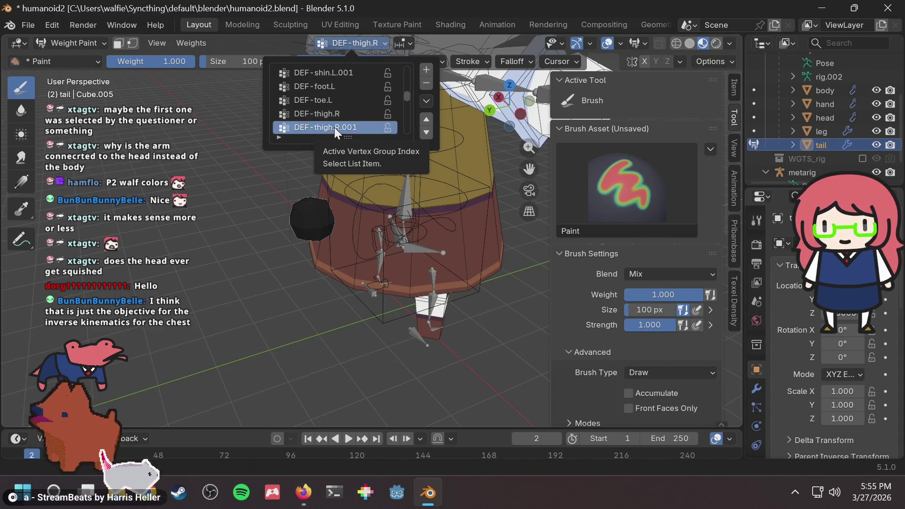
scroll(334, 127, "up", 2, "ctrl")
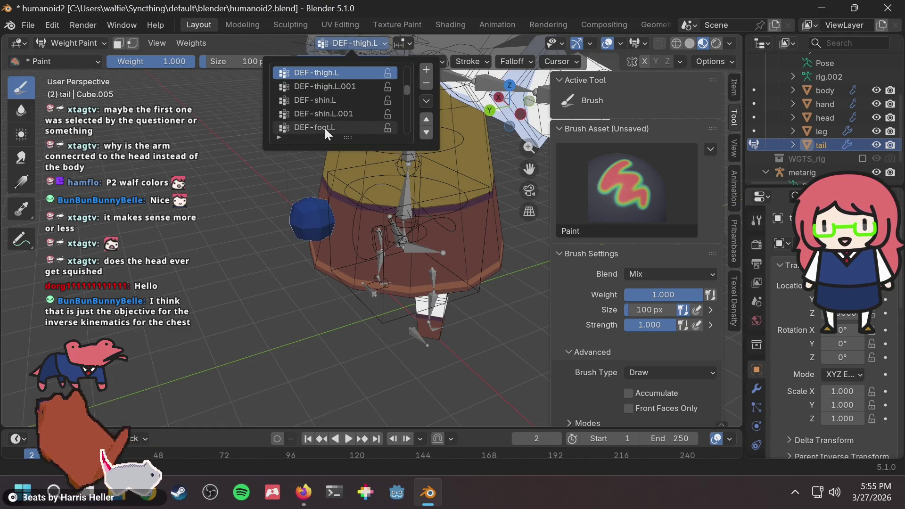
scroll(316, 89, "up", 1, "ctrl")
scroll(327, 114, "down", 1, "ctrl")
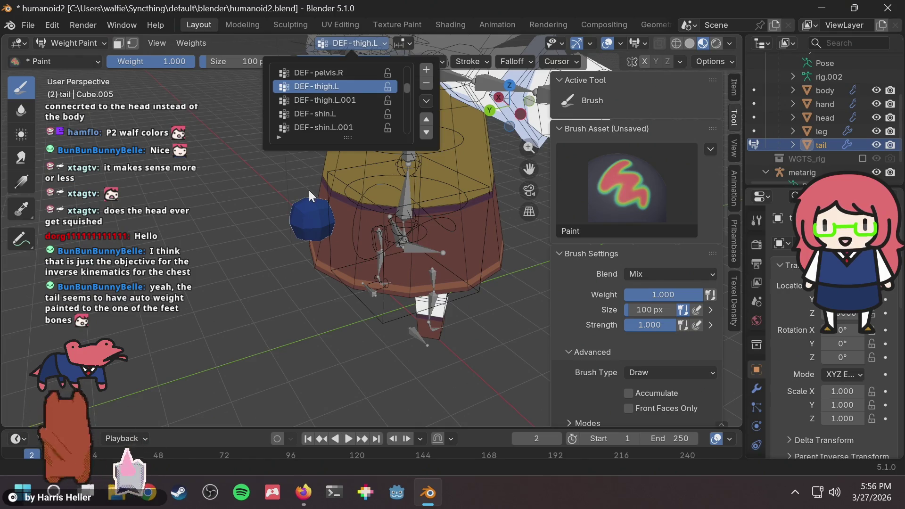
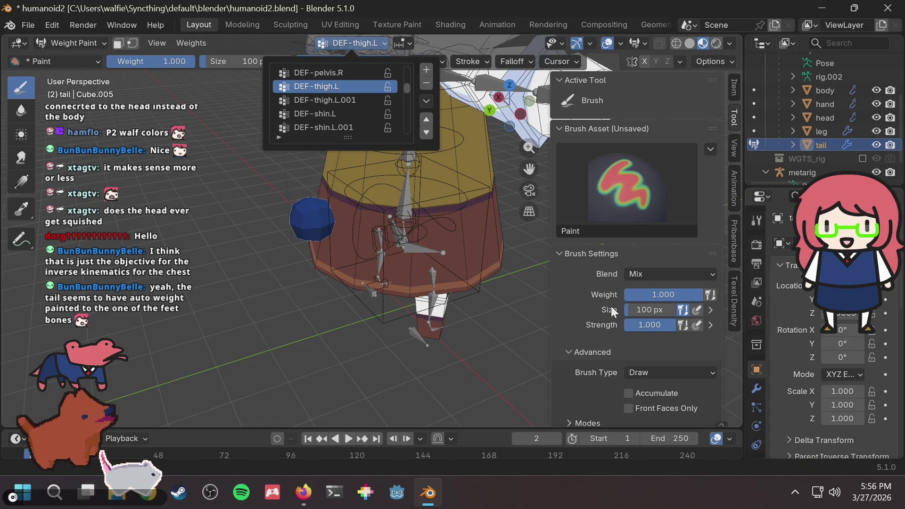
Set the brush blend to Subtract and paint the DEF-thigh.L weight off the tail sphere
left_click(659, 259)
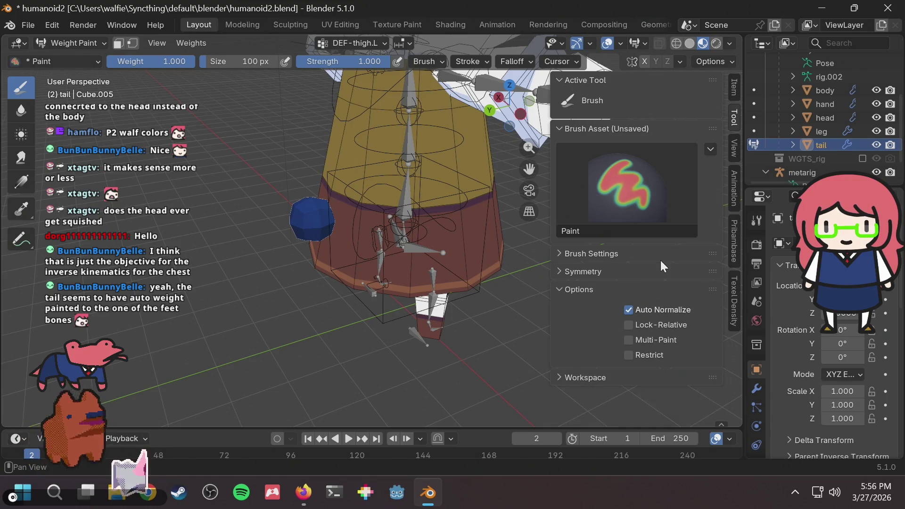
left_click(656, 253)
left_click(651, 273)
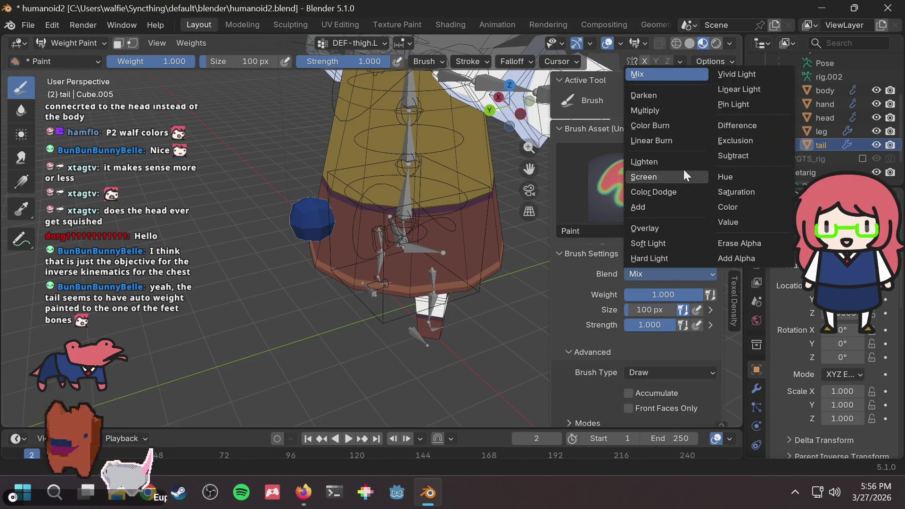
left_click(725, 157)
left_click_drag(289, 209, 326, 231)
View the model from the front and select the linear Gradient weight tool
middle_click_drag(326, 231, 302, 221)
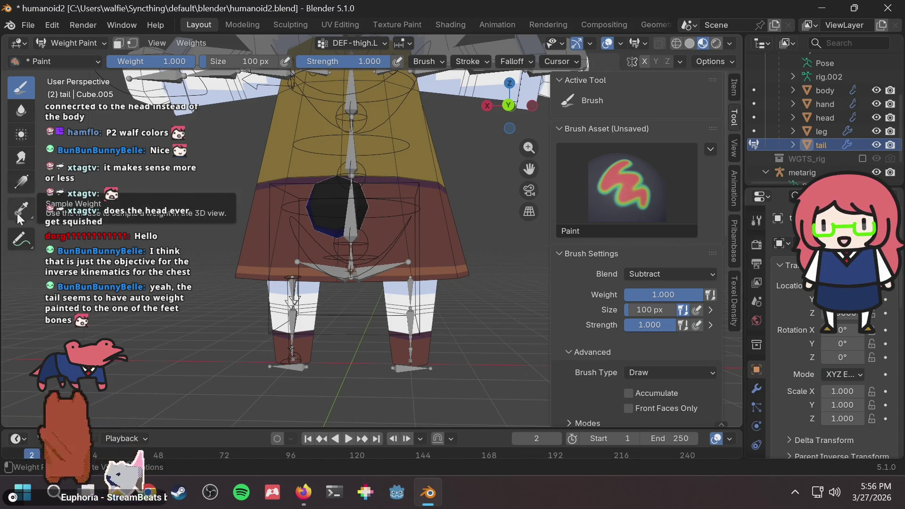
mouse_move(87, 492)
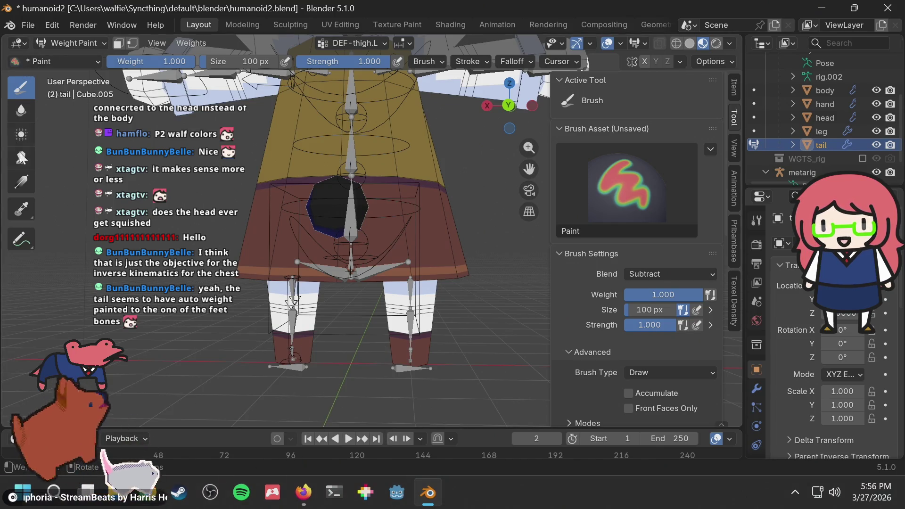
left_click(25, 185)
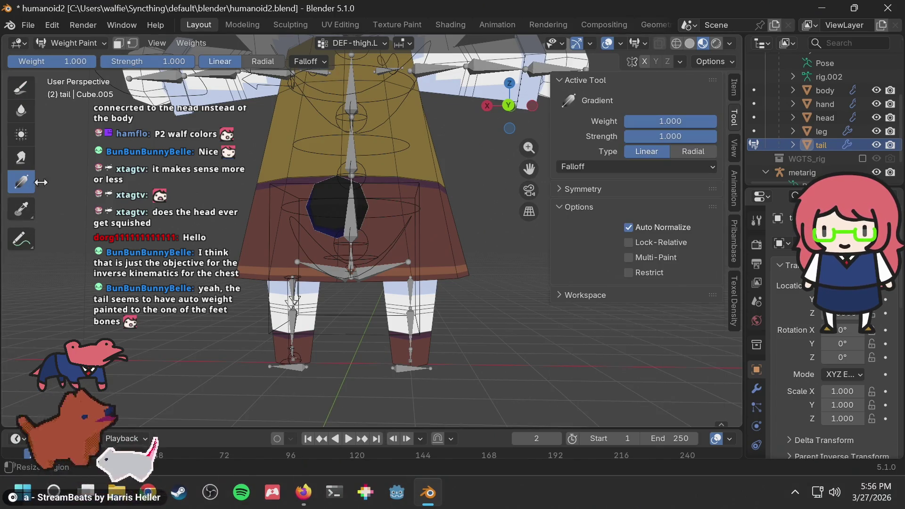
Clear the tail's remaining DEF-thigh.L weight with a gradient and check it from new angles
left_click_drag(286, 267, 400, 146)
mouse_move(328, 229)
middle_mouse_down()
mouse_move(427, 236)
mouse_move(436, 262)
middle_mouse_up()
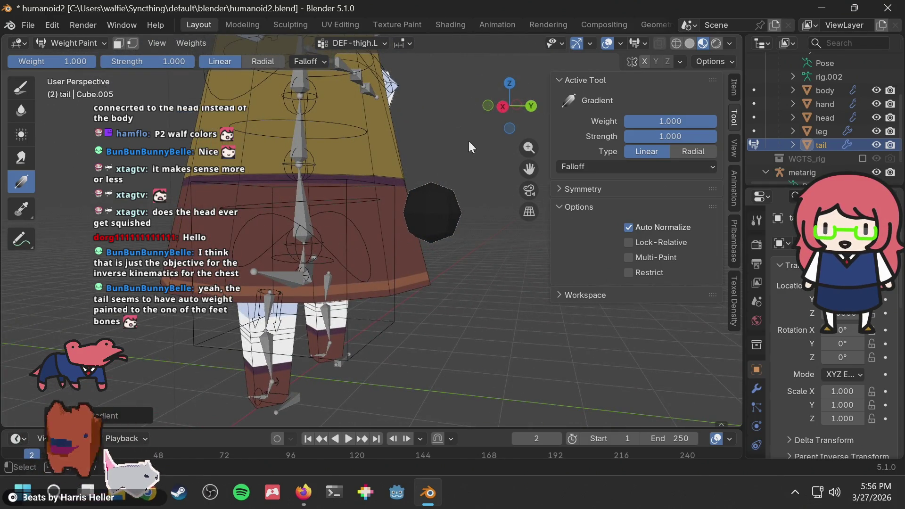
middle_click_drag(468, 140, 361, 165)
Remove the tail's DEF-thigh.R weight with a gradient, enable X symmetry, and check the legs
left_click(335, 44)
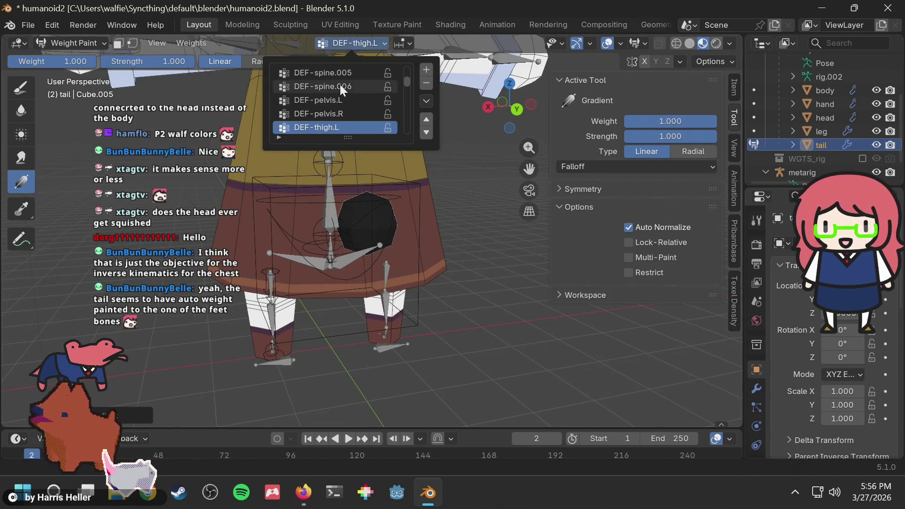
scroll(327, 122, "down", 3, "ctrl")
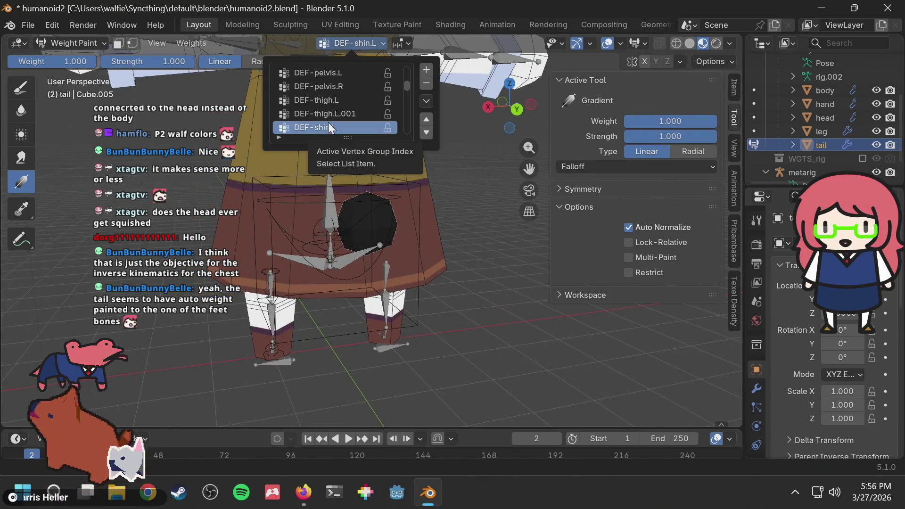
scroll(346, 125, "down", 3, "ctrl")
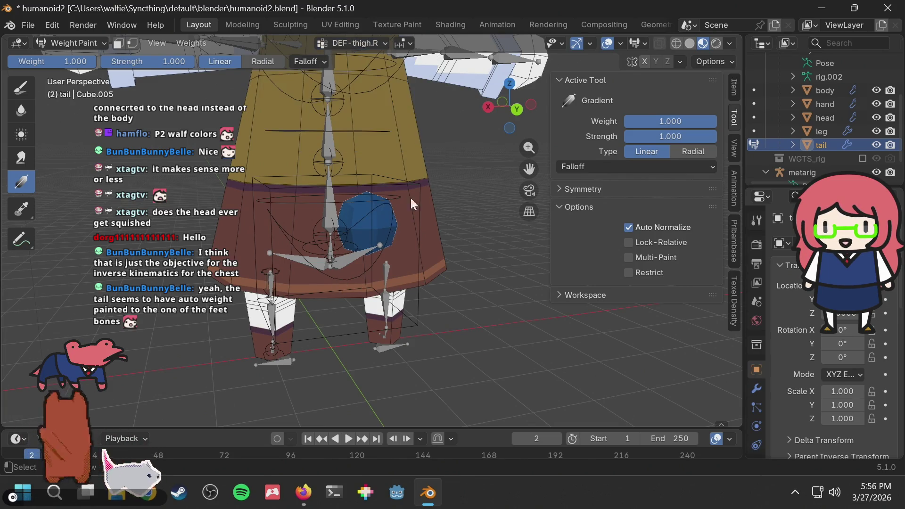
left_click_drag(380, 206, 282, 281)
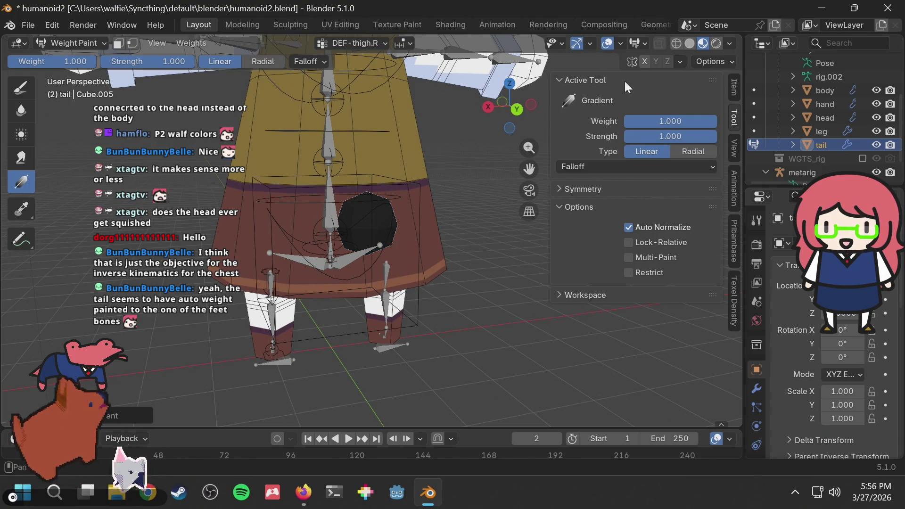
left_click(646, 59)
mouse_move(386, 213)
middle_mouse_down()
mouse_move(396, 204)
mouse_move(115, 170)
middle_mouse_up()
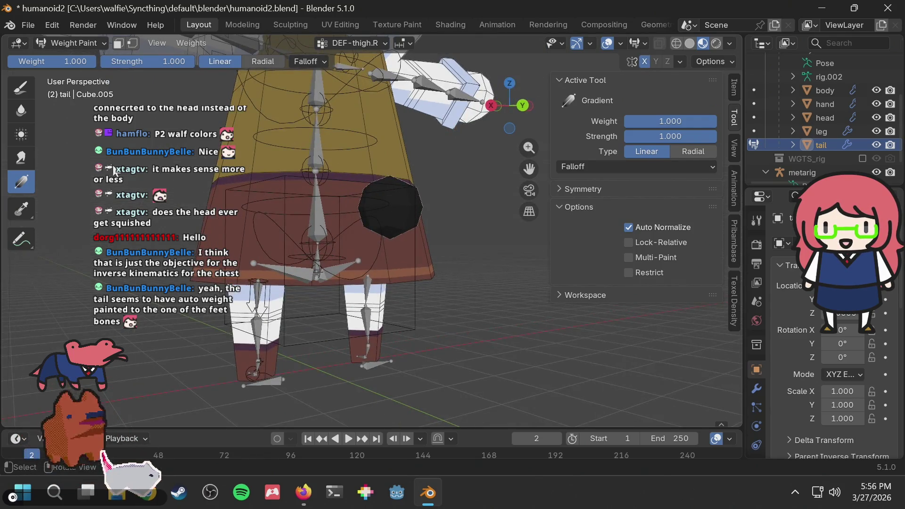
mouse_move(360, 128)
middle_mouse_down()
mouse_move(439, 126)
mouse_move(375, 199)
middle_mouse_up()
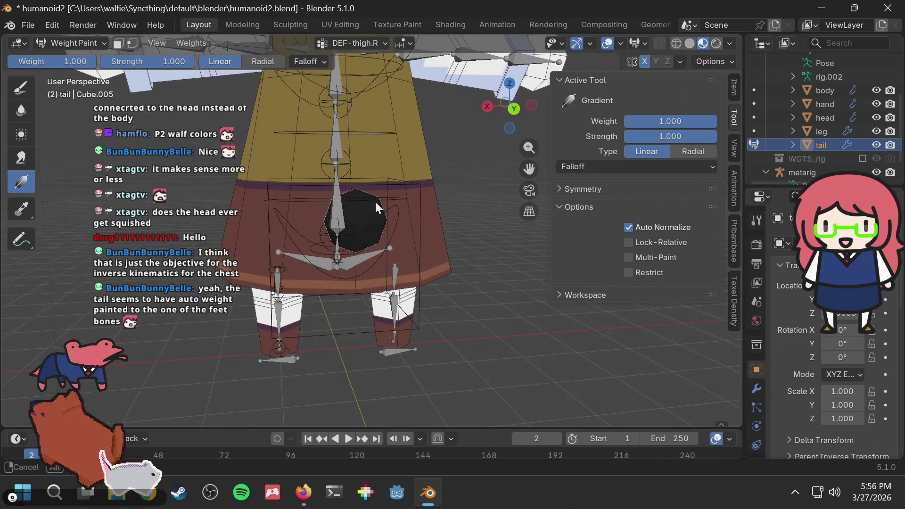
Review the vertex groups and make DEF-spine.001 active, where the tail shows partial weight
left_click(357, 43)
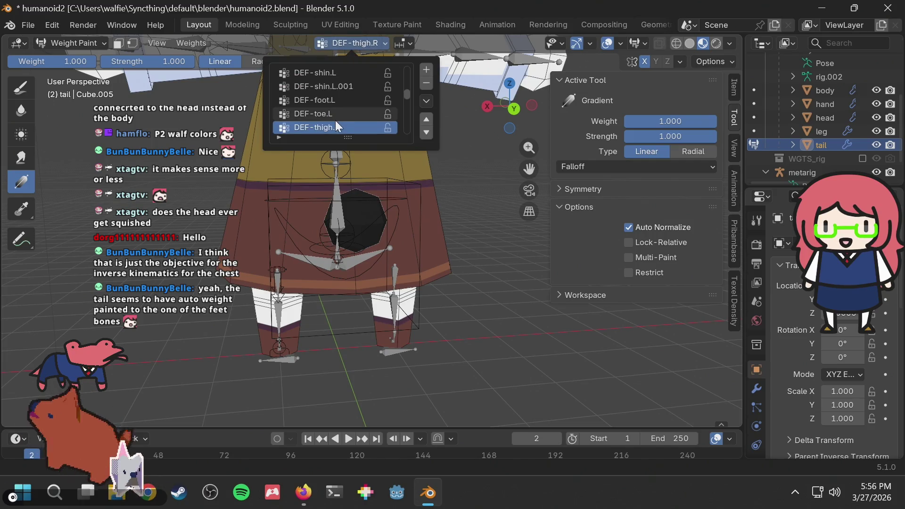
scroll(342, 115, "down", 3, "ctrl")
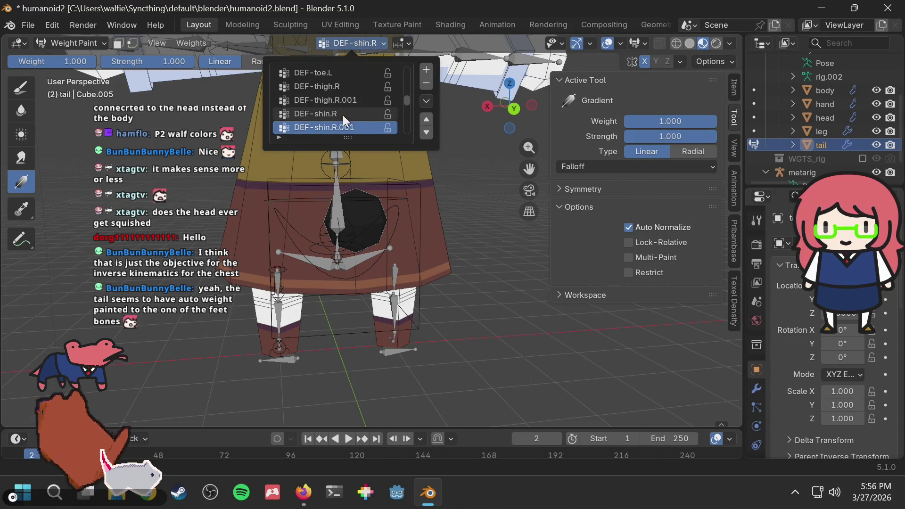
scroll(343, 115, "down", 4, "ctrl")
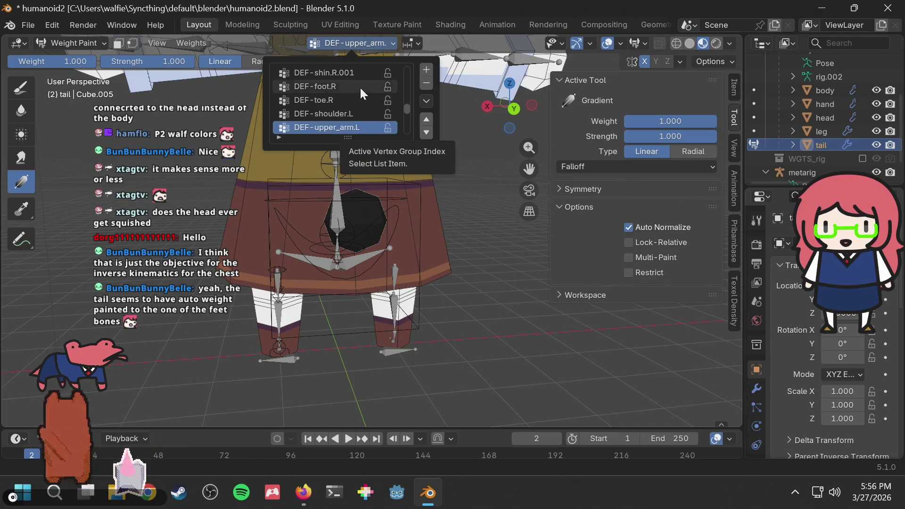
scroll(360, 86, "down", 6, "ctrl")
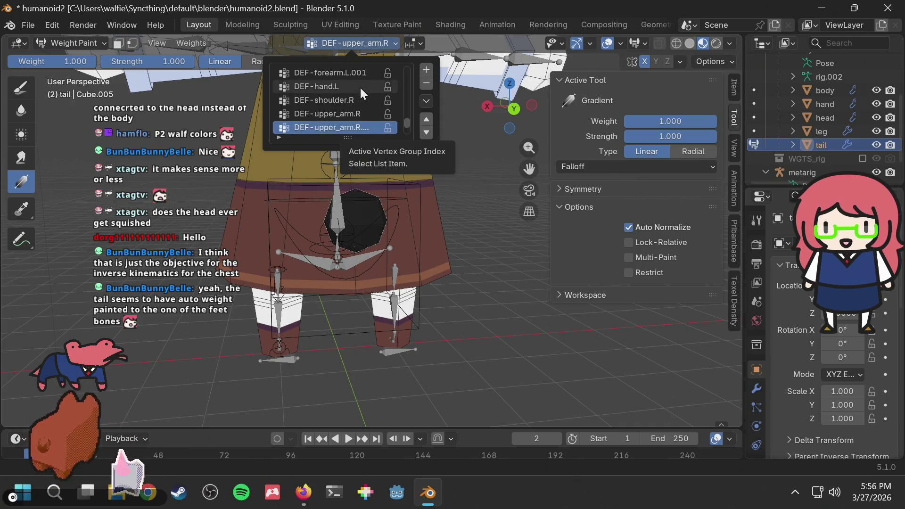
scroll(359, 86, "up", 7, "ctrl")
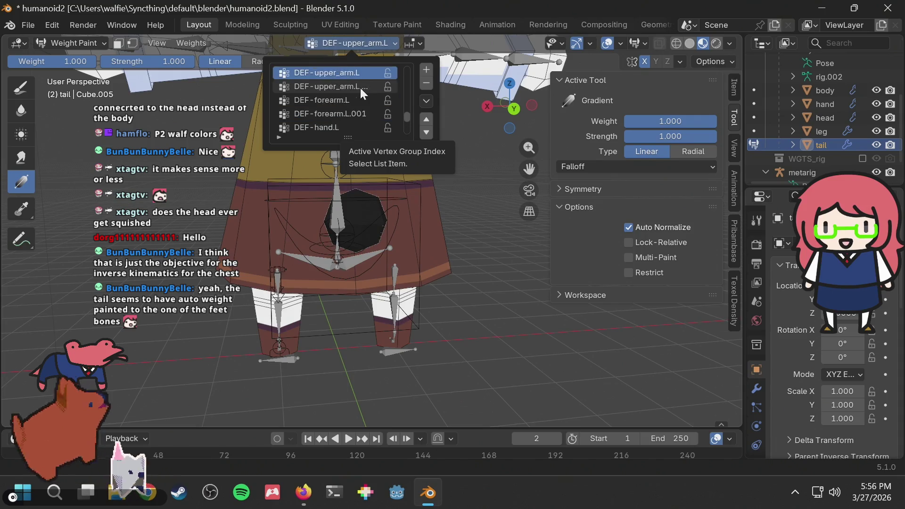
scroll(360, 86, "up", 20, "ctrl")
left_click(360, 86)
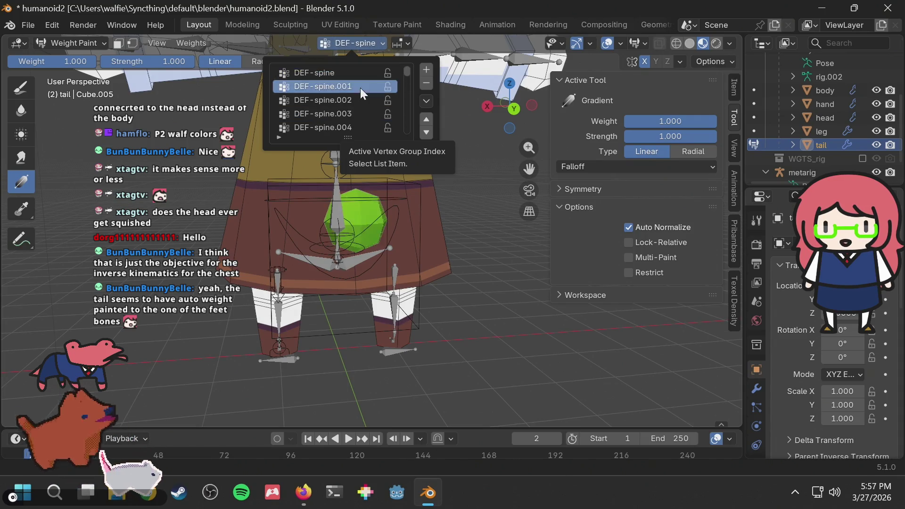
scroll(360, 88, "down", 3, "ctrl")
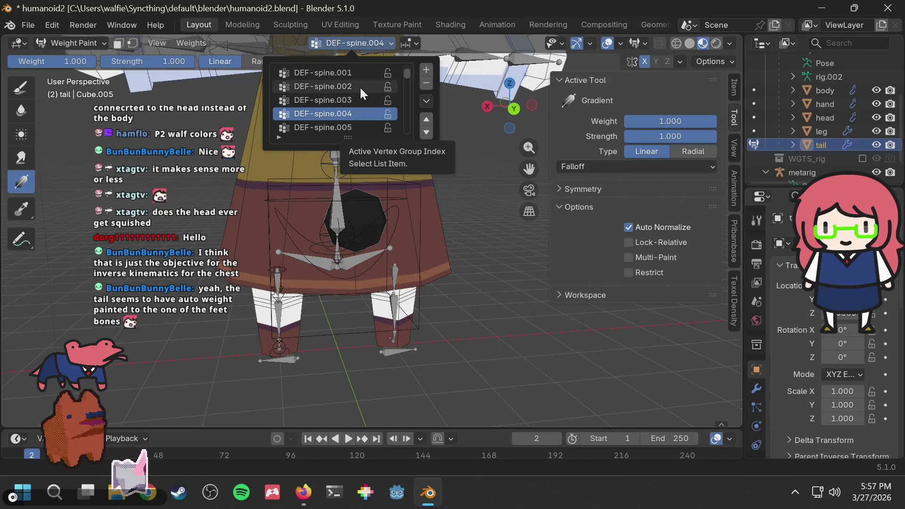
scroll(360, 86, "up", 4, "ctrl")
left_click(360, 86)
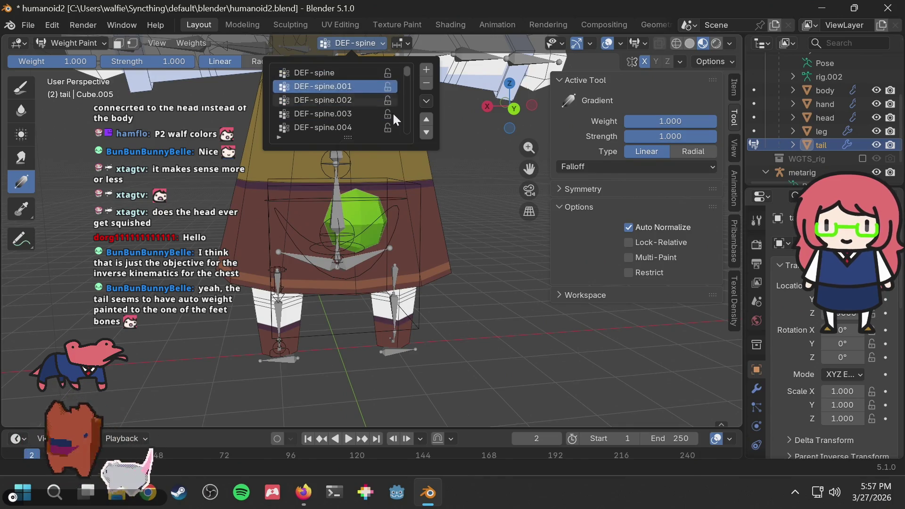
mouse_move(501, 209)
middle_mouse_down()
mouse_move(476, 214)
mouse_move(472, 205)
middle_mouse_up()
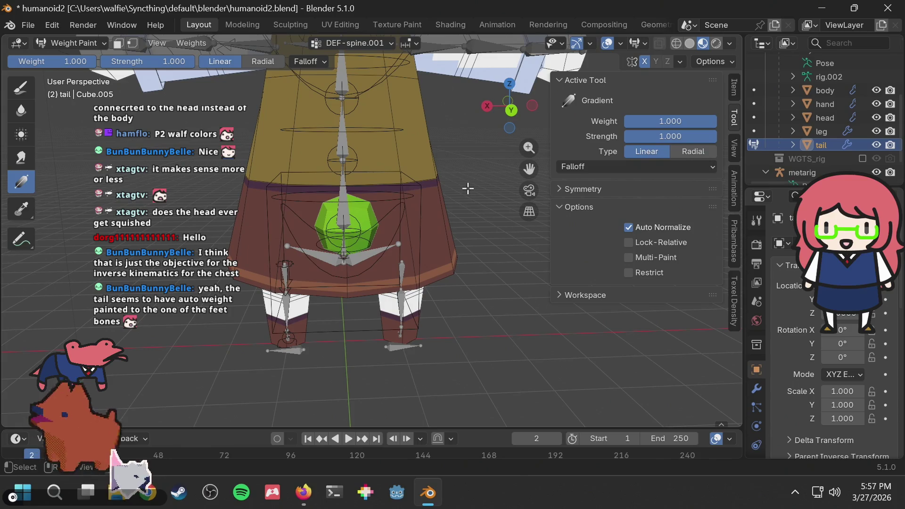
left_click(81, 41)
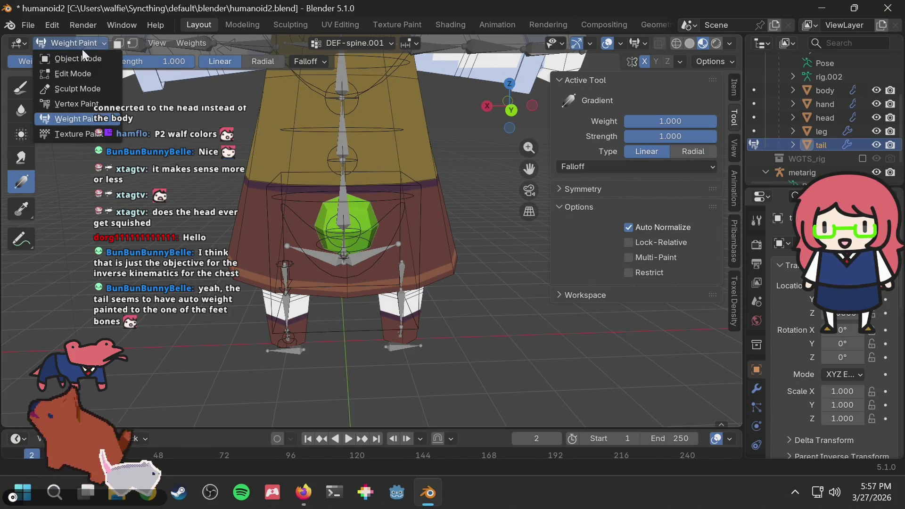
Switch back to Object Mode, save humanoid2.blend, and select rig in the Outliner
left_click(81, 52)
key("ctrl+s")
mouse_move(408, 221)
middle_mouse_down()
mouse_move(279, 227)
mouse_move(308, 212)
middle_mouse_up()
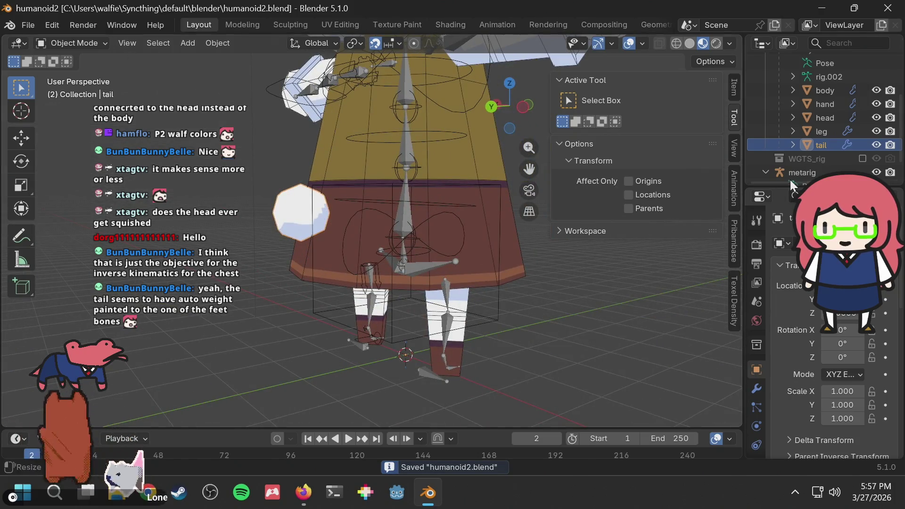
scroll(809, 135, "up", 2)
scroll(808, 135, "up", 2)
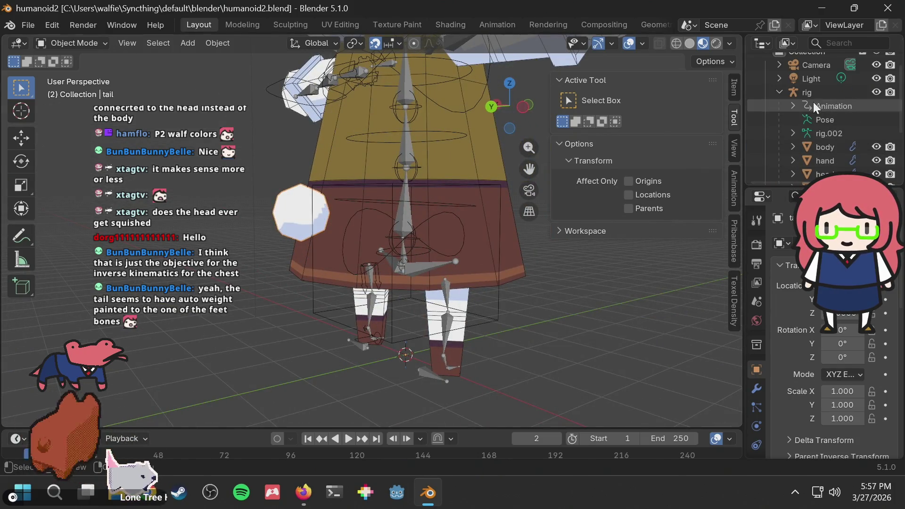
left_click(808, 92)
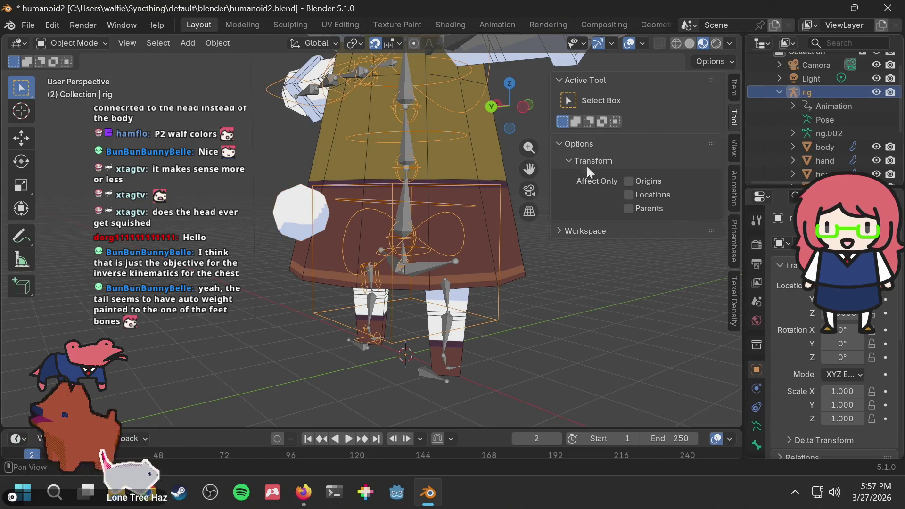
Put the rig in Pose Mode and test-move the left foot IK and hips bones, cancelling each
left_click(97, 45)
left_click(75, 90)
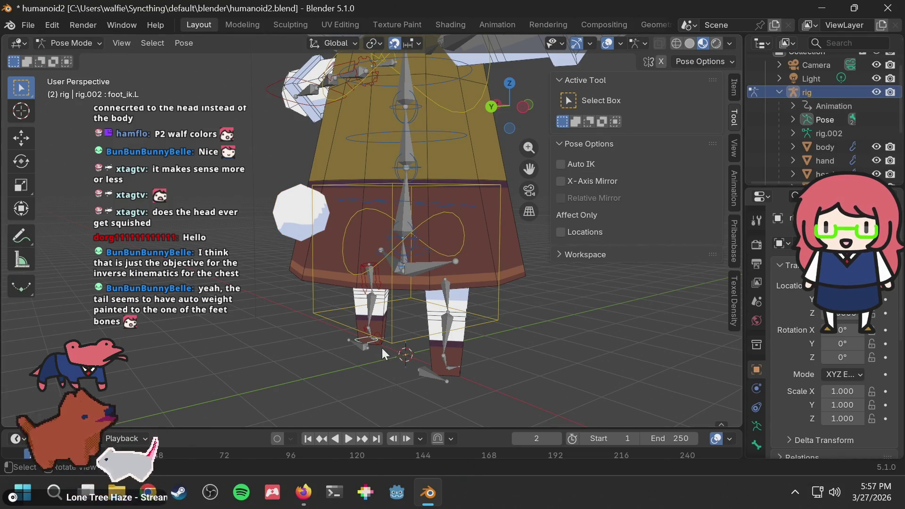
key("g")
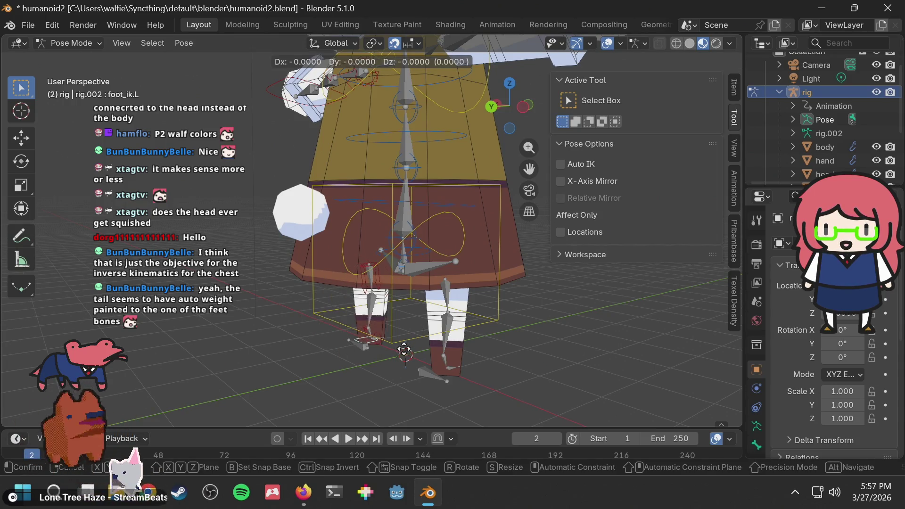
key("Escape")
middle_click_drag(461, 320, 414, 236)
left_click(388, 236)
key("g")
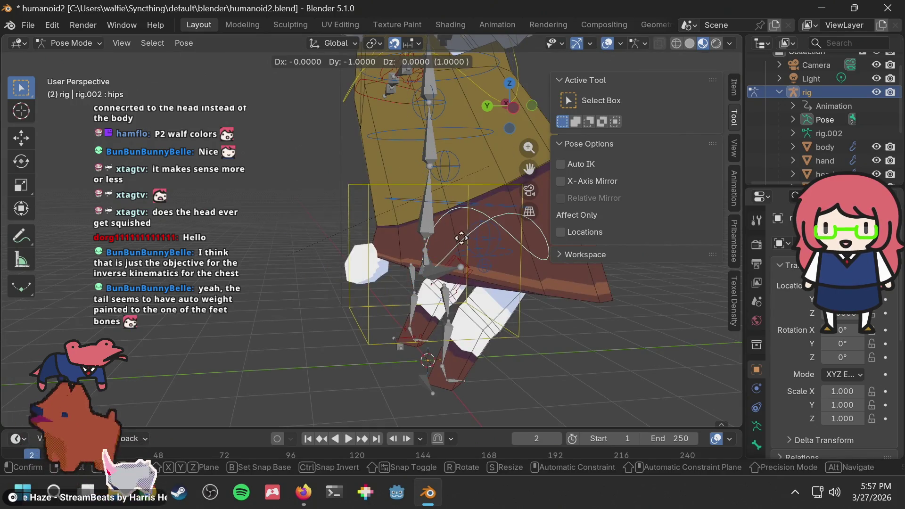
key("Escape")
Test-rotate the upper spine and chest bones to check deformation, cancelling to keep the pose
middle_click_drag(400, 239, 375, 112)
left_click(375, 111)
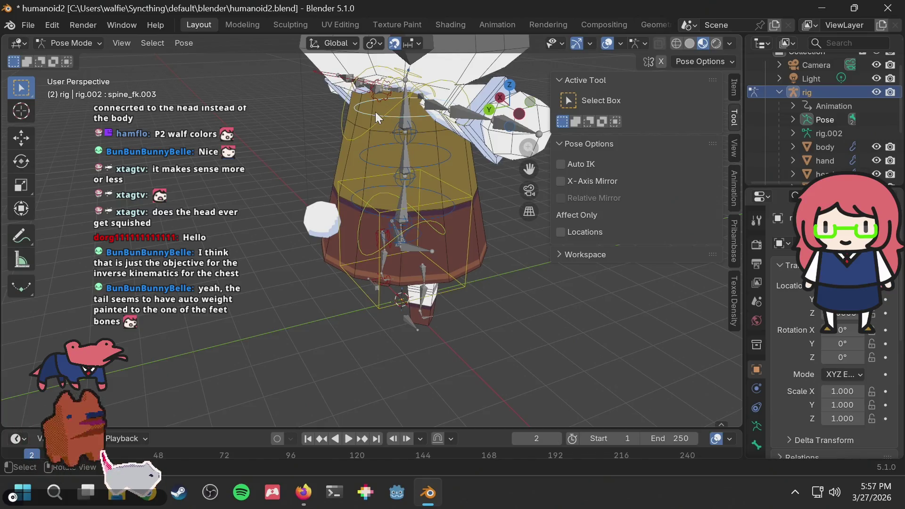
key("r")
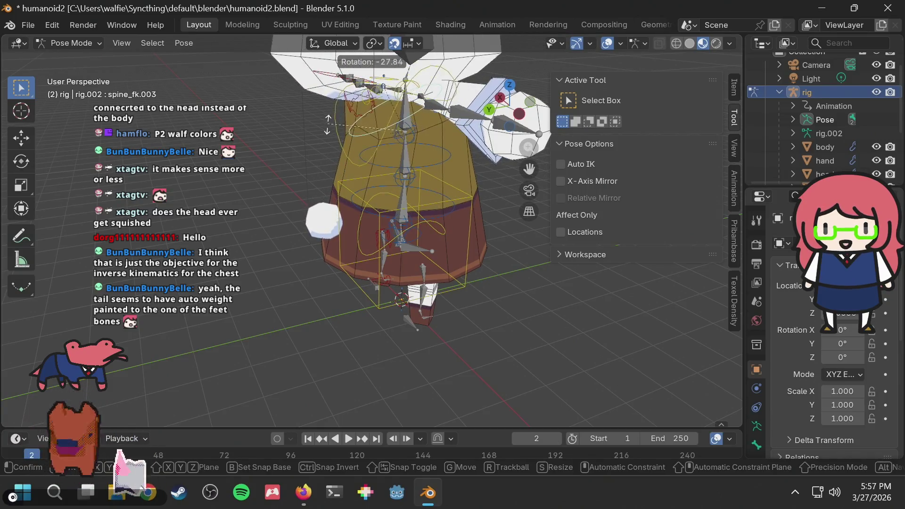
left_click(408, 123)
right_click(408, 131)
mouse_move(408, 131)
middle_mouse_down()
mouse_move(437, 109)
mouse_move(366, 118)
middle_mouse_up()
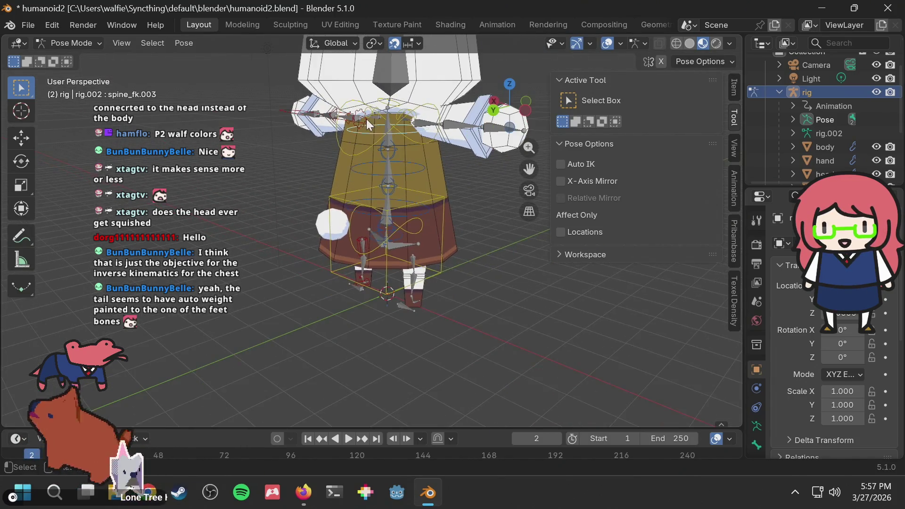
left_click(351, 151)
key("r")
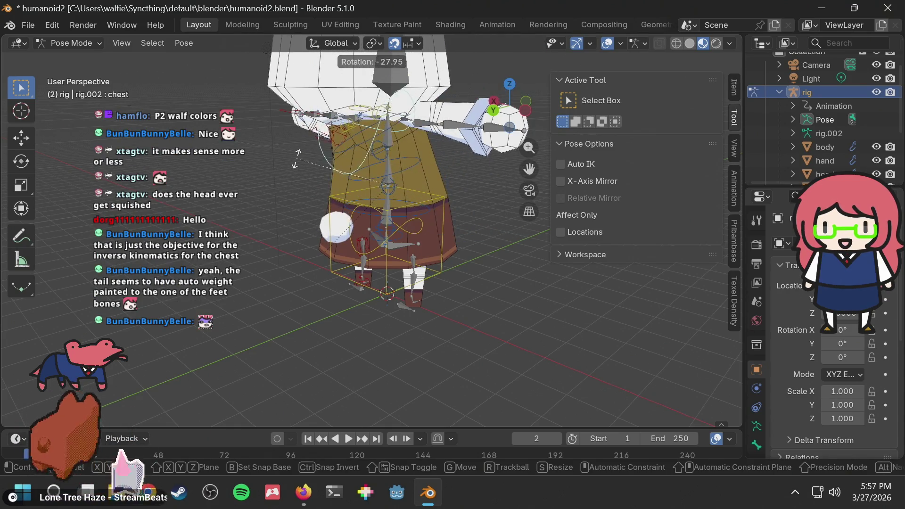
right_click(398, 155)
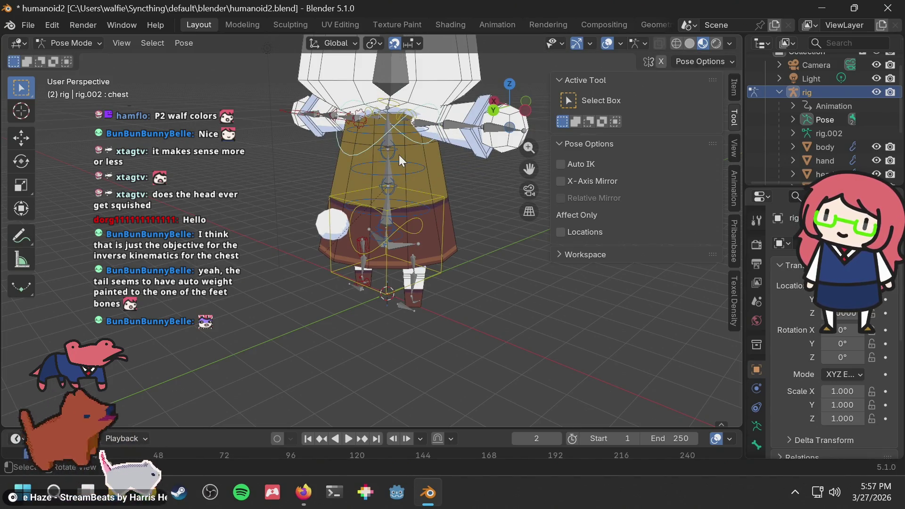
Select the torso control bone and switch the rig into Edit Mode
scroll(392, 211, "up", 2)
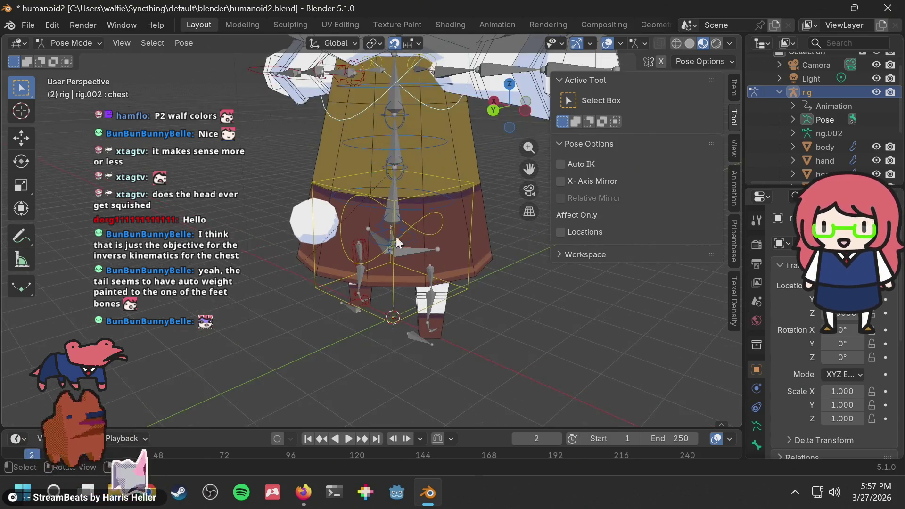
left_click(394, 199)
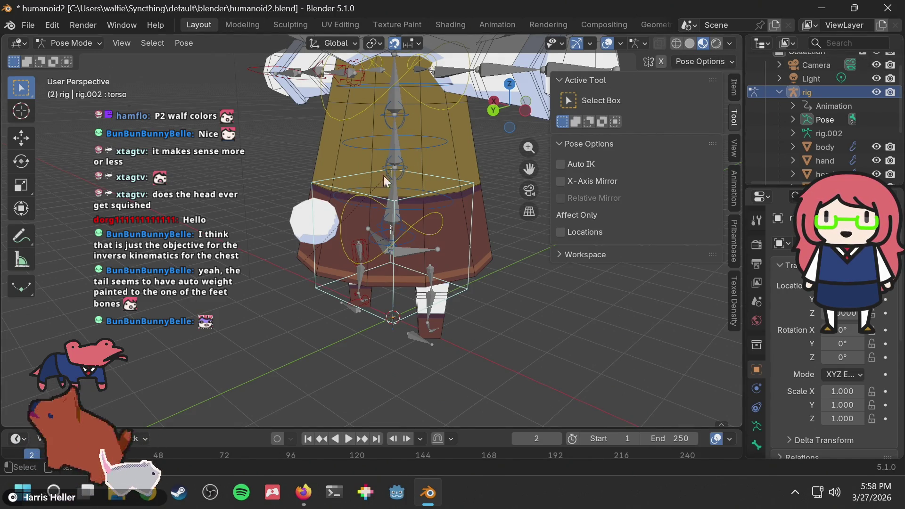
key("Tab")
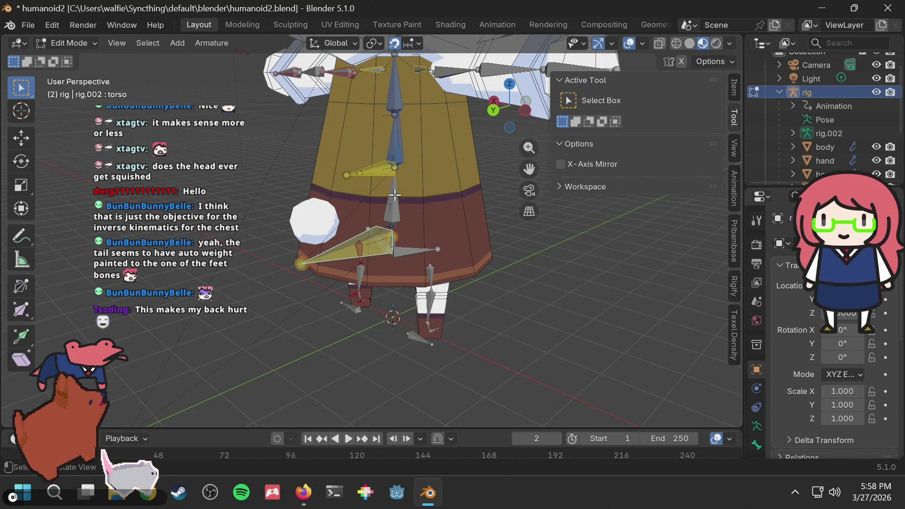
Select the tweak_spine.001 bone and inspect it from several angles
middle_click_drag(379, 204, 445, 185)
scroll(445, 185, "down", 2)
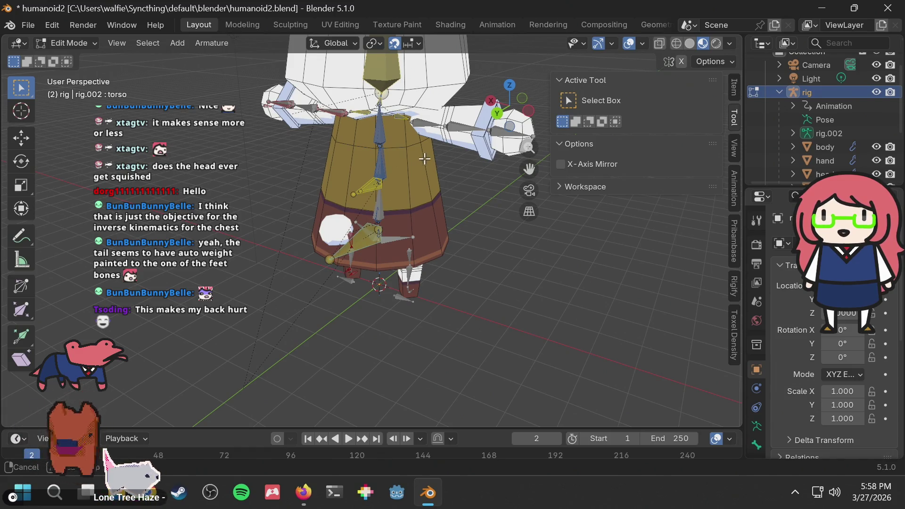
scroll(427, 160, "up", 2)
middle_click_drag(427, 160, 396, 188)
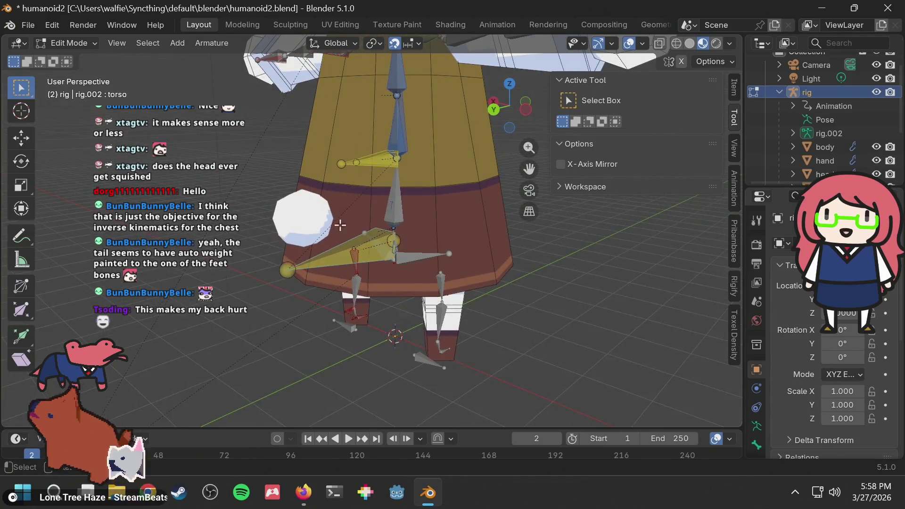
left_click(400, 193)
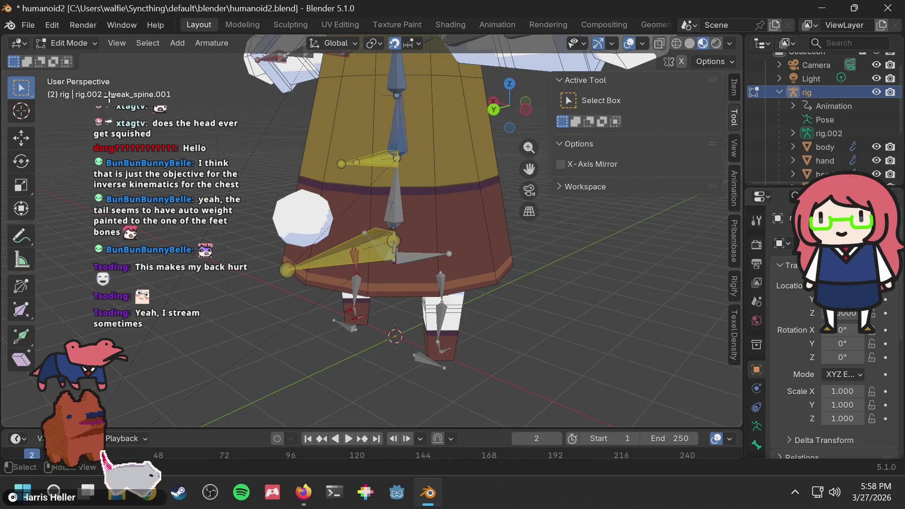
mouse_move(128, 79)
middle_mouse_down()
mouse_move(226, 80)
mouse_move(186, 89)
middle_mouse_up()
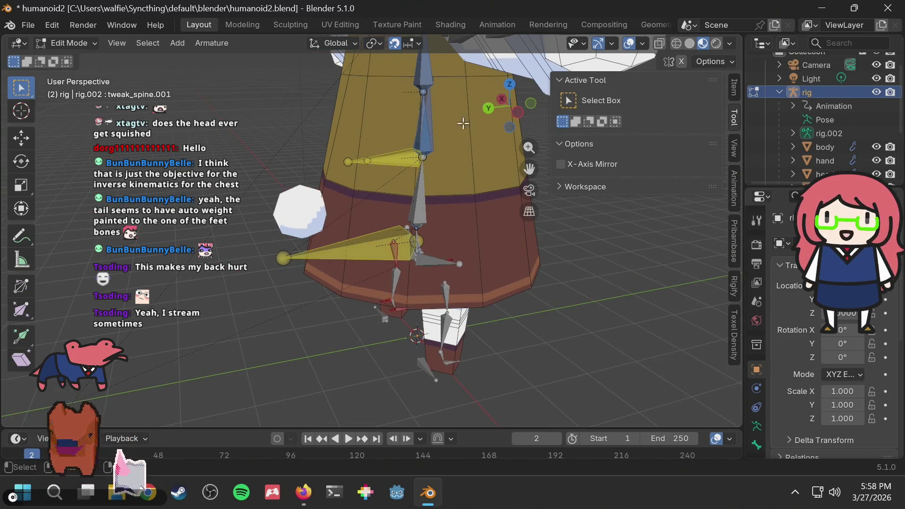
middle_click_drag(360, 149, 444, 147)
mouse_move(467, 203)
middle_mouse_down()
mouse_move(377, 183)
mouse_move(445, 229)
middle_mouse_up()
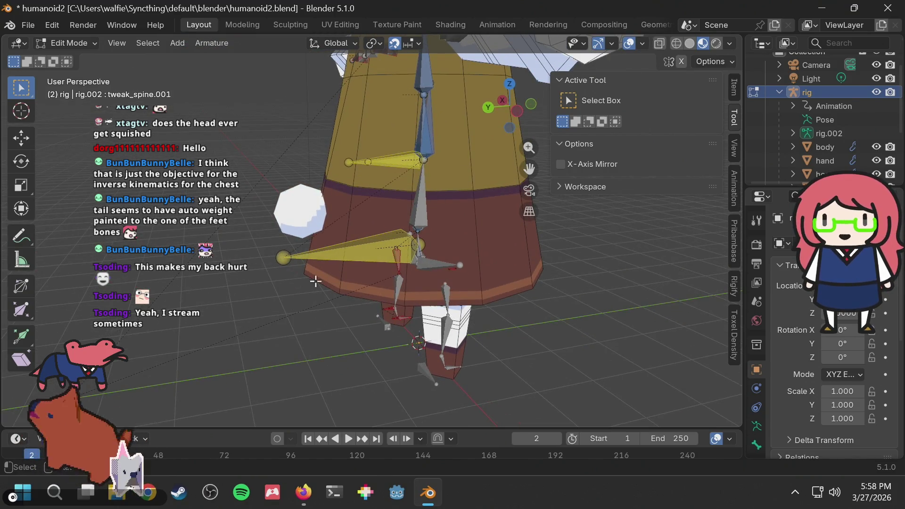
Select and inspect the torso bone, then the head bone
left_click(286, 257)
mouse_move(272, 248)
middle_mouse_down()
mouse_move(306, 241)
mouse_move(272, 248)
middle_mouse_up()
mouse_move(390, 221)
middle_mouse_down()
mouse_move(368, 226)
mouse_move(395, 220)
mouse_move(372, 175)
mouse_move(403, 184)
middle_mouse_up()
scroll(404, 184, "up", 3)
left_click(397, 85)
mouse_move(385, 94)
middle_mouse_down()
mouse_move(399, 110)
mouse_move(415, 110)
middle_mouse_up()
left_click(69, 42)
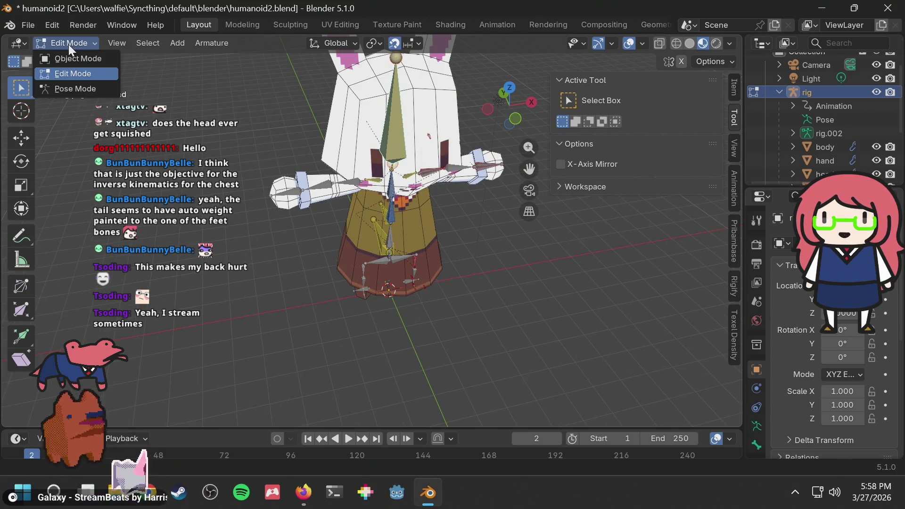
Switch to Object Mode, deselect the rig, and save humanoid2.blend
left_click(66, 58)
left_click(267, 122)
middle_click_drag(267, 122, 391, 106)
key("ctrl+s")
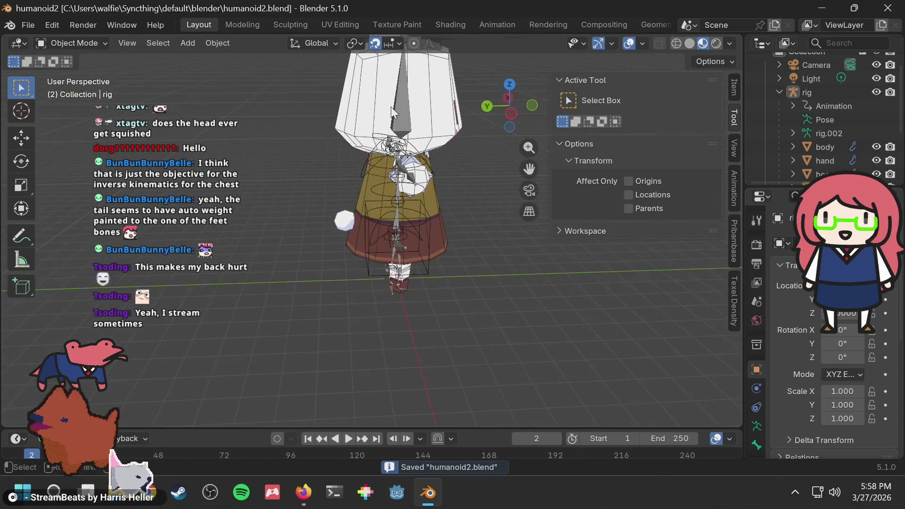
Select the white tail sphere, then the metarig armature
scroll(343, 199, "up", 2)
left_click(339, 216)
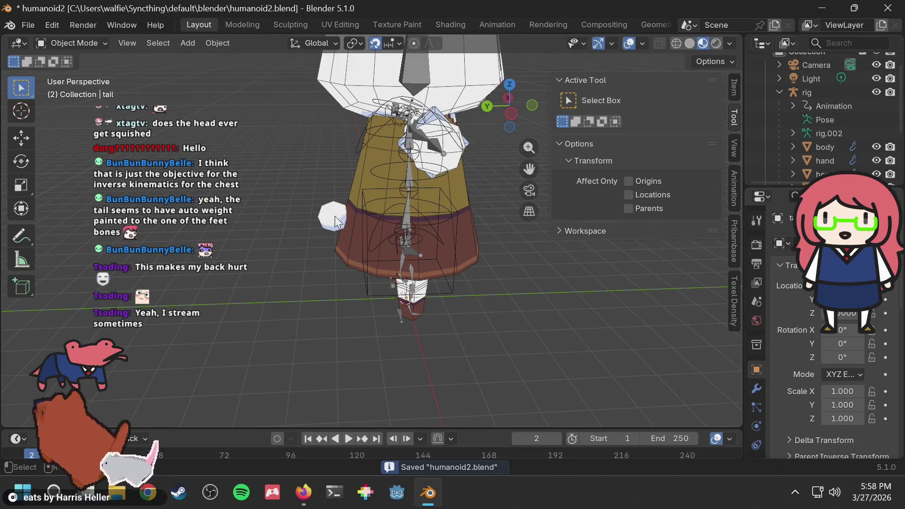
middle_click_drag(333, 216, 347, 213)
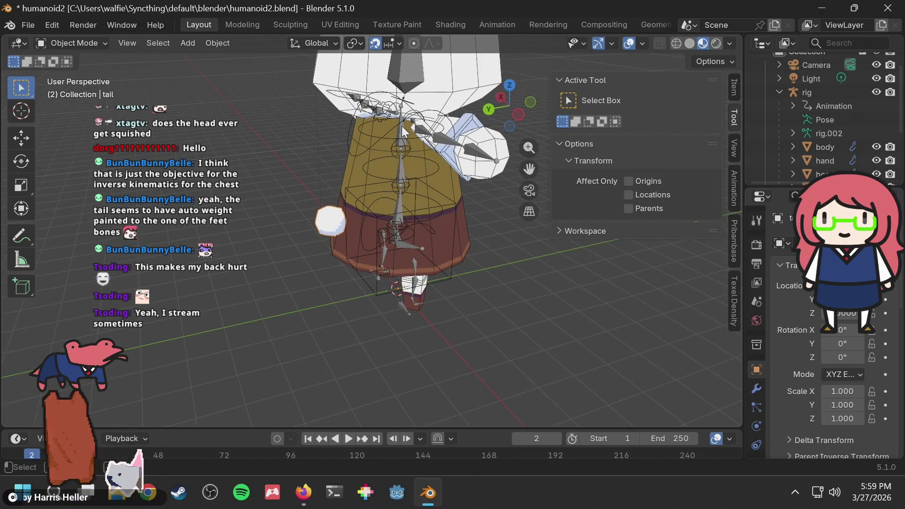
scroll(402, 146, "up", 5)
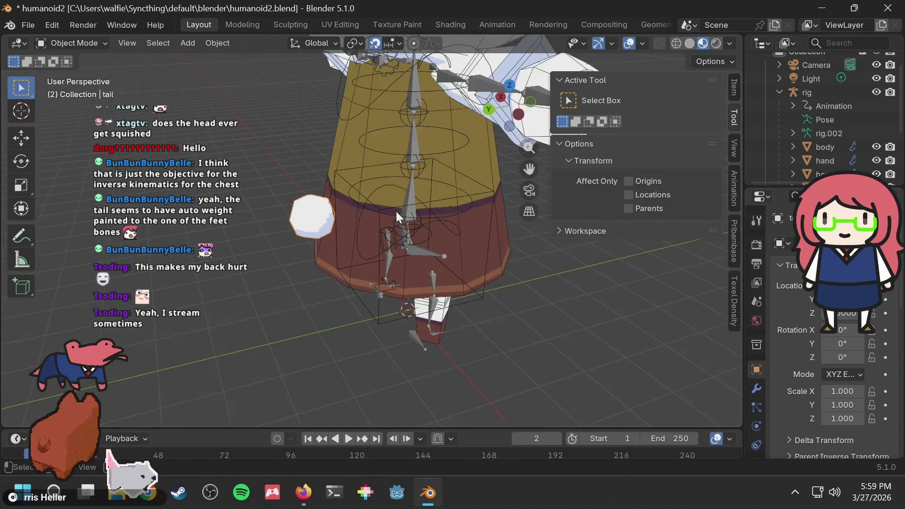
left_click(438, 175)
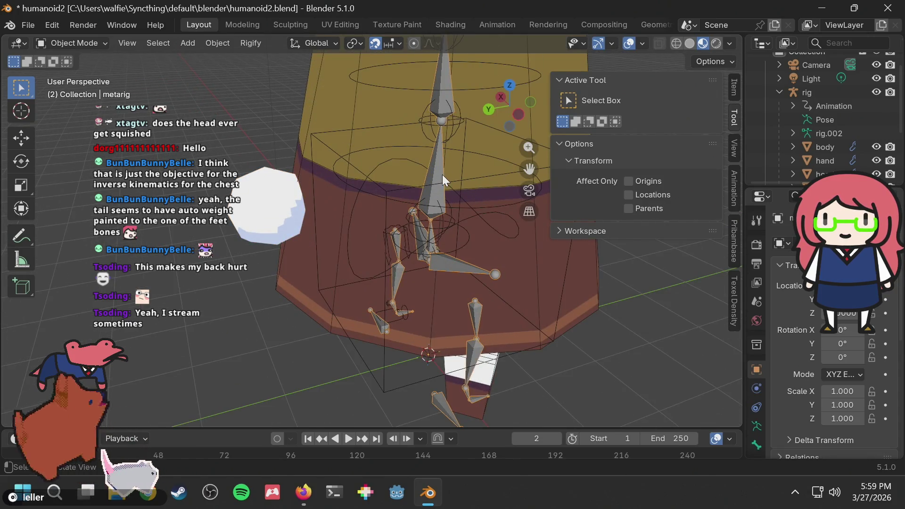
Put the metarig into Edit Mode and select the spine.001 bone
left_click(448, 172)
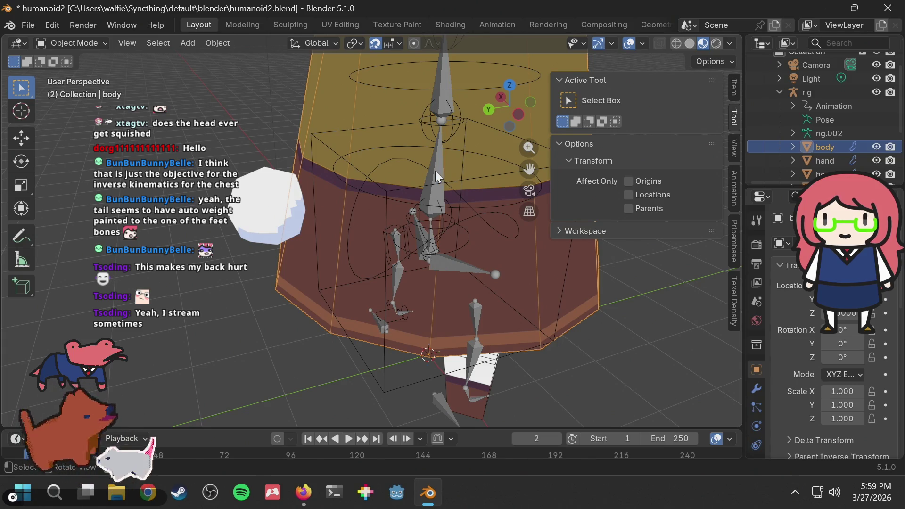
left_click(436, 171)
key("Tab")
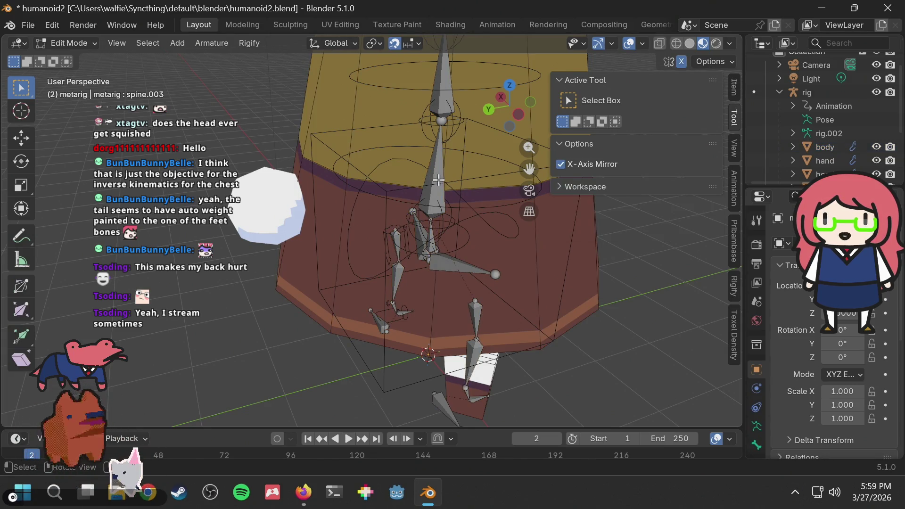
left_click(437, 177)
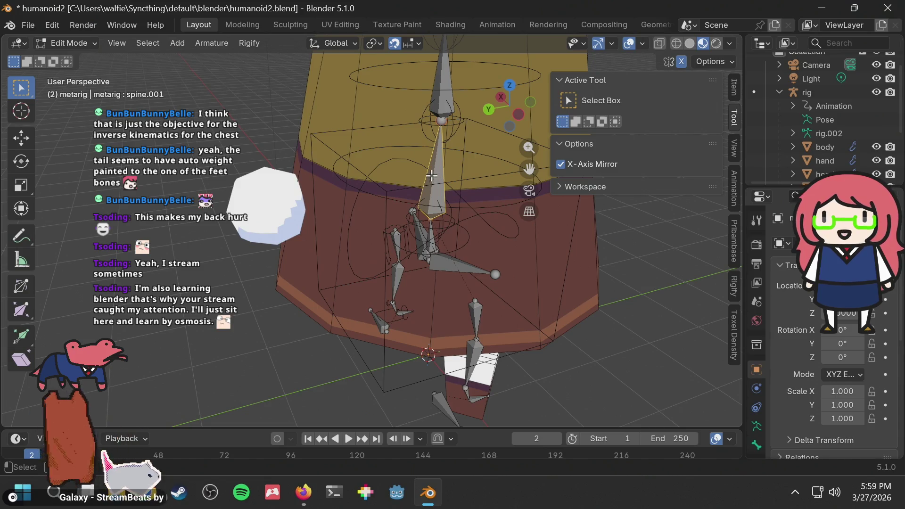
Inspect the spine.001 bone against the body mesh from lower front and side angles
scroll(429, 177, "down", 3)
mouse_move(429, 177)
middle_mouse_down()
mouse_move(346, 149)
mouse_move(414, 179)
mouse_move(383, 191)
mouse_move(395, 206)
mouse_move(370, 180)
mouse_move(366, 188)
mouse_move(351, 162)
mouse_move(372, 152)
mouse_move(417, 171)
mouse_move(448, 225)
middle_mouse_up()
scroll(342, 147, "up", 3)
scroll(353, 143, "down", 4)
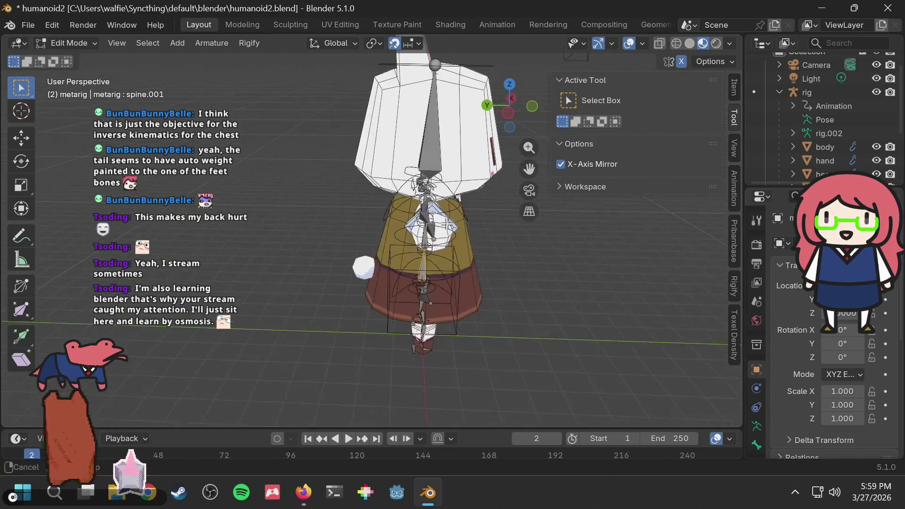
middle_click_drag(355, 229, 360, 230)
scroll(363, 231, "up", 3)
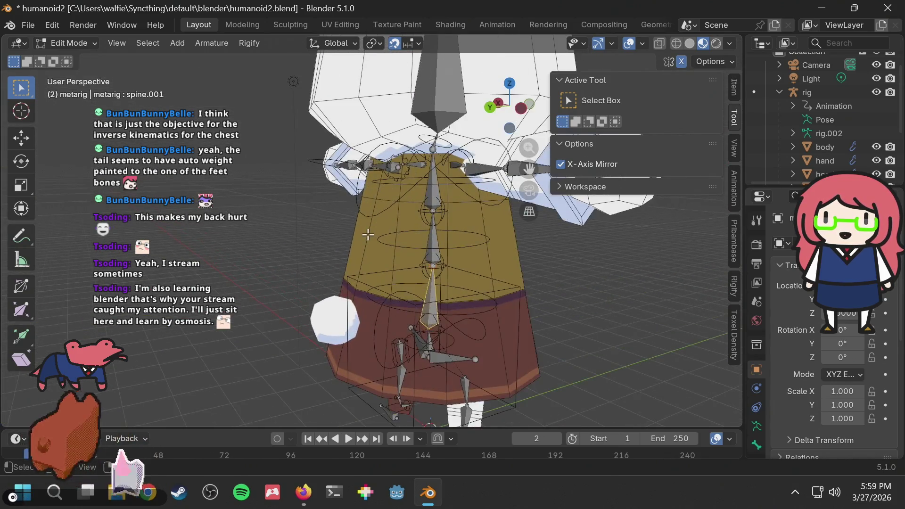
scroll(367, 232, "down", 4)
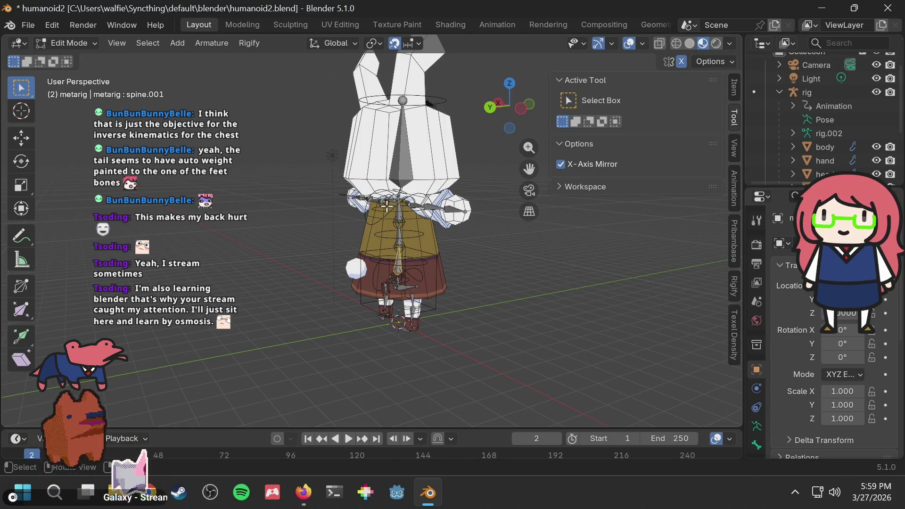
scroll(384, 210, "up", 5)
scroll(331, 240, "down", 2)
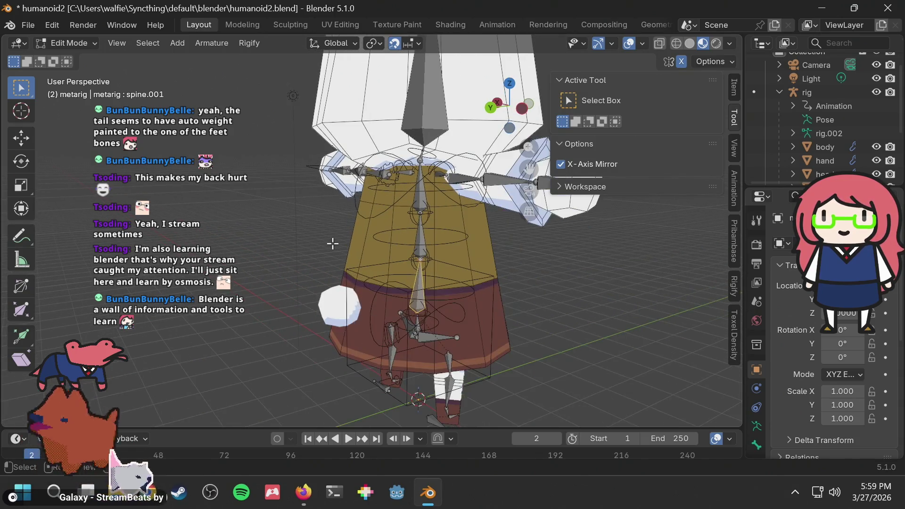
scroll(327, 231, "up", 2)
middle_click_drag(328, 230, 268, 224)
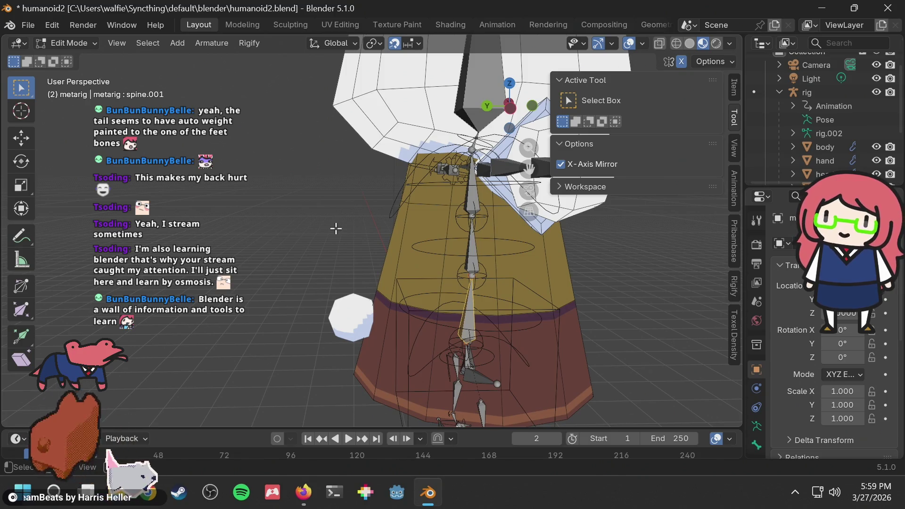
mouse_move(336, 228)
middle_mouse_down()
mouse_move(349, 234)
mouse_move(358, 225)
middle_mouse_up()
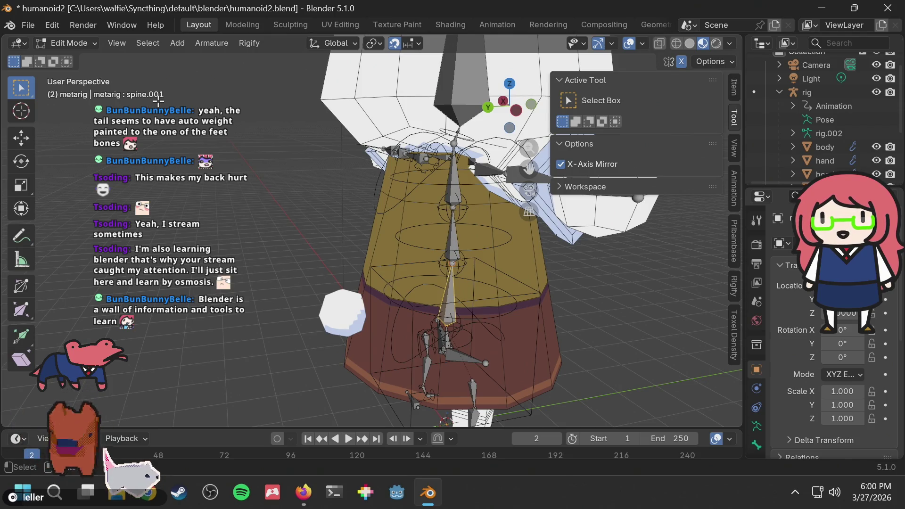
Leave Edit Mode, select the white tail sphere, and switch it to Weight Paint
key("Tab")
left_click(319, 309)
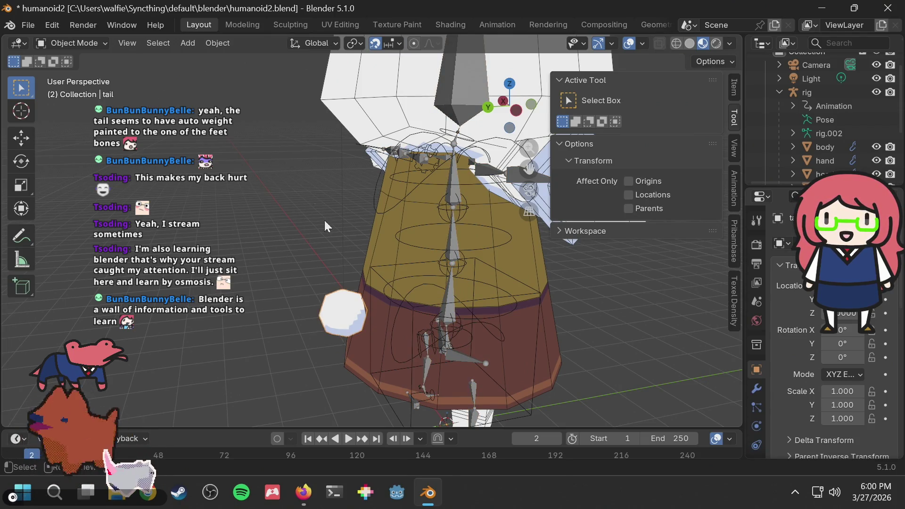
left_click(81, 40)
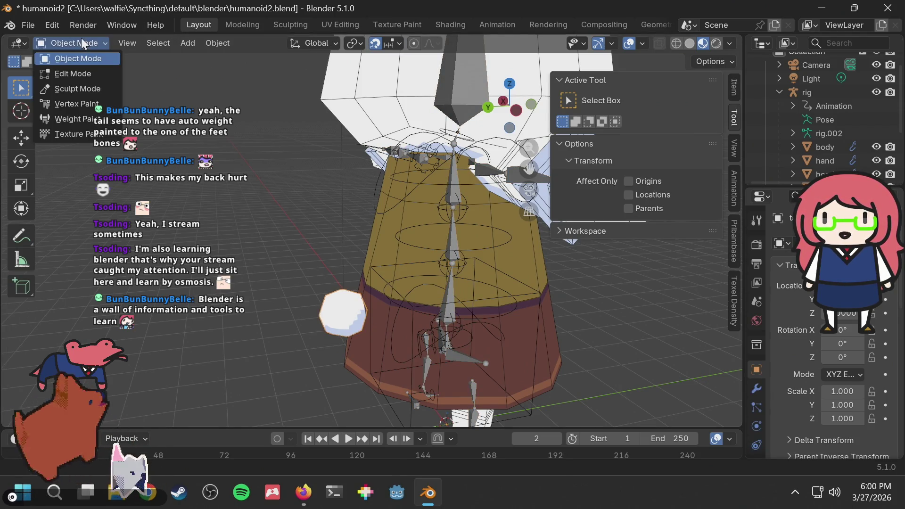
left_click(68, 118)
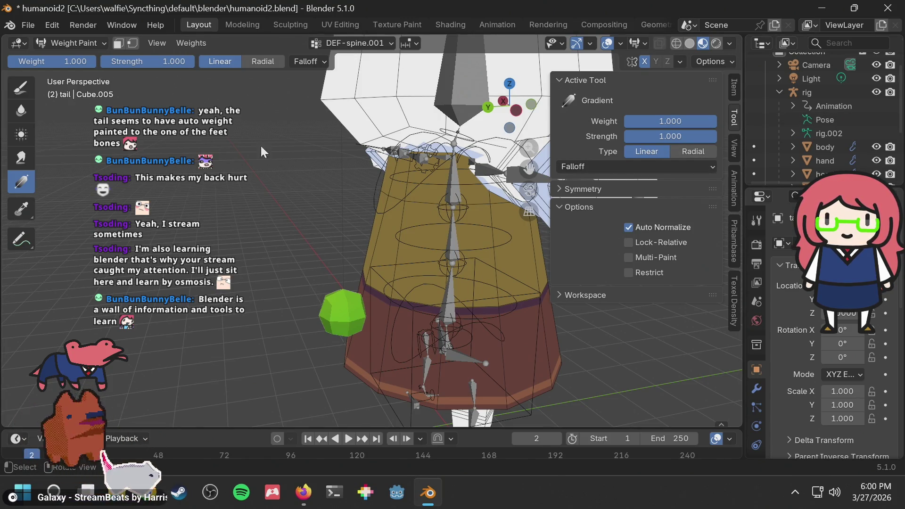
Try a weight gradient on the tail, undo it, and reset the gradient weight to 1
left_click_drag(344, 299, 375, 304)
key("ctrl+z")
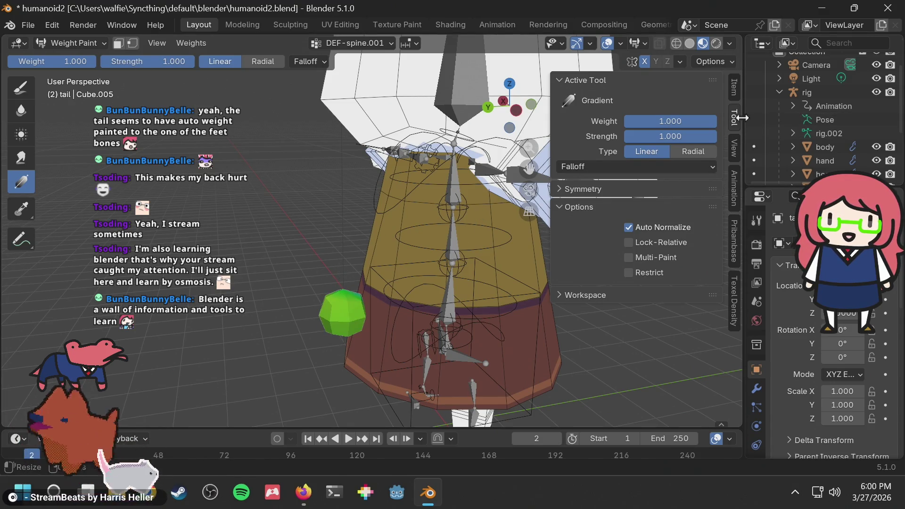
left_click_drag(659, 122, 625, 126)
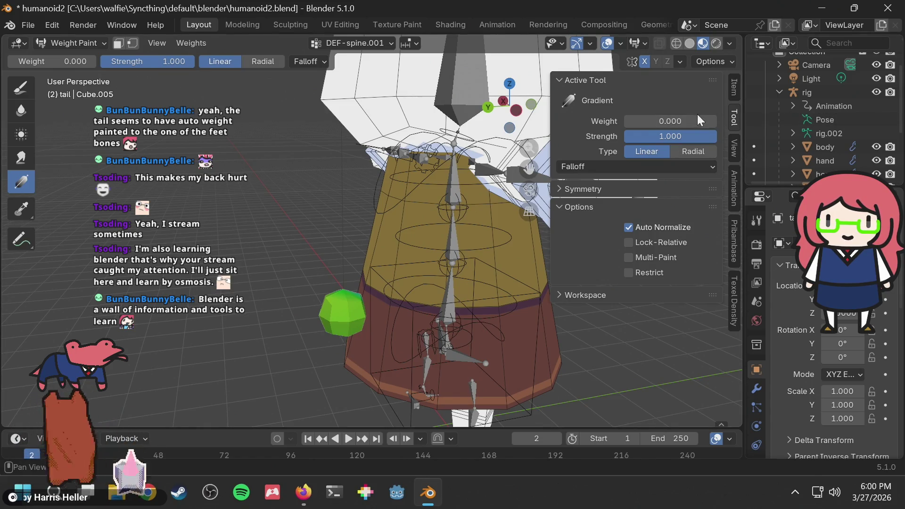
left_click_drag(697, 121, 716, 121)
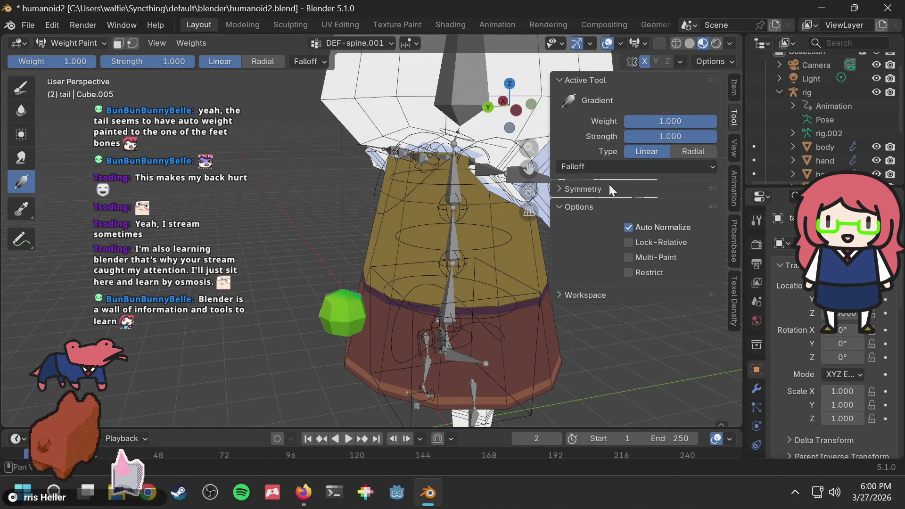
left_click(592, 189)
left_click(592, 188)
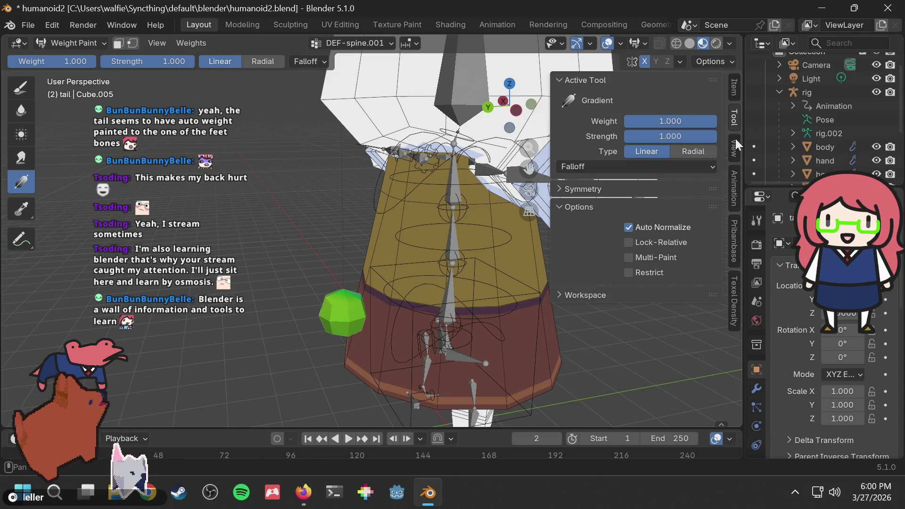
With the Brush tool on Mix blend, paint the tail sphere solid red and save
left_click(21, 90)
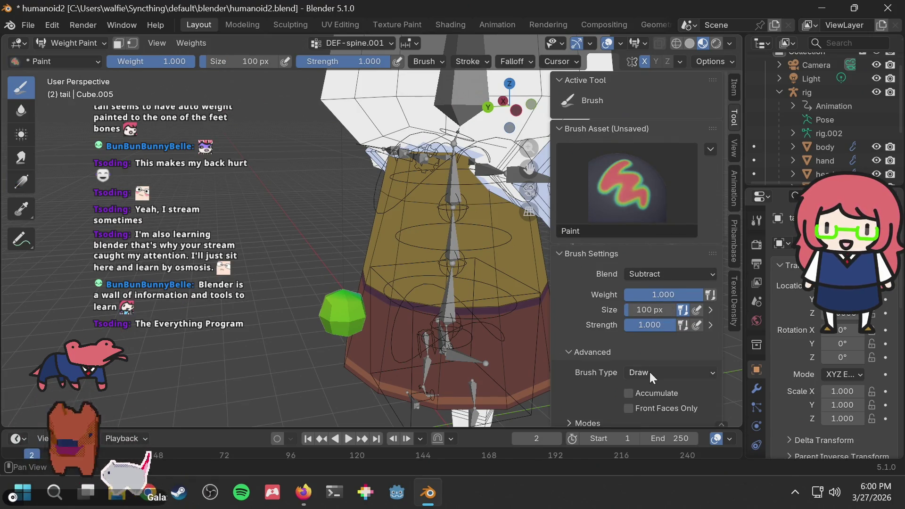
scroll(648, 370, "down", 10)
scroll(577, 324, "up", 9)
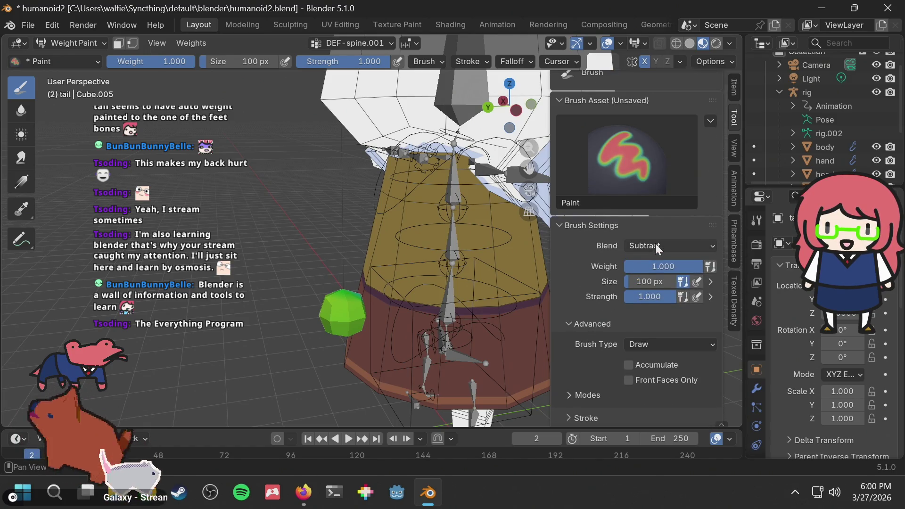
left_click(656, 244)
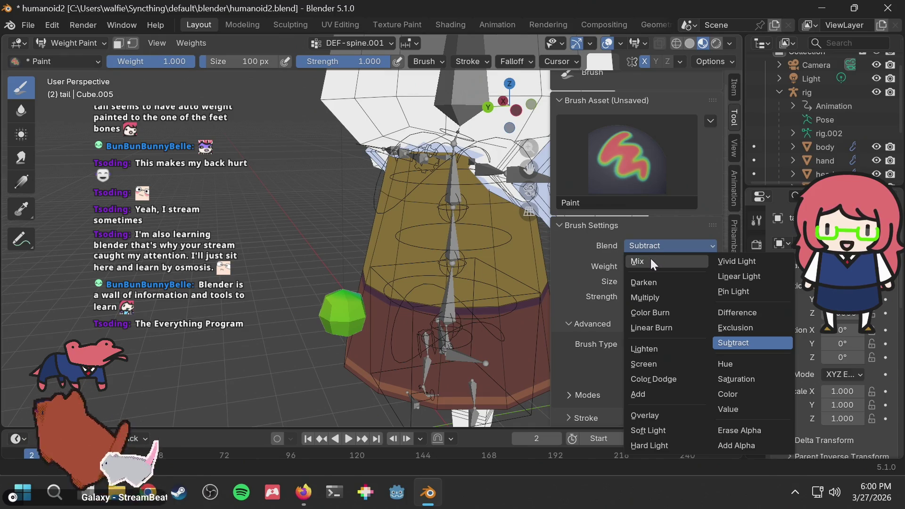
left_click(650, 261)
mouse_move(301, 306)
left_mouse_down()
mouse_move(337, 311)
mouse_move(315, 347)
mouse_move(363, 330)
mouse_move(370, 306)
left_mouse_up()
mouse_move(370, 306)
middle_mouse_down()
mouse_move(554, 248)
mouse_move(372, 329)
mouse_move(389, 318)
mouse_move(400, 237)
middle_mouse_up()
scroll(399, 238, "down", 2)
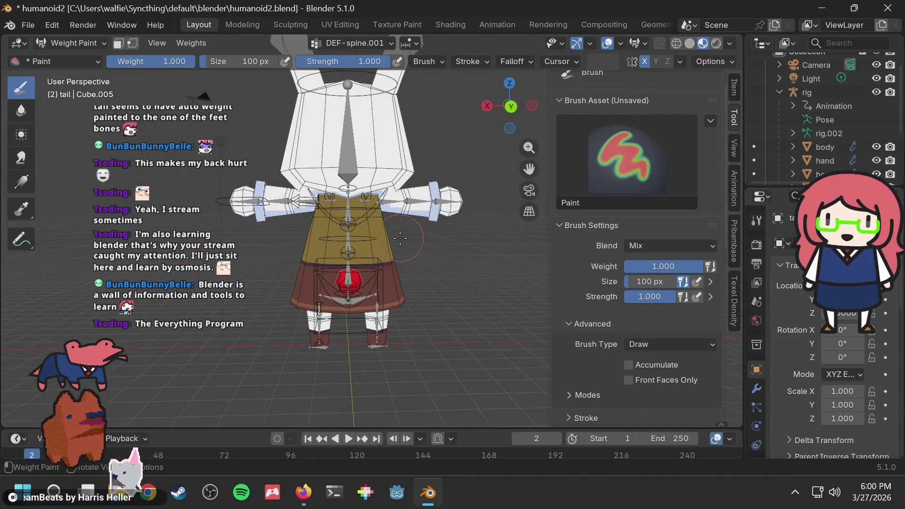
scroll(400, 238, "up", 2)
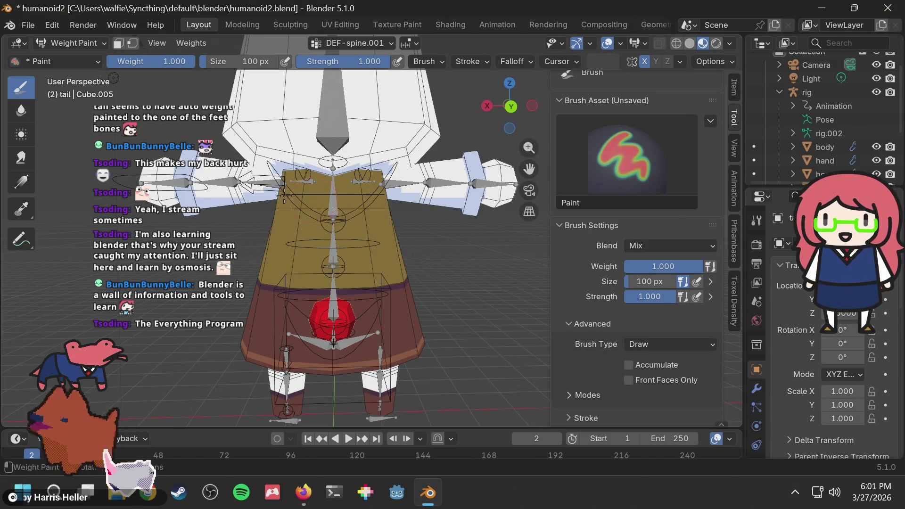
key("ctrl+s")
Return to Object Mode, clear the body mesh selection, and select the rig in the Outliner
left_click(75, 42)
left_click(74, 53)
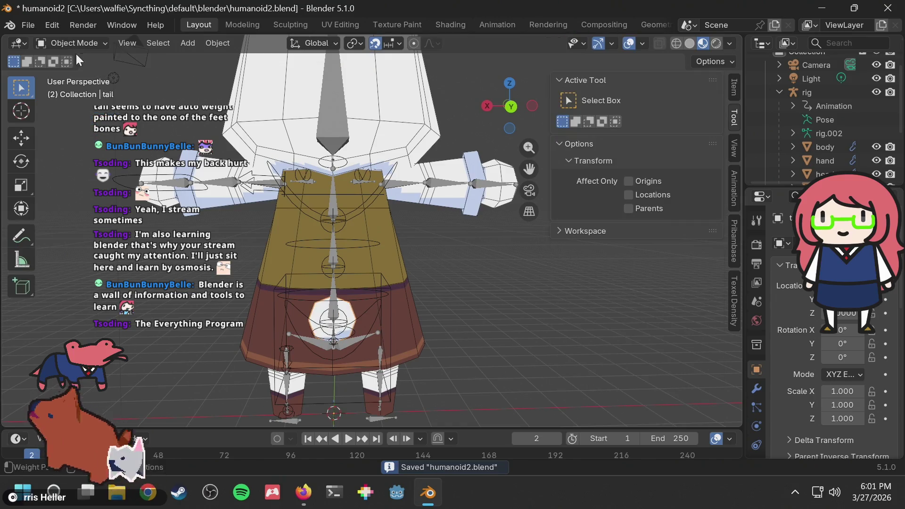
left_click(366, 223)
middle_click_drag(411, 226, 441, 229)
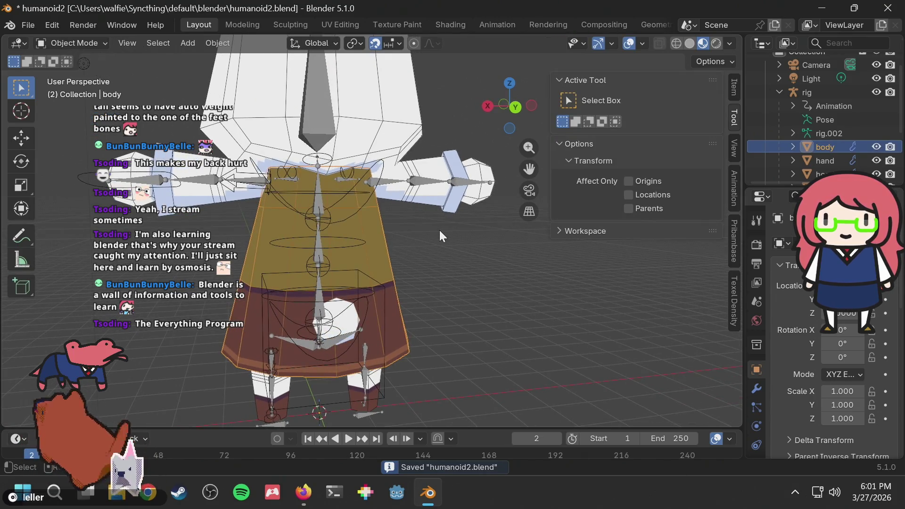
left_click(439, 230)
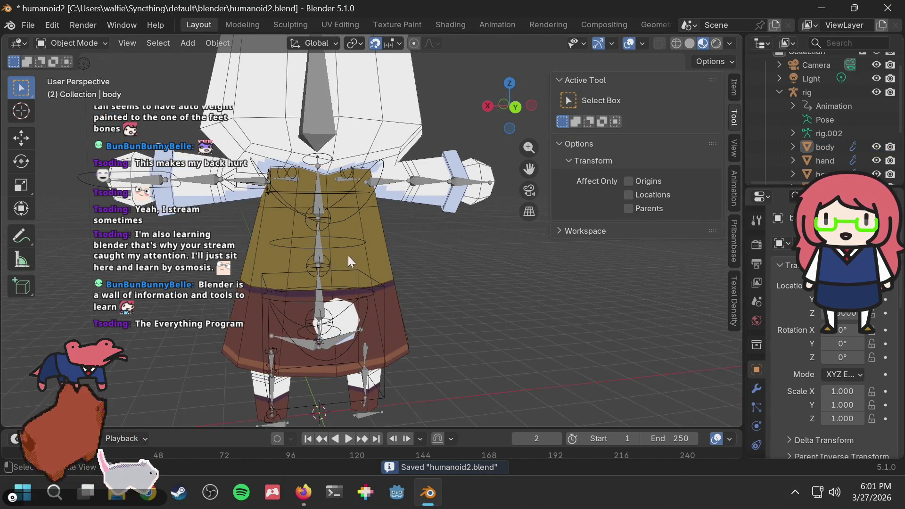
left_click(72, 40)
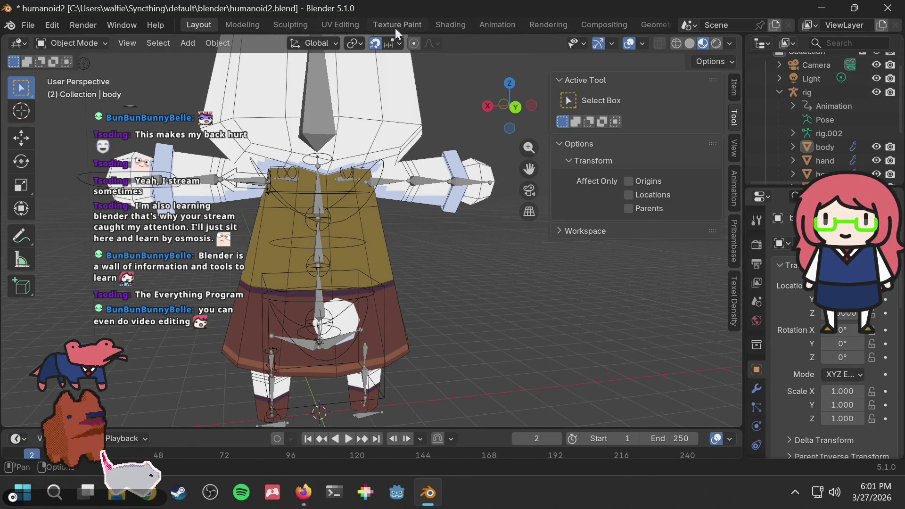
scroll(541, 21, "down", 3)
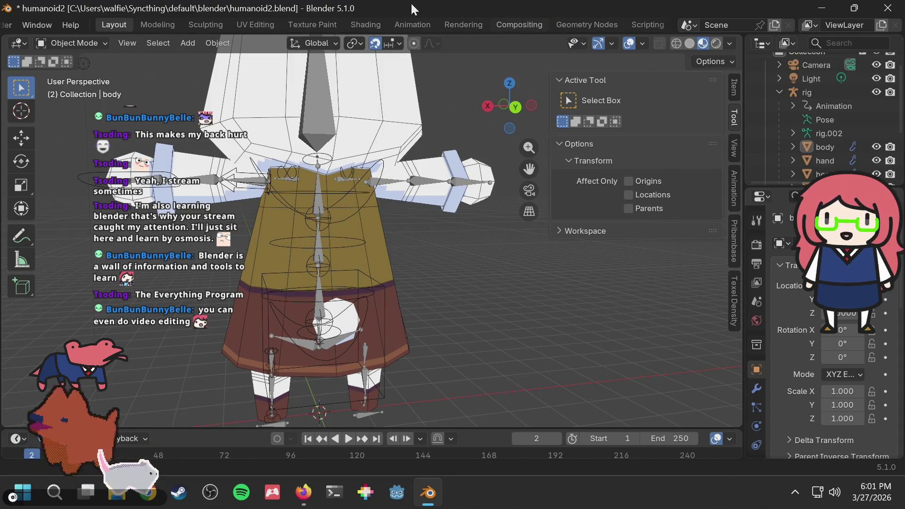
scroll(211, 21, "up", 3)
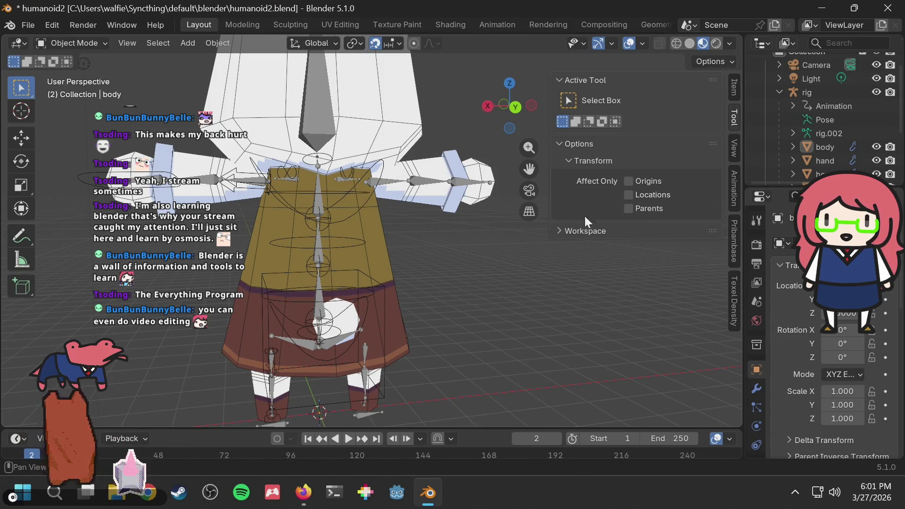
left_click(825, 88)
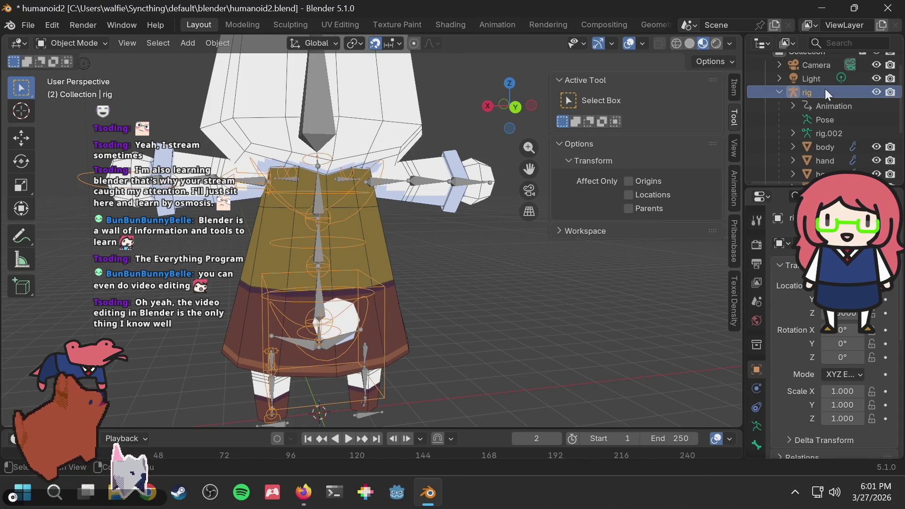
Reselect the rig and switch it into Pose Mode
left_click(488, 295)
left_click(360, 304)
left_click(453, 263)
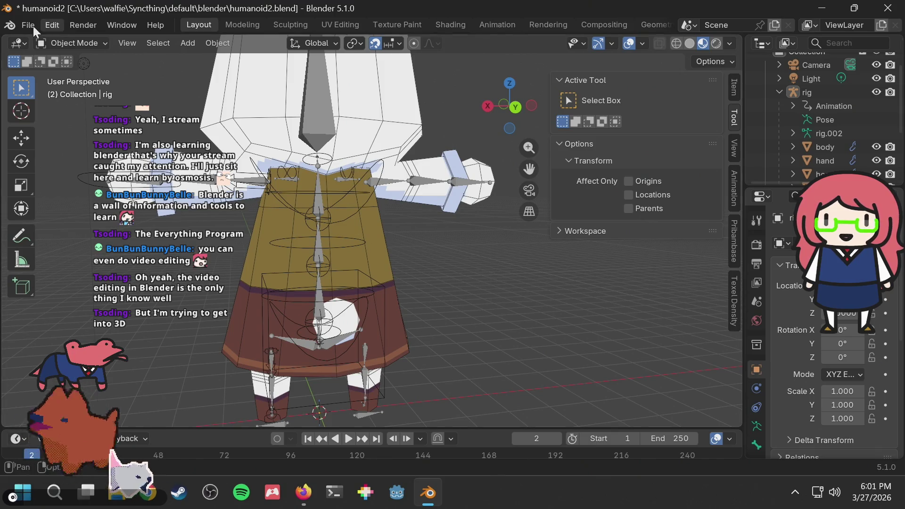
left_click(47, 42)
left_click(46, 91)
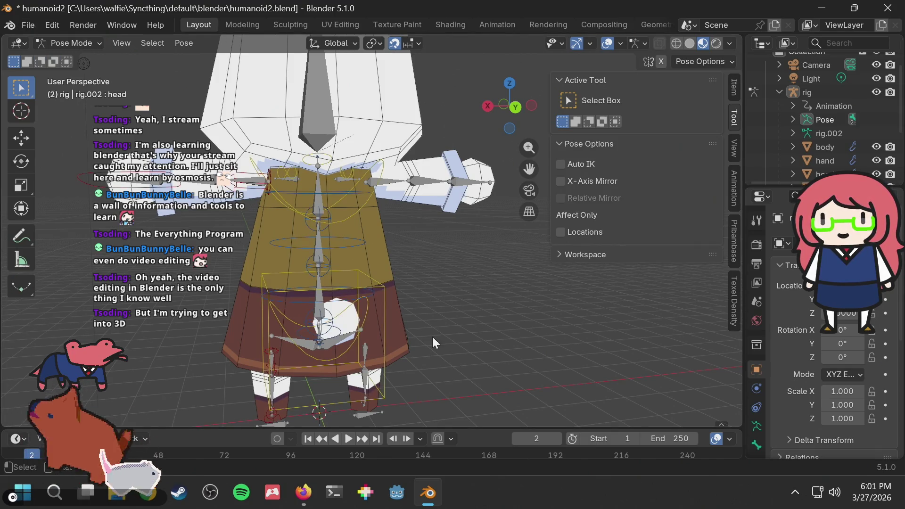
Test-rotate the hips bone, then the chest bone, cancelling each rotation
left_click(355, 289)
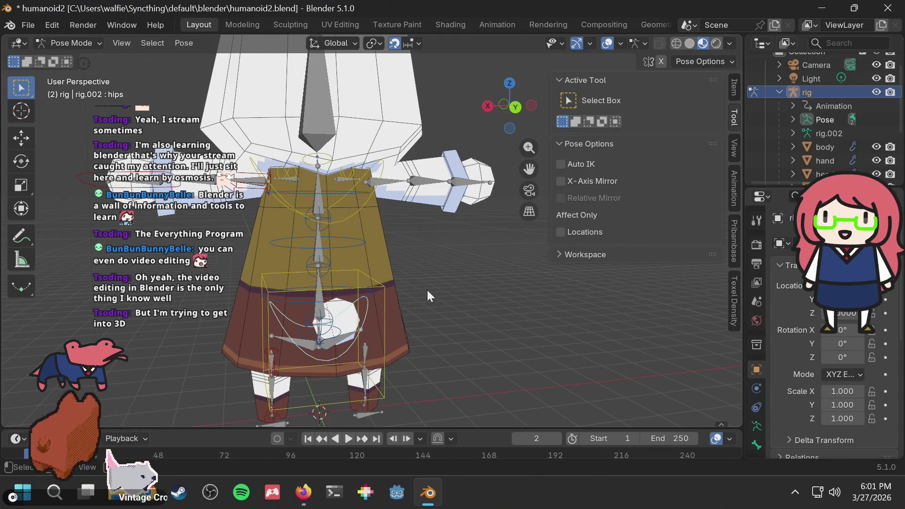
key("r")
key("Escape")
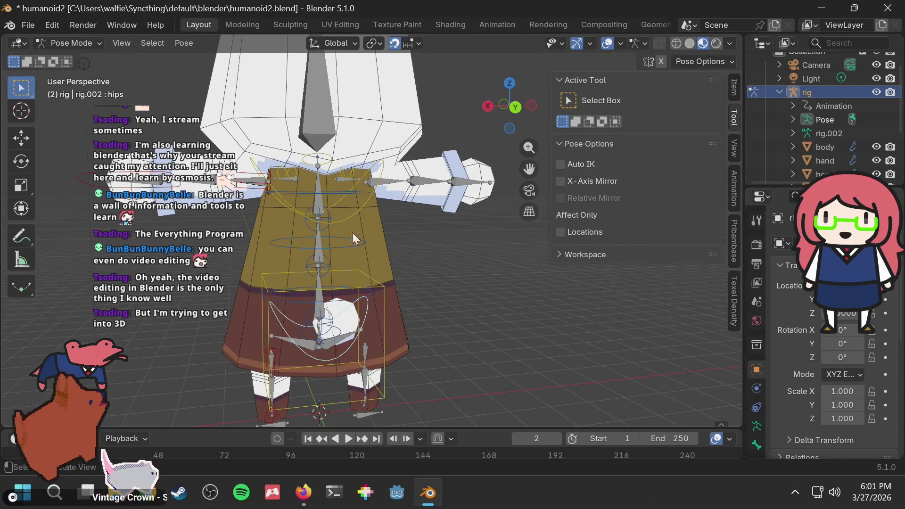
left_click(357, 202)
key("r")
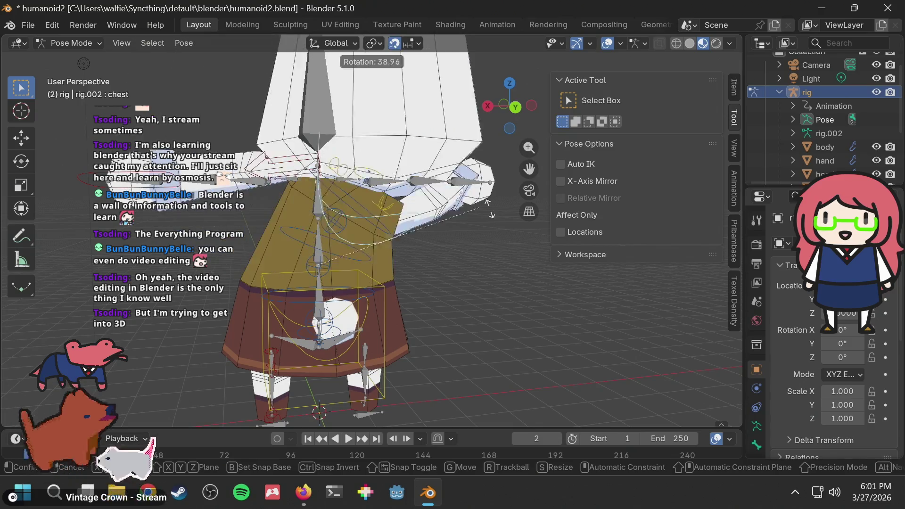
key("Escape")
mouse_move(344, 230)
middle_mouse_down()
mouse_move(403, 250)
mouse_move(357, 247)
mouse_move(344, 239)
mouse_move(444, 255)
mouse_move(345, 236)
mouse_move(403, 205)
mouse_move(403, 230)
mouse_move(397, 211)
middle_mouse_up()
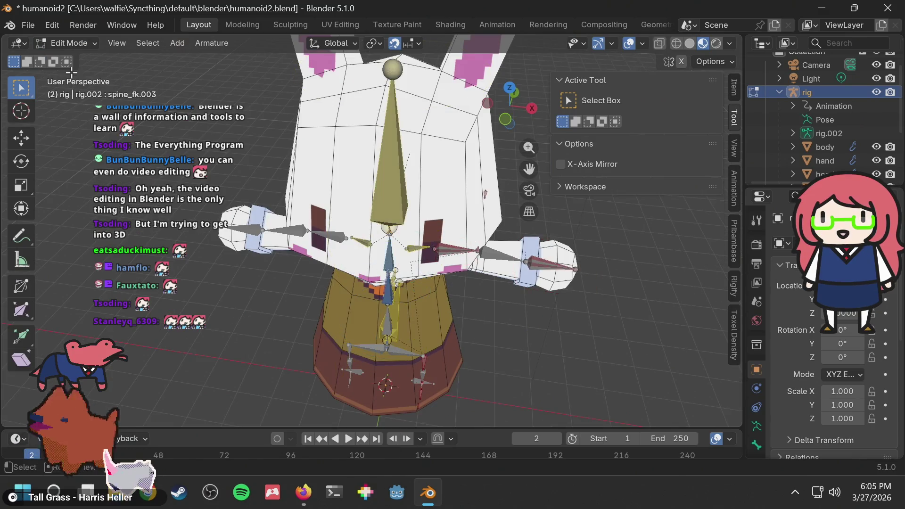
Inspect the rig's head and spine bones in Edit Mode, then return the rig to Object Mode
left_click(390, 157)
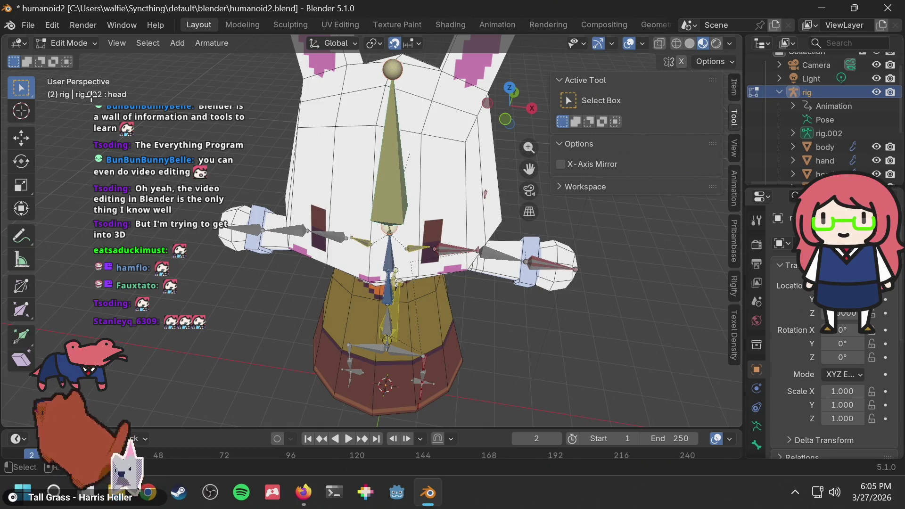
left_click(623, 296)
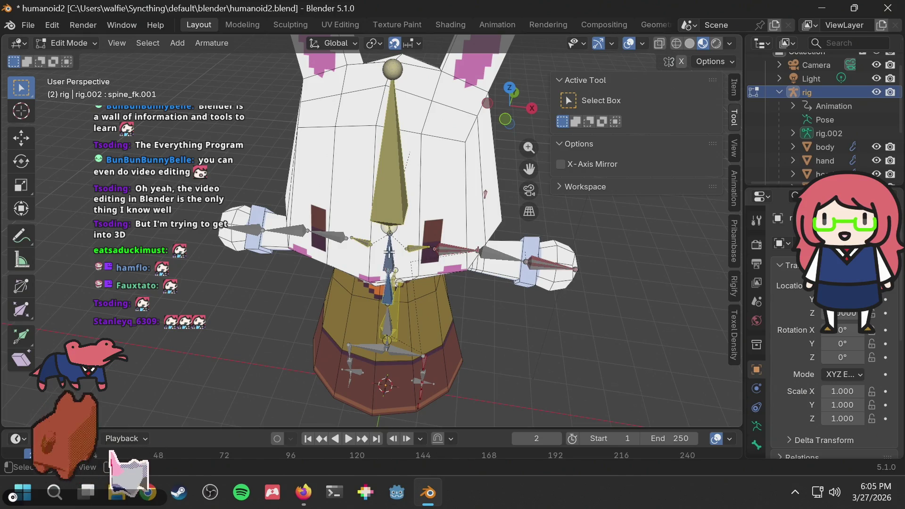
left_click(391, 197)
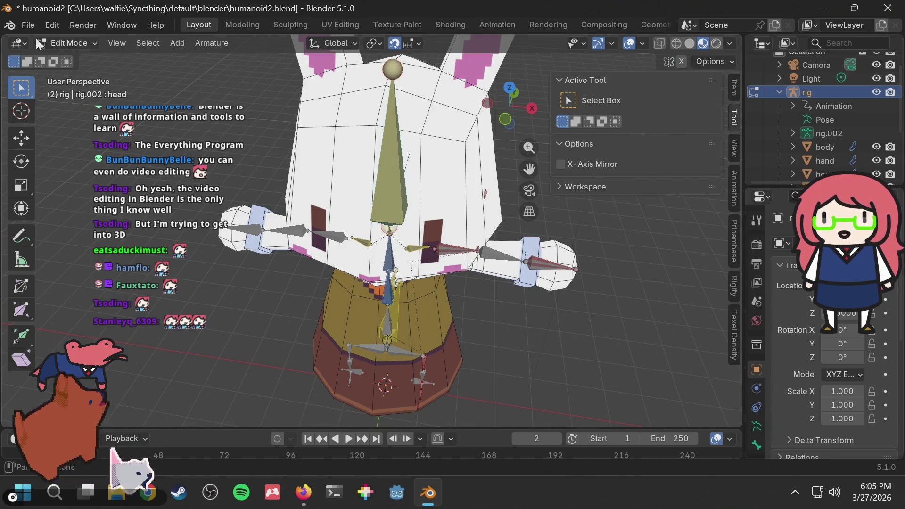
left_click(53, 41)
left_click(75, 59)
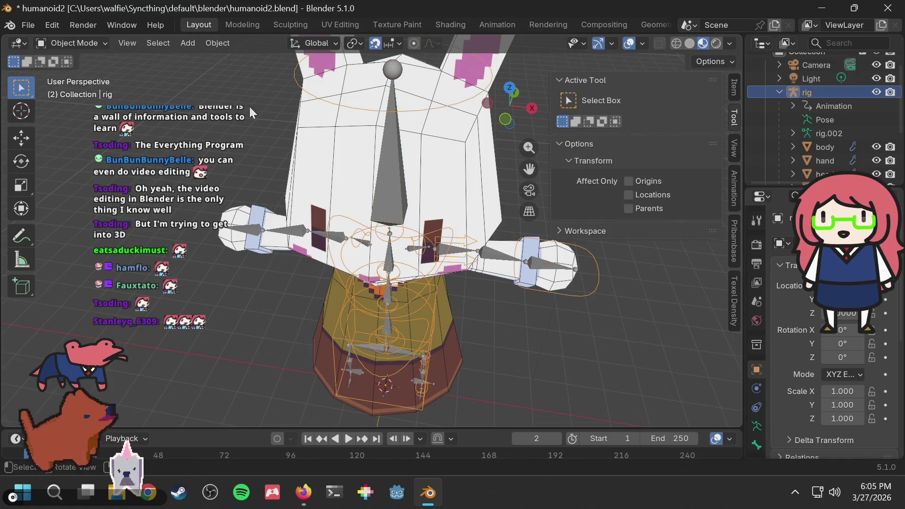
Select the body mesh and switch it to Weight Paint mode
middle_click_drag(477, 222, 404, 234)
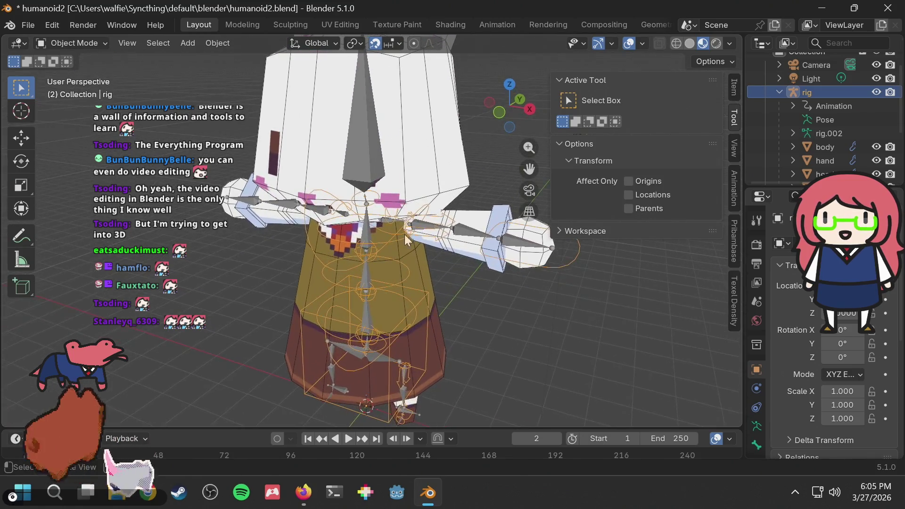
left_click(416, 267)
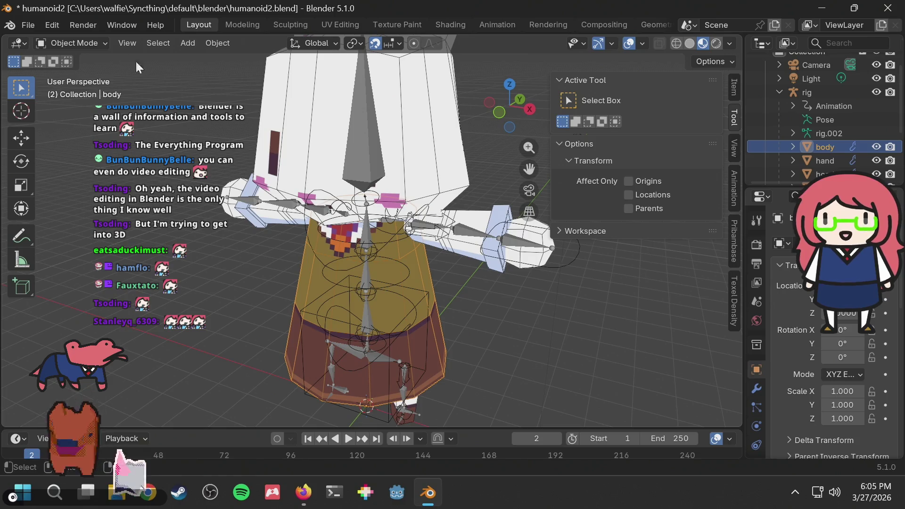
left_click(88, 42)
left_click(58, 118)
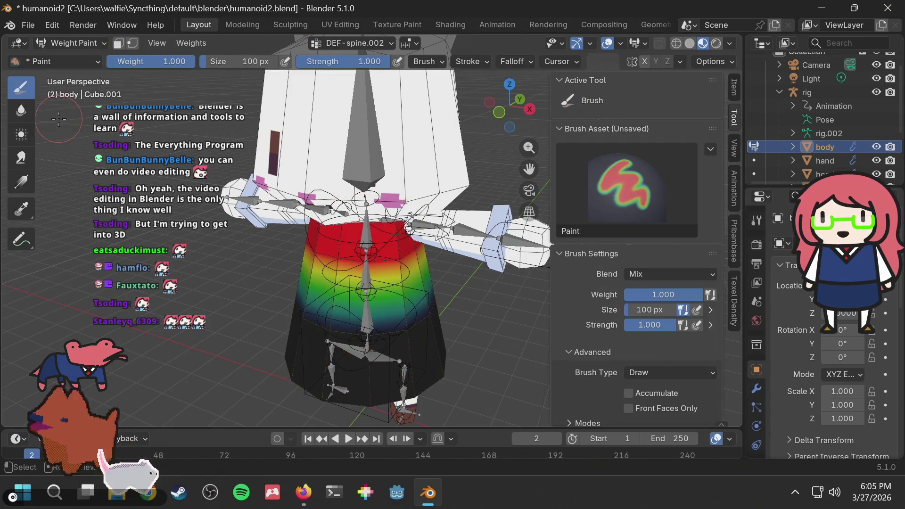
Inspect the DEF-spine.002 vertex group weights, zooming in on the torso
middle_click_drag(447, 203, 368, 107)
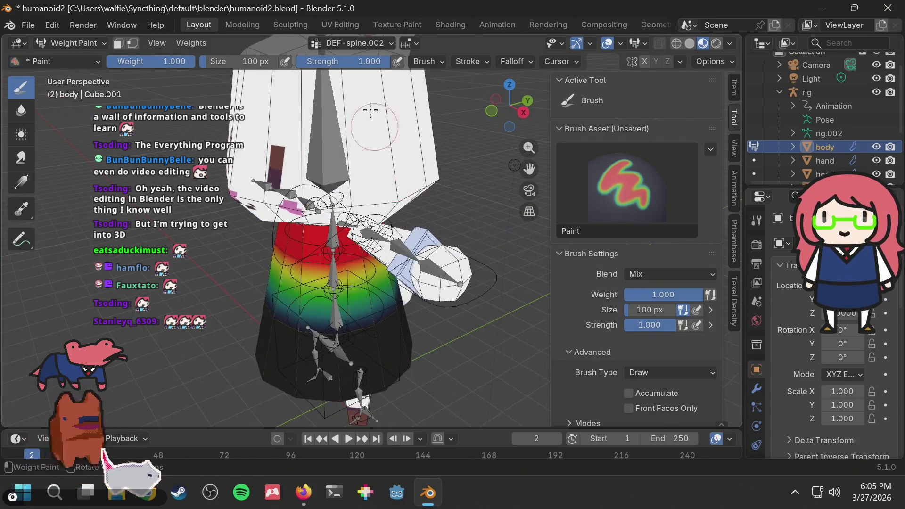
left_click(373, 44)
scroll(339, 112, "down", 4)
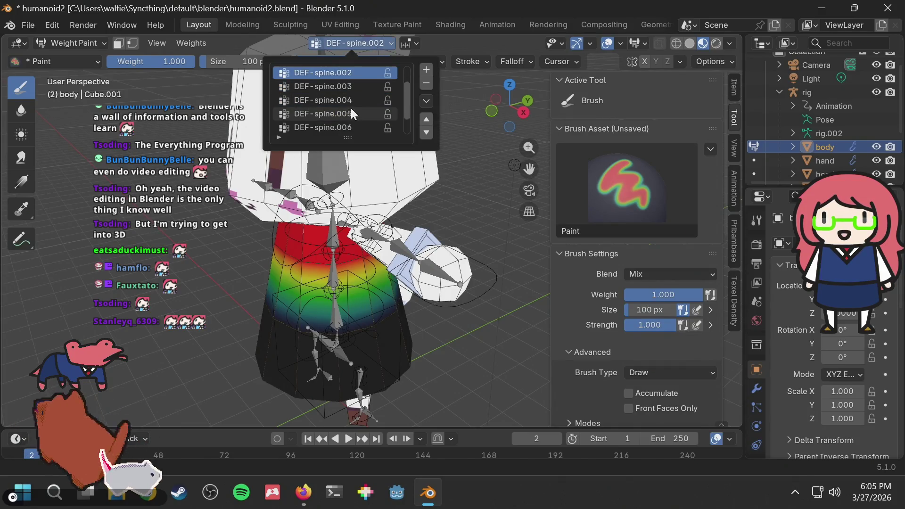
scroll(353, 105, "up", 3)
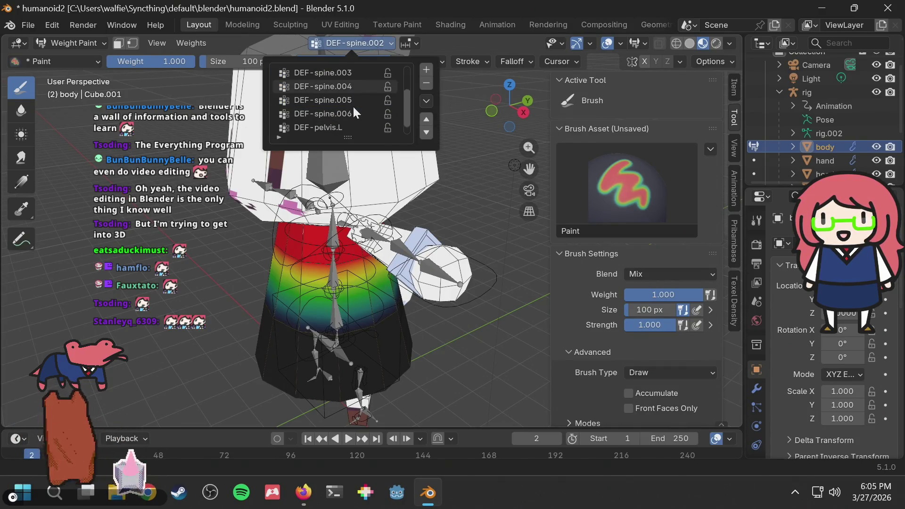
scroll(351, 105, "up", 1)
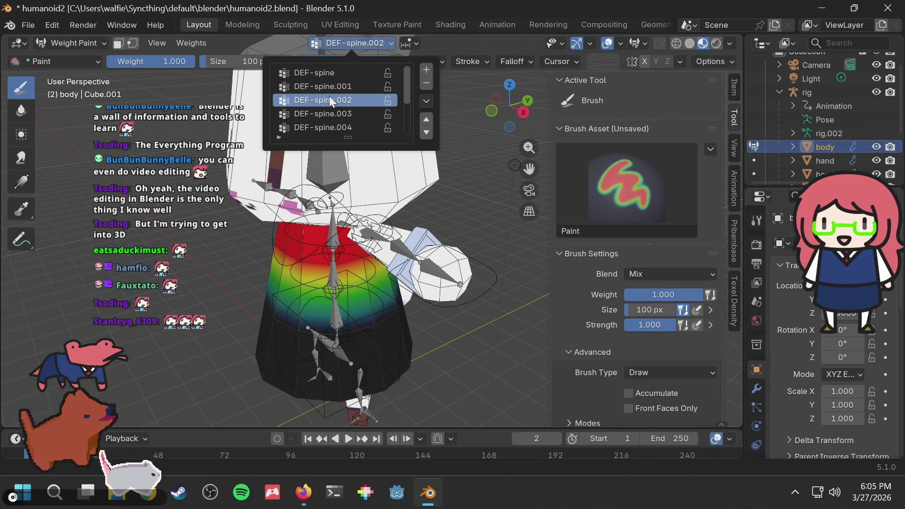
mouse_move(384, 176)
middle_mouse_down("ctrl")
mouse_move(350, 195)
mouse_move(400, 207)
middle_mouse_up("ctrl")
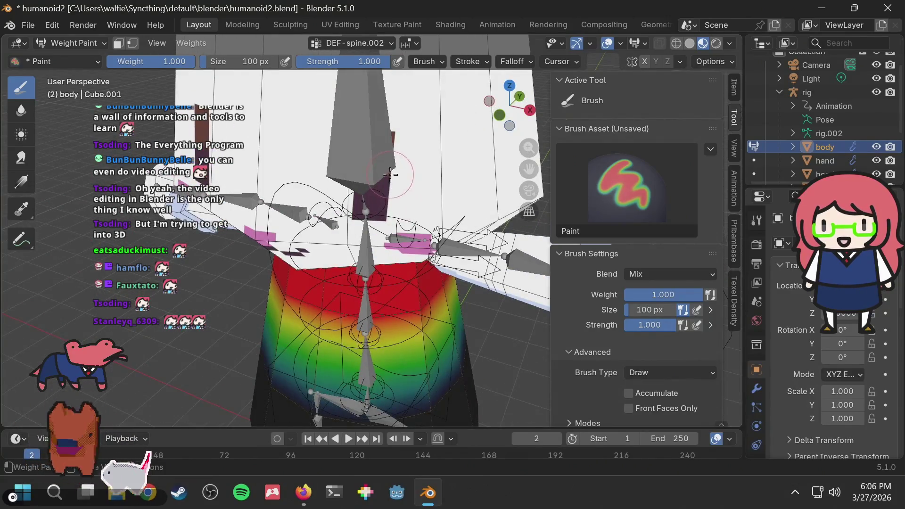
scroll(389, 174, "down", 3)
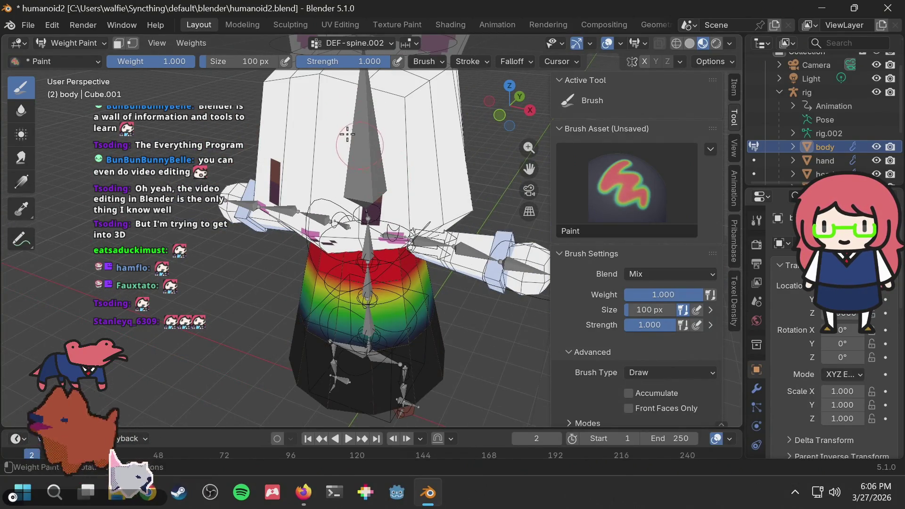
Return the body to Object Mode, then edit rig.002's bones and pick spine_fk.003
left_click(65, 40)
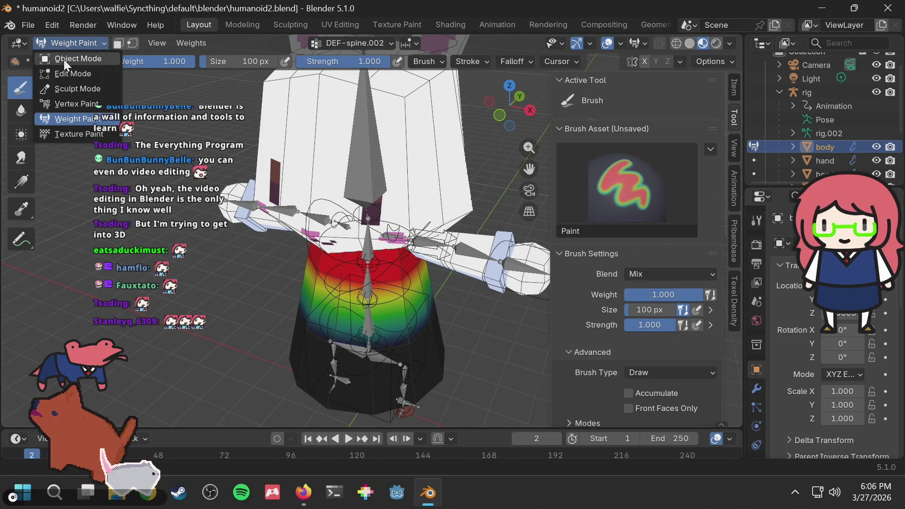
left_click(64, 60)
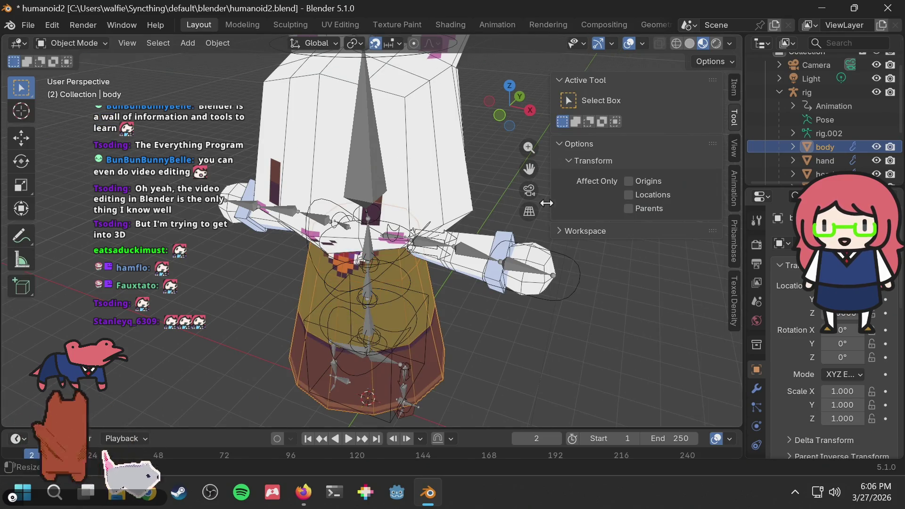
left_click(827, 132)
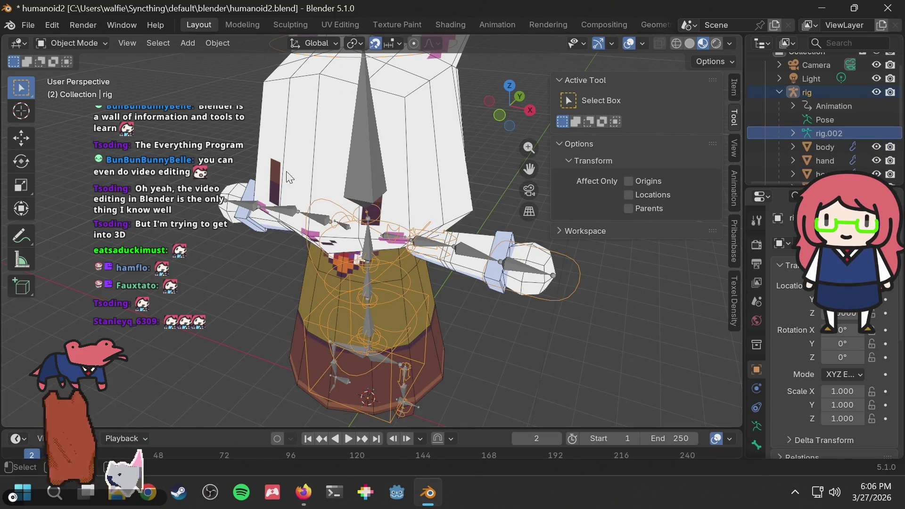
key("Tab")
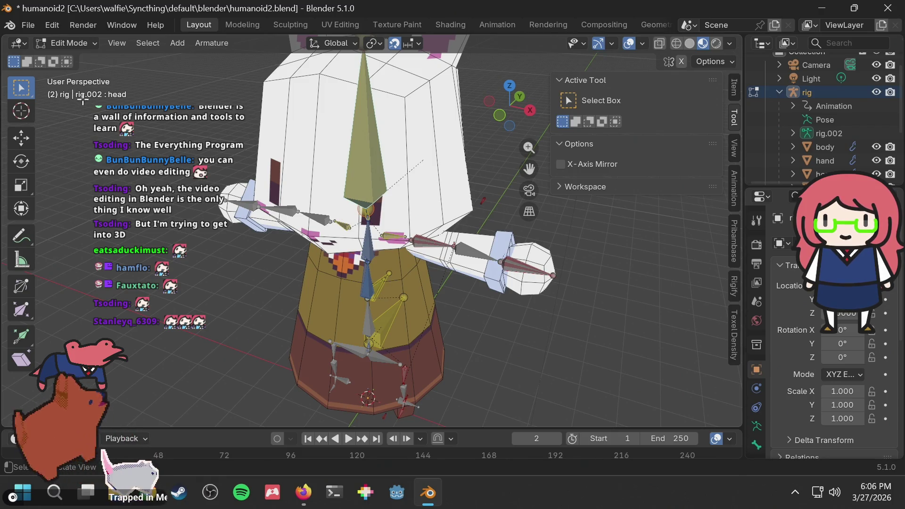
left_click(372, 236)
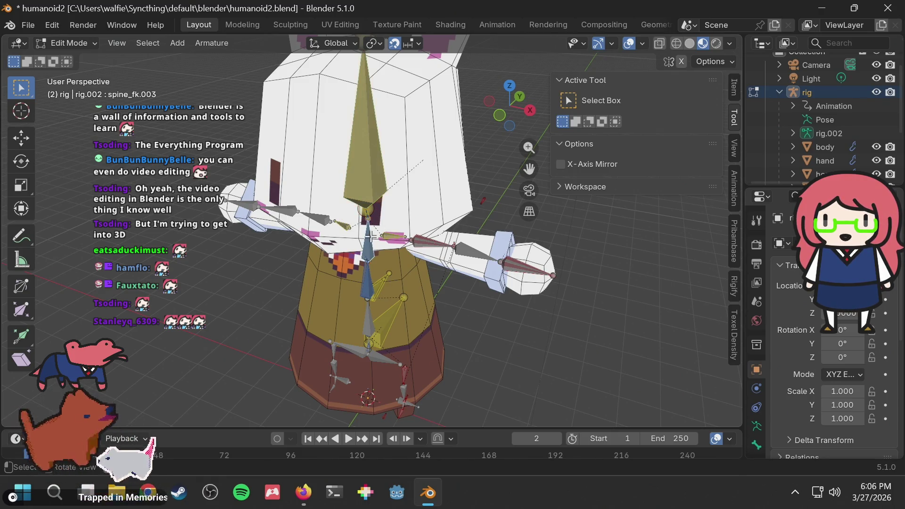
left_click(367, 275)
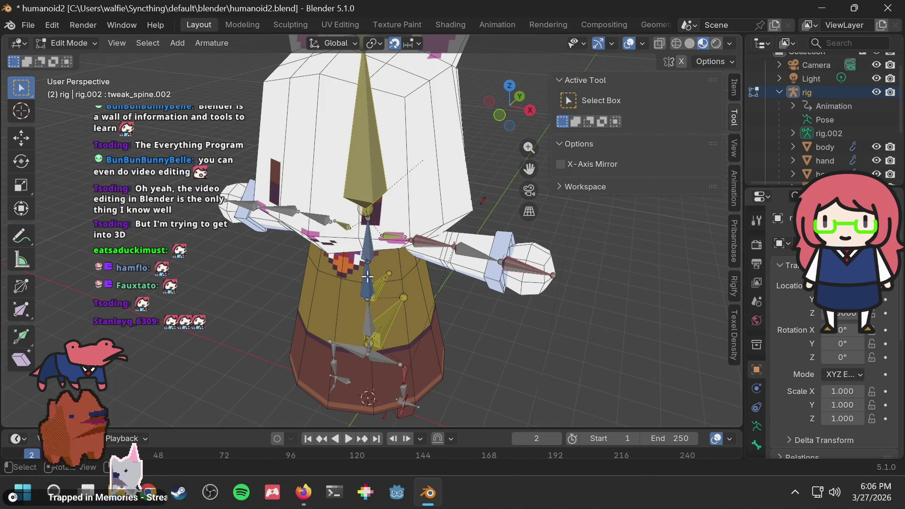
left_click(780, 91)
left_click(779, 170)
scroll(801, 157, "down", 2)
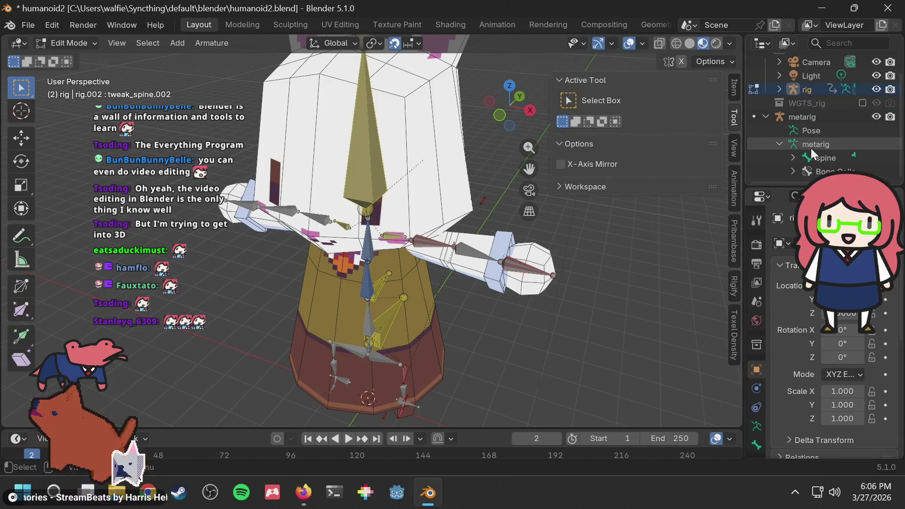
left_click(807, 159)
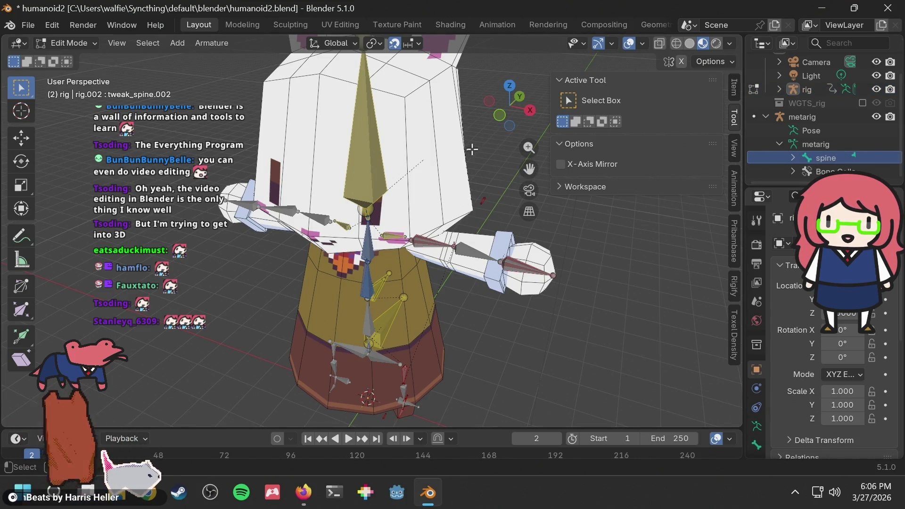
left_click(493, 159)
scroll(378, 207, "up", 3)
middle_click_drag(378, 208, 419, 198)
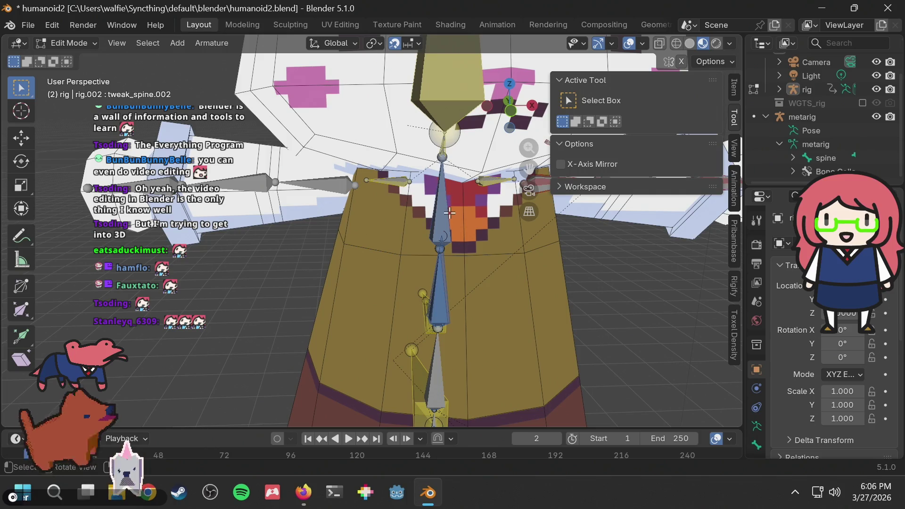
scroll(440, 148, "up", 3)
scroll(441, 145, "down", 3)
middle_click_drag(441, 143, 499, 230)
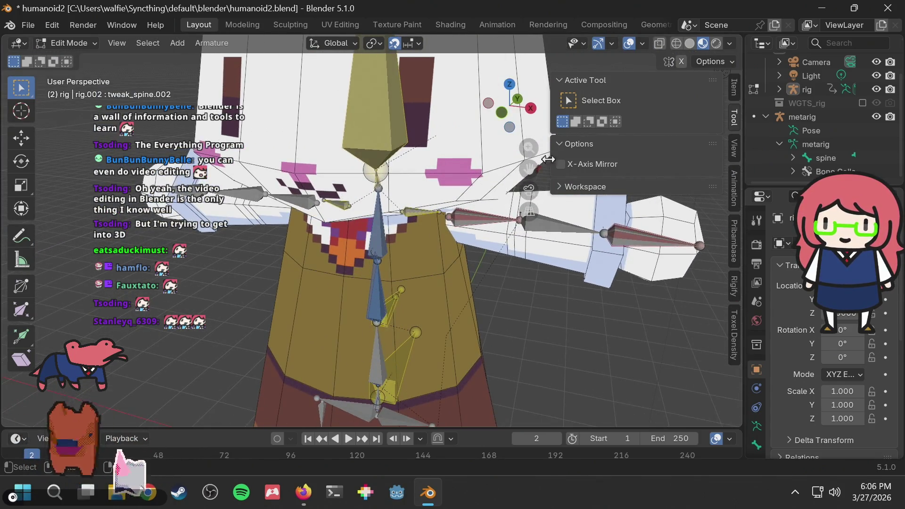
scroll(814, 106, "up", 2)
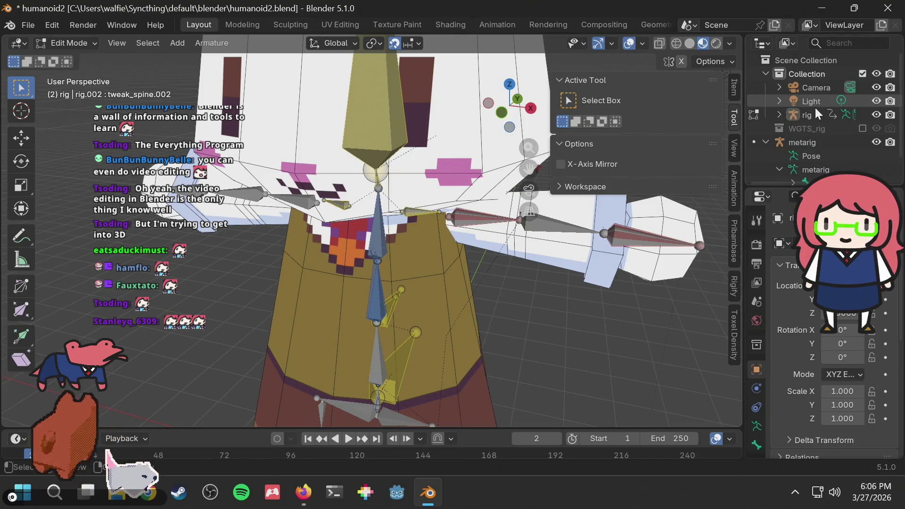
left_click(779, 115)
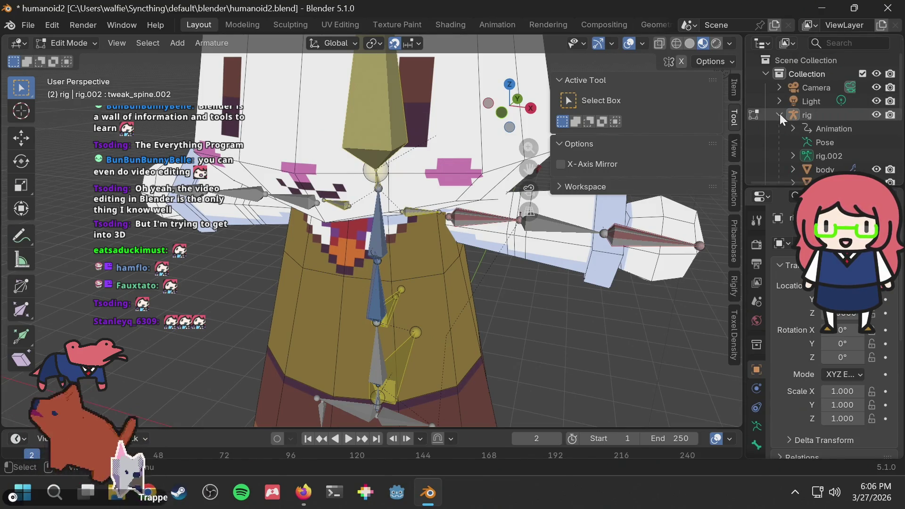
left_click(780, 114)
scroll(794, 121, "down", 2)
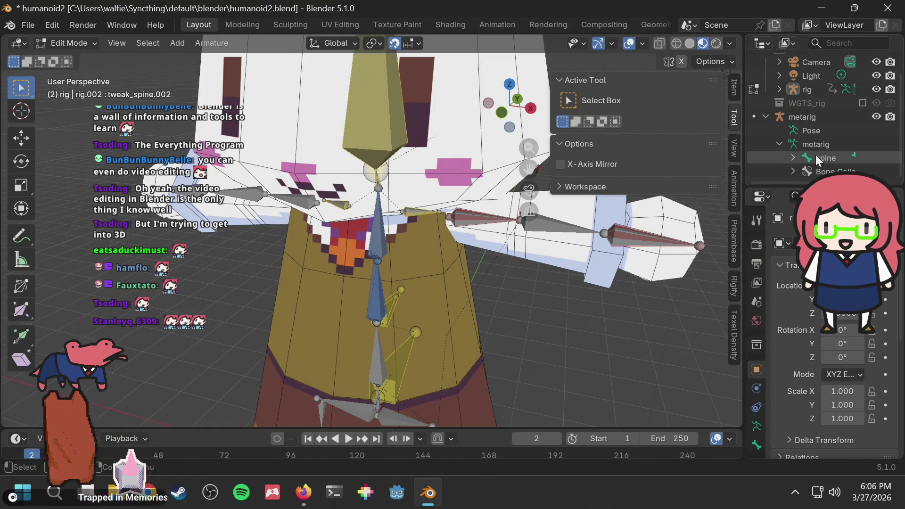
left_click(778, 89)
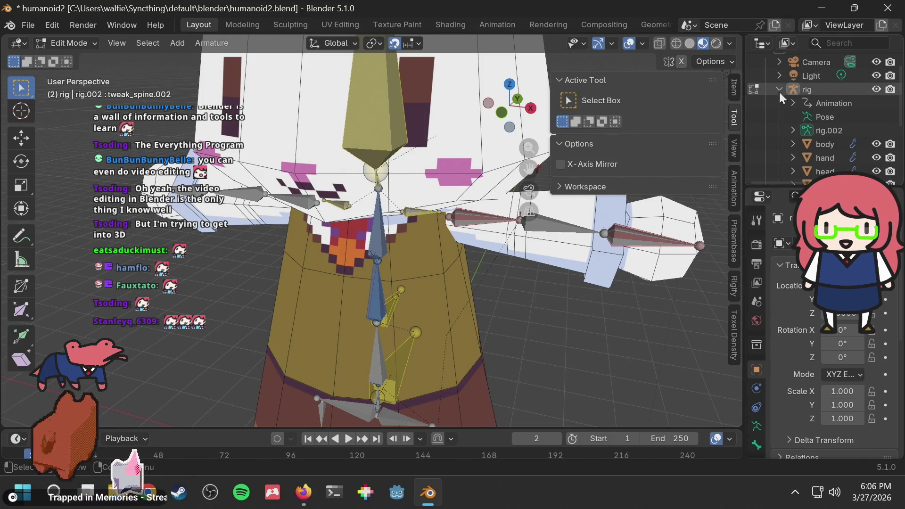
scroll(784, 106, "down", 2)
left_click(792, 102)
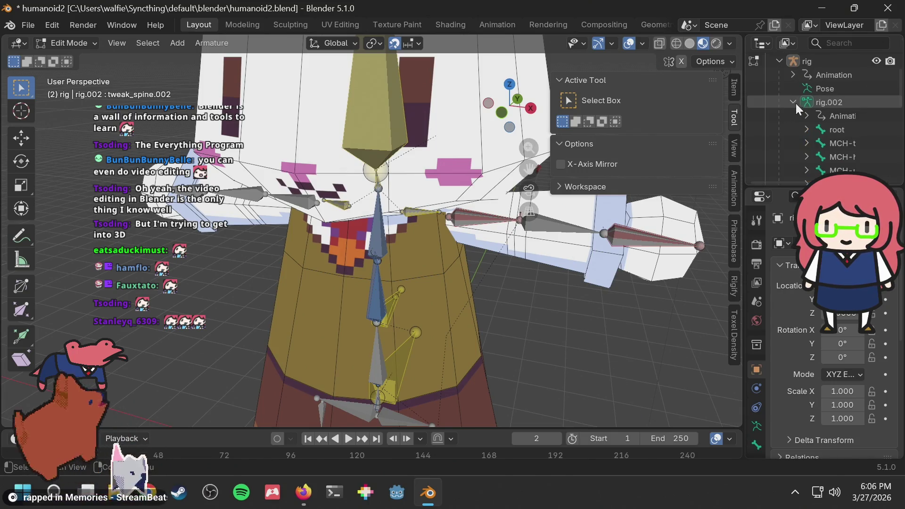
scroll(807, 111, "down", 5)
scroll(831, 106, "up", 2)
left_click(805, 112)
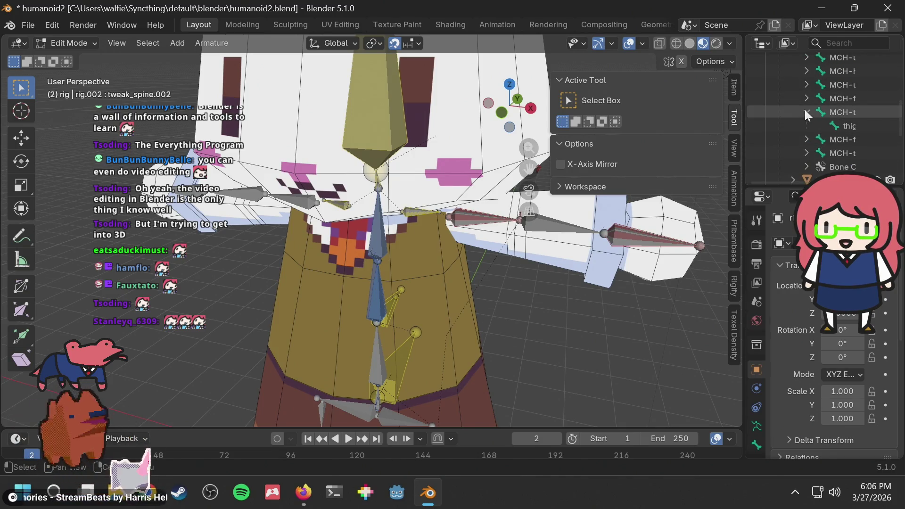
left_click(804, 111)
left_click(807, 84)
left_click(806, 85)
scroll(806, 85, "up", 3)
left_click(804, 101)
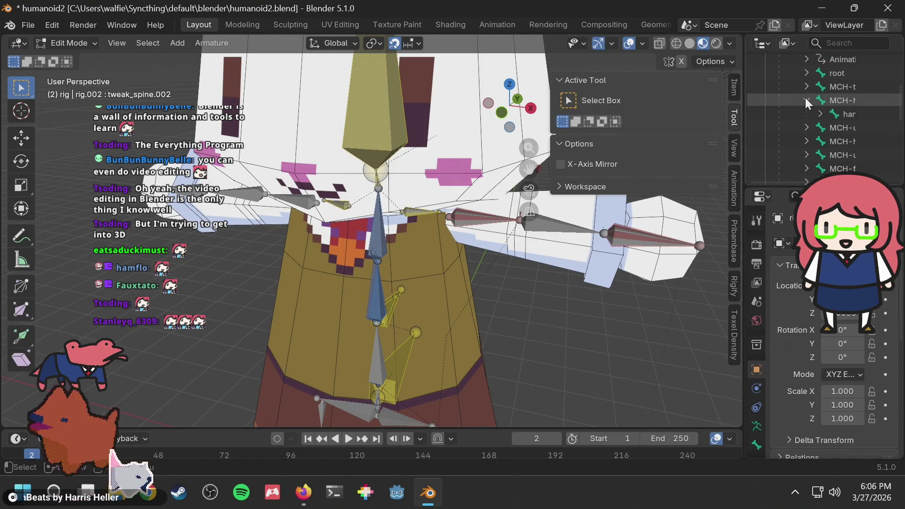
left_click(805, 100)
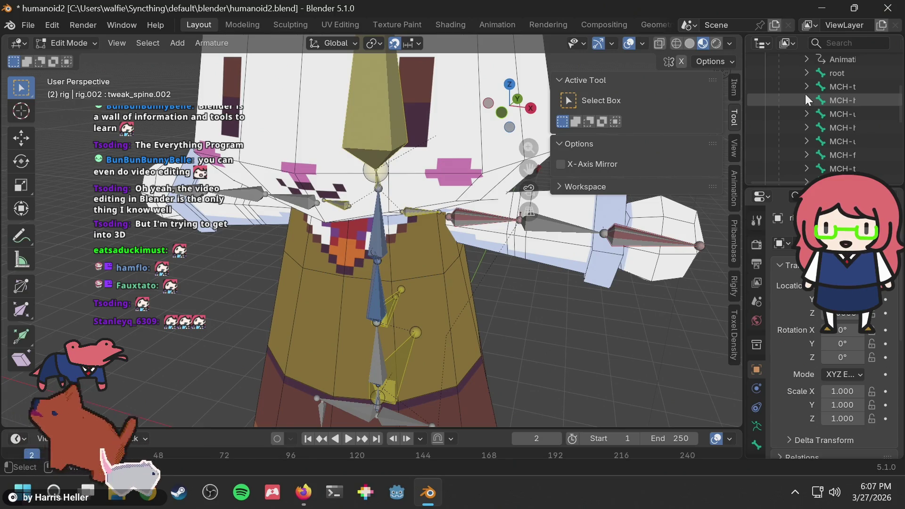
scroll(805, 96, "up", 5)
left_click(791, 128)
left_click(792, 129)
left_click(791, 152)
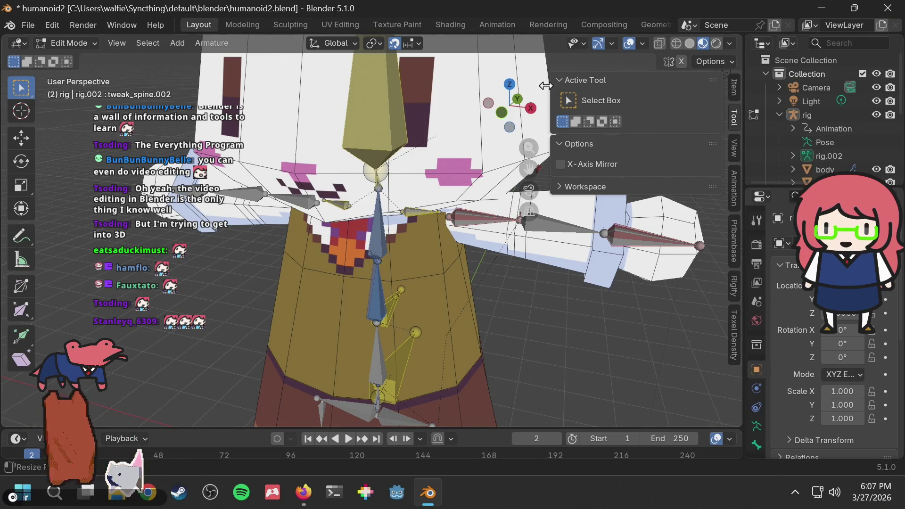
scroll(481, 165, "down", 6)
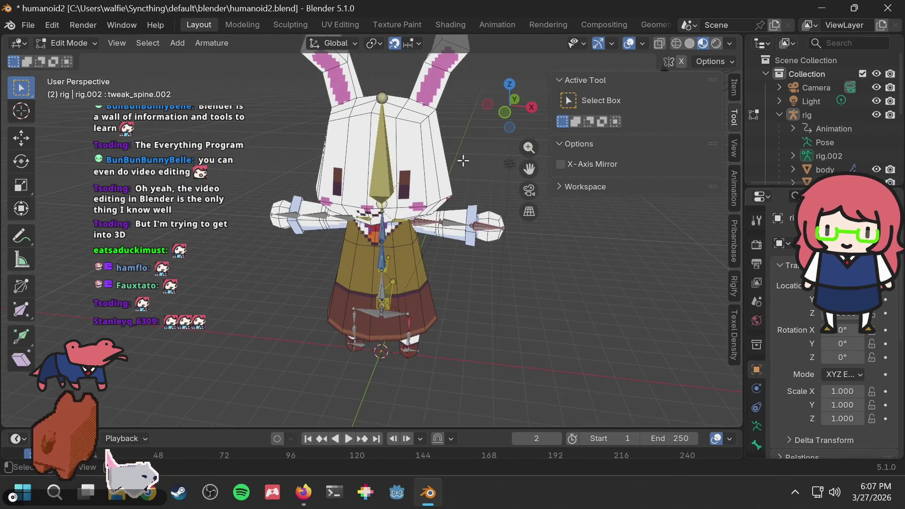
Collapse the rig in the Outliner, select metarig, switch to Pose Mode and pick spine_fk.003
middle_click_drag(463, 160, 382, 121)
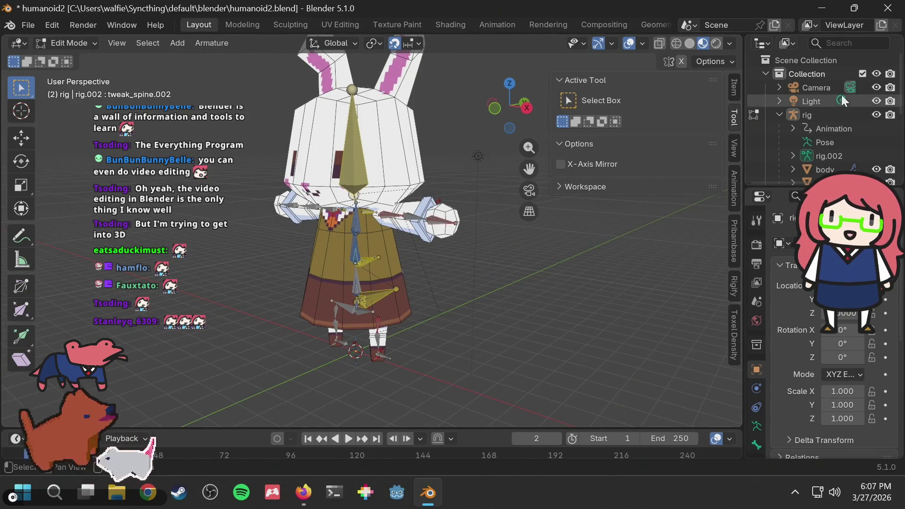
left_click(780, 114)
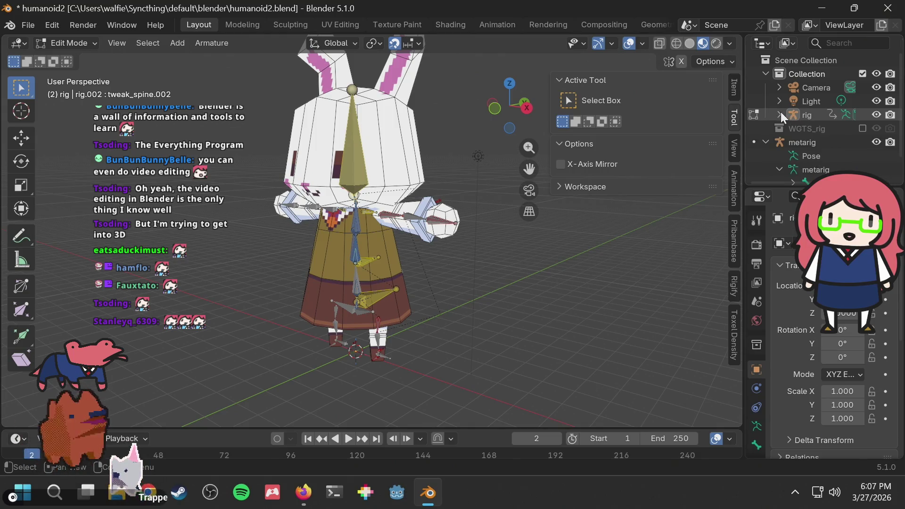
left_click(803, 140)
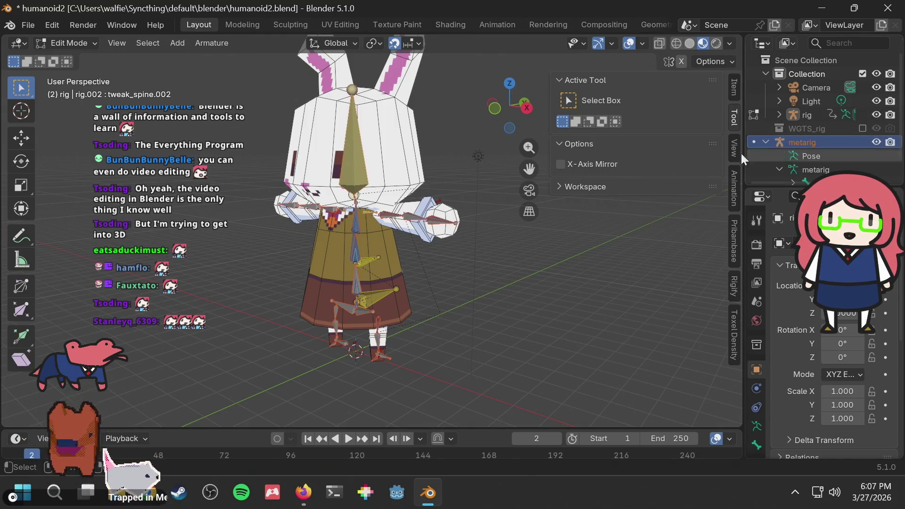
middle_click_drag(357, 180, 360, 177)
scroll(421, 181, "up", 4)
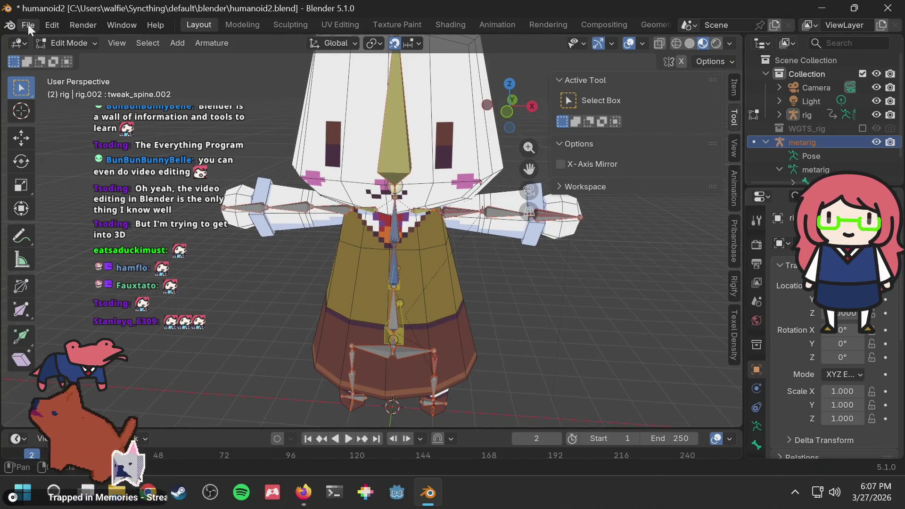
left_click(71, 43)
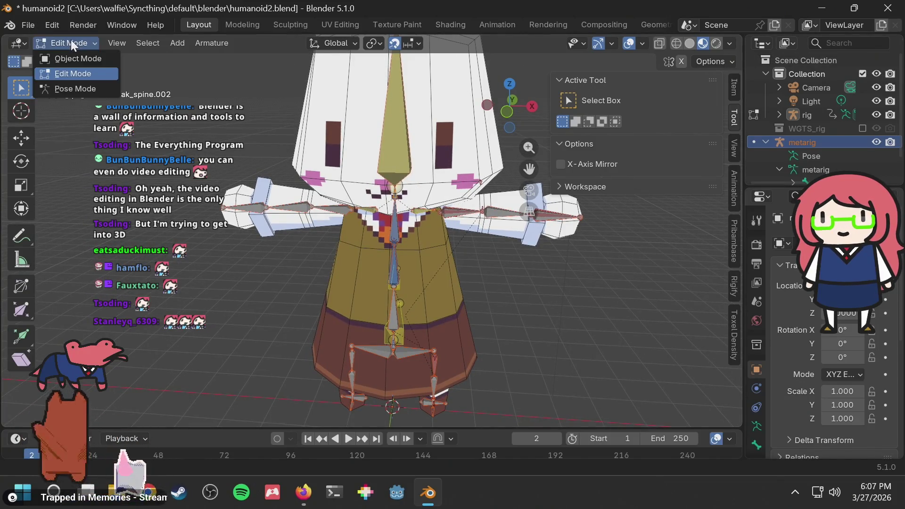
left_click(63, 87)
left_click(426, 227)
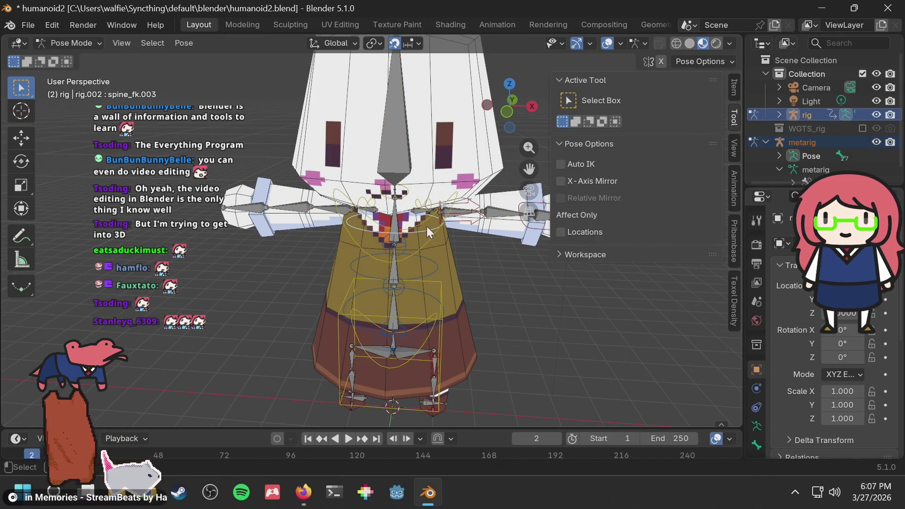
Cancel a trial spine rotation, then move the left hand control hand_ik.L across the body
key("r")
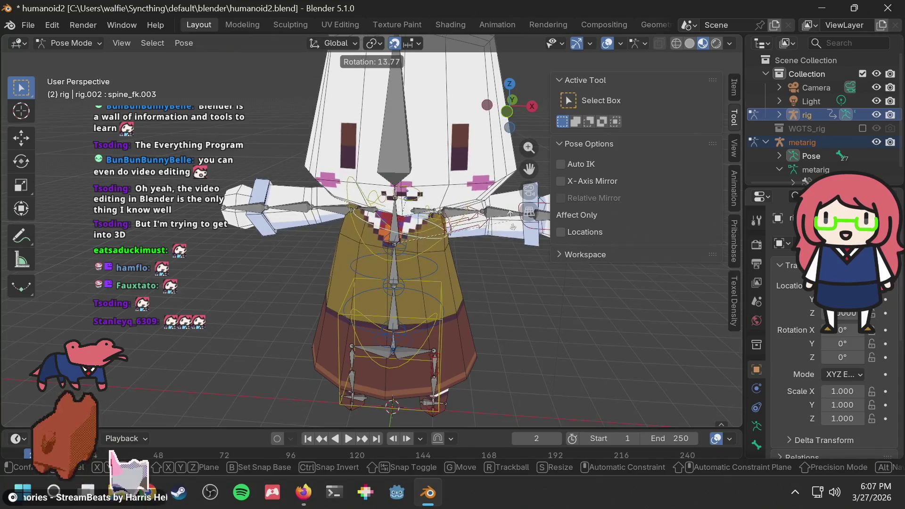
key("Escape")
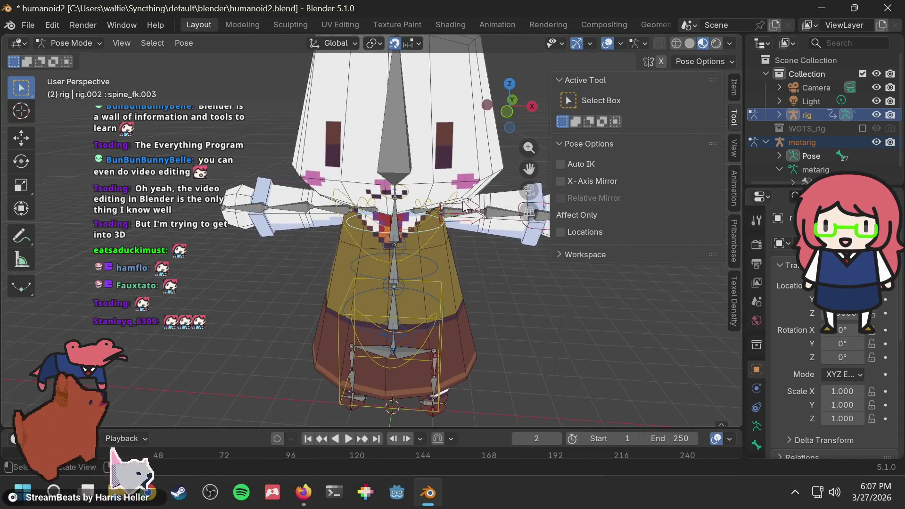
middle_click_drag(515, 229, 491, 245)
left_click(531, 253)
left_click(521, 256)
key("g")
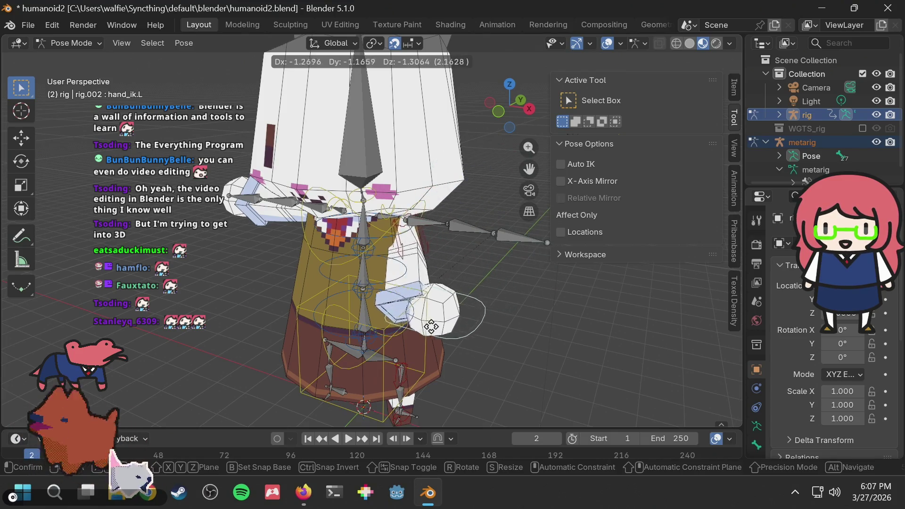
left_click(490, 274)
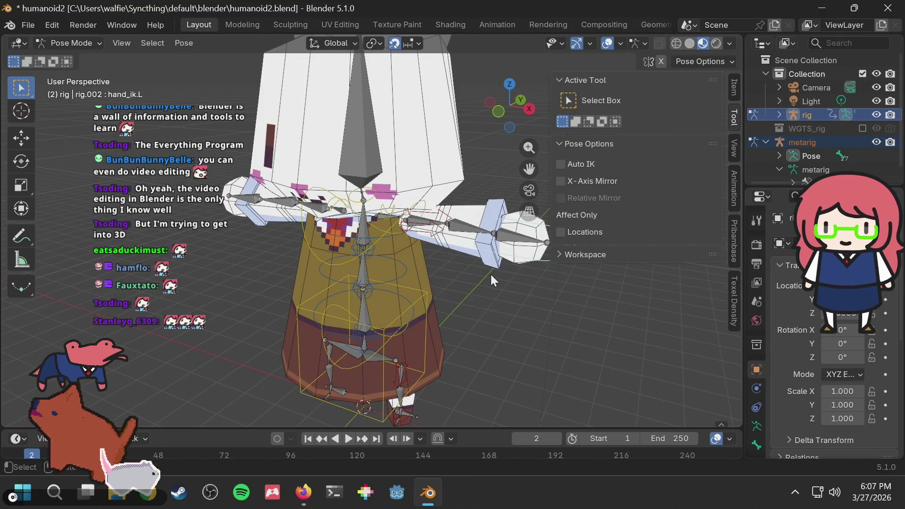
Rotate hand_ik.L and confirm it, then select the hips bone from a side view
scroll(474, 267, "down", 4)
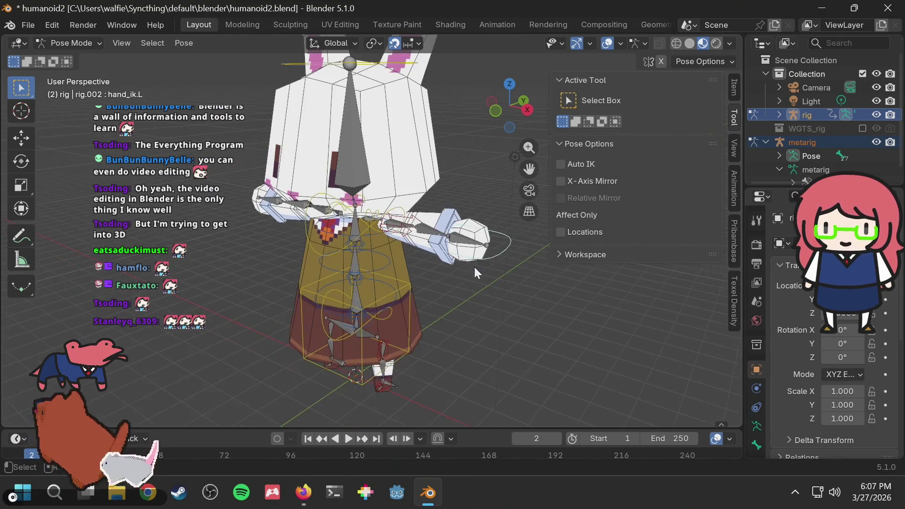
key("r")
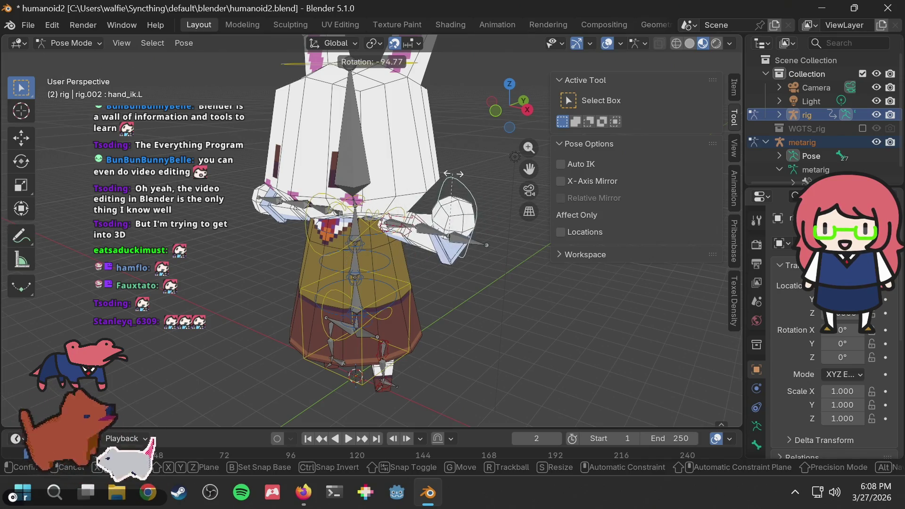
left_click(496, 224)
mouse_move(496, 223)
middle_mouse_down()
mouse_move(429, 241)
mouse_move(396, 228)
mouse_move(393, 264)
middle_mouse_up()
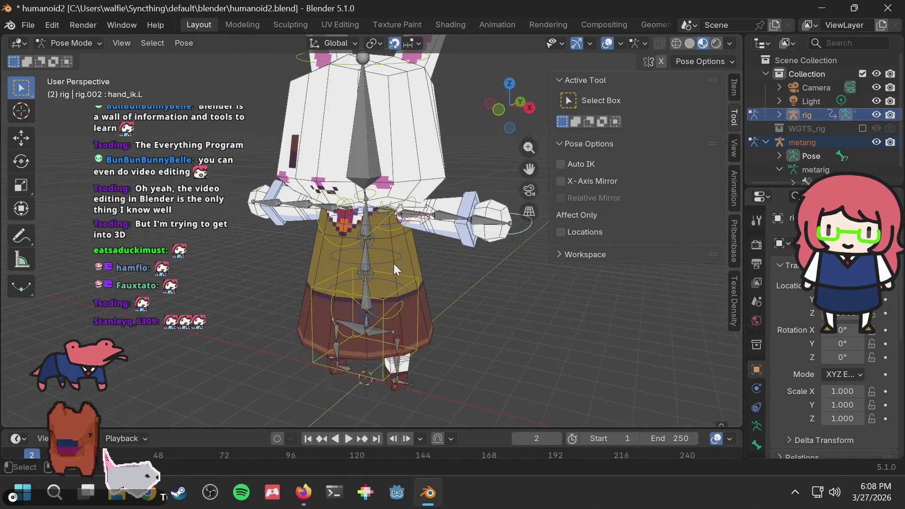
left_click(384, 312)
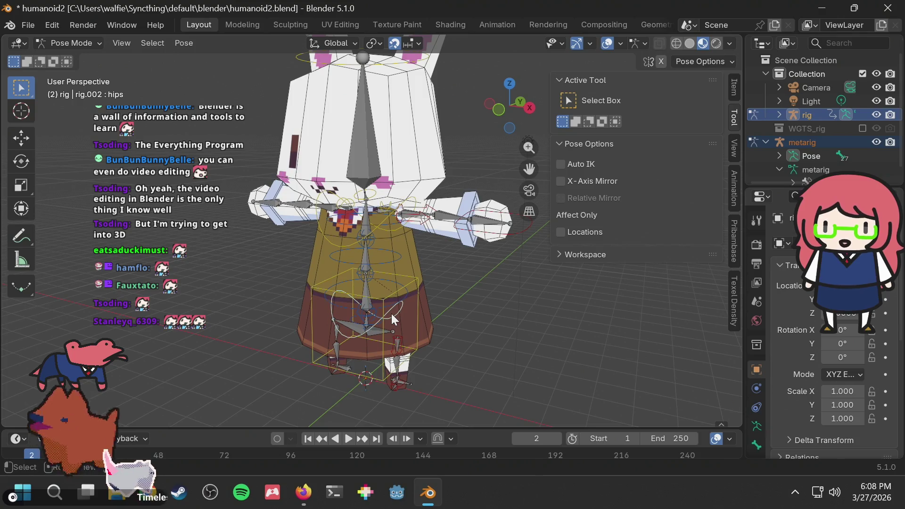
Trial-rotate the hips bone and cancel it
key("r")
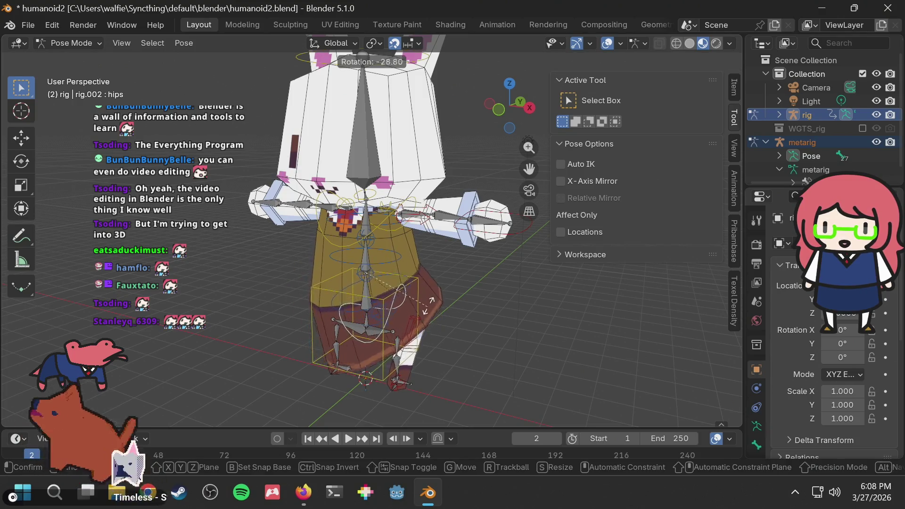
key("Escape")
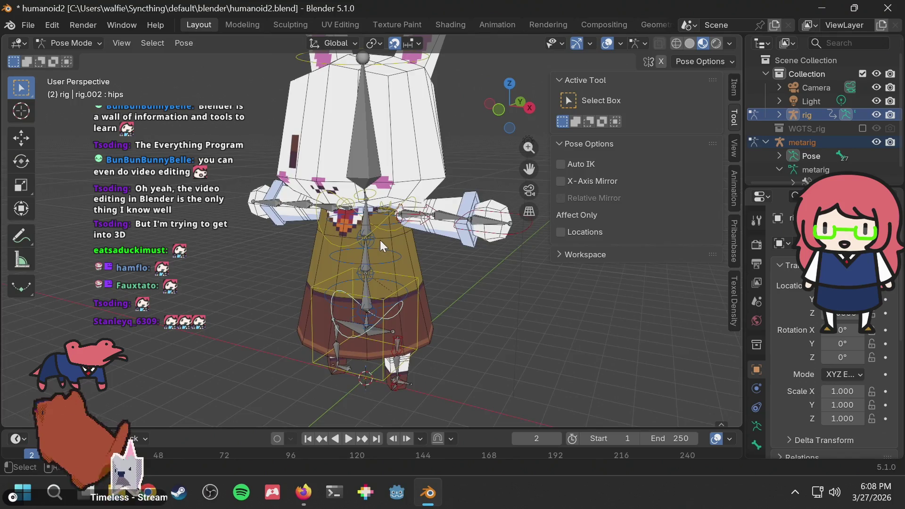
middle_click_drag(379, 239, 443, 241)
middle_click_drag(385, 140, 394, 158)
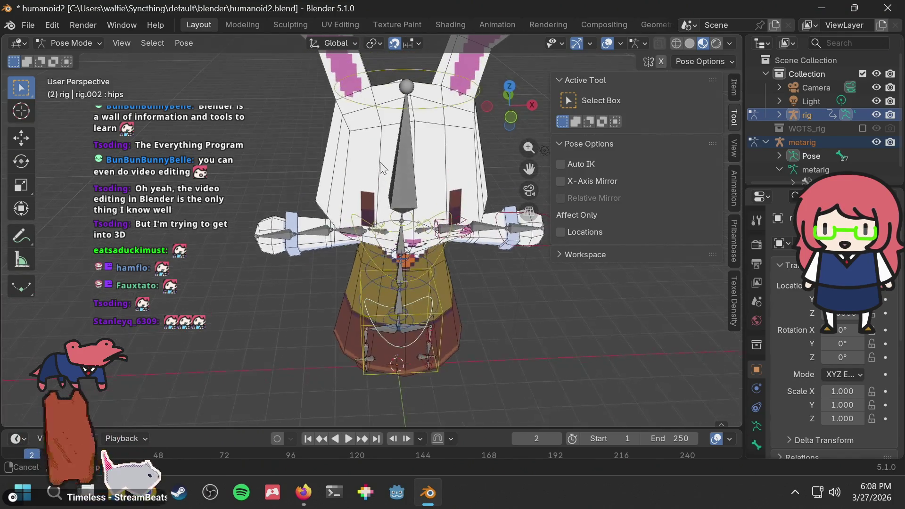
Test and cancel a head bone move, then start rotating the chest bone
left_click(416, 81)
left_click(418, 86)
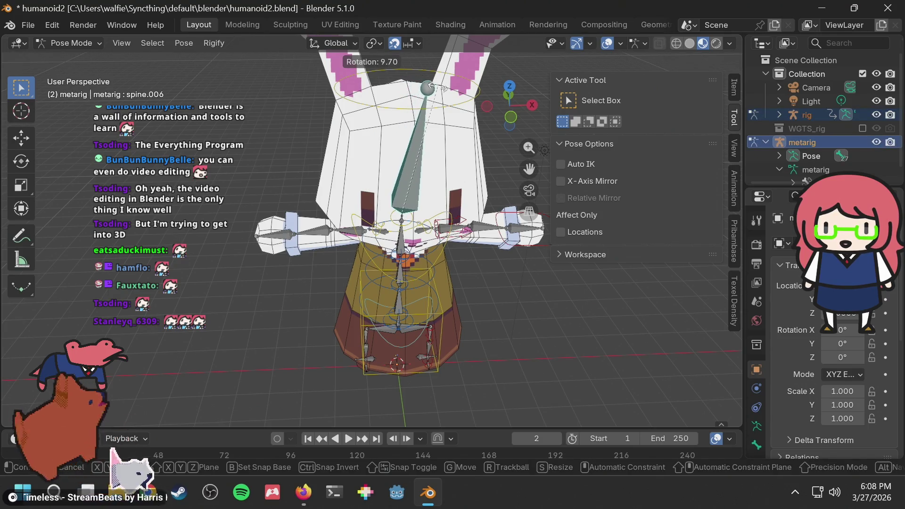
left_click(425, 84)
mouse_move(426, 84)
middle_mouse_down()
mouse_move(389, 74)
mouse_move(426, 86)
mouse_move(415, 102)
middle_mouse_up()
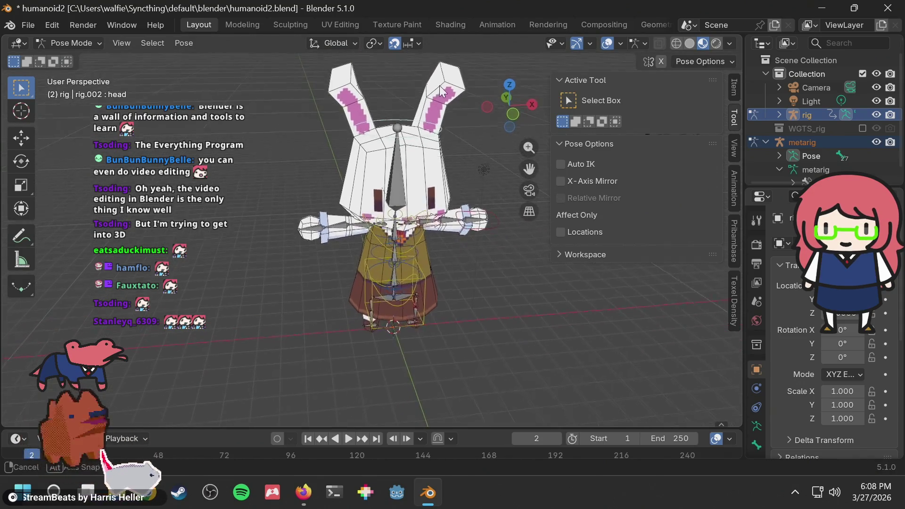
key("g")
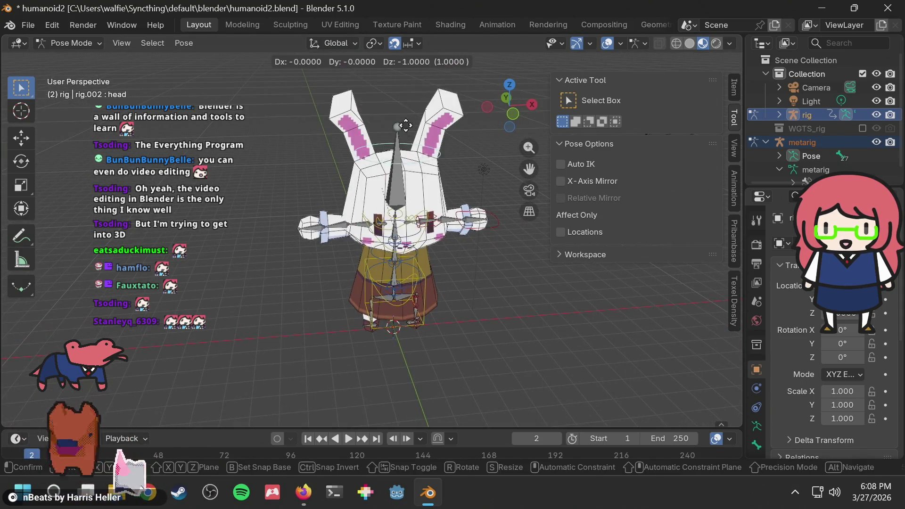
right_click(410, 116)
scroll(410, 120, "up", 1)
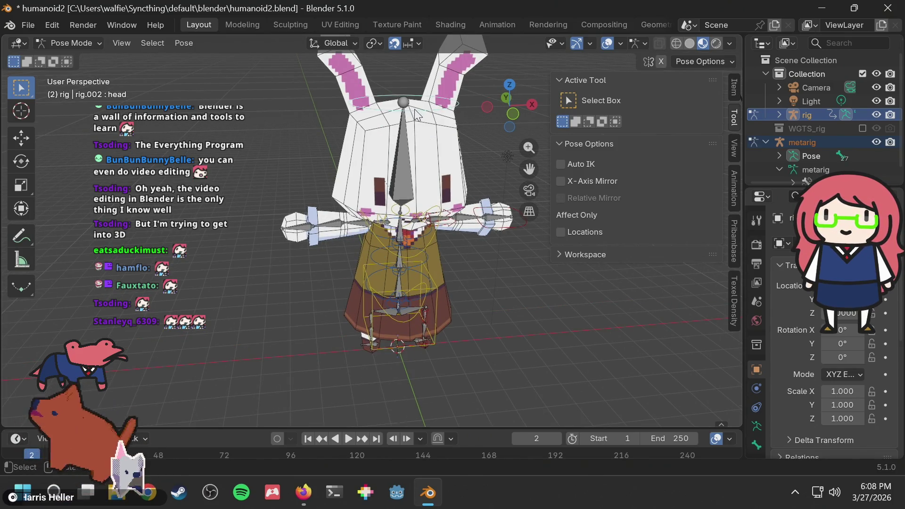
left_click(422, 246)
key("r")
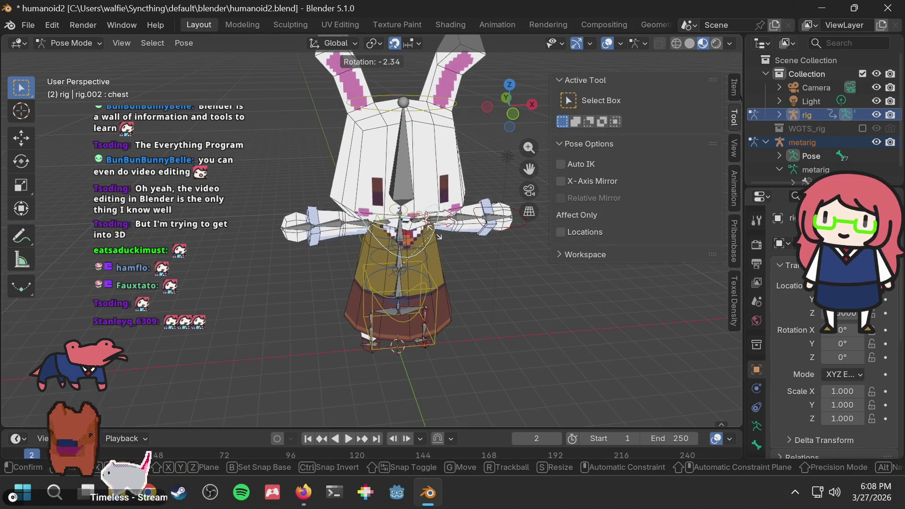
Confirm the chest rotation, then test-move the neck bone and cancel back to rest pose
left_click(425, 231)
scroll(419, 206, "up", 2)
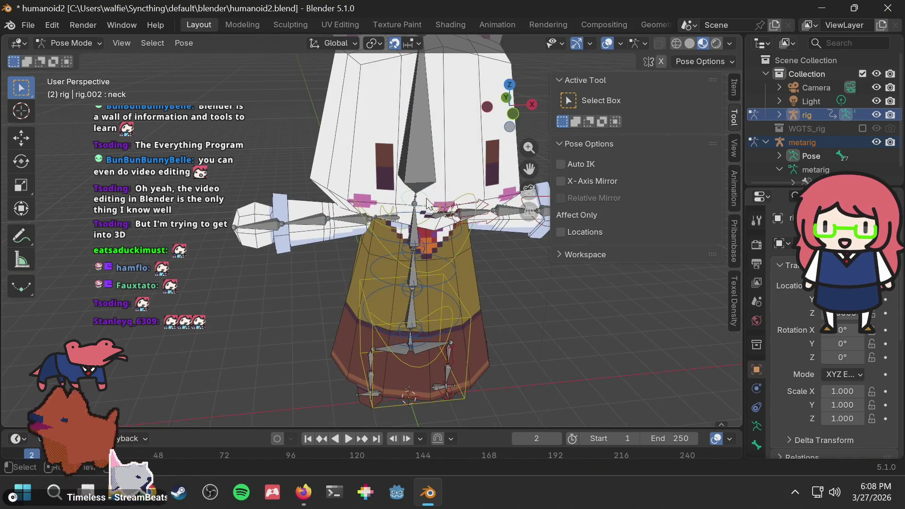
key("g")
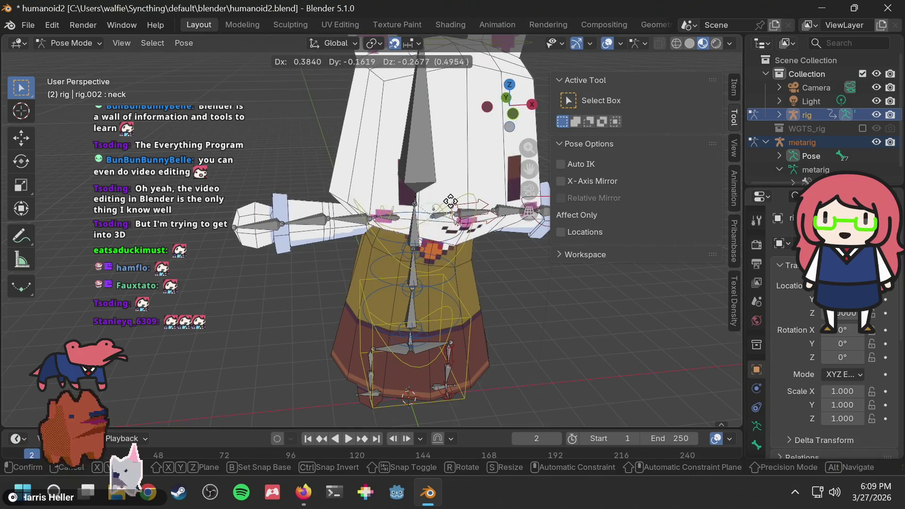
right_click(443, 231)
mouse_move(443, 230)
middle_mouse_down()
mouse_move(500, 267)
mouse_move(512, 245)
middle_mouse_up()
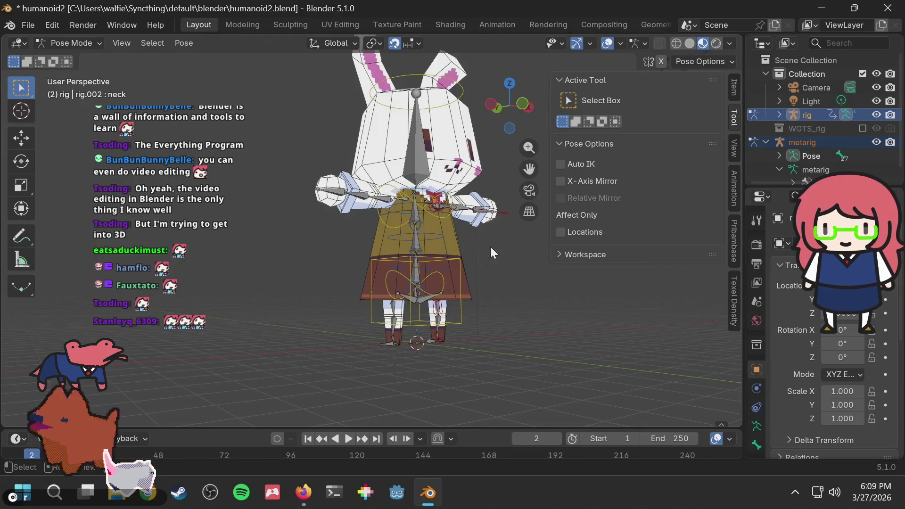
Save humanoid2.blend
key("ctrl+s")
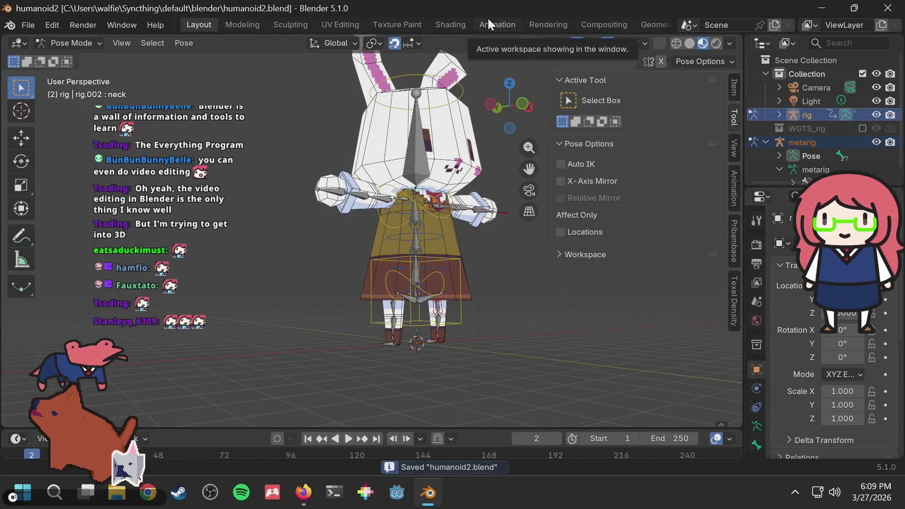
scroll(323, 183, "up", 2)
middle_click_drag(323, 183, 325, 298)
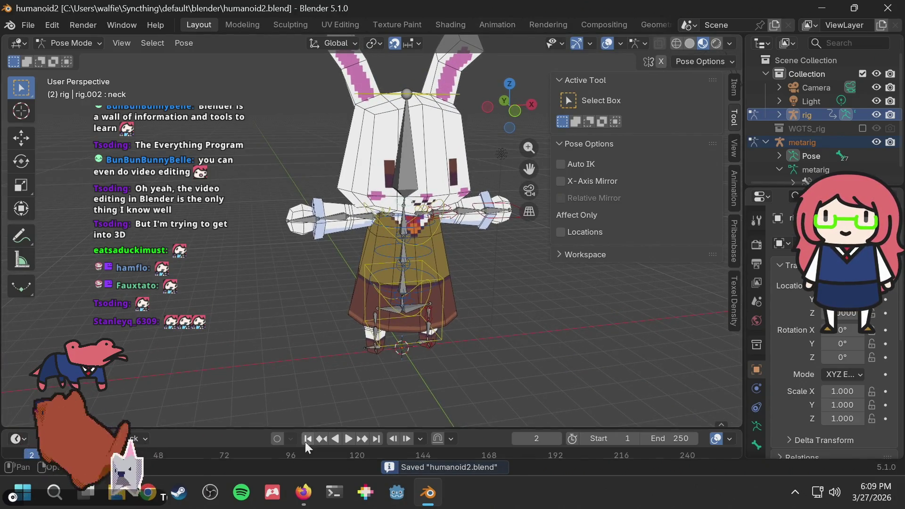
Bring Firefox forward and draft a new web search, trying 'blender animation' terms
left_click(310, 477)
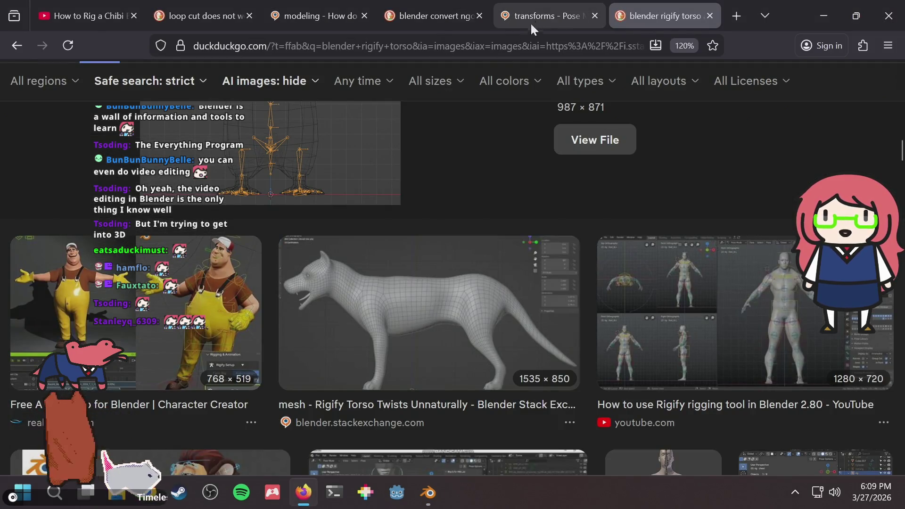
left_click(546, 10)
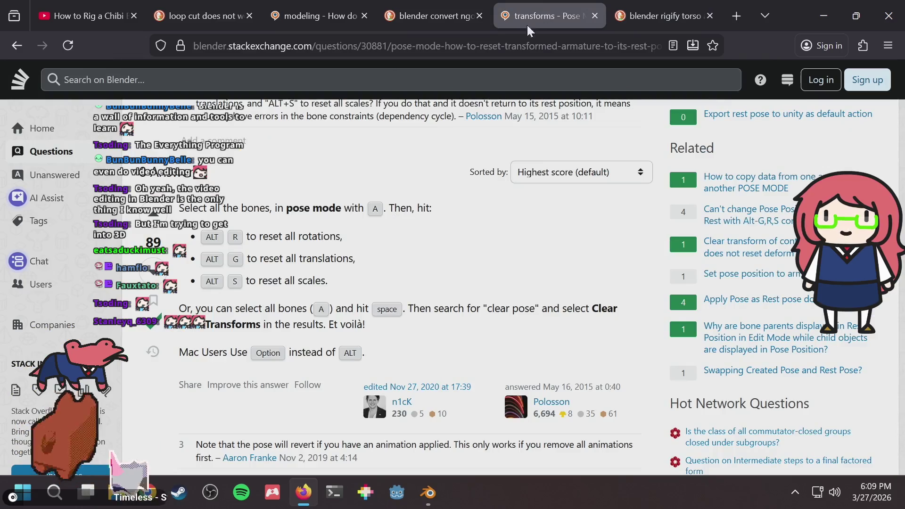
left_click(501, 43)
type("blender")
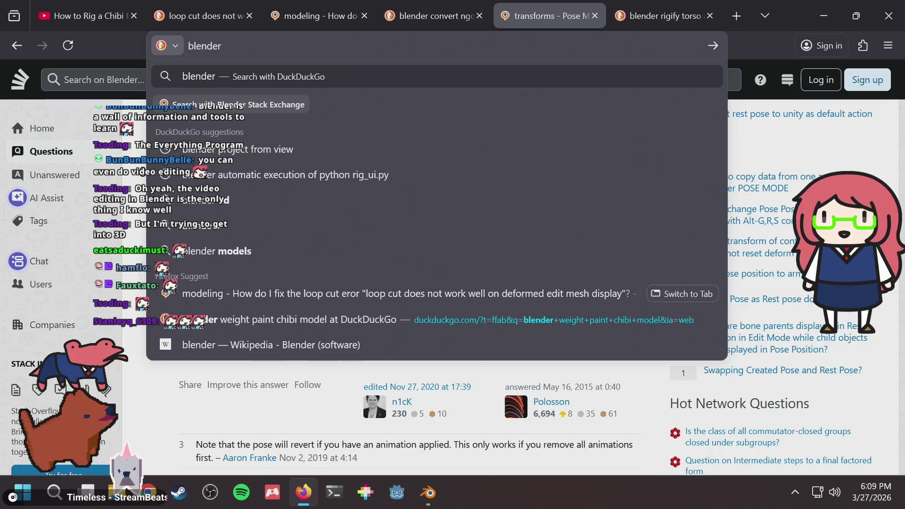
key("alt+Tab")
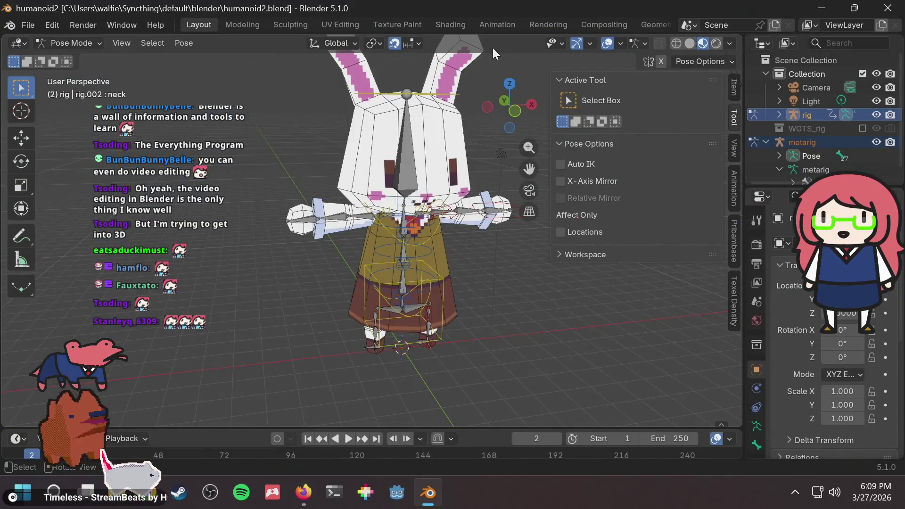
key("alt+Tab")
key("alt+Tab")
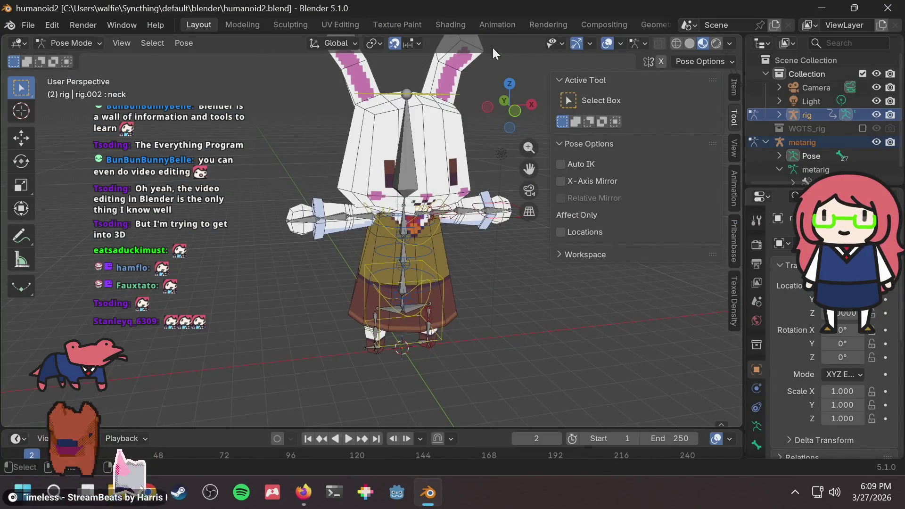
key("alt+Tab")
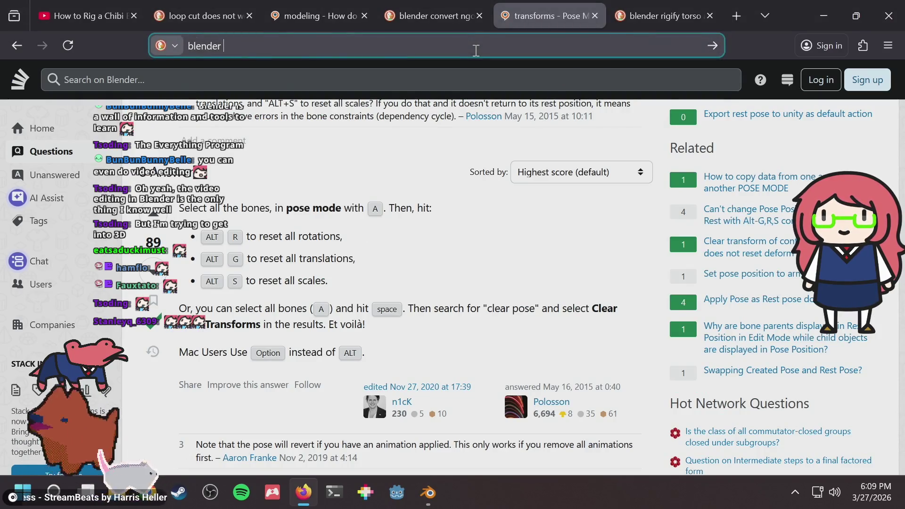
type("animation")
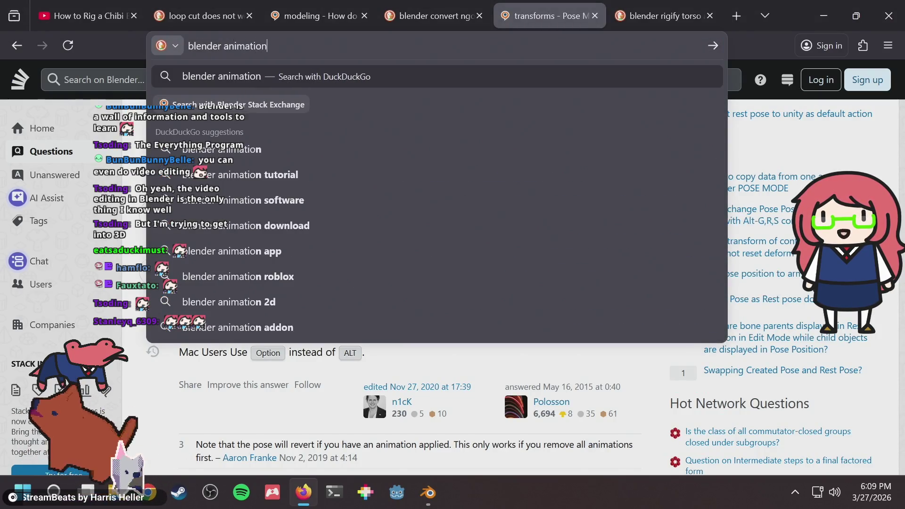
key("BackSpace")
key("BackSpace")
key("BackSpace")
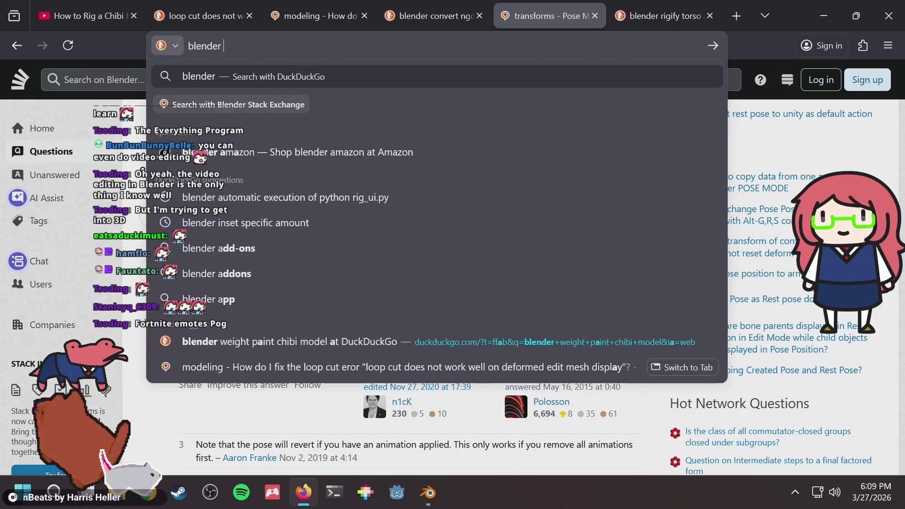
type("hu")
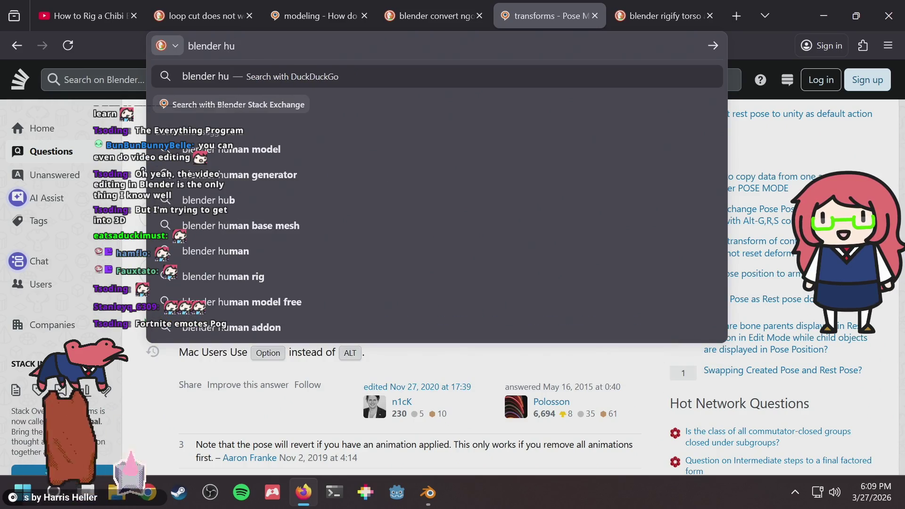
key("BackSpace")
key("BackSpace")
Search DuckDuckGo for 'mixamo'
key("alt+Tab")
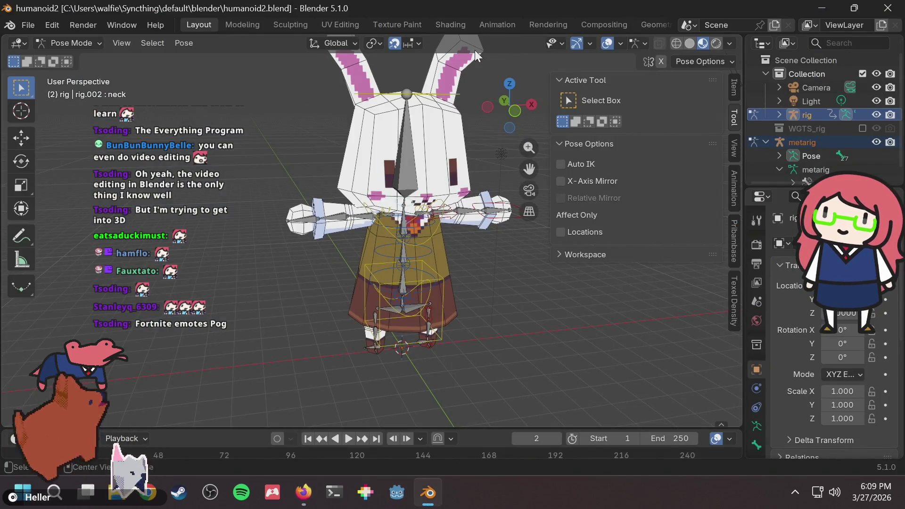
key("alt+Tab")
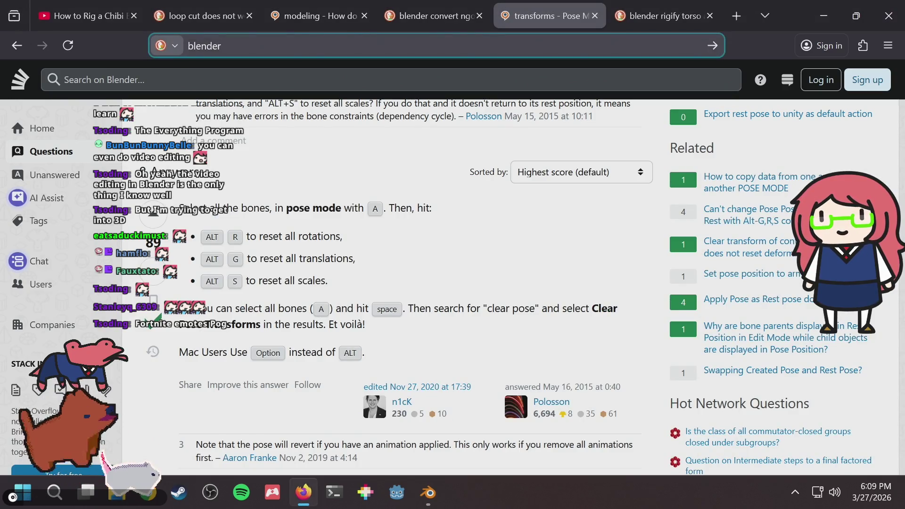
type("mixamo")
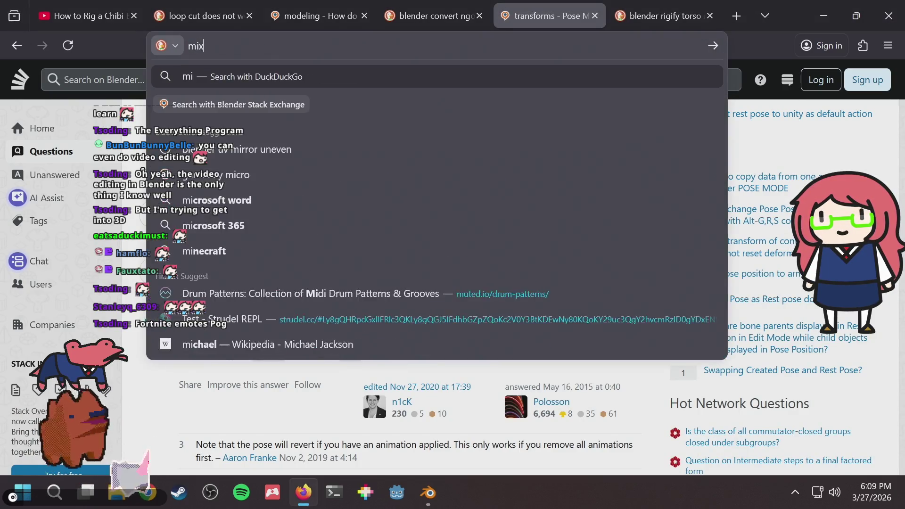
key("Return")
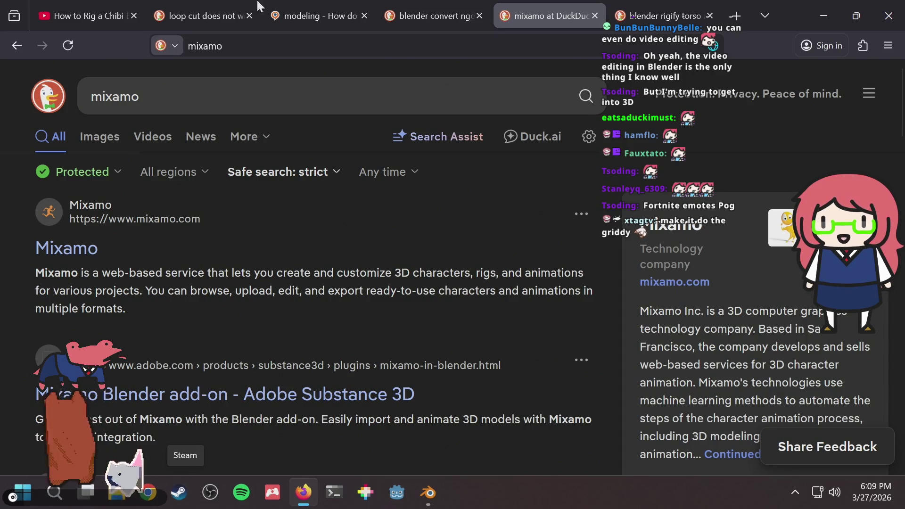
Open mixamo.com and read its Automatic Character Rigging and animation feature sections
left_click(72, 242)
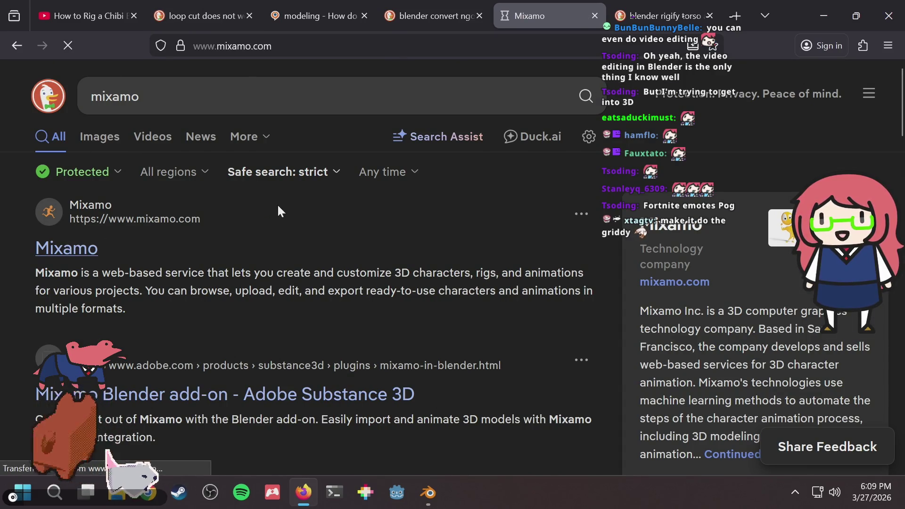
scroll(277, 203, "down", 10)
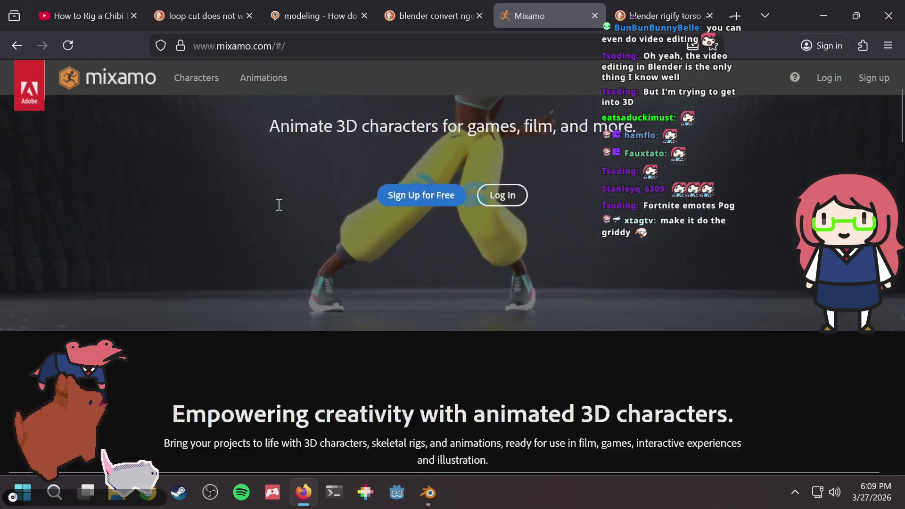
scroll(278, 207, "down", 2)
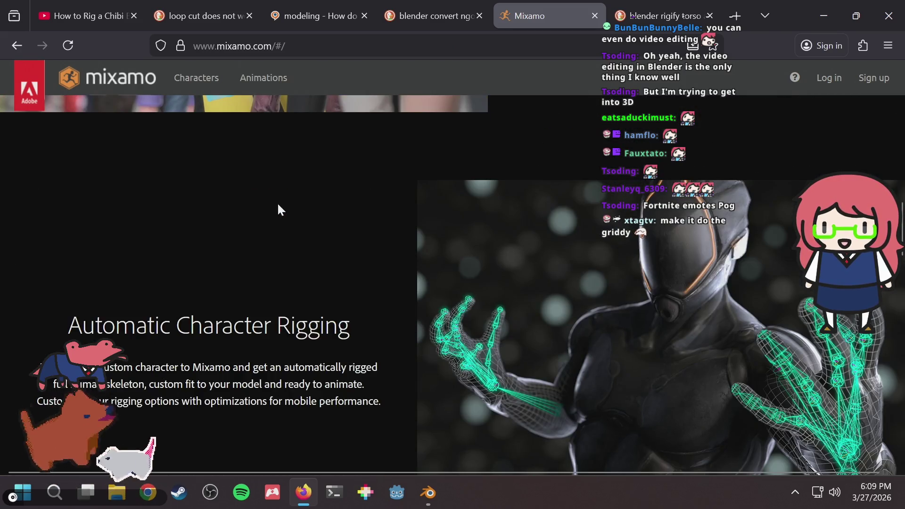
left_click_drag(172, 316, 319, 323)
left_click(321, 267)
scroll(321, 267, "down", 8)
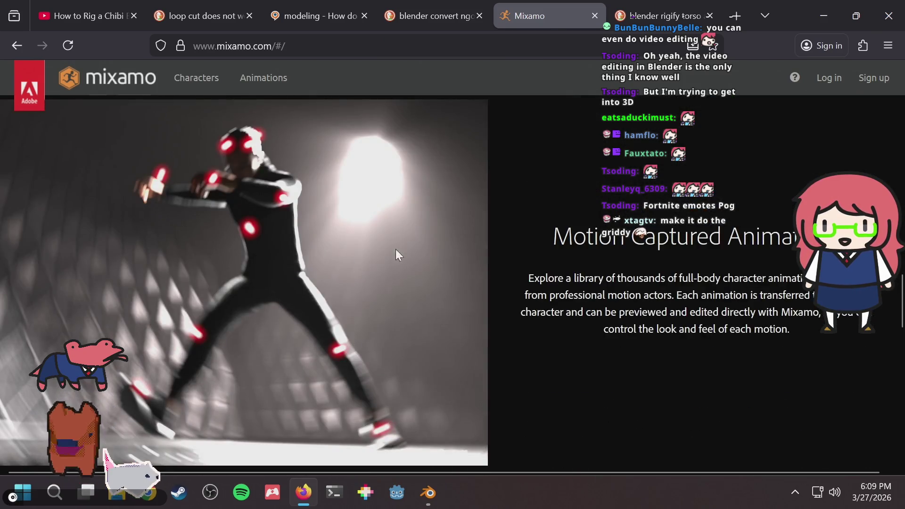
scroll(428, 245, "down", 10)
scroll(431, 244, "down", 5)
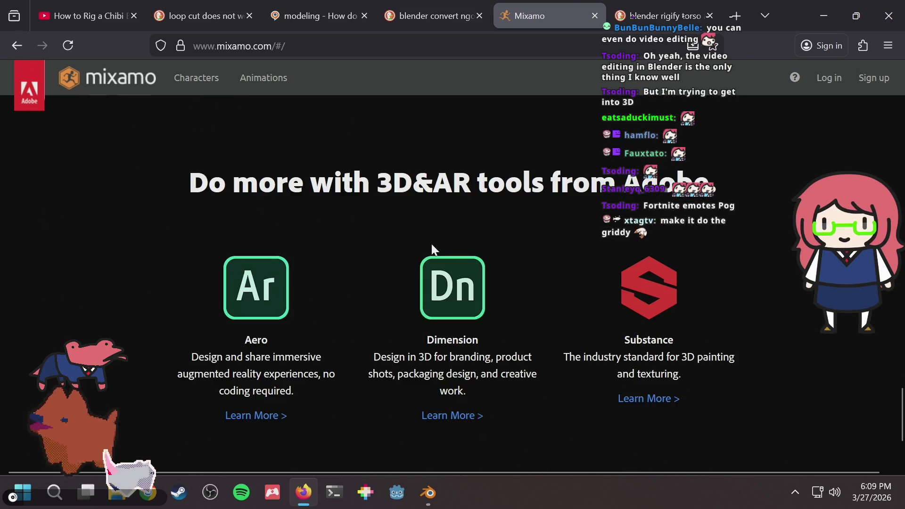
scroll(431, 244, "up", 15)
scroll(431, 242, "up", 10)
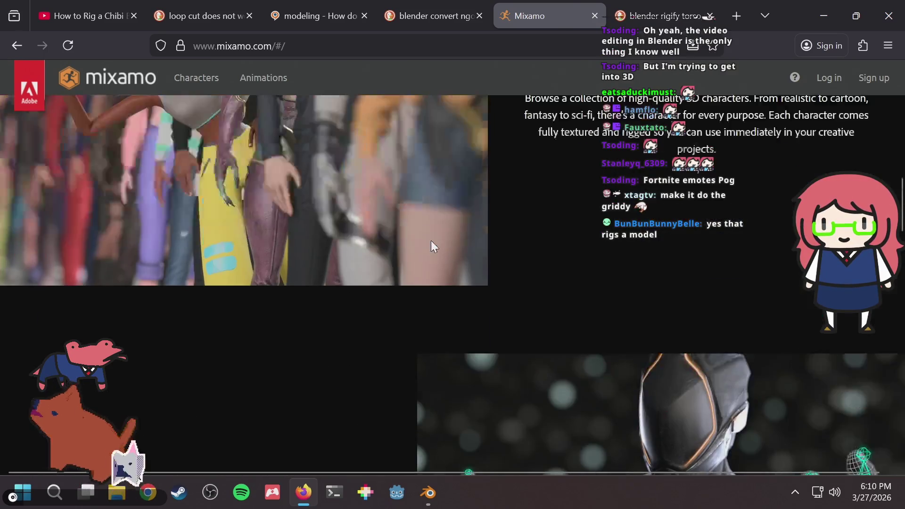
scroll(431, 243, "down", 5)
scroll(431, 243, "up", 5)
scroll(431, 240, "down", 5)
scroll(432, 241, "up", 5)
scroll(630, 237, "down", 8)
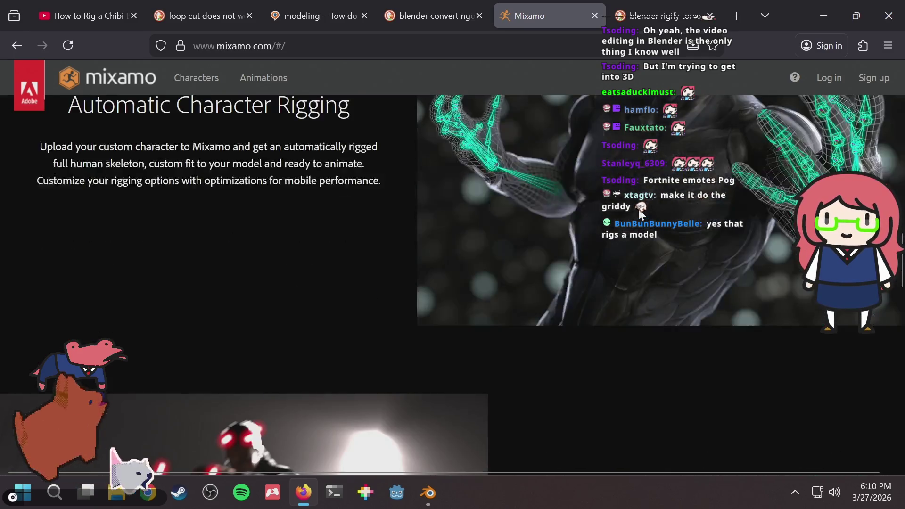
scroll(636, 207, "down", 10)
Change the 'blender rigify torso' search to 'blender rigify premade animations'
left_click(662, 16)
scroll(216, 100, "down", 5)
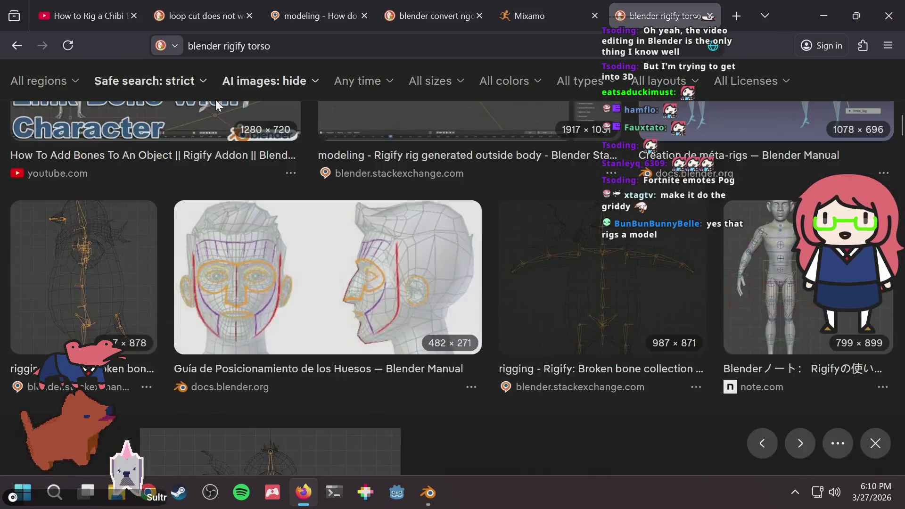
left_click(266, 46)
key("BackSpace")
key("BackSpace")
key("BackSpace")
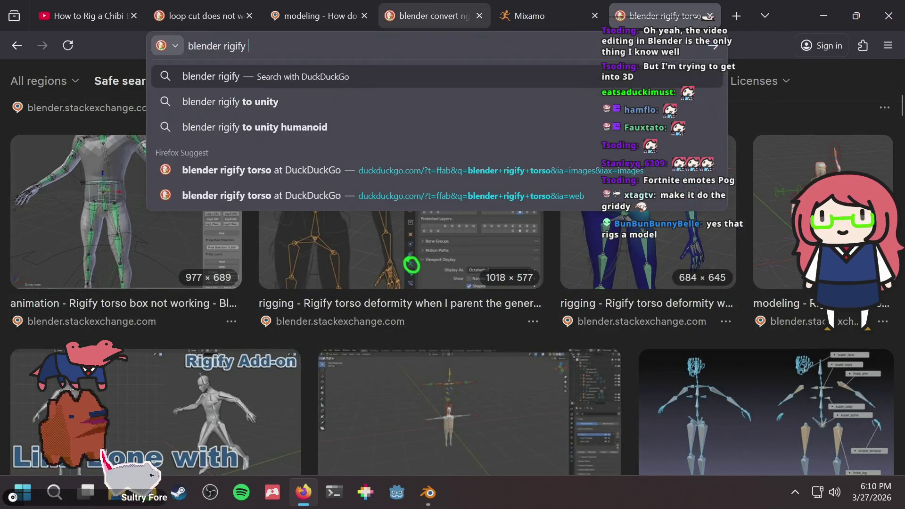
type("premade a")
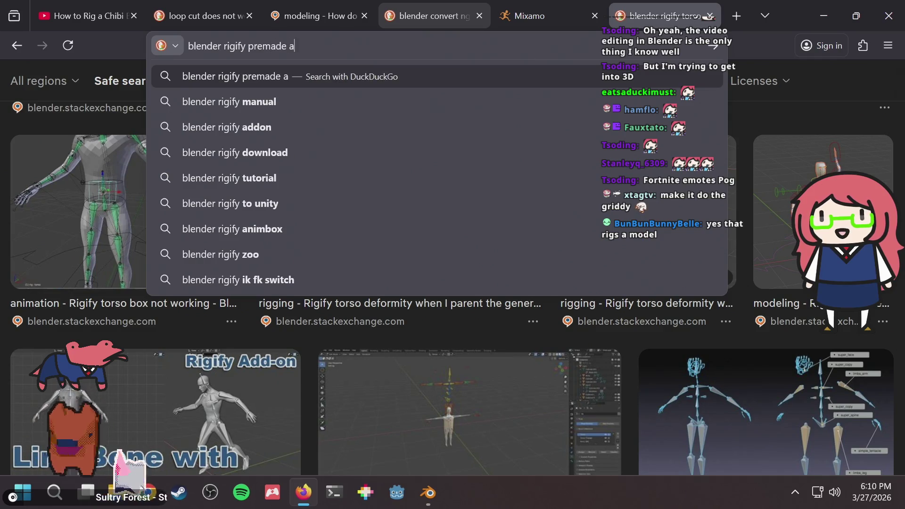
type("nimations")
key("Return")
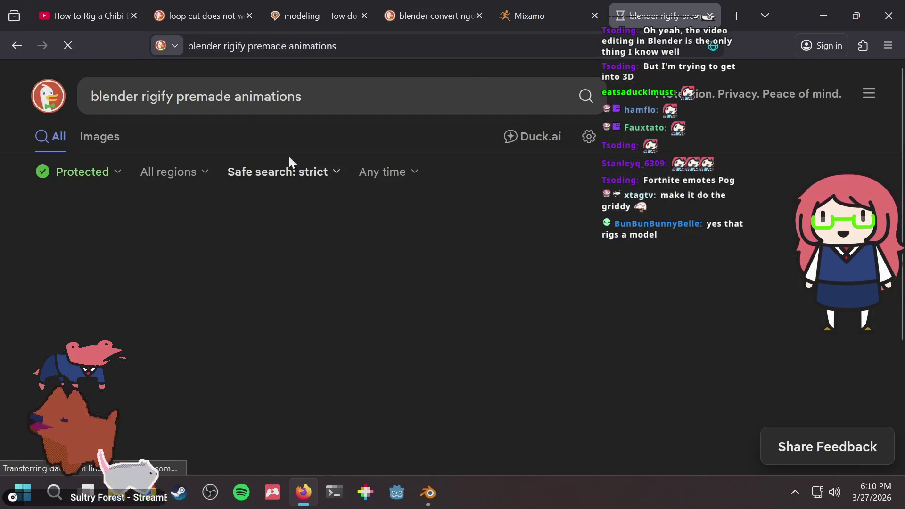
Scroll the results and open the animalanimator.com Blender Rigify article
scroll(330, 266, "down", 4)
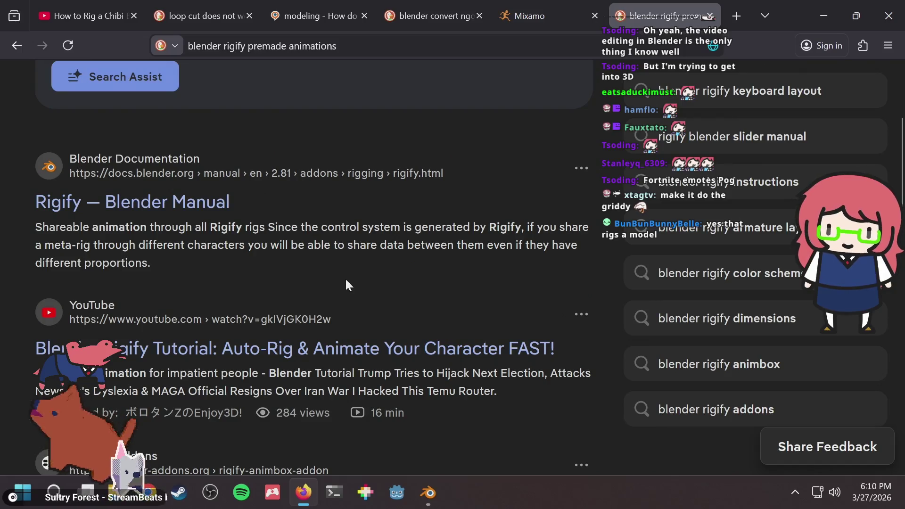
scroll(342, 275, "down", 2)
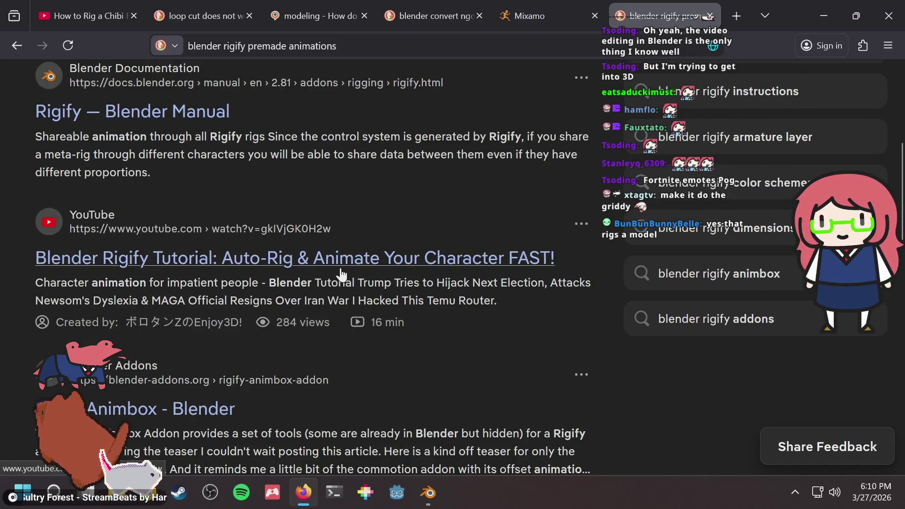
scroll(342, 274, "down", 2)
scroll(341, 274, "down", 3)
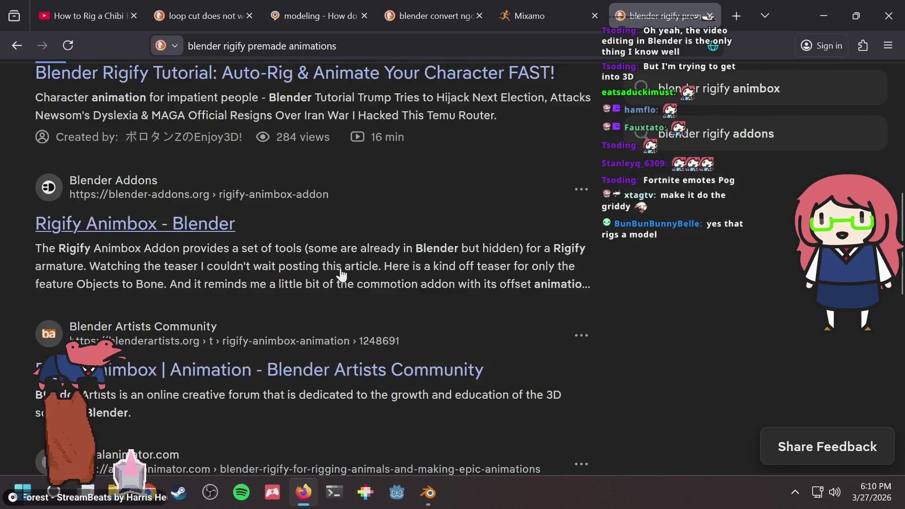
scroll(341, 275, "up", 5)
scroll(341, 275, "down", 4)
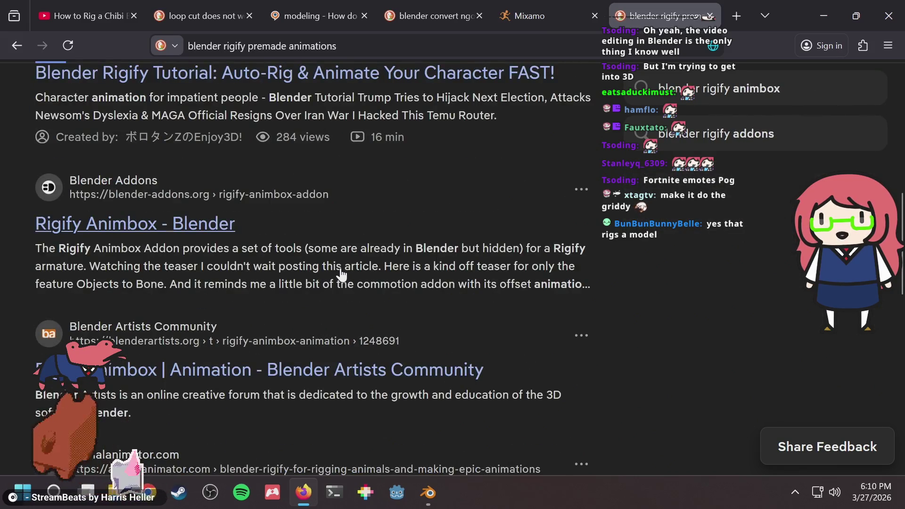
scroll(341, 275, "down", 2)
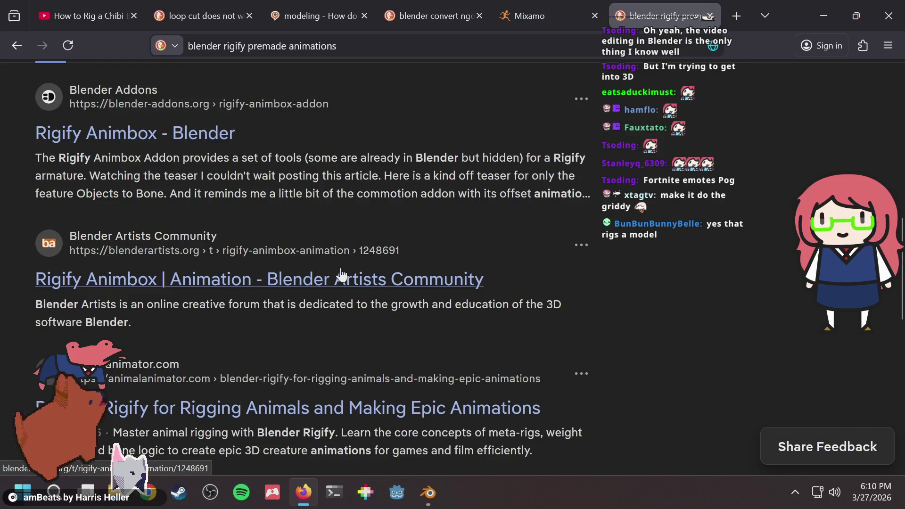
scroll(342, 275, "down", 4)
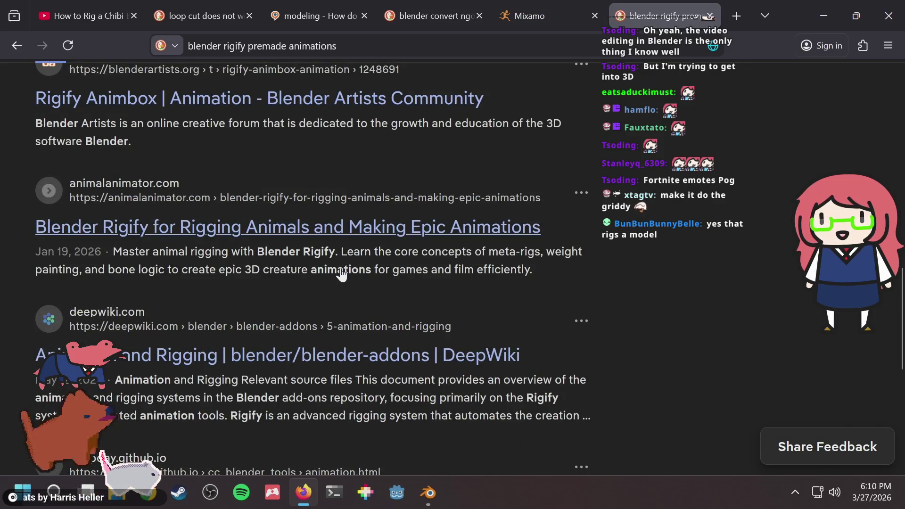
scroll(342, 275, "up", 2)
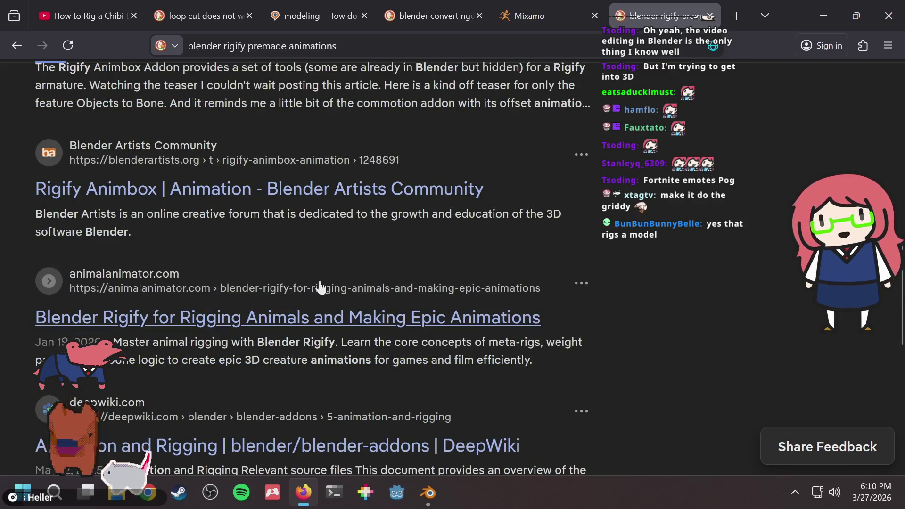
left_click(297, 319)
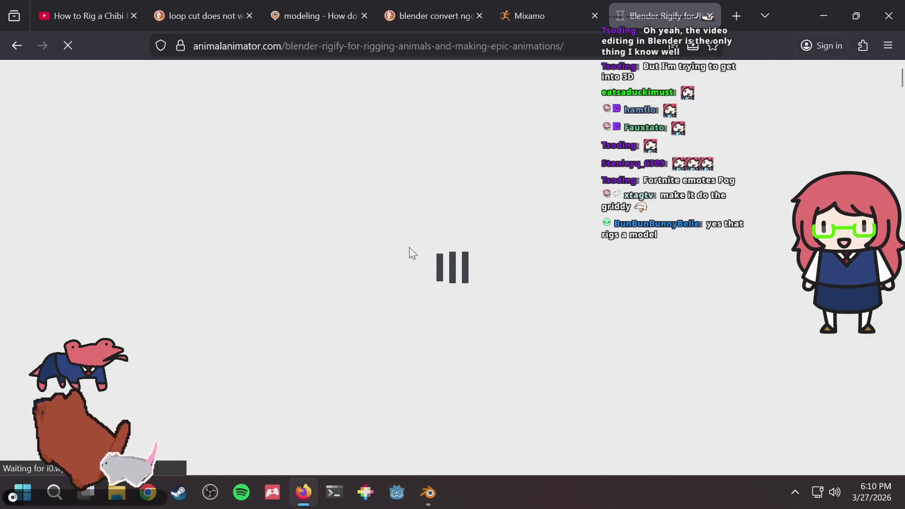
Read through the rest of the Blender Rigify article
scroll(373, 218, "down", 5)
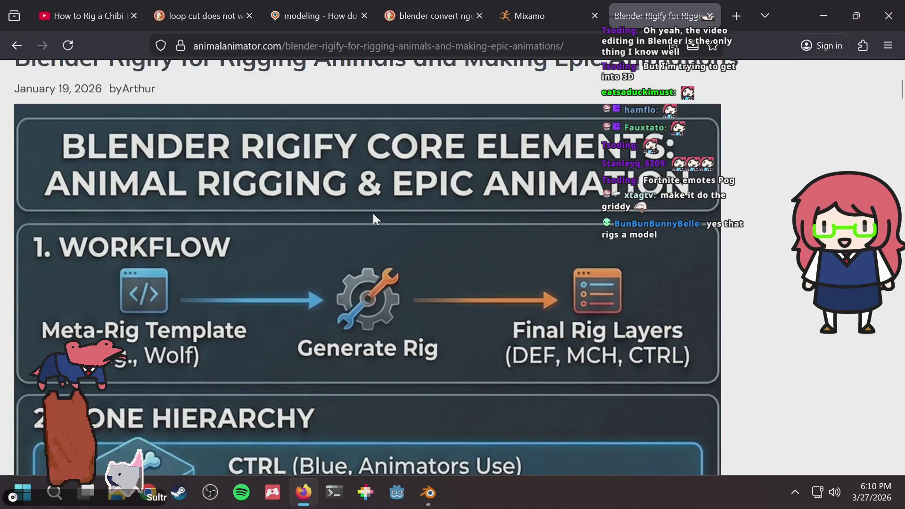
scroll(373, 214, "down", 3)
scroll(372, 214, "up", 7)
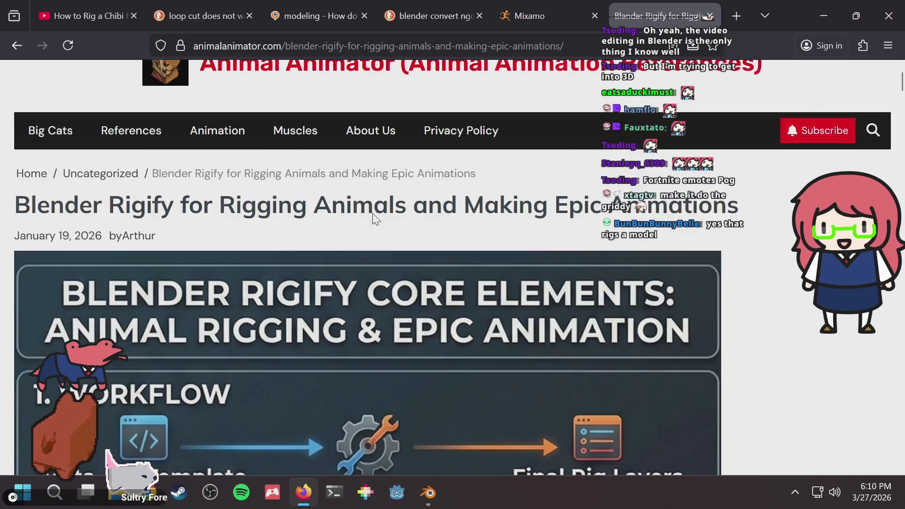
scroll(317, 278, "down", 15)
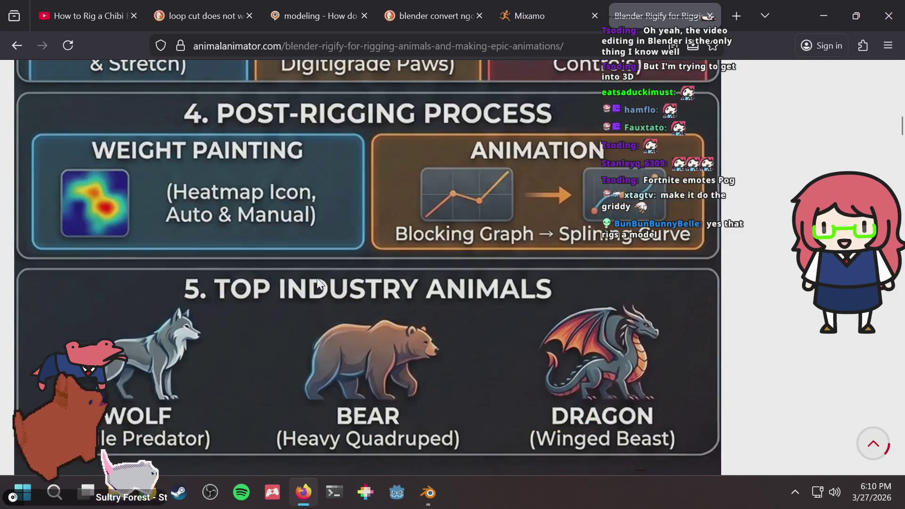
scroll(317, 278, "down", 4)
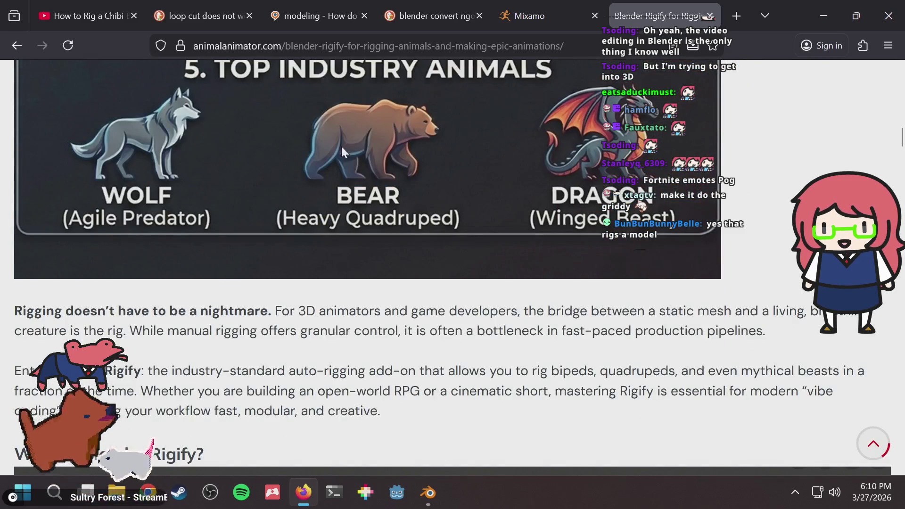
scroll(358, 224, "down", 4)
scroll(358, 224, "down", 3)
scroll(358, 224, "down", 2)
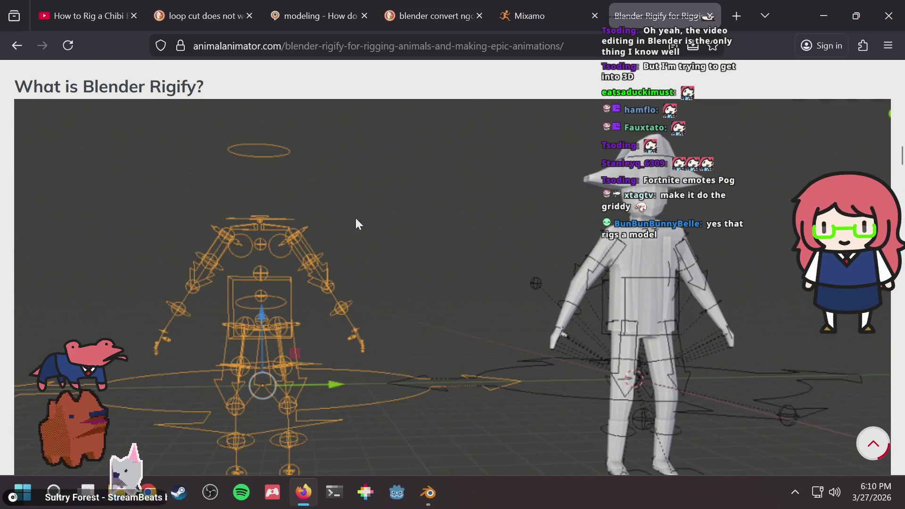
scroll(356, 220, "down", 10)
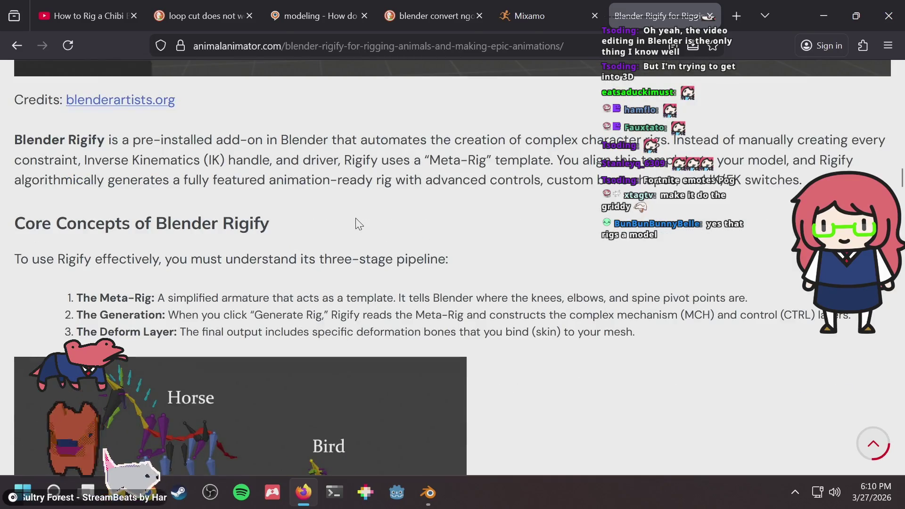
scroll(358, 224, "down", 5)
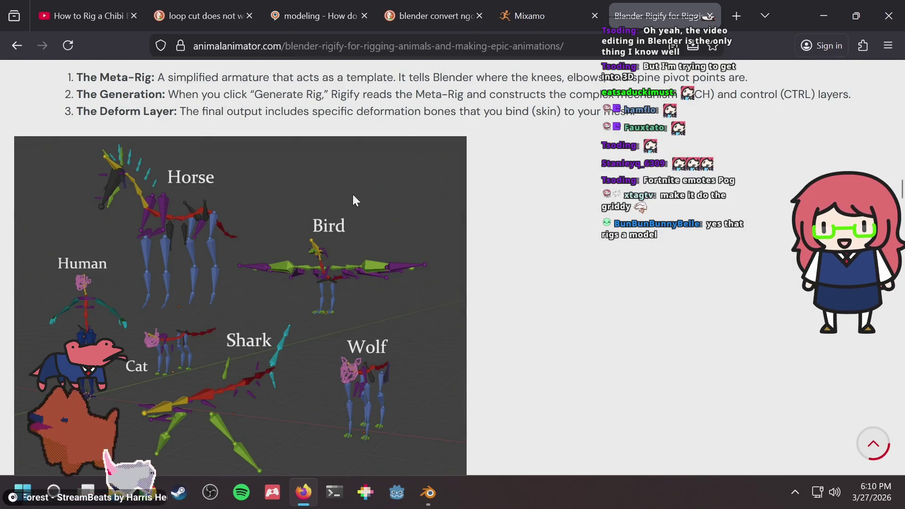
scroll(354, 198, "down", 2)
scroll(424, 222, "down", 2)
scroll(471, 241, "up", 2)
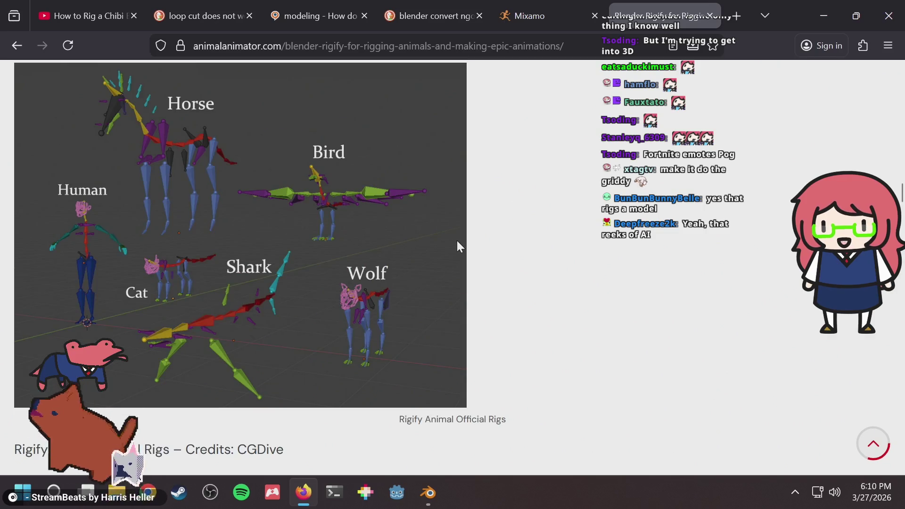
scroll(456, 241, "down", 5)
scroll(573, 215, "down", 20)
scroll(571, 216, "down", 20)
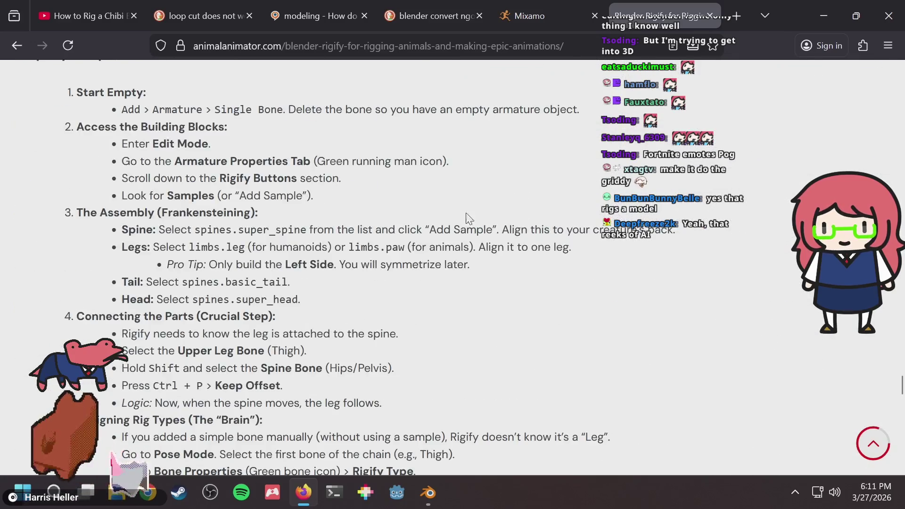
scroll(483, 218, "down", 8)
scroll(459, 206, "down", 3)
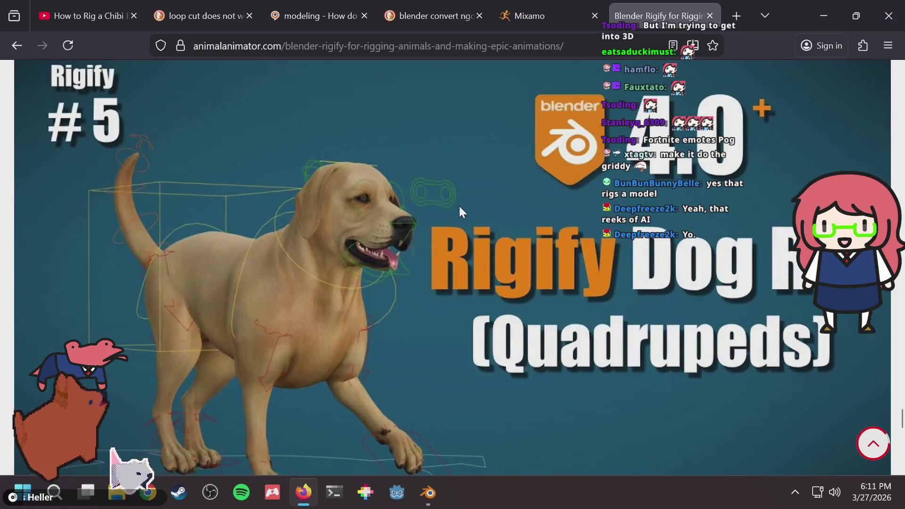
scroll(460, 208, "down", 12)
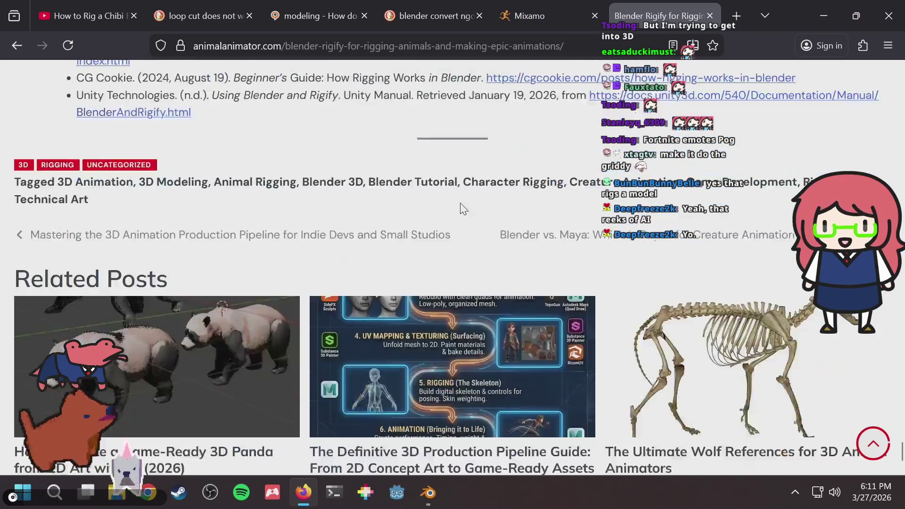
scroll(463, 208, "down", 3)
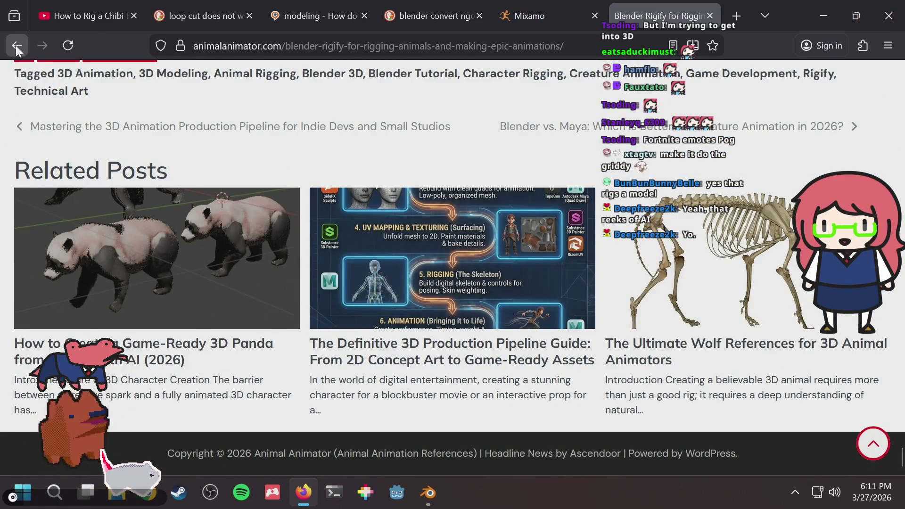
Go back to the DuckDuckGo results, then return to the Mixamo tab
left_click(17, 46)
scroll(476, 258, "down", 2)
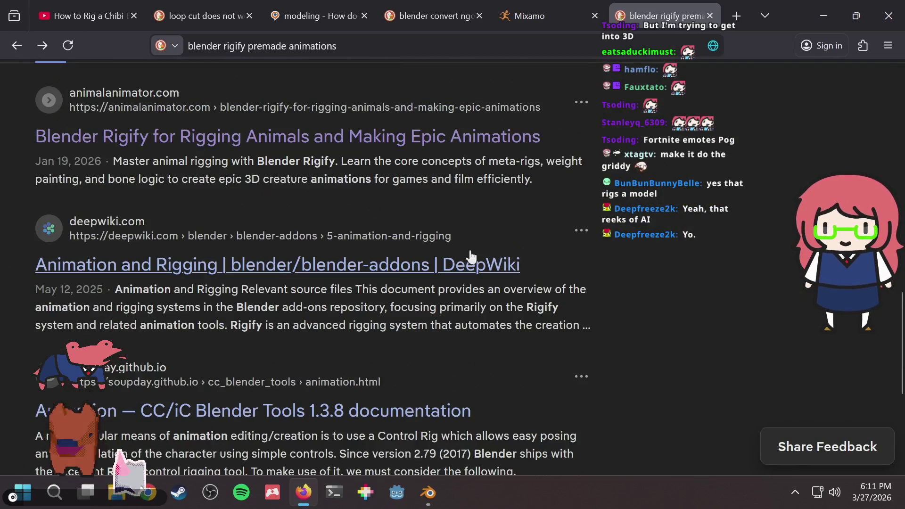
scroll(474, 245, "down", 4)
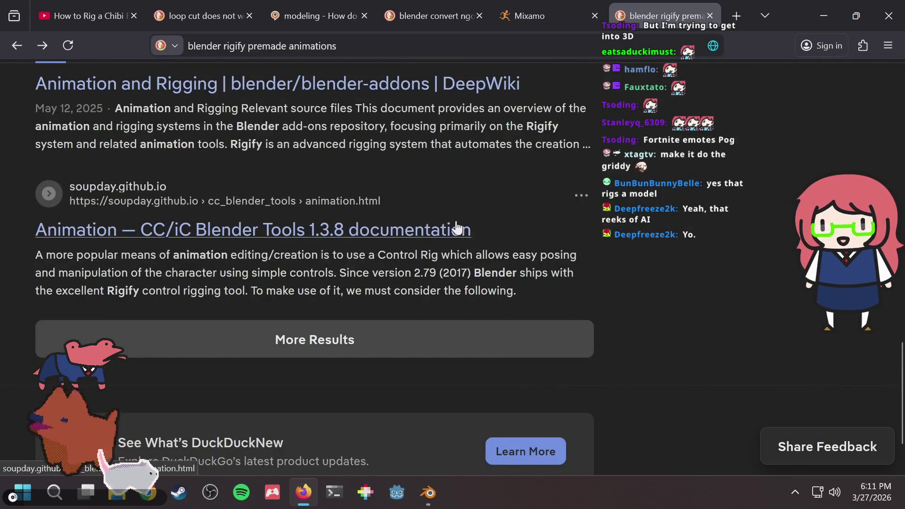
scroll(456, 227, "up", 10)
left_click(550, 14)
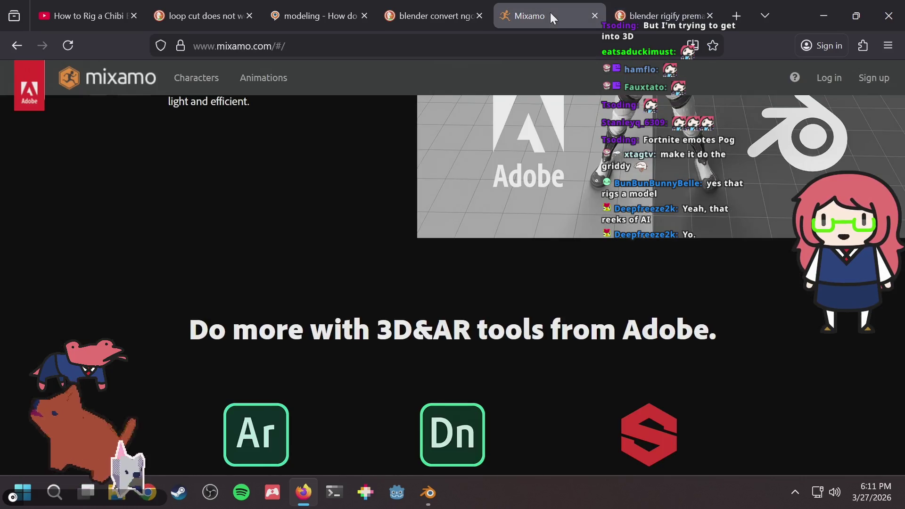
scroll(363, 201, "down", 5)
scroll(363, 200, "up", 15)
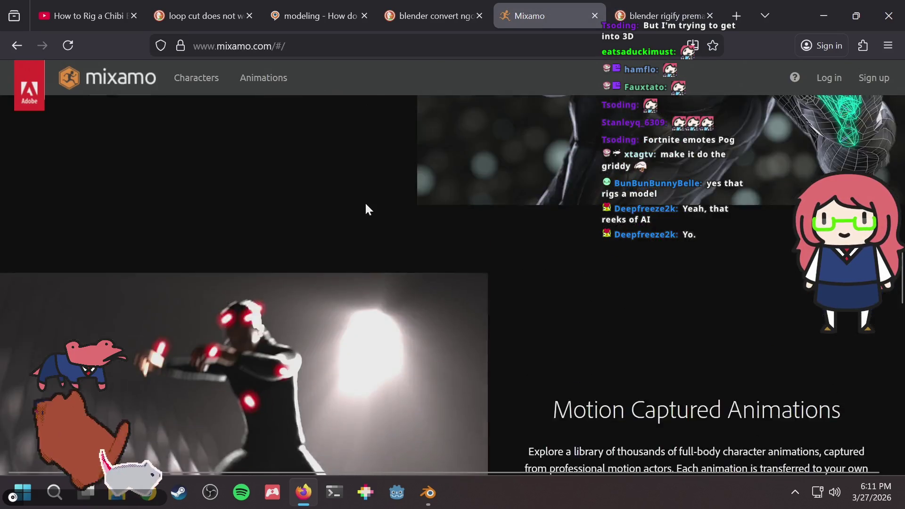
scroll(364, 201, "up", 10)
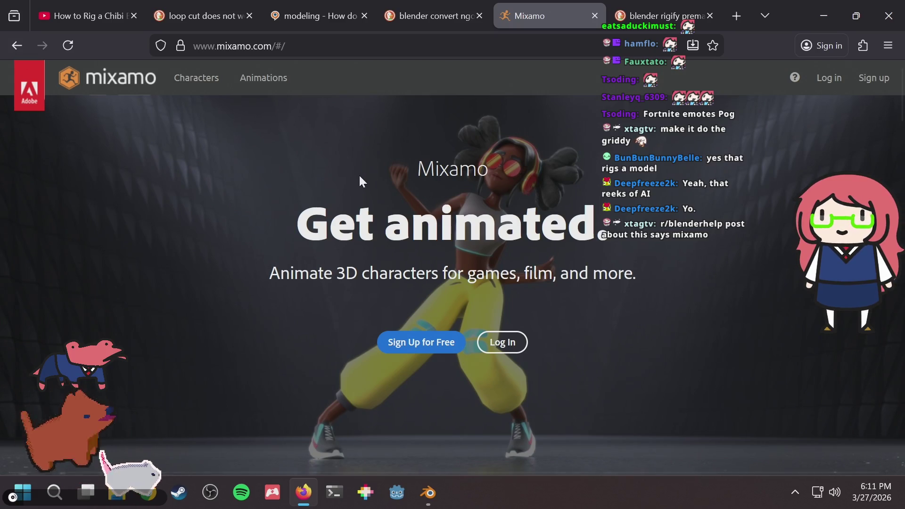
Open Mixamo's character library and preview the Mousey character
left_click(178, 79)
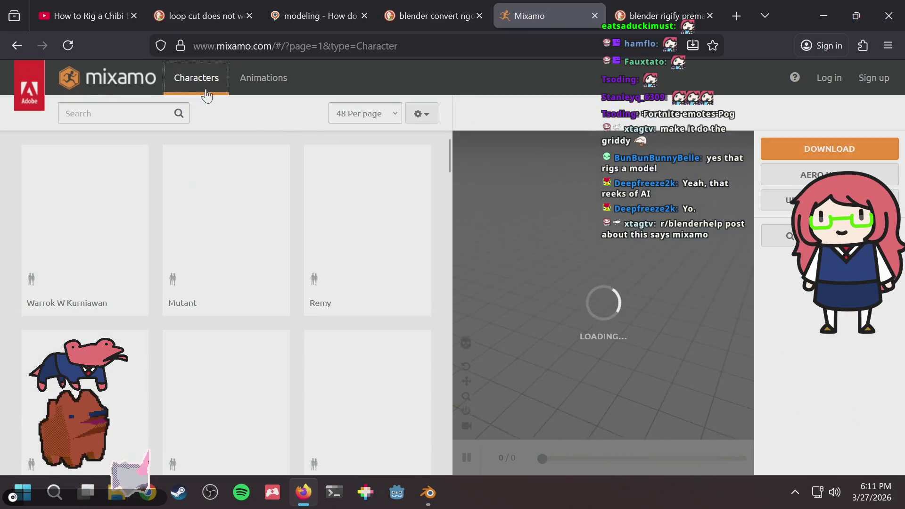
scroll(261, 261, "down", 10)
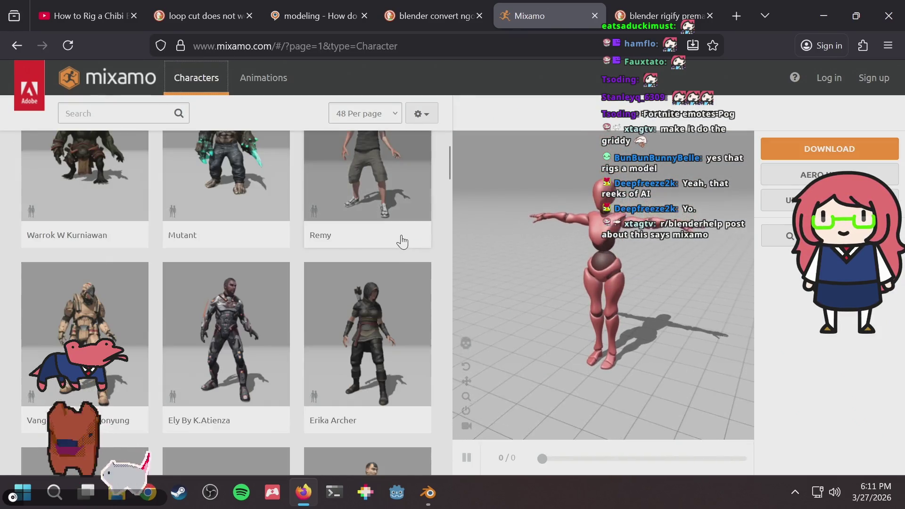
scroll(262, 262, "down", 12)
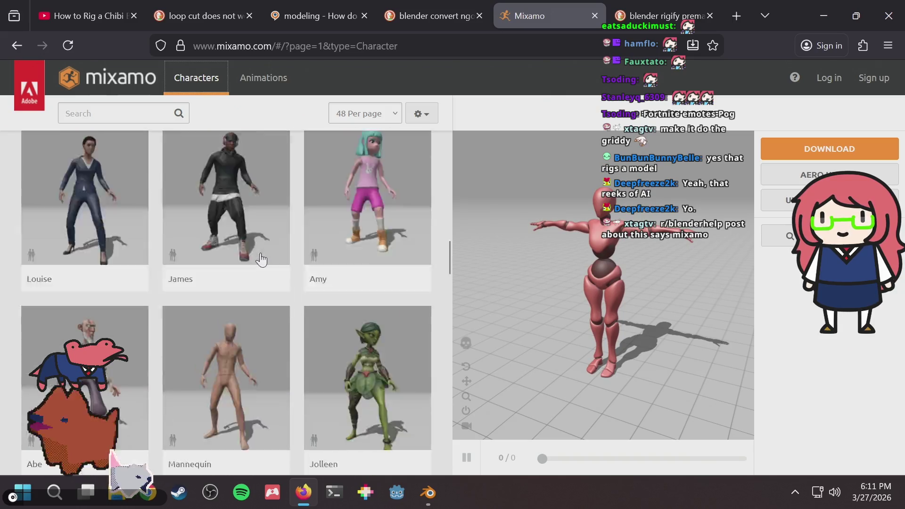
scroll(369, 257, "up", 4)
scroll(372, 261, "down", 10)
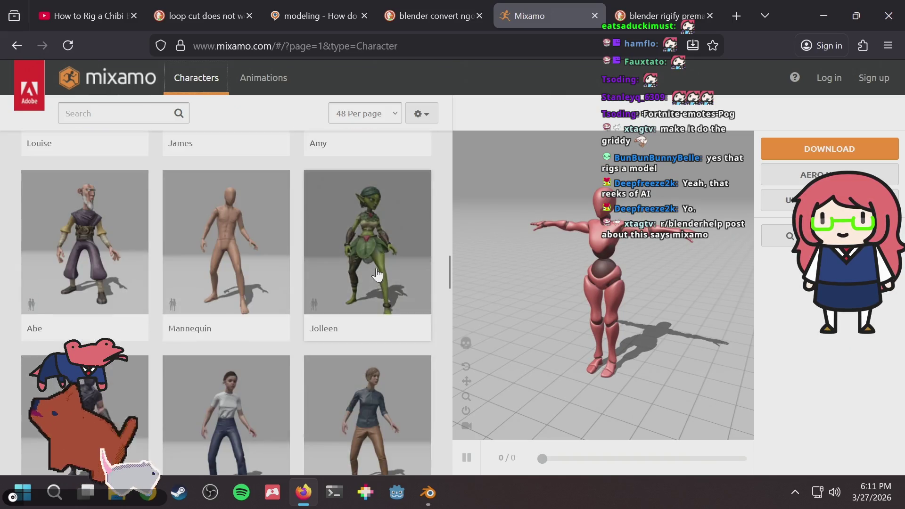
scroll(267, 251, "up", 1)
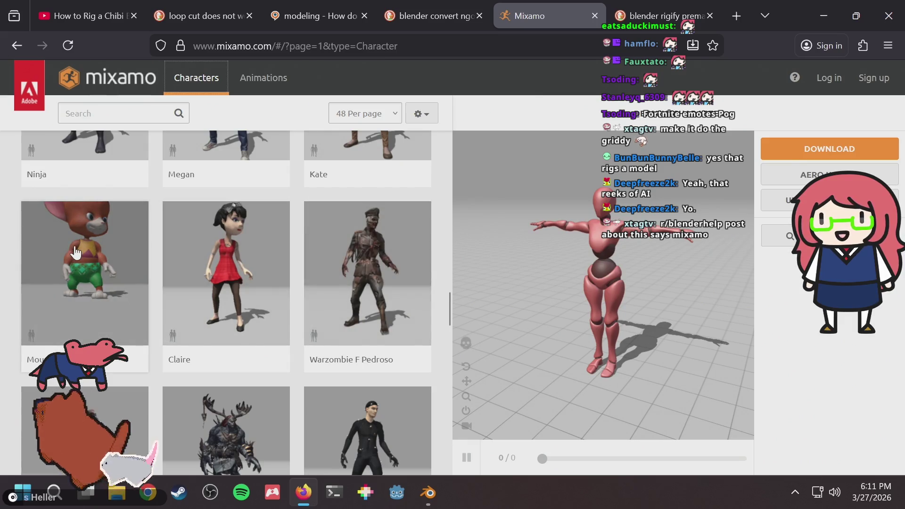
left_click(76, 253)
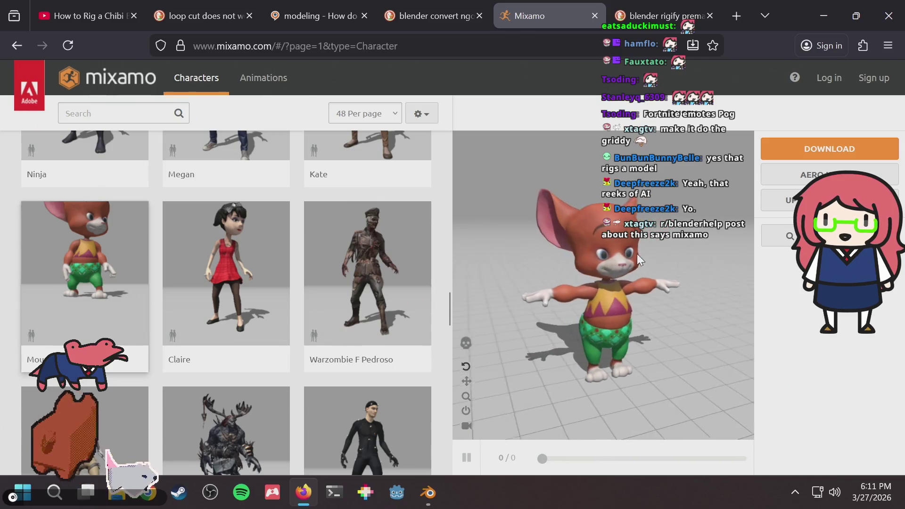
Preview the Doozy character in the viewer, then move to another browser tab
scroll(308, 260, "down", 3)
scroll(308, 259, "down", 6)
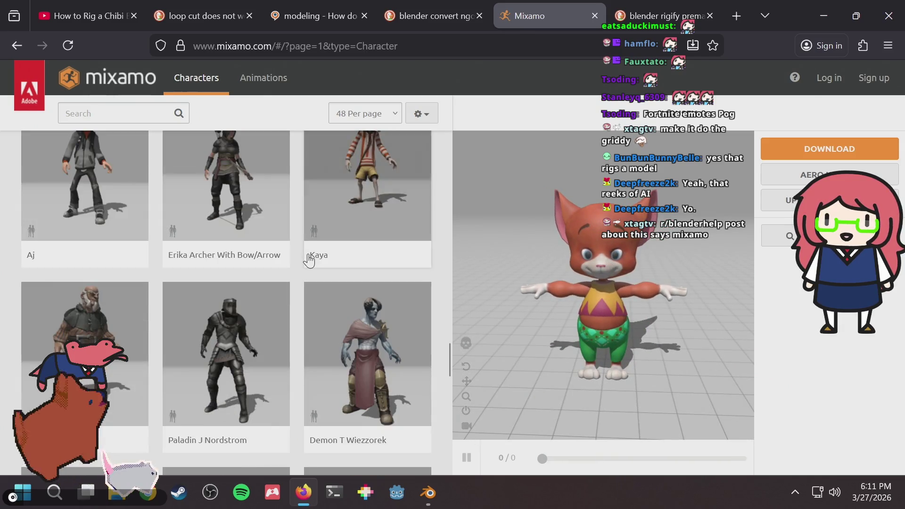
scroll(309, 259, "down", 6)
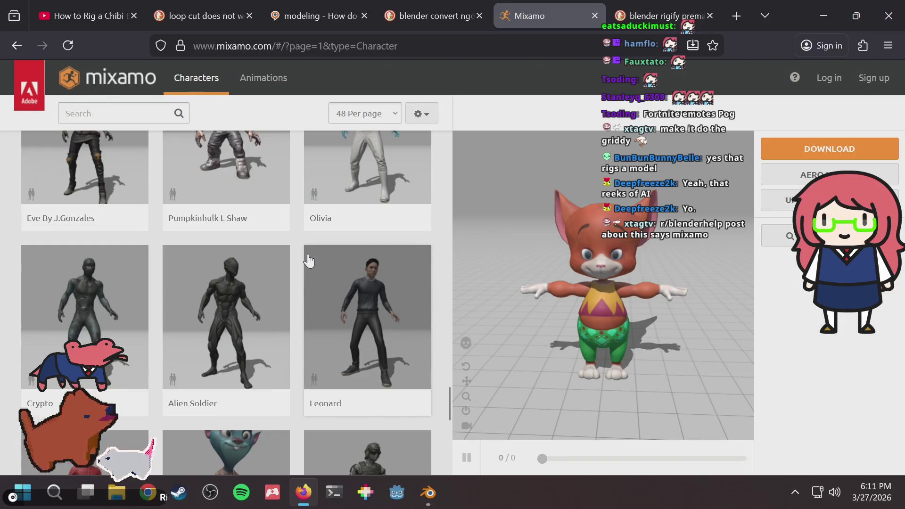
scroll(309, 259, "down", 5)
left_click(202, 241)
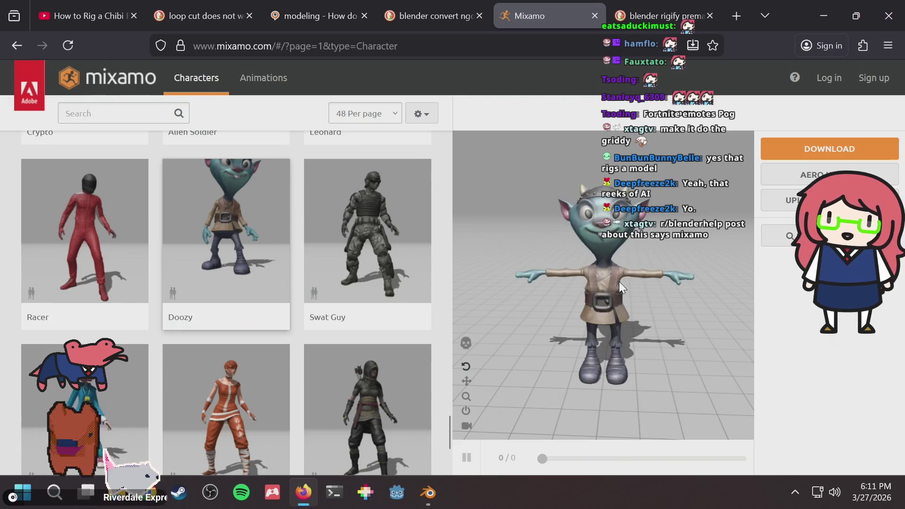
scroll(286, 232, "down", 3)
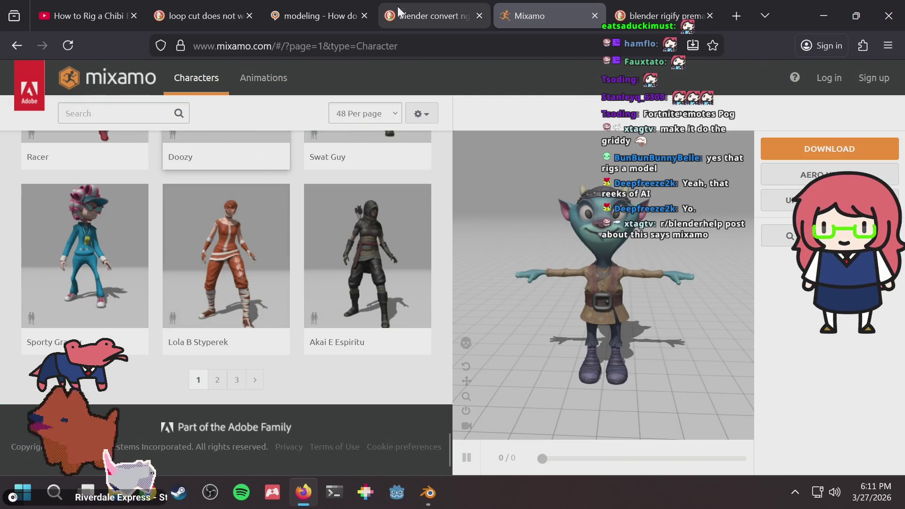
left_click(417, 3)
In a new tab, search DuckDuckGo for 'blender rigify premade animations' and scan the results
left_click(347, 9)
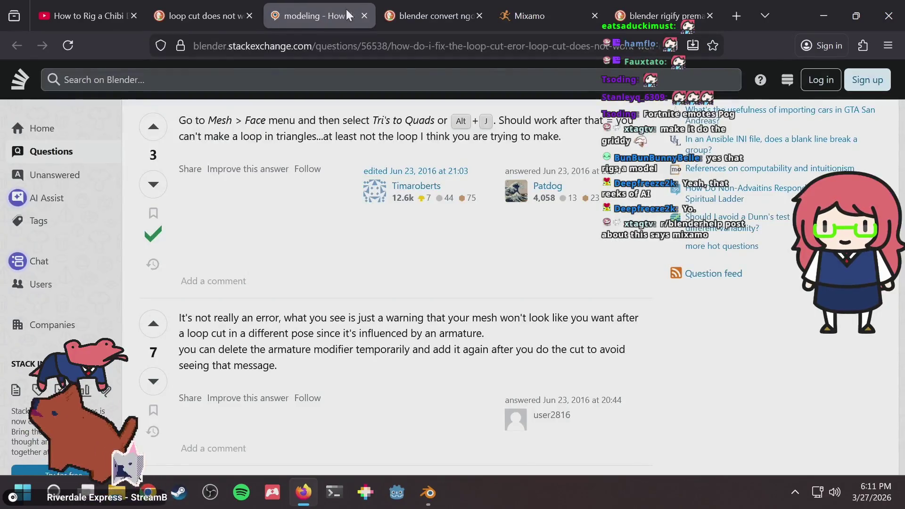
key("ctrl+t")
type("blender ")
type("rp")
key("BackSpace")
key("BackSpace")
type("premade animations")
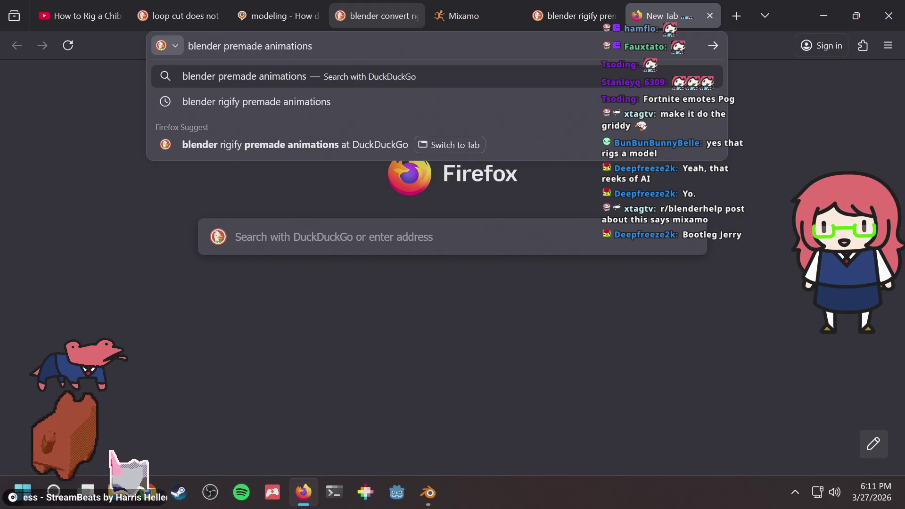
key("Down")
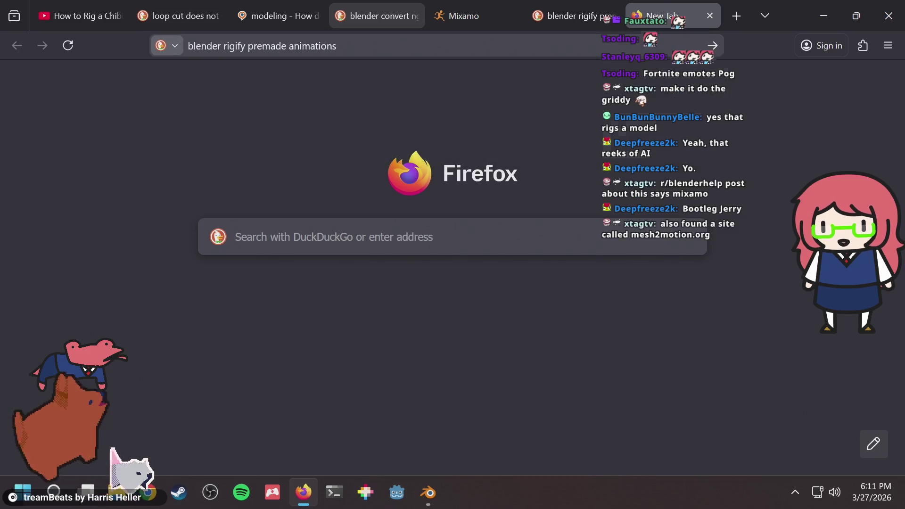
key("Return")
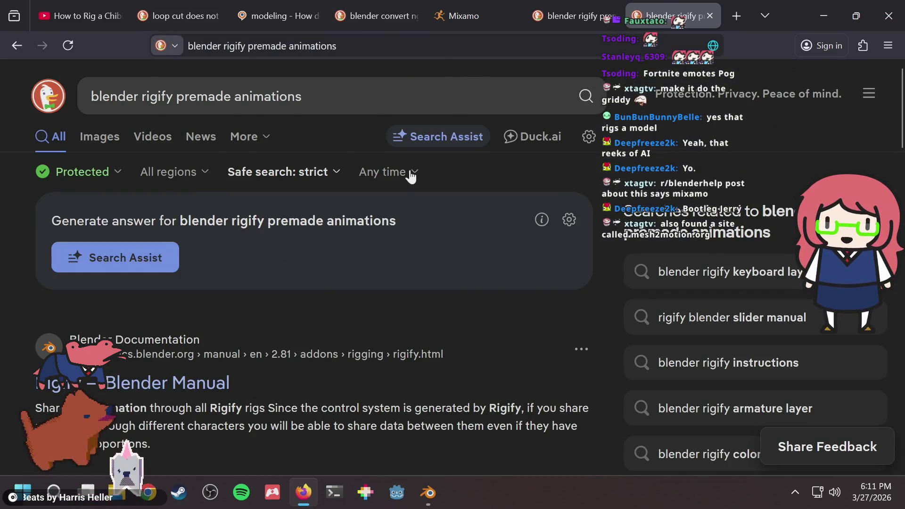
scroll(405, 170, "down", 10)
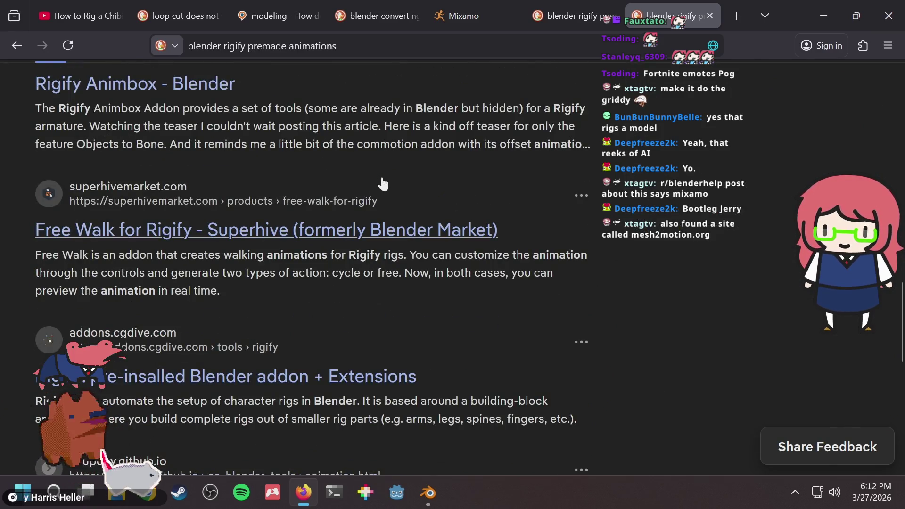
scroll(401, 187, "down", 5)
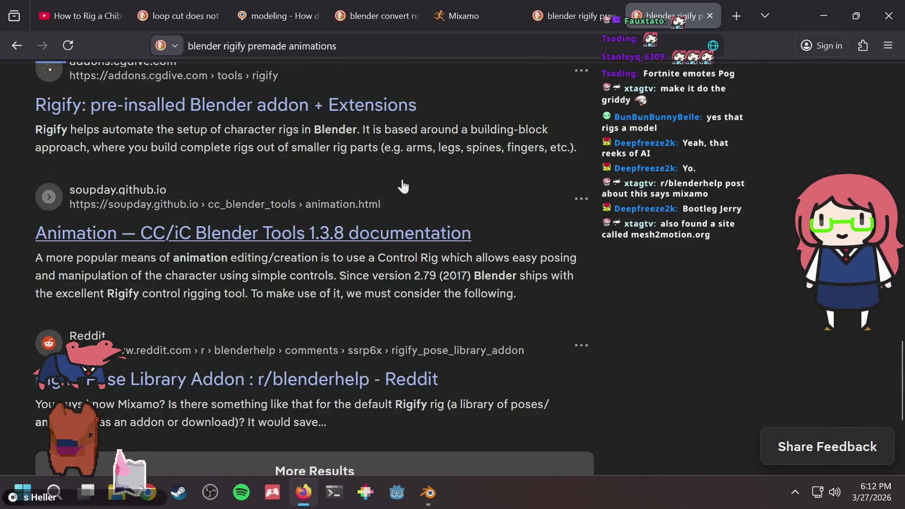
scroll(403, 186, "up", 8)
scroll(401, 182, "up", 10)
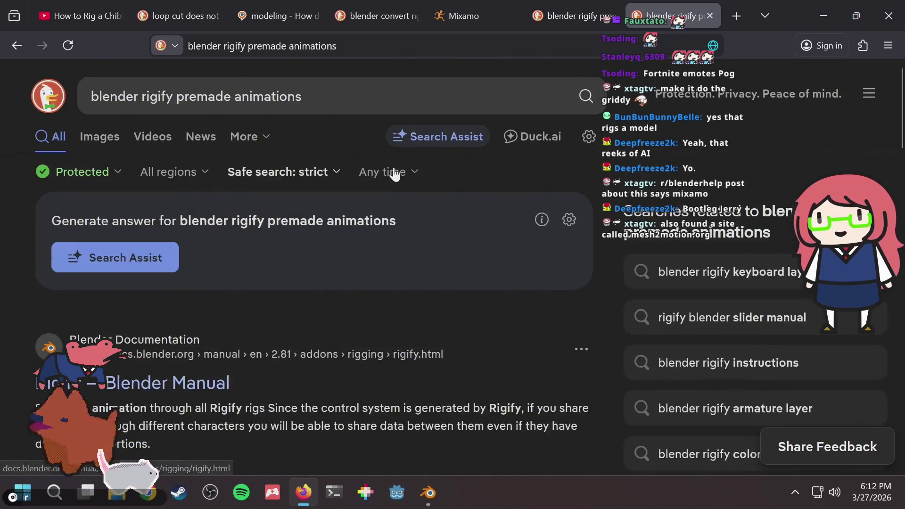
key("alt+Tab")
Orbit and zoom in on the rabbit rig to a frontal view, then return to Firefox
middle_click_drag(394, 178, 341, 174)
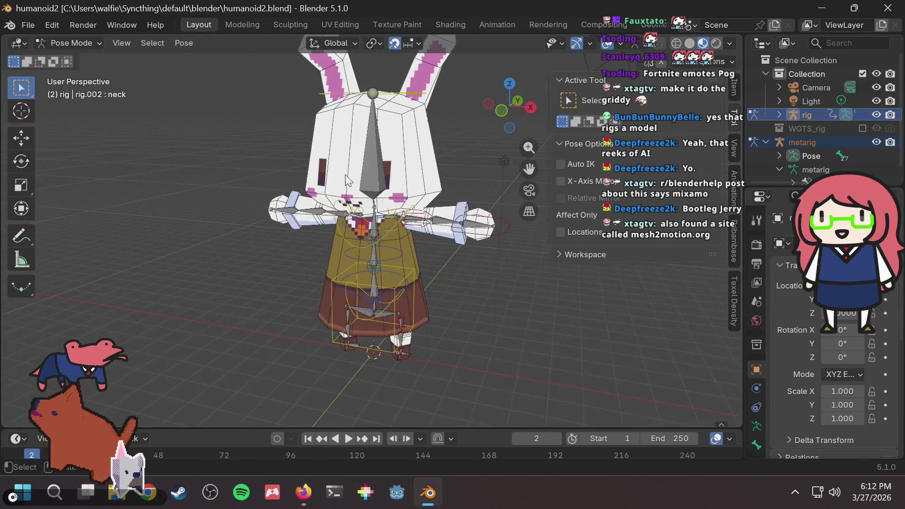
mouse_move(384, 152)
middle_mouse_down()
mouse_move(449, 148)
mouse_move(343, 149)
middle_mouse_up()
scroll(377, 147, "up", 3)
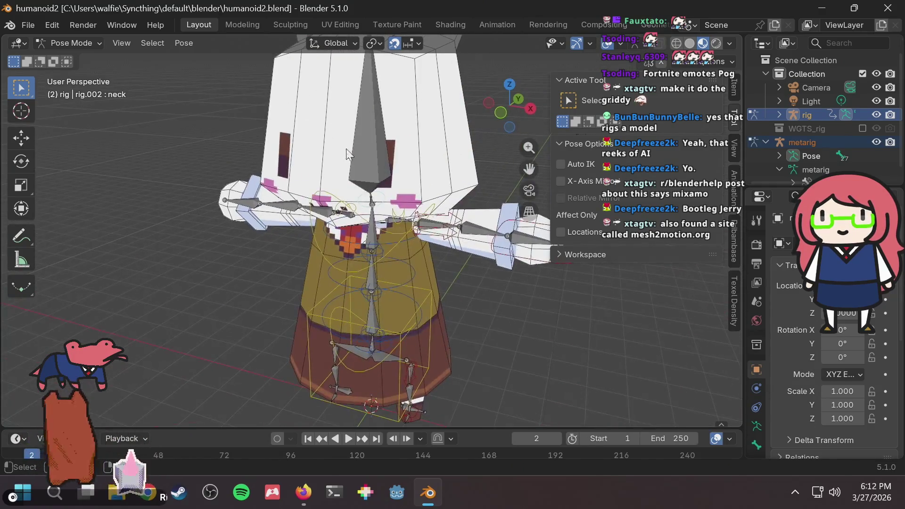
mouse_move(444, 156)
middle_mouse_down()
mouse_move(384, 162)
mouse_move(452, 162)
middle_mouse_up()
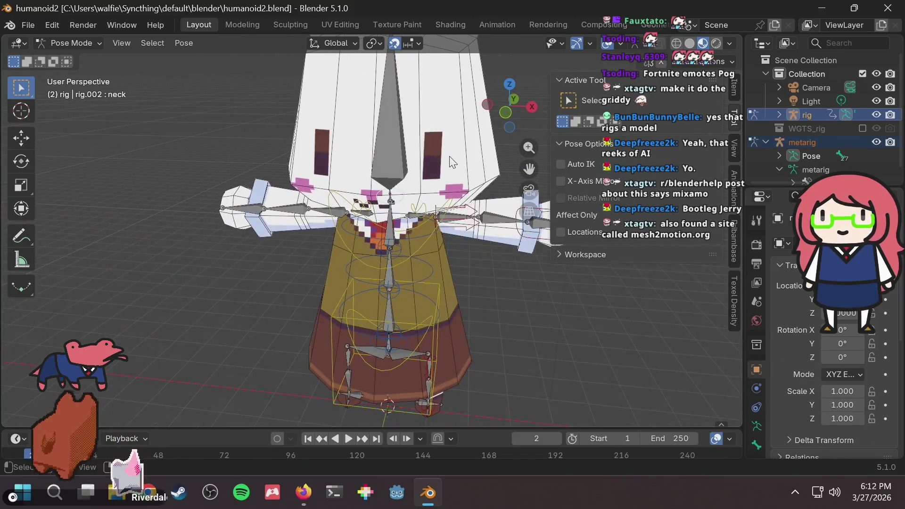
key("alt+Tab")
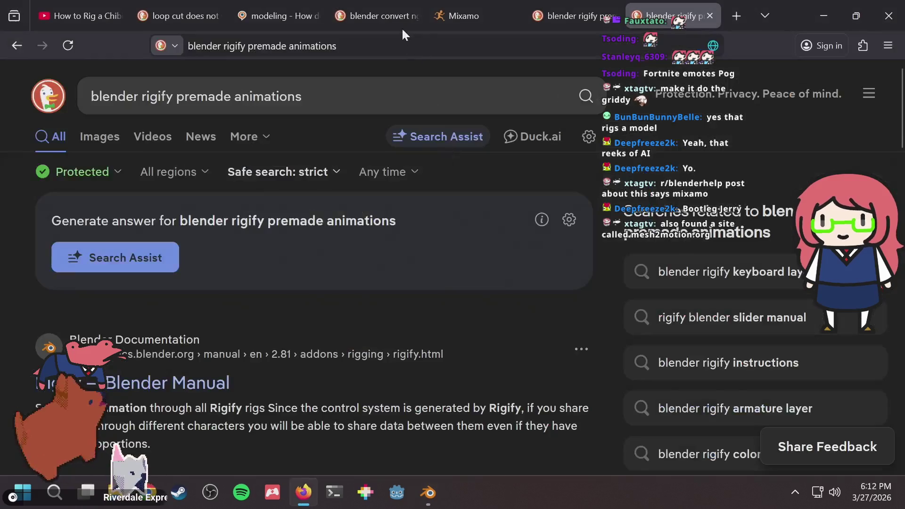
Return to Mixamo, scan the Characters grid and open the Animations catalogue
left_click(462, 15)
scroll(304, 245, "down", 15)
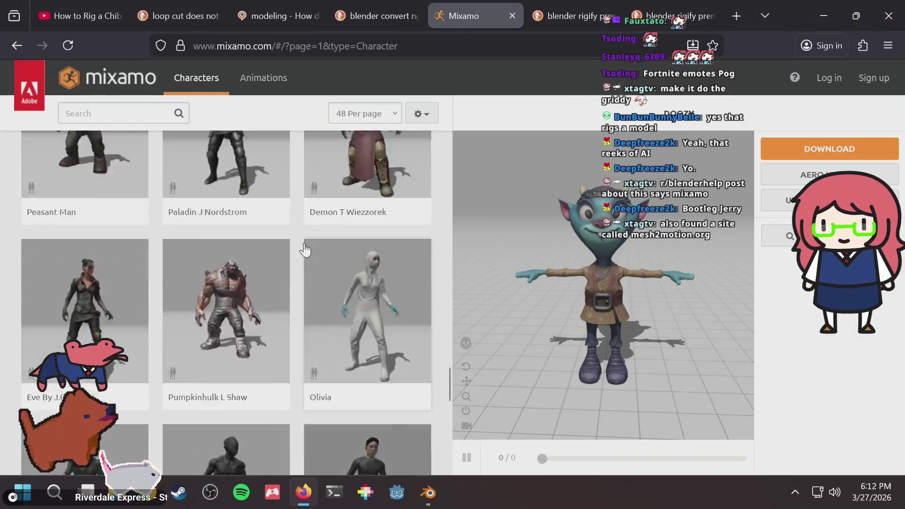
scroll(308, 242, "up", 15)
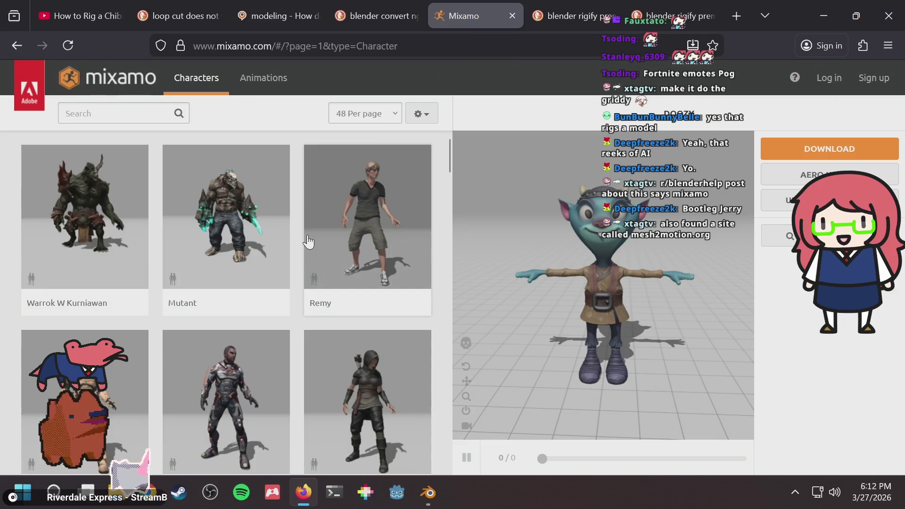
left_click(284, 81)
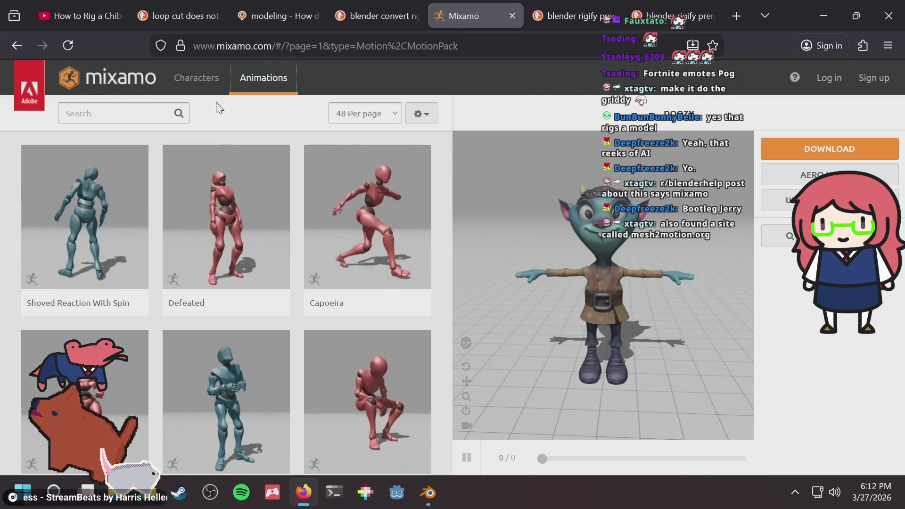
Go to the Mixamo home page and continue to Adobe's sign-in page
left_click(117, 87)
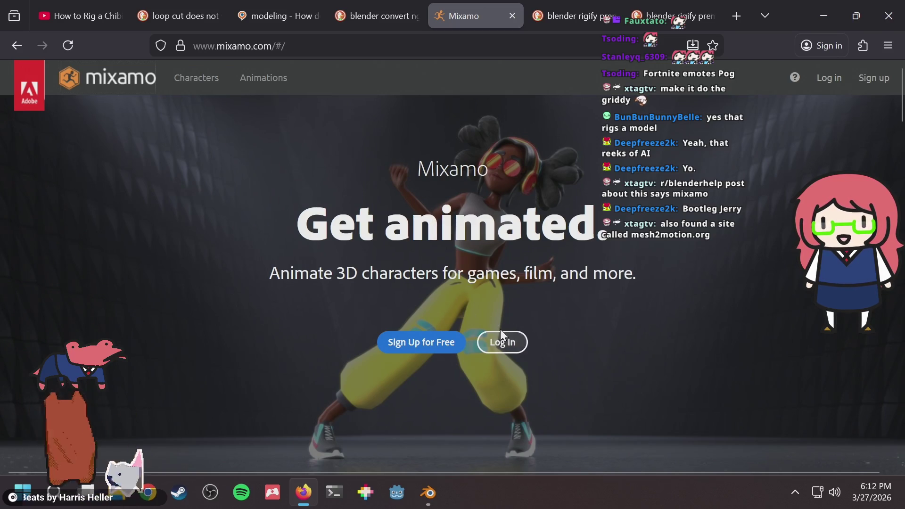
scroll(546, 284, "down", 5)
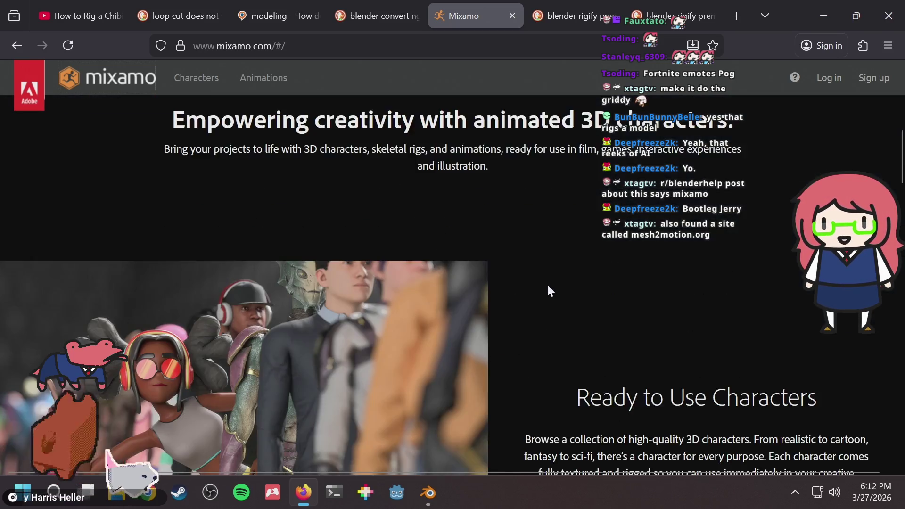
scroll(546, 282, "up", 5)
left_click(493, 351)
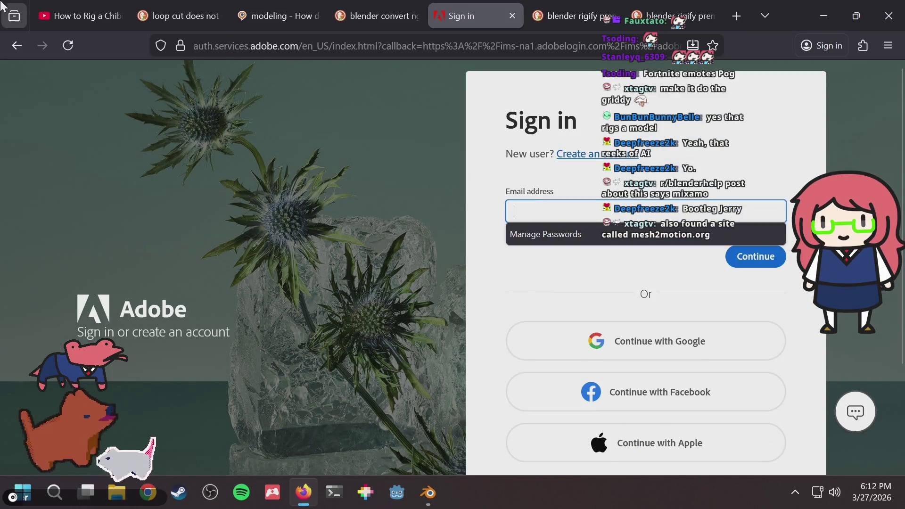
left_click(17, 45)
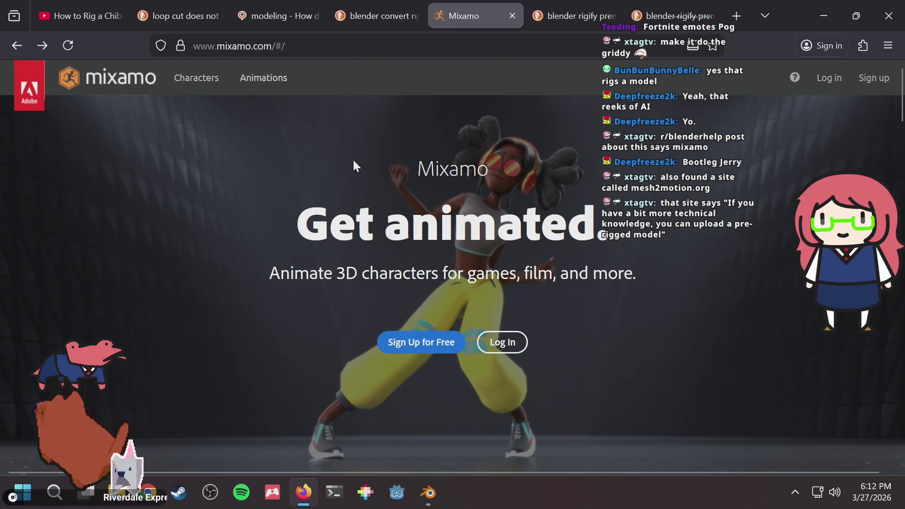
scroll(329, 243, "down", 5)
scroll(328, 243, "down", 10)
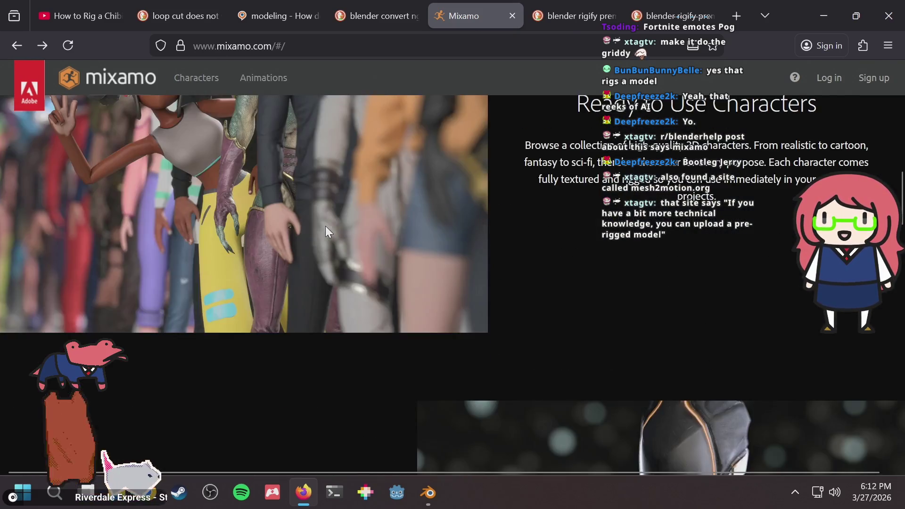
scroll(326, 228, "down", 10)
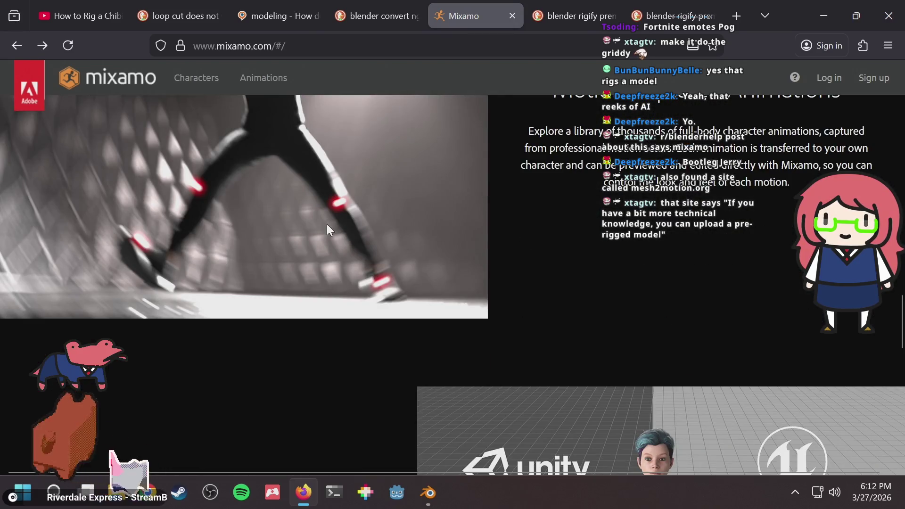
scroll(328, 230, "up", 20)
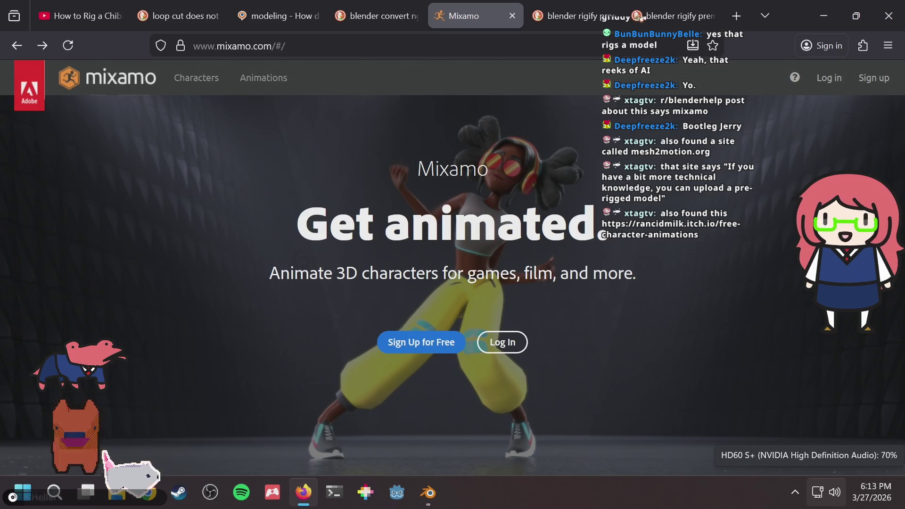
Open the pasted rancidmilk.itch.io free character animations page in a new tab and read it
key("ctrl+t")
type("https://rancidmilk.itch.io/free-character-animations")
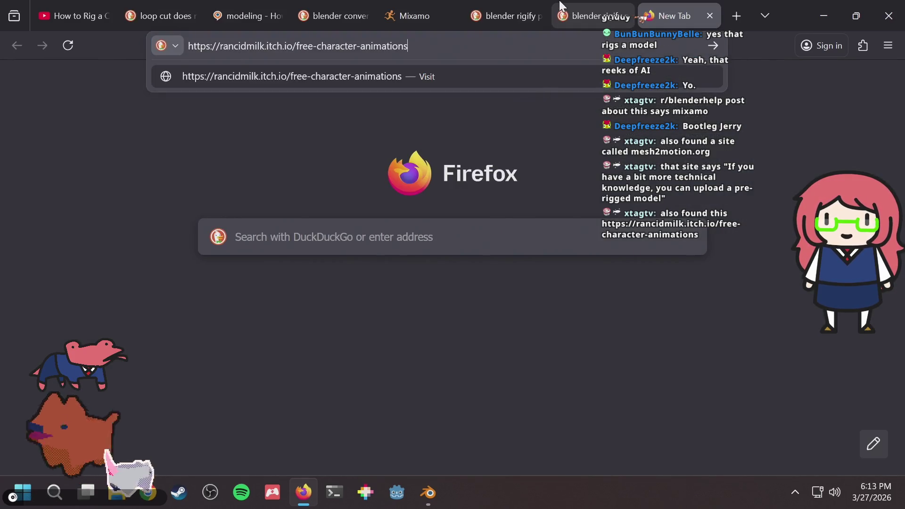
key("Return")
scroll(393, 258, "down", 3)
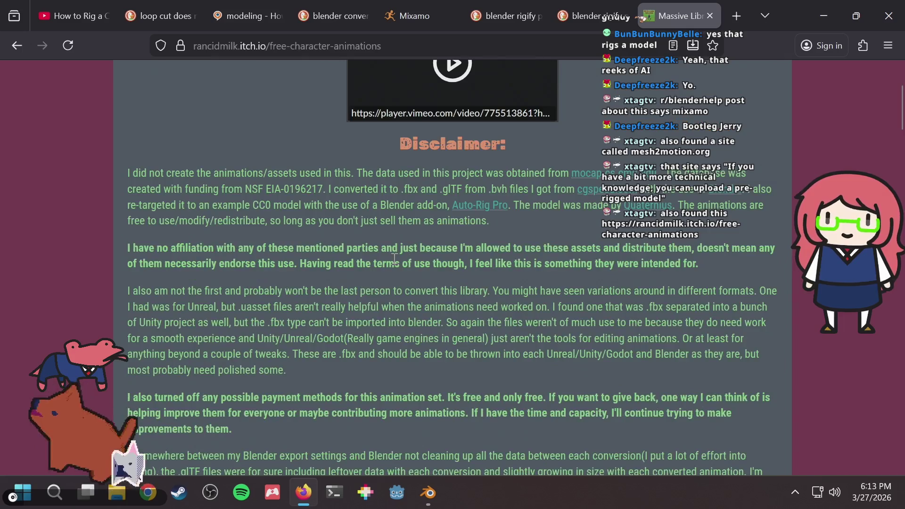
scroll(335, 255, "up", 3)
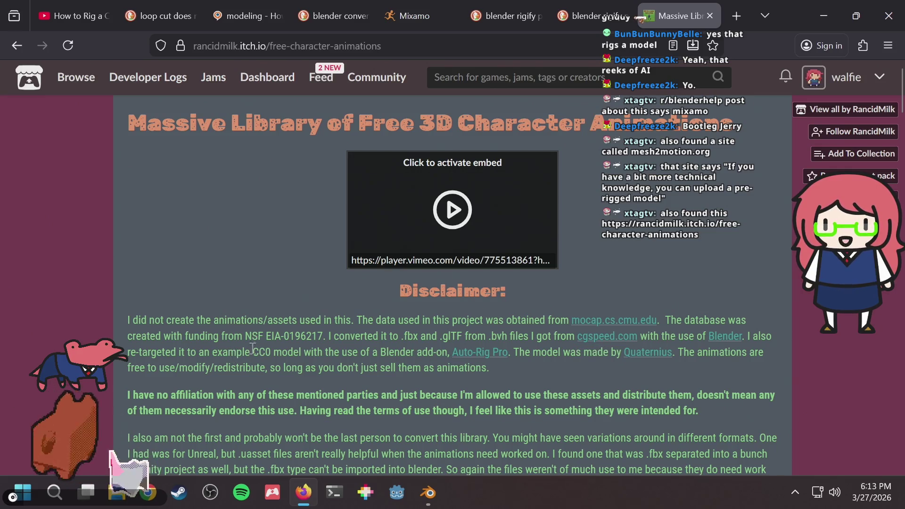
scroll(295, 367, "down", 5)
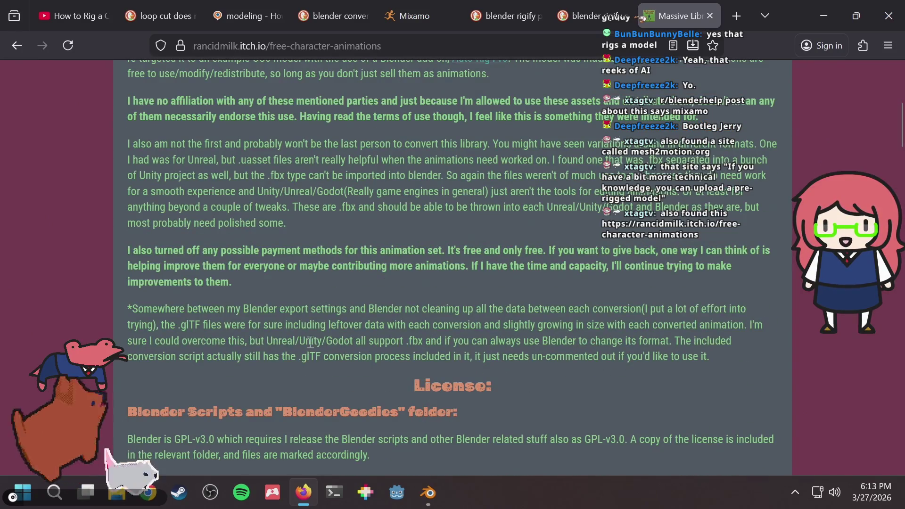
scroll(357, 312, "down", 1)
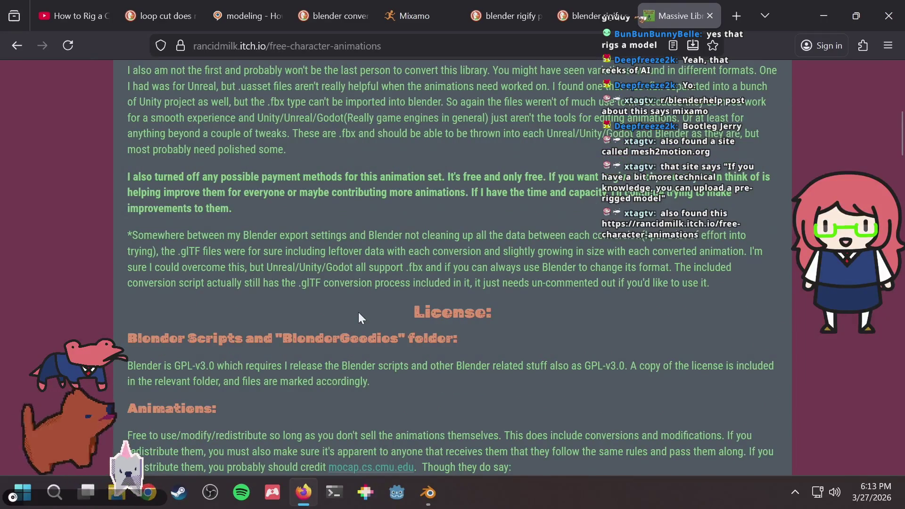
scroll(358, 312, "down", 2)
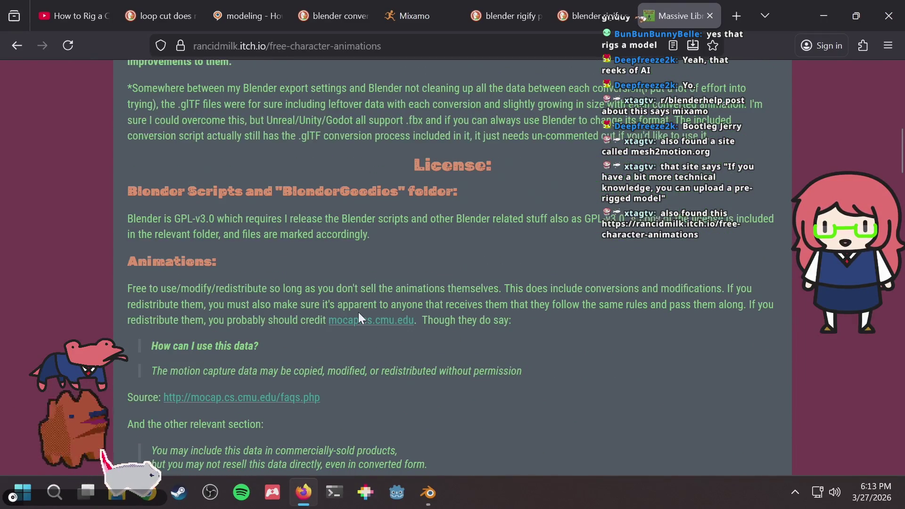
Look over the license text and play the embedded Salsa Animation Demo video
left_click_drag(203, 288, 542, 288)
left_click(560, 289)
scroll(560, 288, "down", 6)
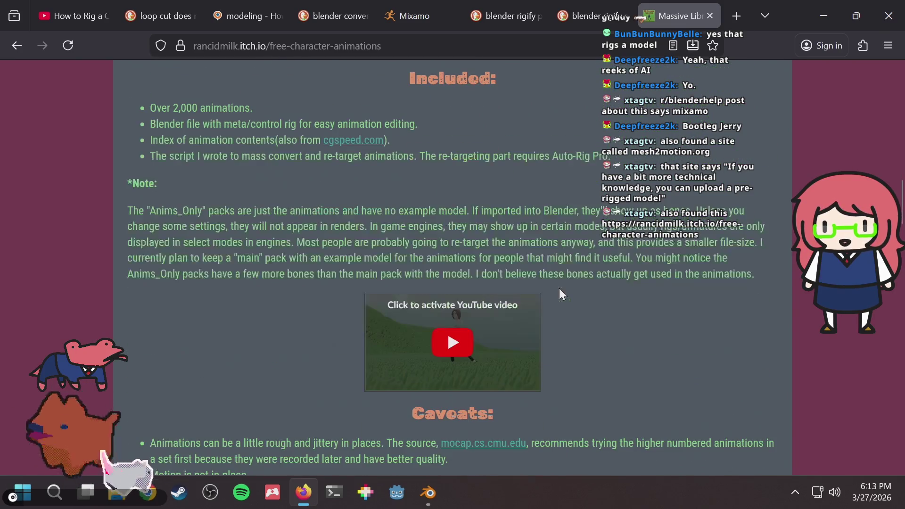
scroll(556, 293, "down", 1)
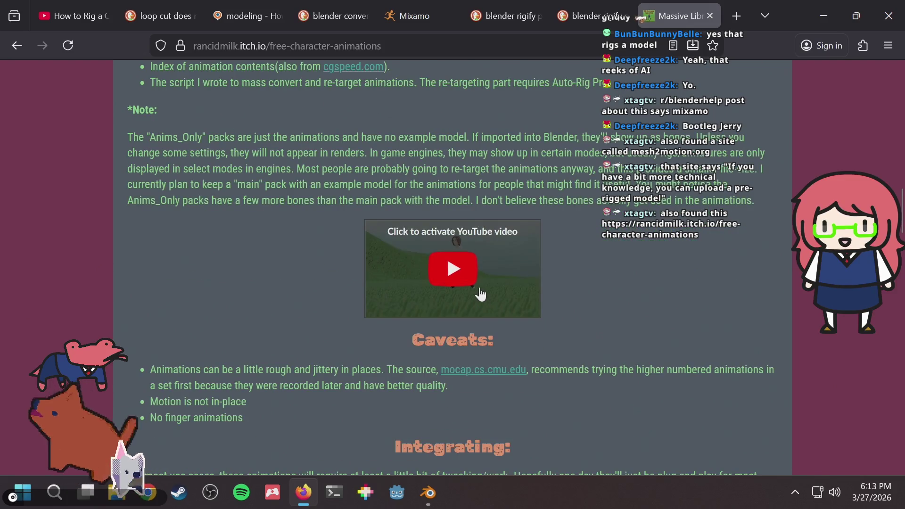
left_click(478, 289)
scroll(462, 328, "down", 2)
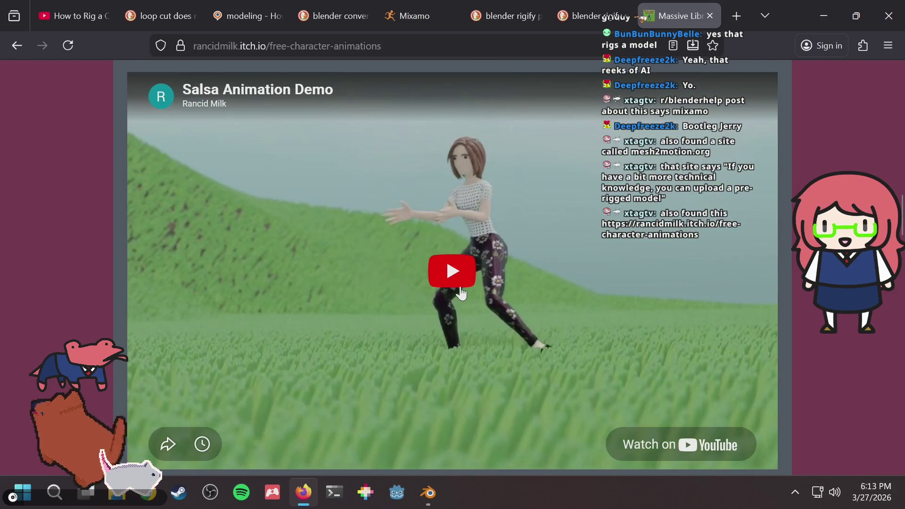
left_click(458, 292)
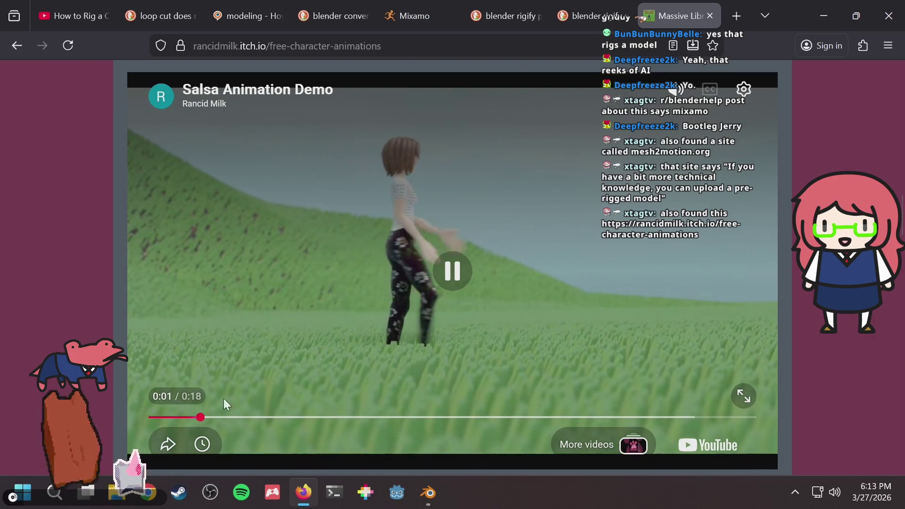
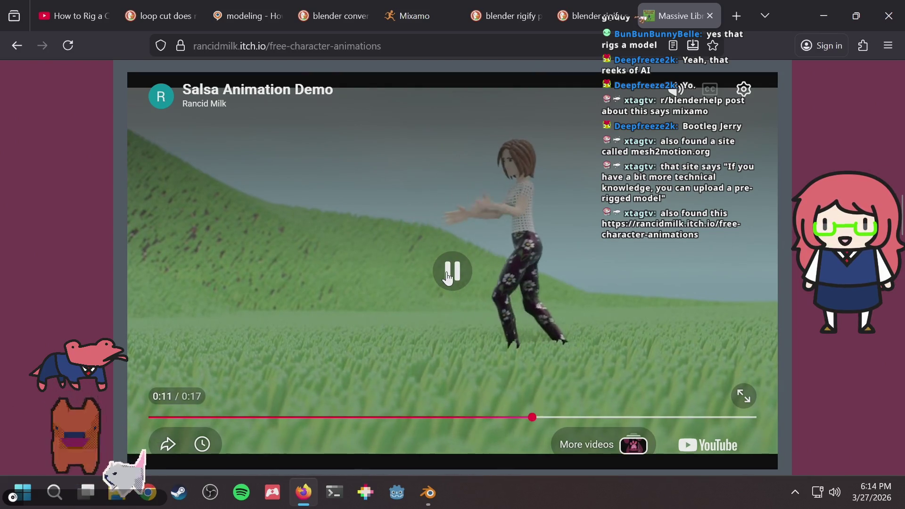
Search the free character animations page for 'rigif' to find the Rigify mention
scroll(815, 176, "down", 10)
scroll(749, 226, "down", 5)
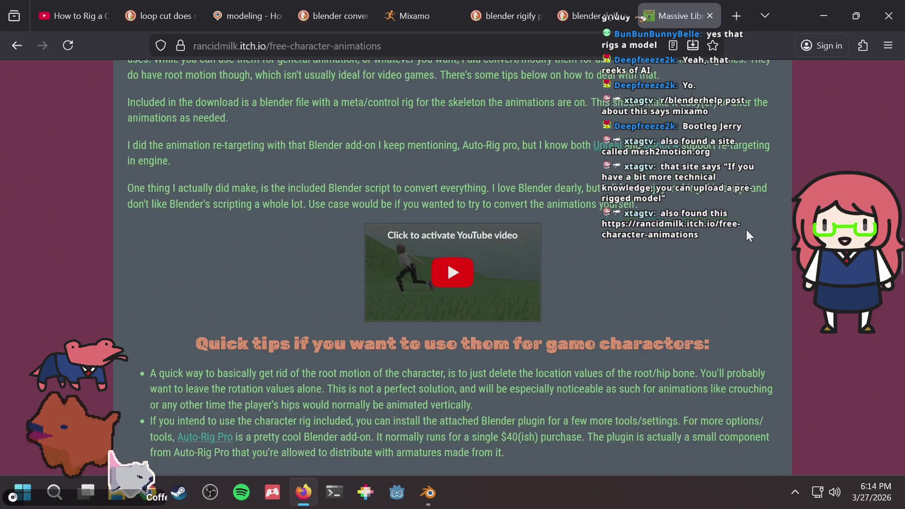
scroll(724, 231, "down", 5)
scroll(724, 231, "up", 5)
key("ctrl+f")
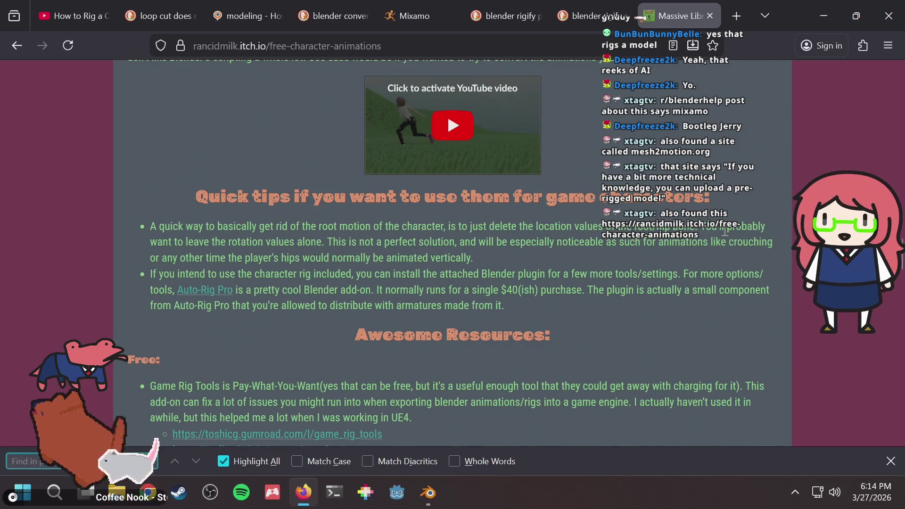
type("rigif")
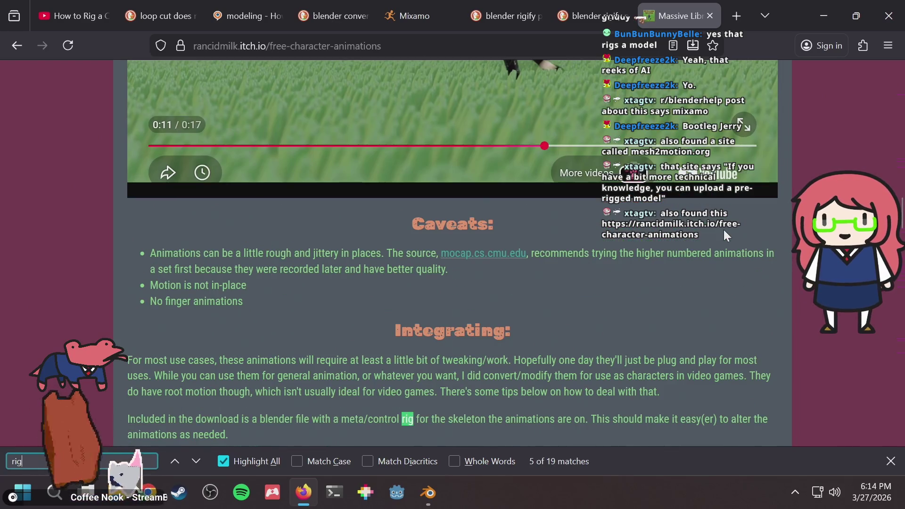
key("Escape")
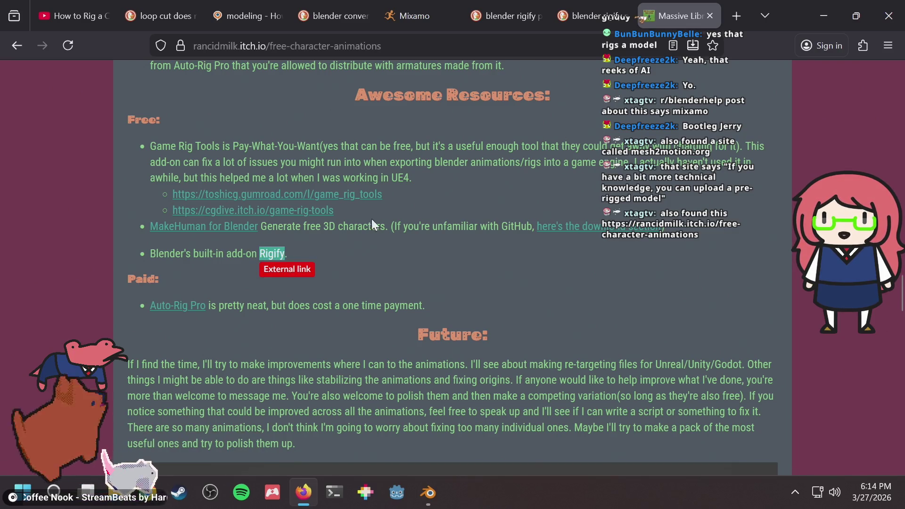
Open the Rigify link to its Blender manual page in a new tab
left_click(265, 248)
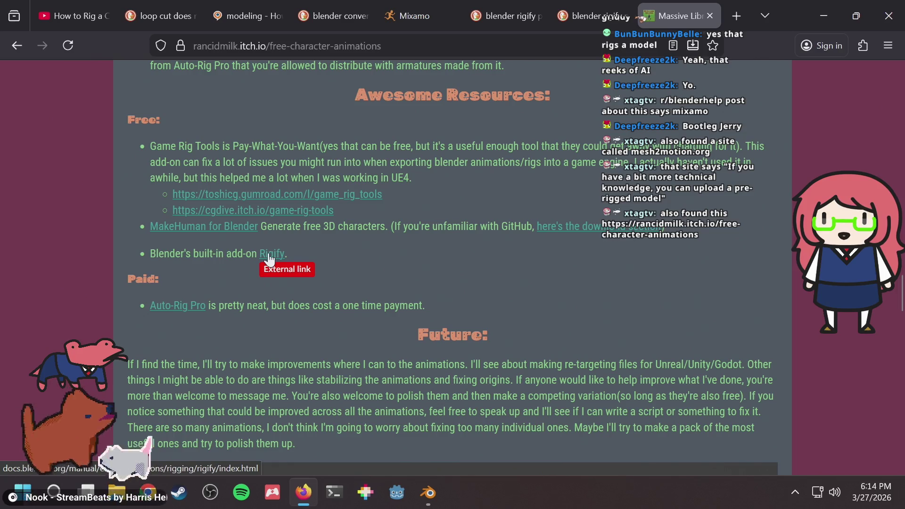
left_click(269, 255)
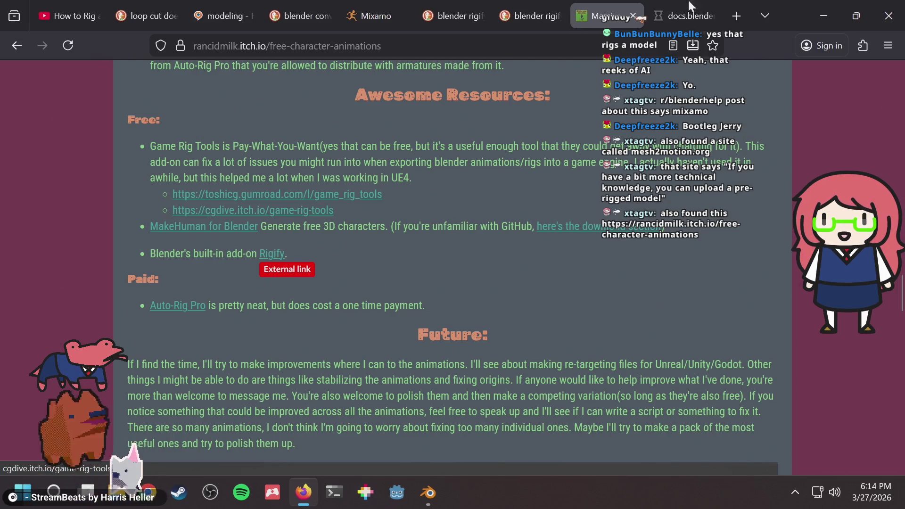
scroll(518, 219, "down", 2)
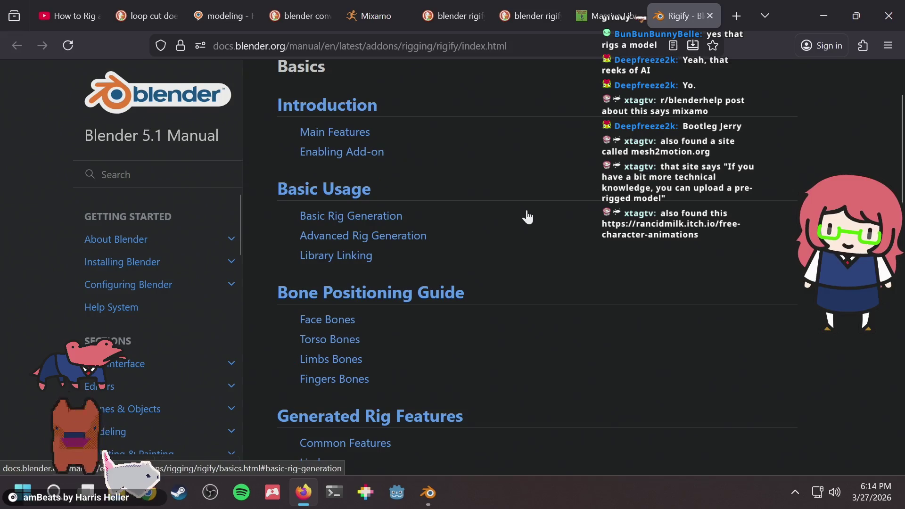
Jump to the Rigify Main Features section and read the Shareable animation heading
left_click(349, 132)
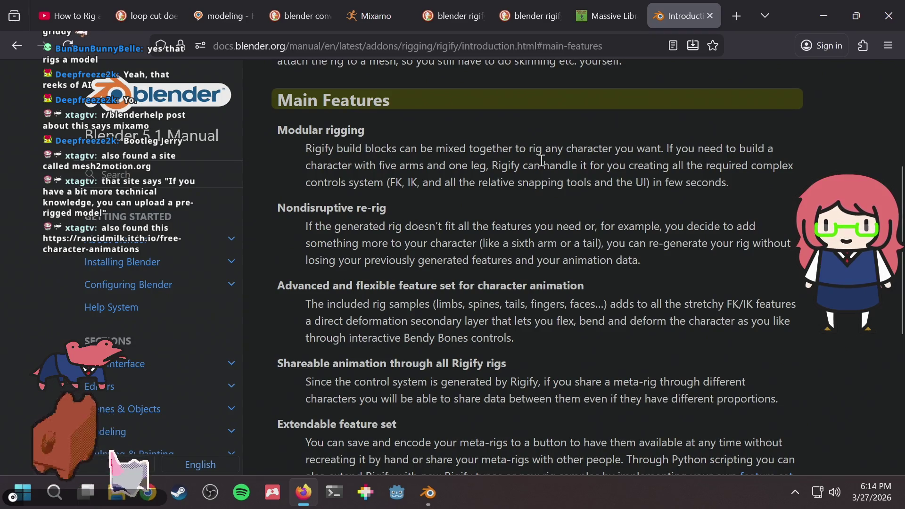
scroll(481, 175, "down", 2)
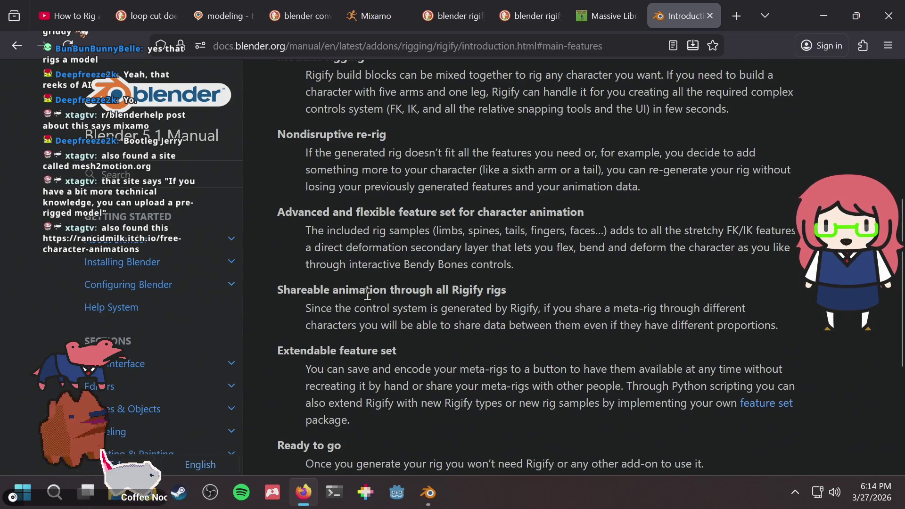
left_click_drag(345, 283, 544, 299)
left_click(524, 295)
left_click_drag(278, 289, 512, 292)
left_click(512, 292)
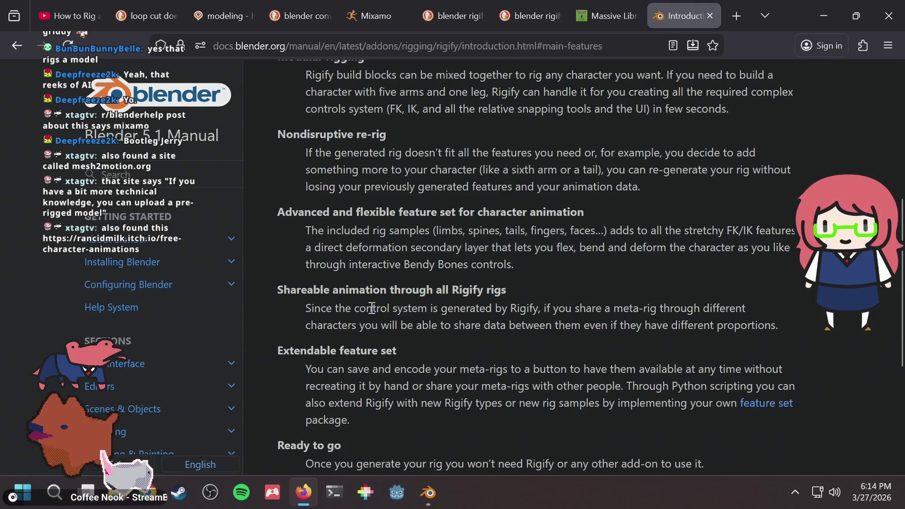
left_click_drag(345, 308, 734, 311)
left_click(733, 311)
left_click_drag(613, 309, 740, 308)
left_click(713, 305)
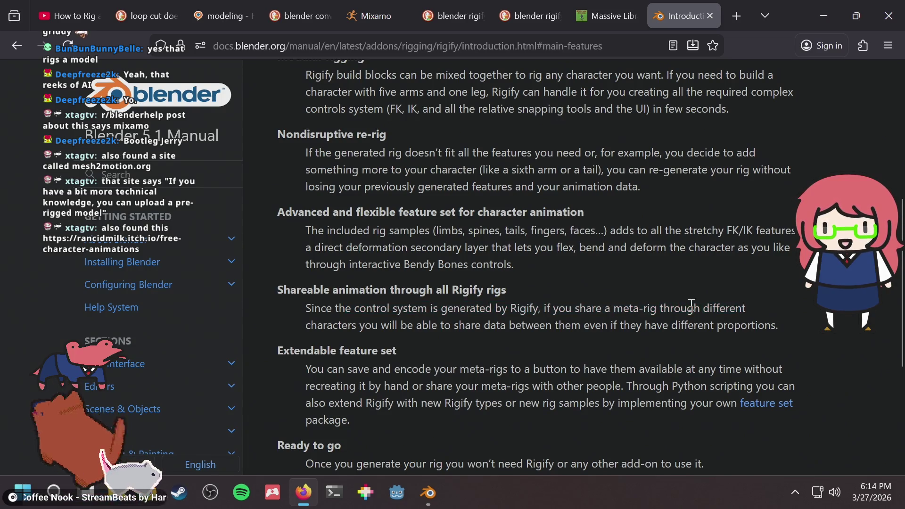
left_click_drag(388, 324, 477, 323)
left_click(478, 324)
Read the Shareable animation text about the control system and sharing a meta-rig
mouse_move(349, 289)
left_mouse_down()
mouse_move(400, 289)
mouse_move(407, 305)
left_mouse_up()
left_click(395, 291)
left_click(422, 301)
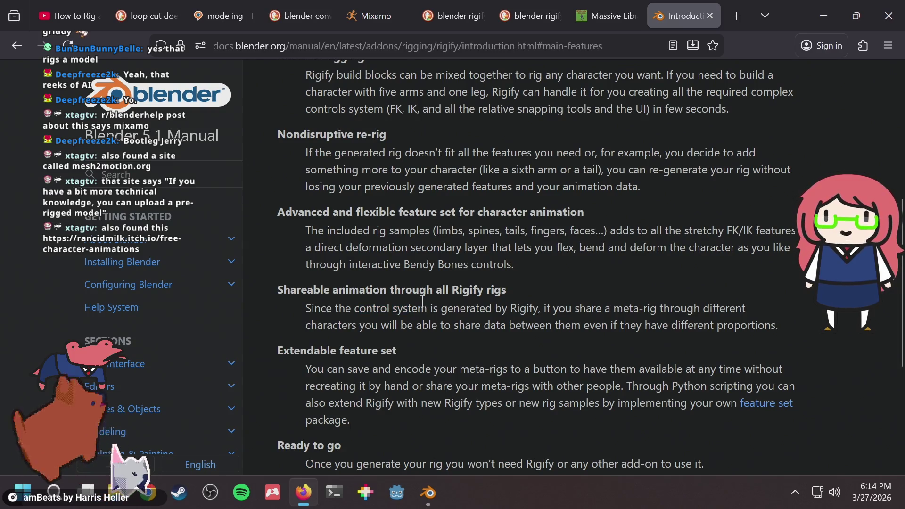
left_click_drag(359, 308, 441, 307)
left_click(511, 303)
left_click_drag(511, 303, 745, 313)
left_click(573, 303)
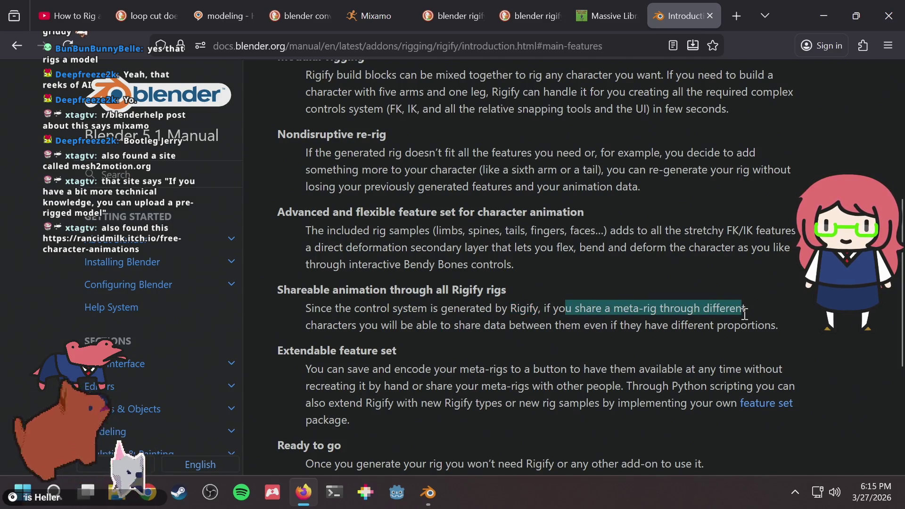
left_click(347, 314)
left_click_drag(417, 329, 565, 324)
left_click(564, 321)
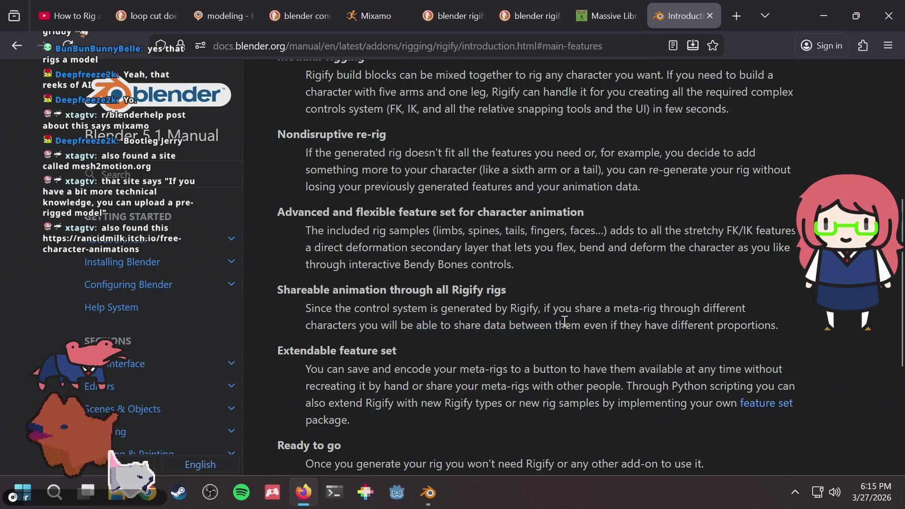
left_click_drag(323, 315, 499, 307)
left_click(450, 302)
left_click(514, 307)
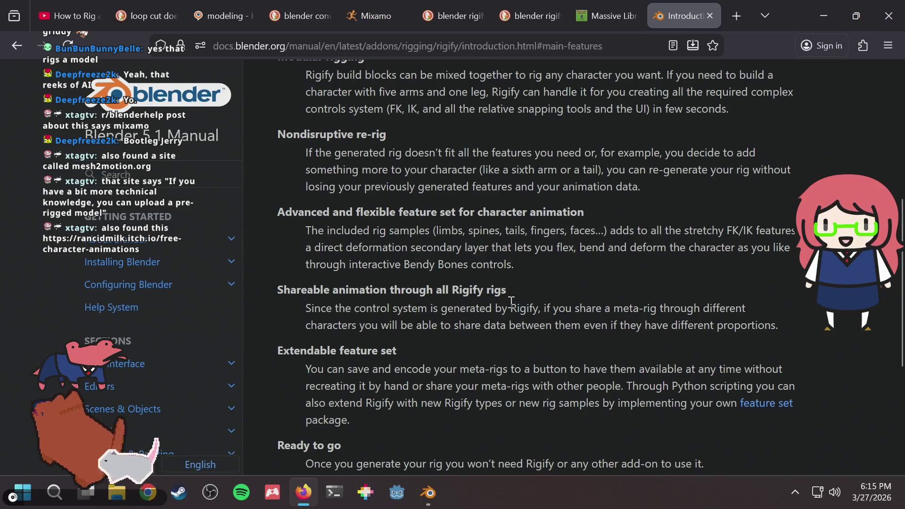
scroll(511, 301, "down", 3)
Return to the itch.io free character animations tab and scroll down
left_click(607, 16)
scroll(537, 193, "down", 2)
scroll(537, 191, "down", 5)
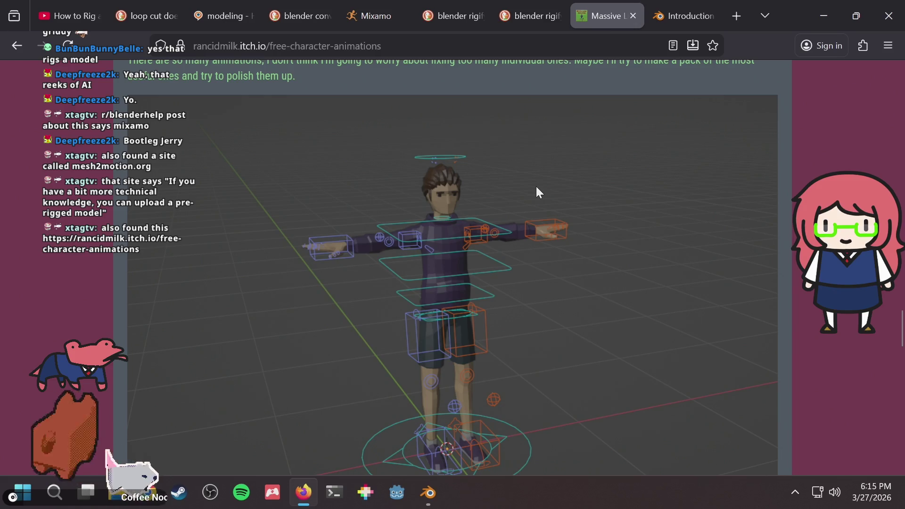
Scroll through the itch.io page's download list toward the install instructions
scroll(536, 188, "down", 2)
scroll(537, 188, "up", 2)
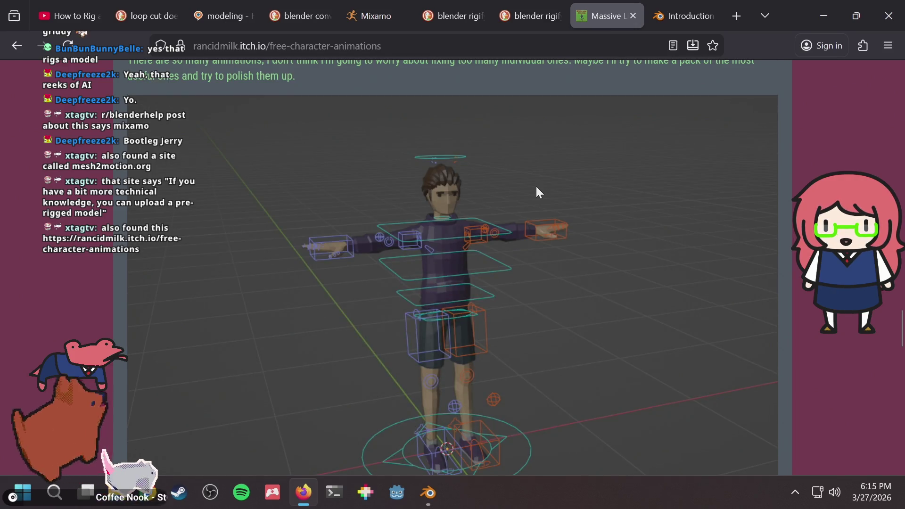
scroll(411, 264, "up", 4)
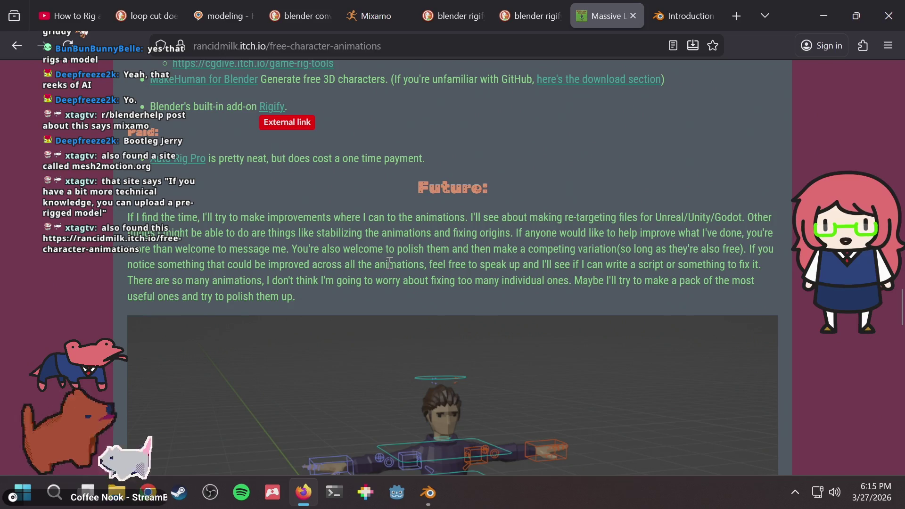
scroll(389, 263, "down", 4)
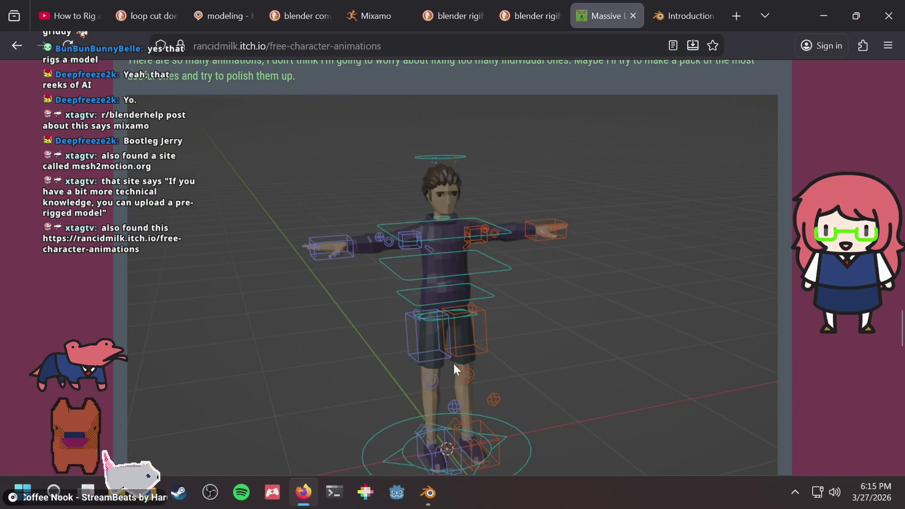
scroll(471, 330, "down", 5)
scroll(497, 301, "down", 1)
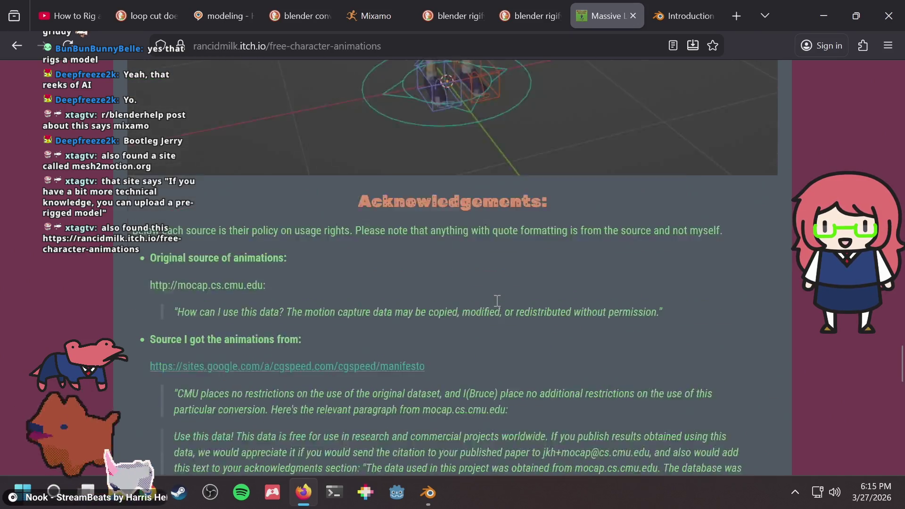
scroll(489, 263, "down", 5)
scroll(490, 264, "up", 1)
scroll(490, 264, "down", 6)
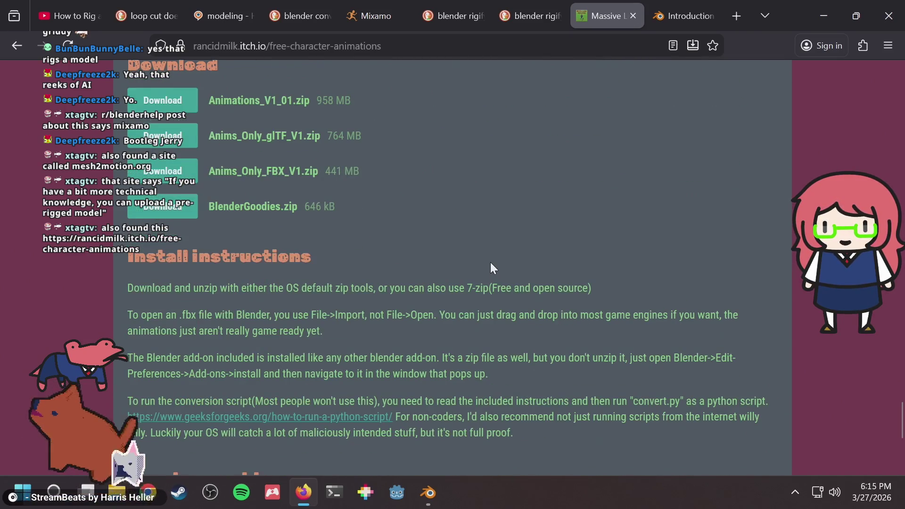
Read the unzip install instructions, then bring up humanoid2.blend with the bunny rig
left_click_drag(212, 287, 311, 287)
left_click(311, 288)
left_click_drag(311, 287, 453, 287)
left_click(329, 329)
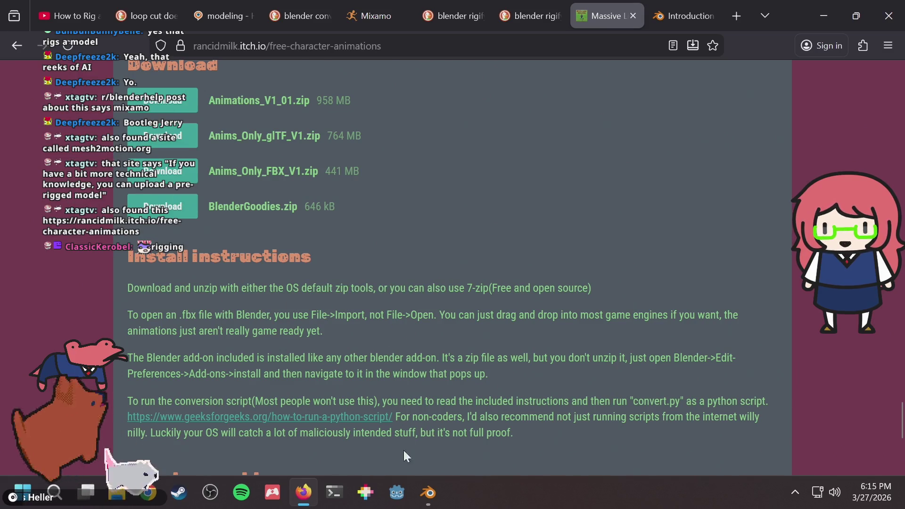
left_click(428, 492)
mouse_move(400, 208)
middle_mouse_down()
mouse_move(403, 185)
mouse_move(401, 203)
mouse_move(401, 196)
middle_mouse_up()
Select the rig's head control and test a rotation, then cancel it
left_click(504, 246)
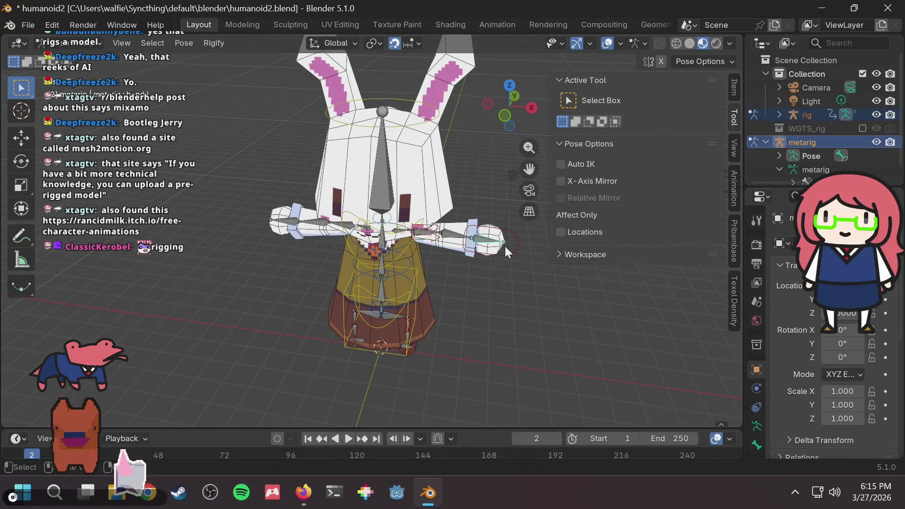
middle_click_drag(489, 261, 483, 245)
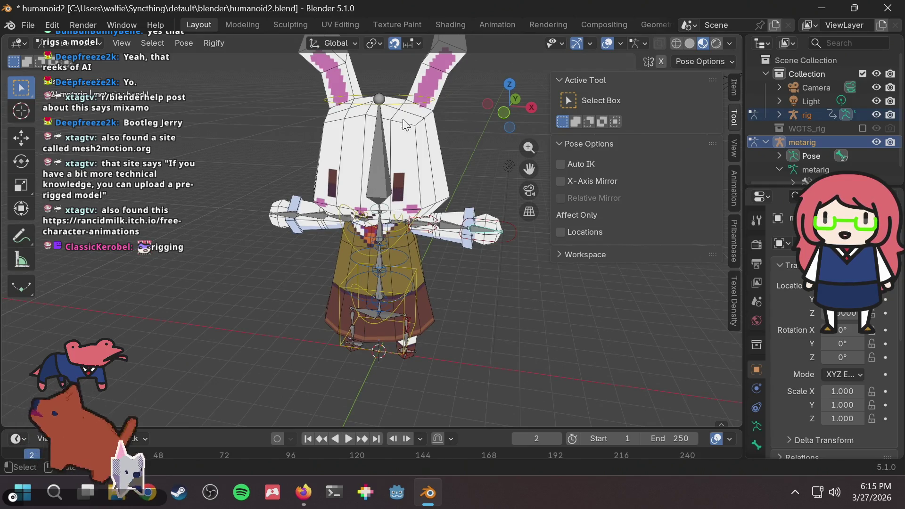
left_click(406, 101)
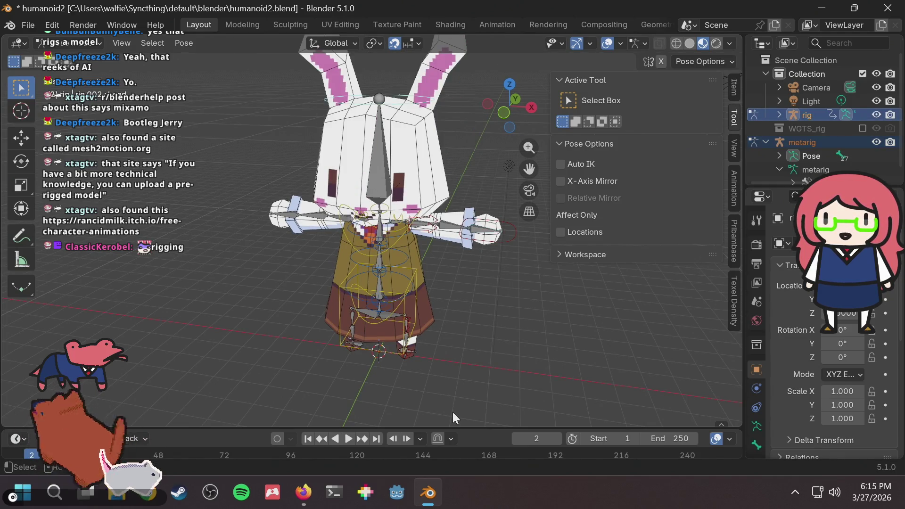
mouse_move(471, 361)
middle_mouse_down()
mouse_move(436, 290)
mouse_move(459, 306)
mouse_move(453, 290)
middle_mouse_up()
scroll(453, 291, "up", 4)
key("r")
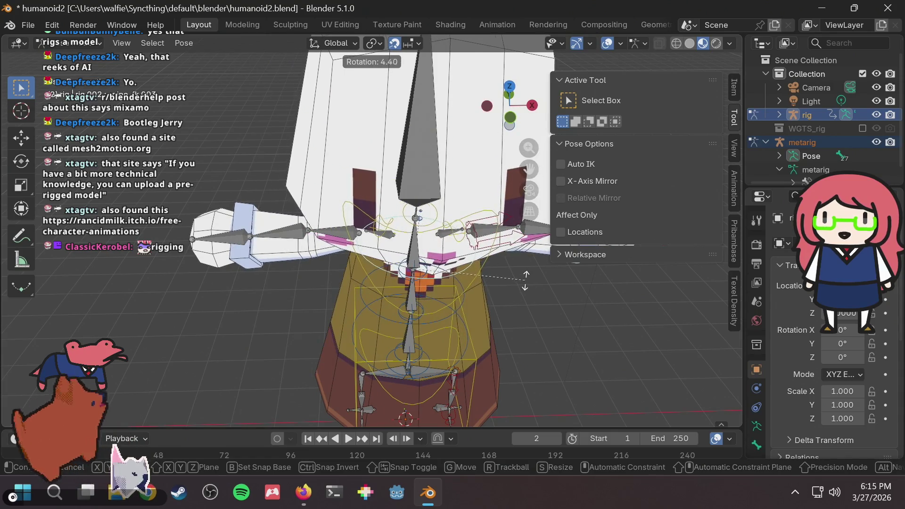
key("Escape")
scroll(414, 172, "down", 5)
scroll(421, 190, "up", 2)
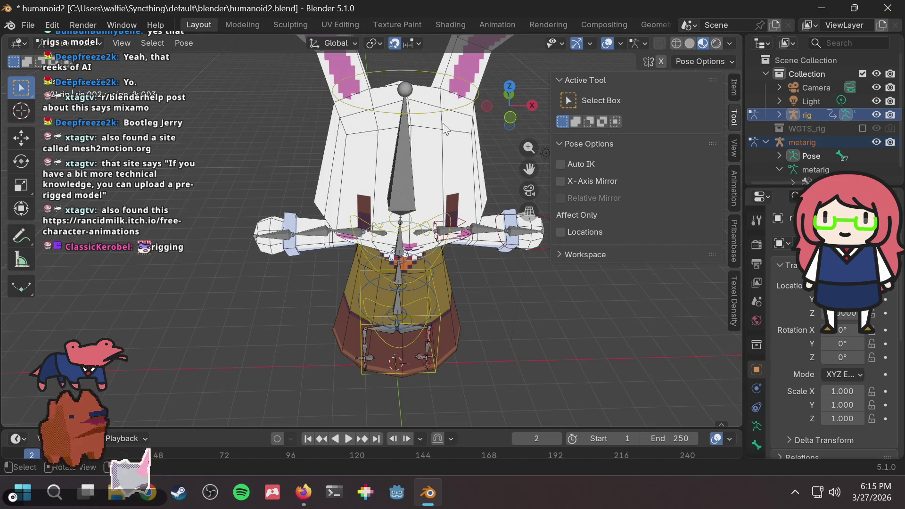
Test moving the head control from several view angles, cancelling each move
left_click(415, 73)
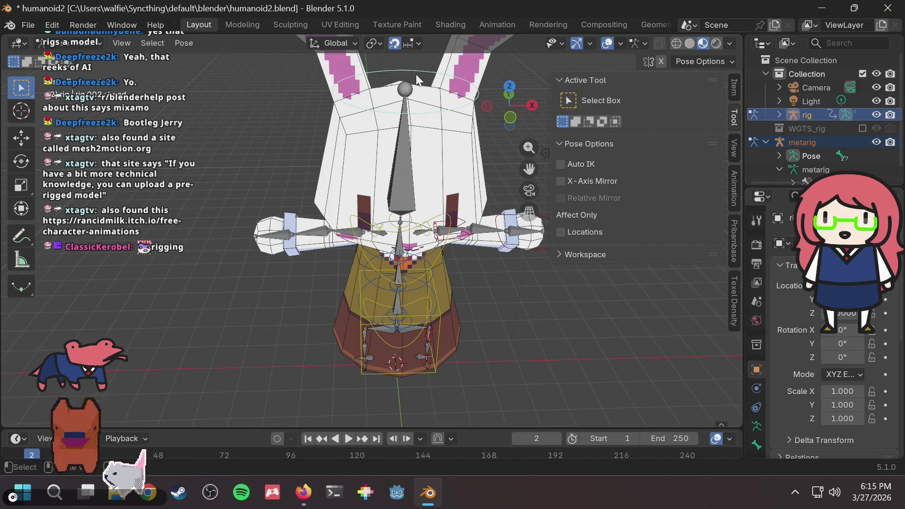
key("g")
key("Escape")
mouse_move(341, 248)
middle_mouse_down()
mouse_move(403, 230)
mouse_move(375, 241)
mouse_move(382, 221)
middle_mouse_up()
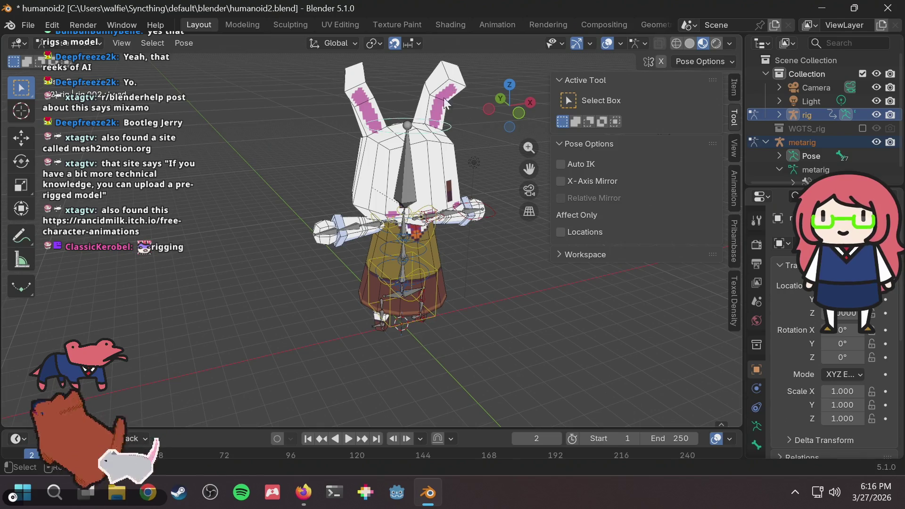
key("g")
key("Escape")
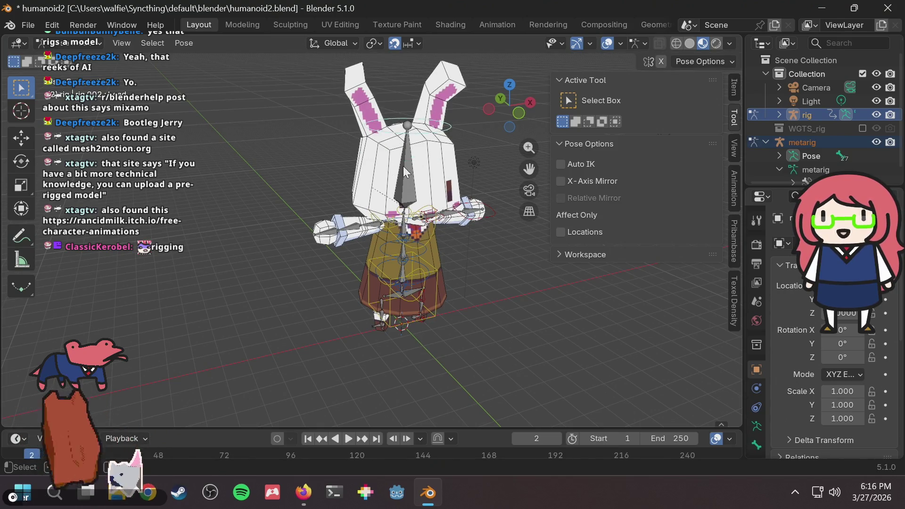
middle_click_drag(404, 167, 332, 158)
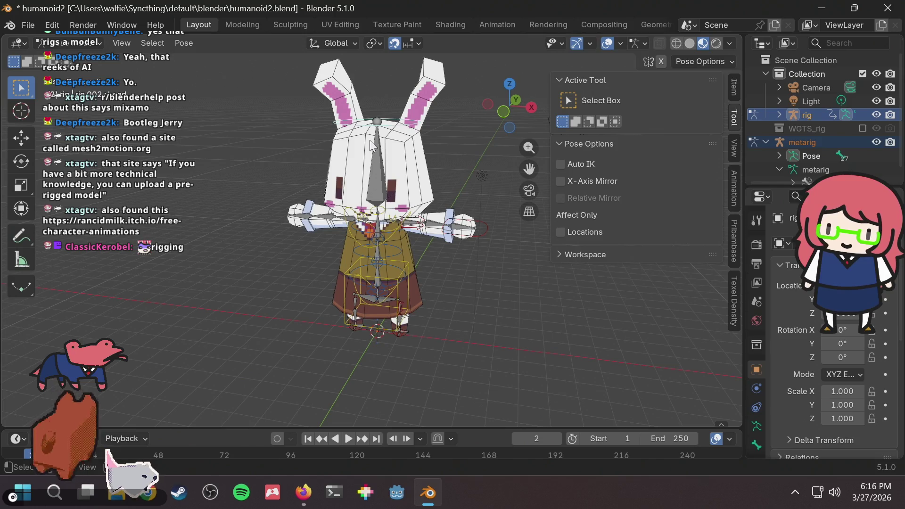
key("g")
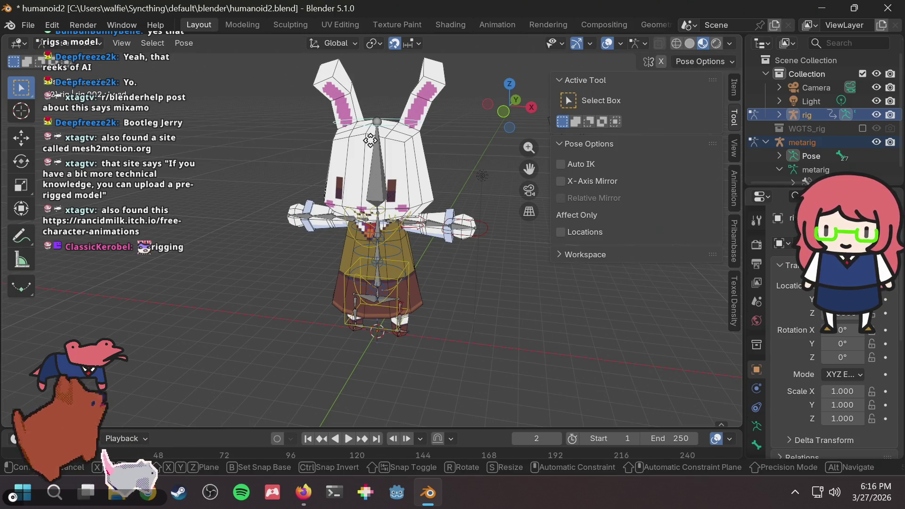
key("Escape")
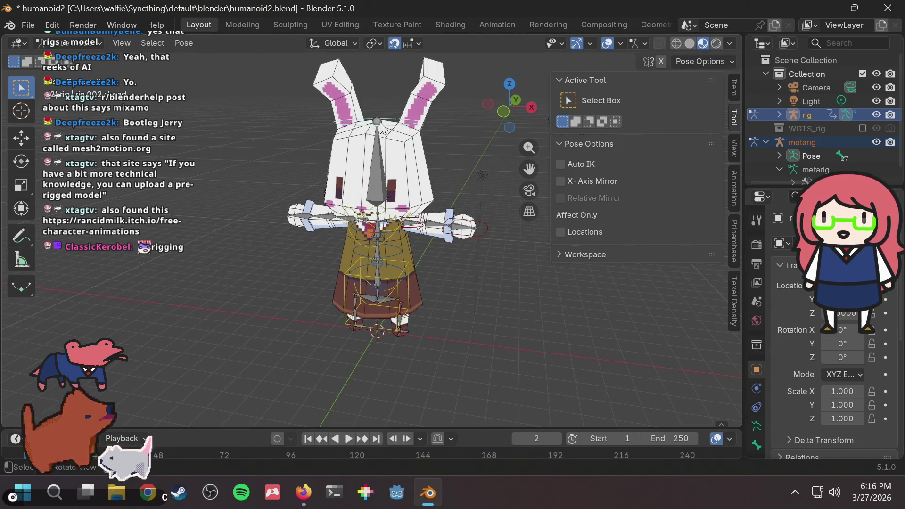
middle_click_drag(397, 167, 411, 116)
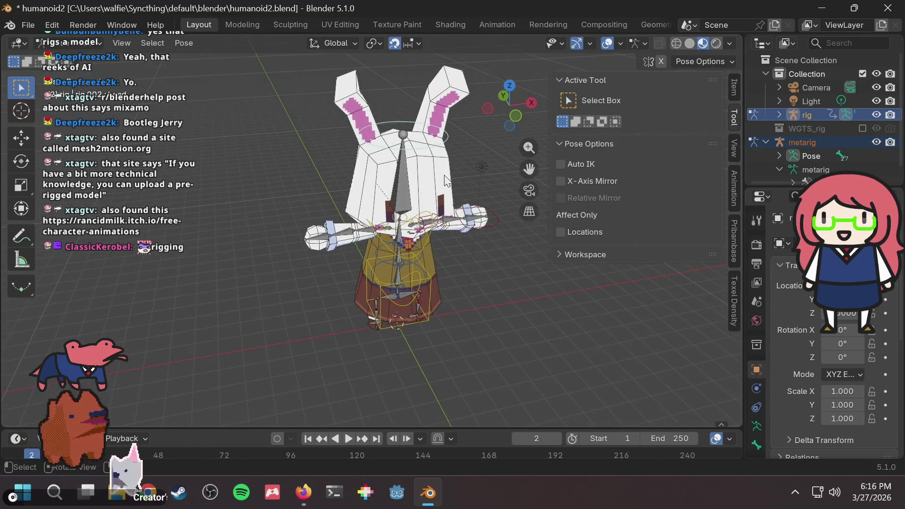
key("g")
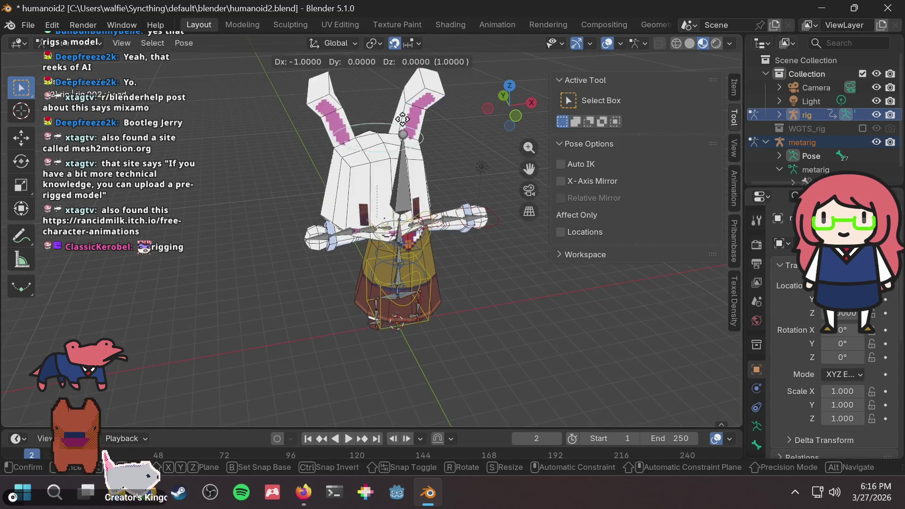
key("Escape")
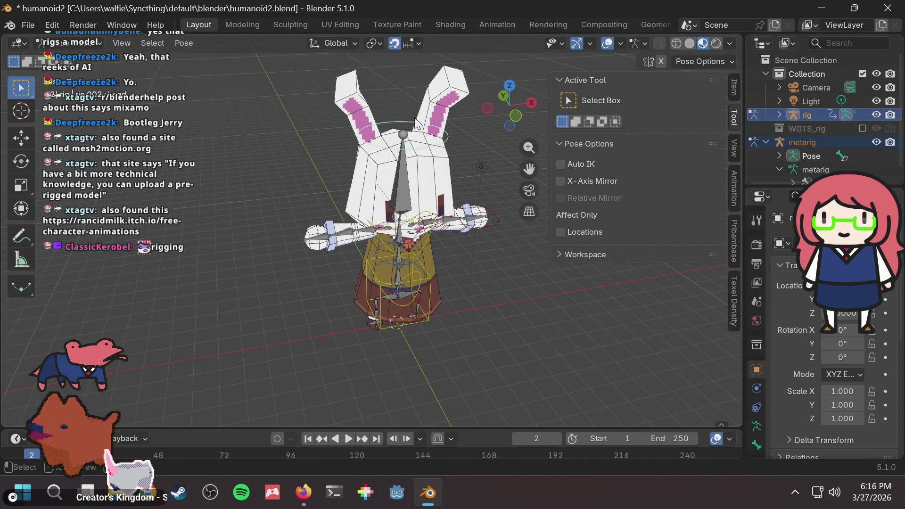
middle_click_drag(424, 137, 432, 140)
key("g")
key("Escape")
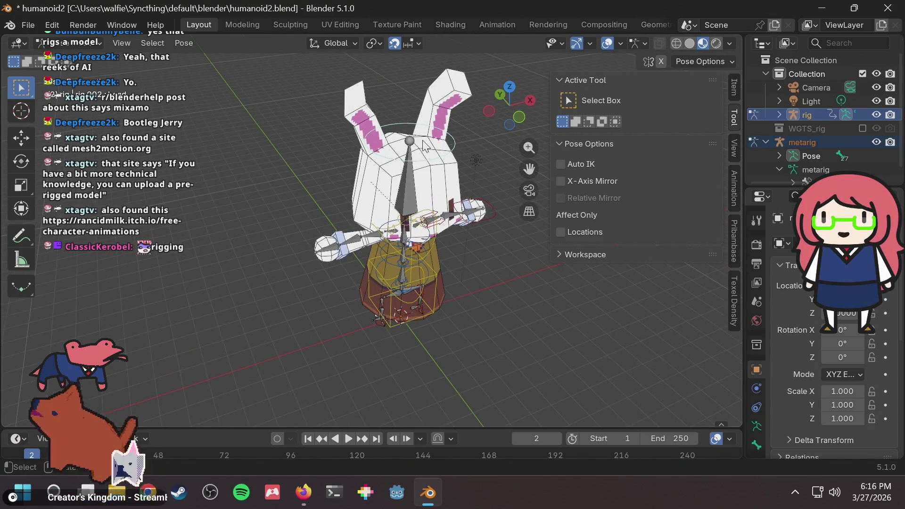
scroll(426, 140, "up", 3)
scroll(434, 91, "down", 3)
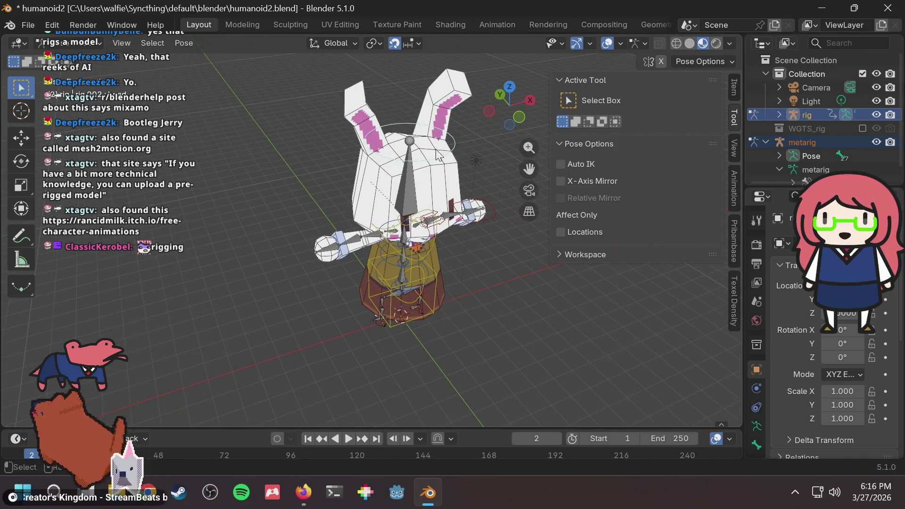
Test moving and rotating the head bone, including around global Z, cancelling each time
key("g")
key("r")
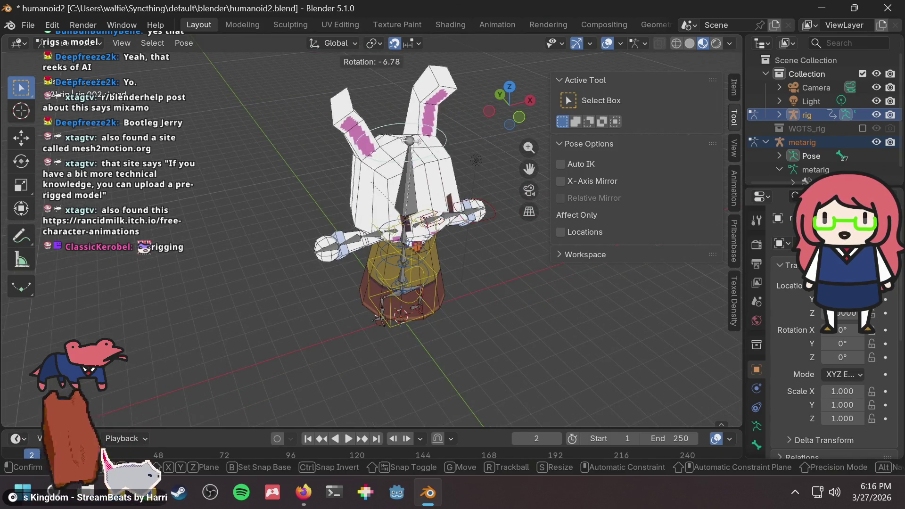
key("Escape")
scroll(385, 152, "up", 2)
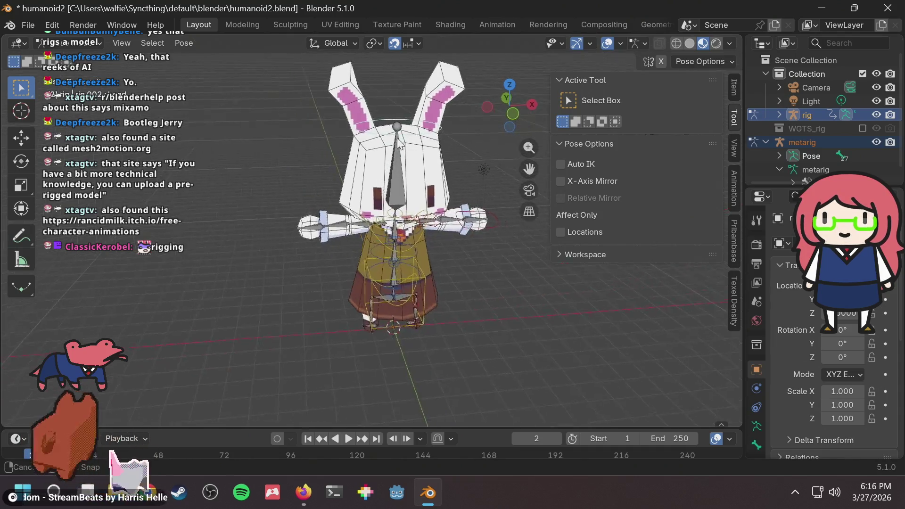
scroll(385, 152, "up", 3)
scroll(386, 152, "down", 2)
middle_click_drag(385, 152, 390, 162)
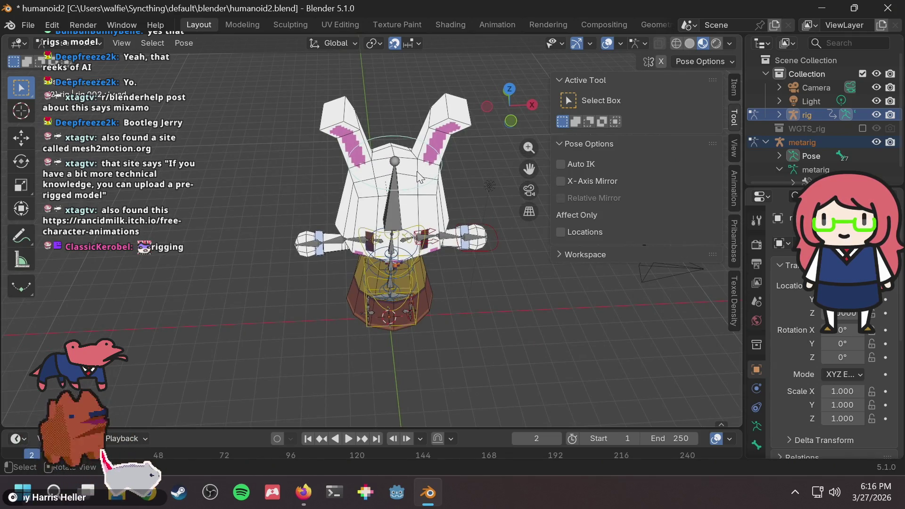
scroll(418, 177, "up", 2)
middle_click_drag(423, 175, 445, 150)
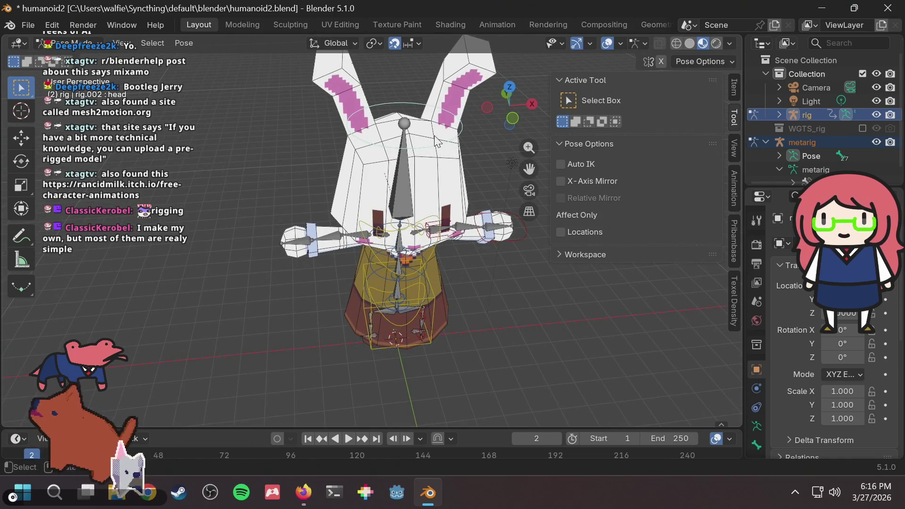
key("g")
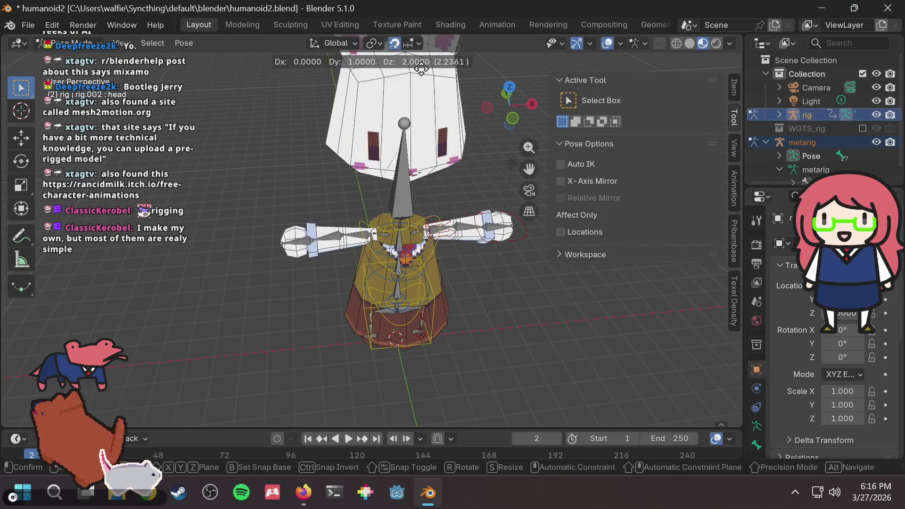
key("Escape")
key("r")
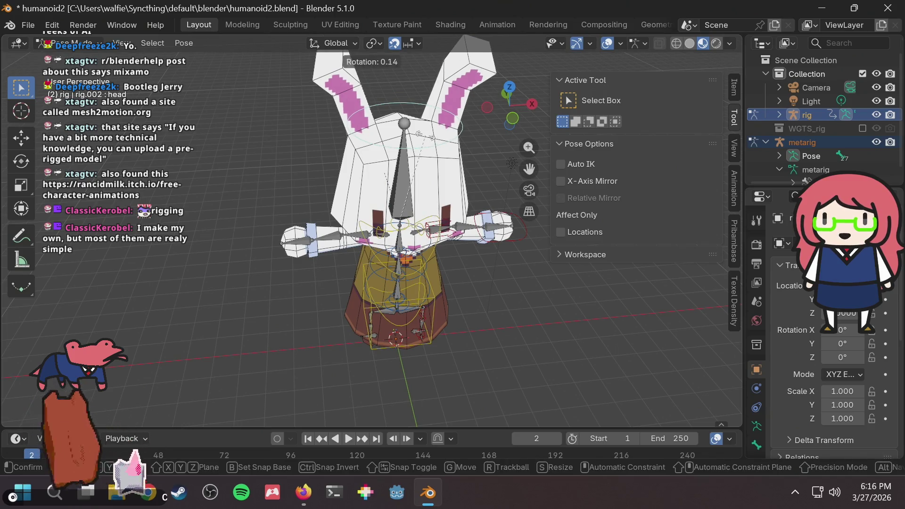
key("Escape")
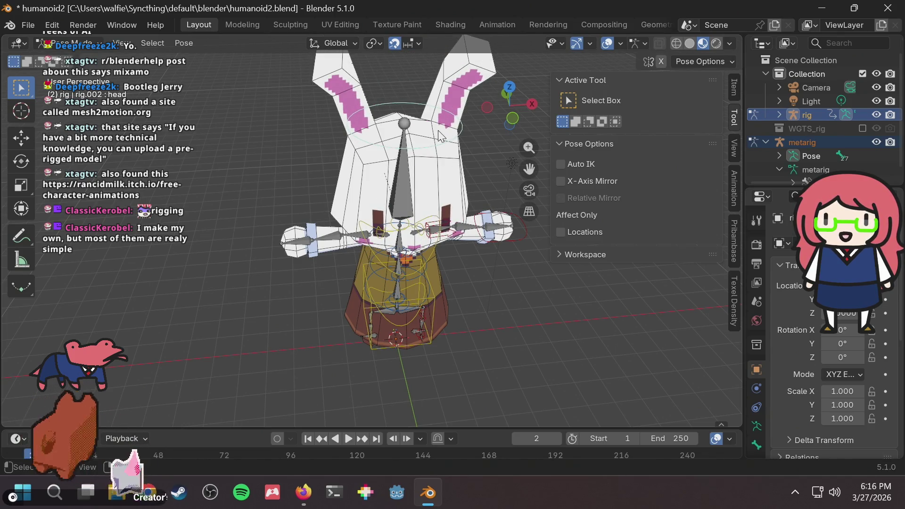
key("r")
key("z")
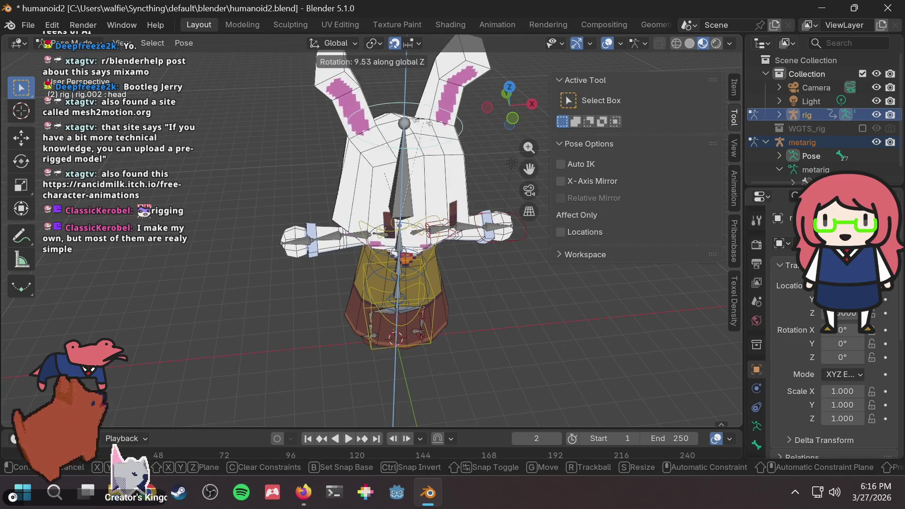
right_click(484, 134)
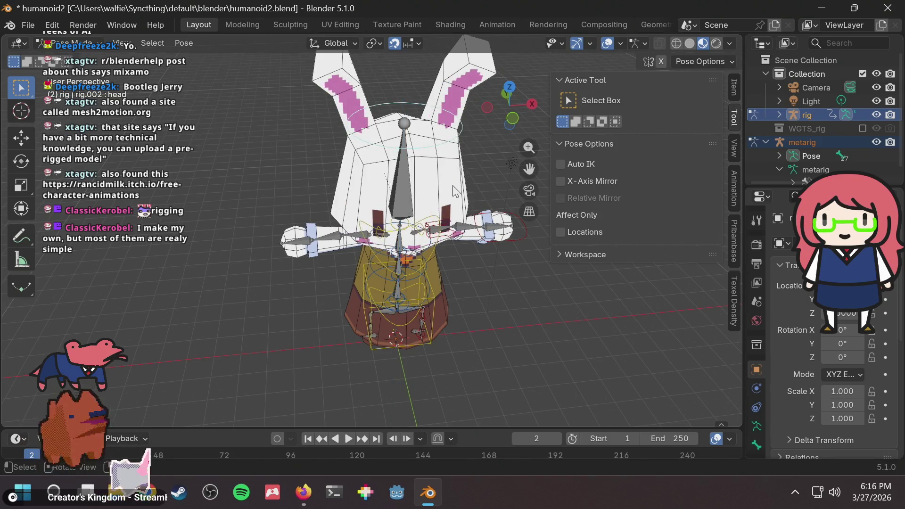
scroll(434, 240, "up", 4)
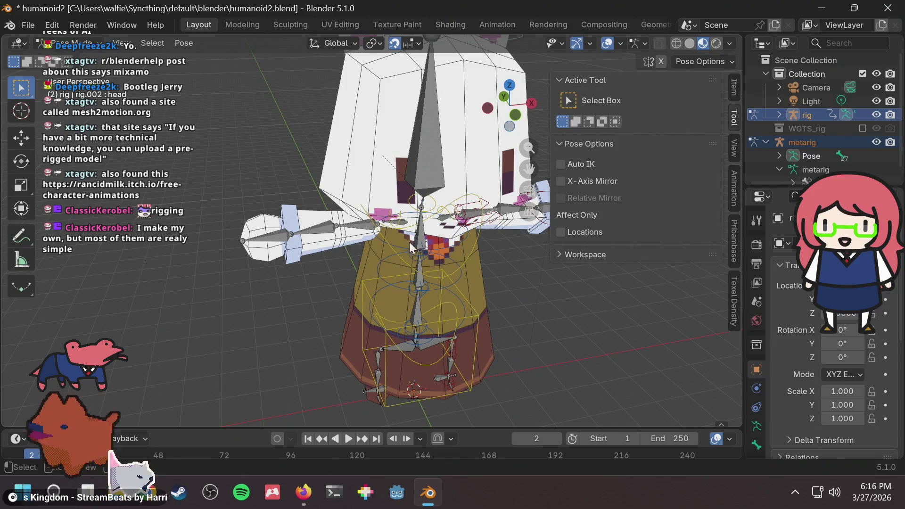
Select the chest control and try rotating it, then cancel
middle_click_drag(403, 248, 406, 238)
left_click(453, 253)
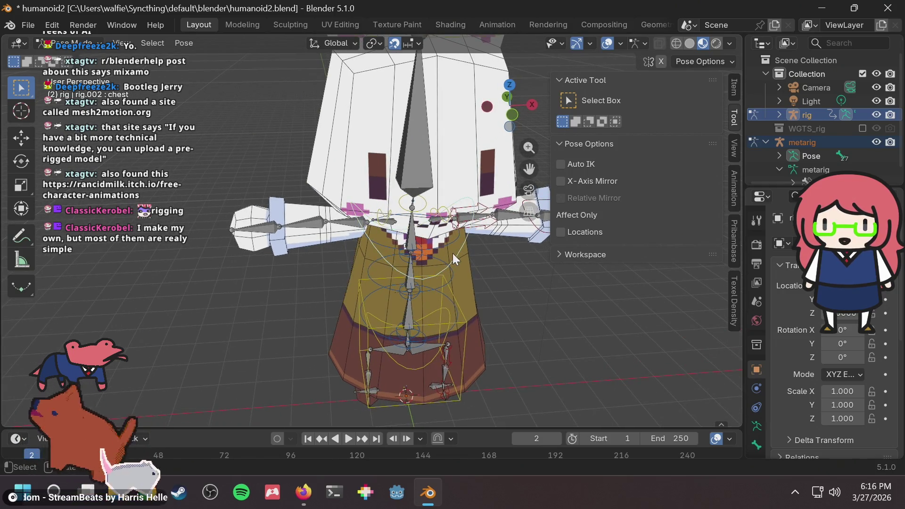
key("r")
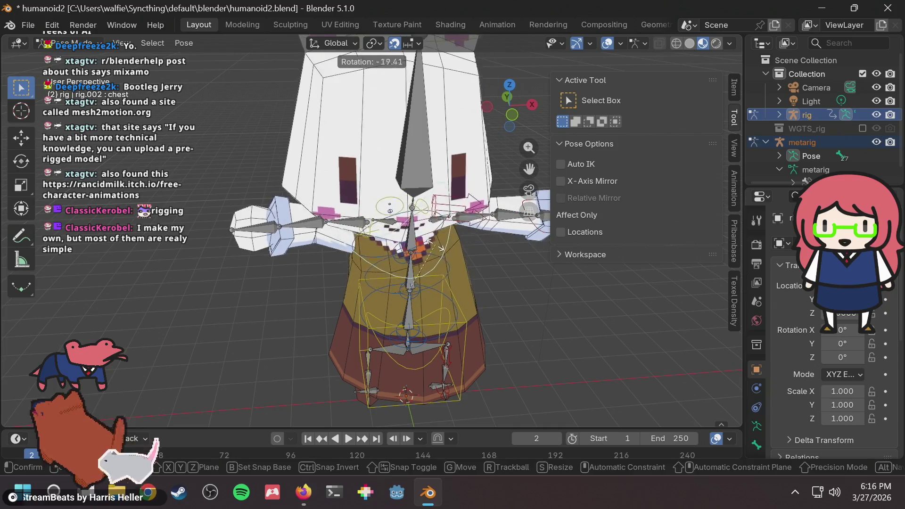
key("Escape")
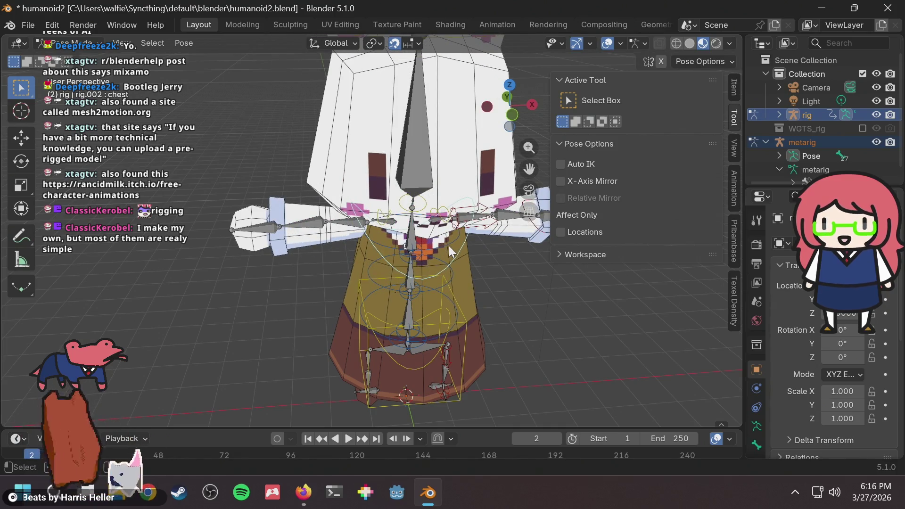
scroll(443, 225, "down", 3)
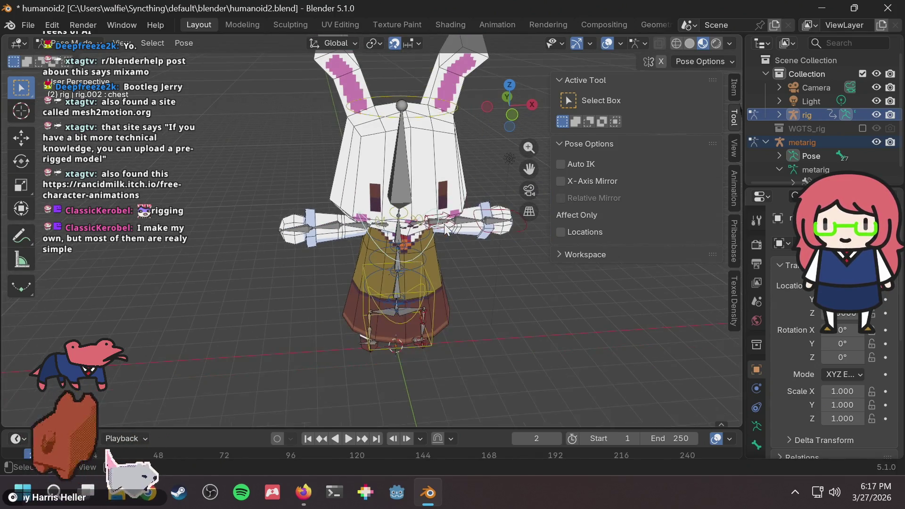
middle_click_drag(436, 233, 427, 234)
scroll(427, 233, "up", 3)
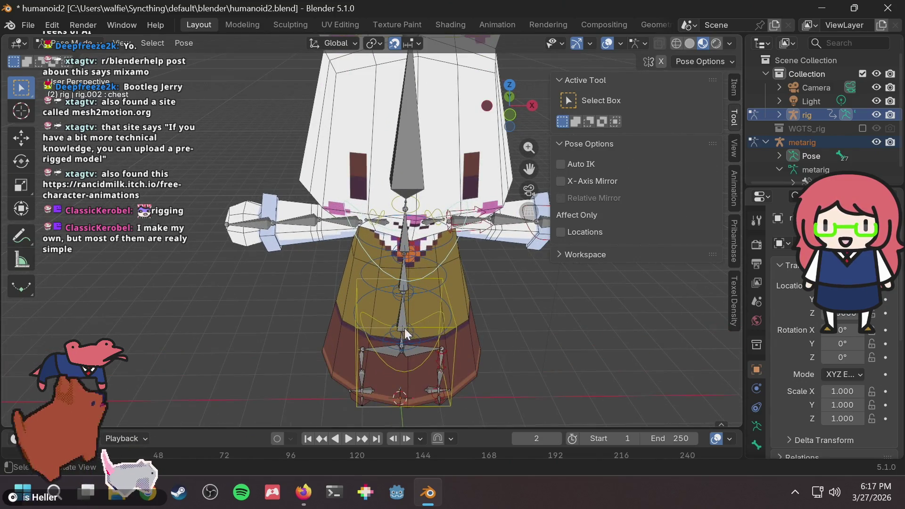
Try rotating spine_fk.001 around global Z, then cancel
left_click(431, 334)
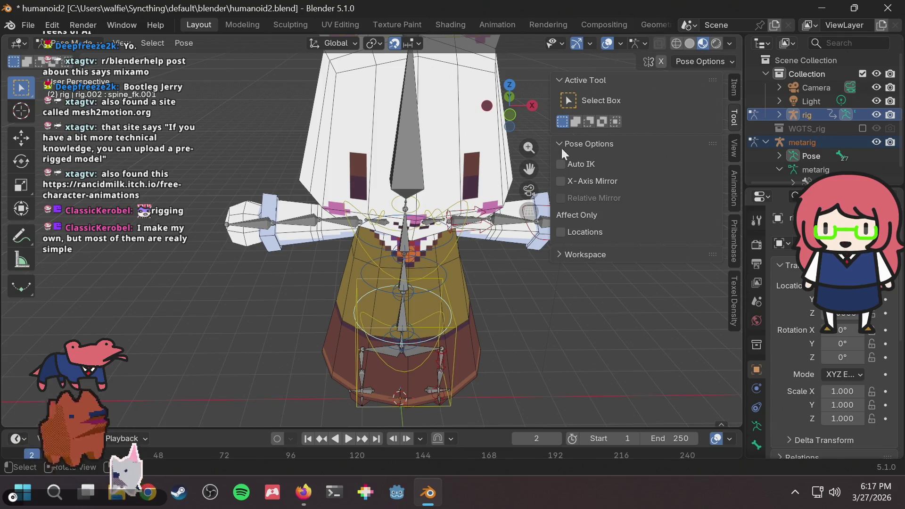
key("r")
key("z")
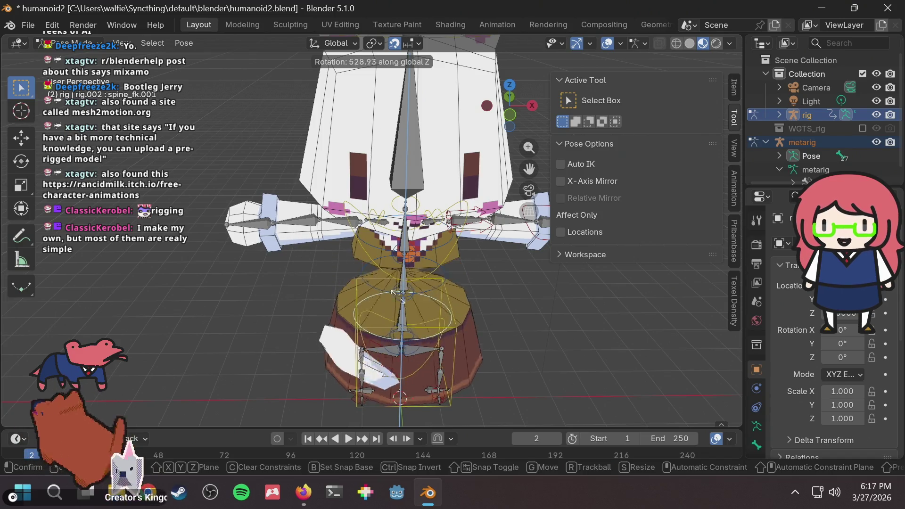
right_click(395, 269)
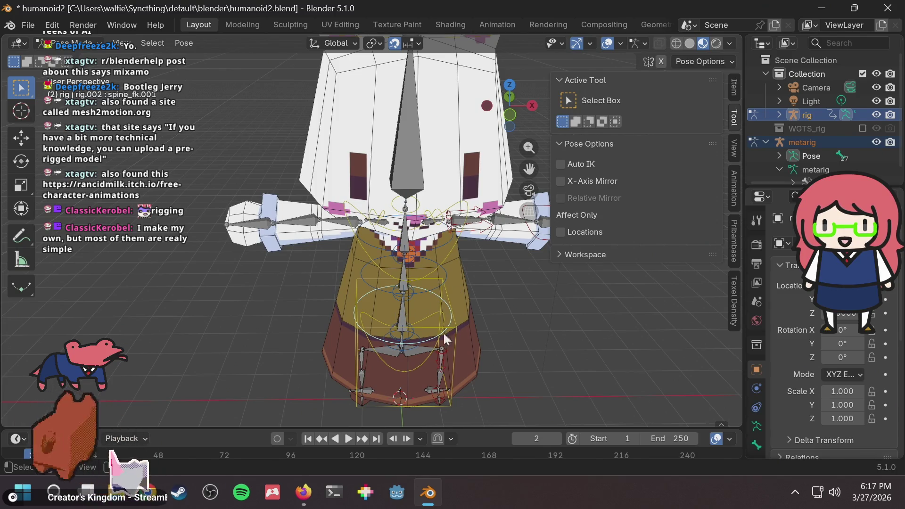
Select the hips control and try rotating it, then cancel
left_click(414, 356)
key("r")
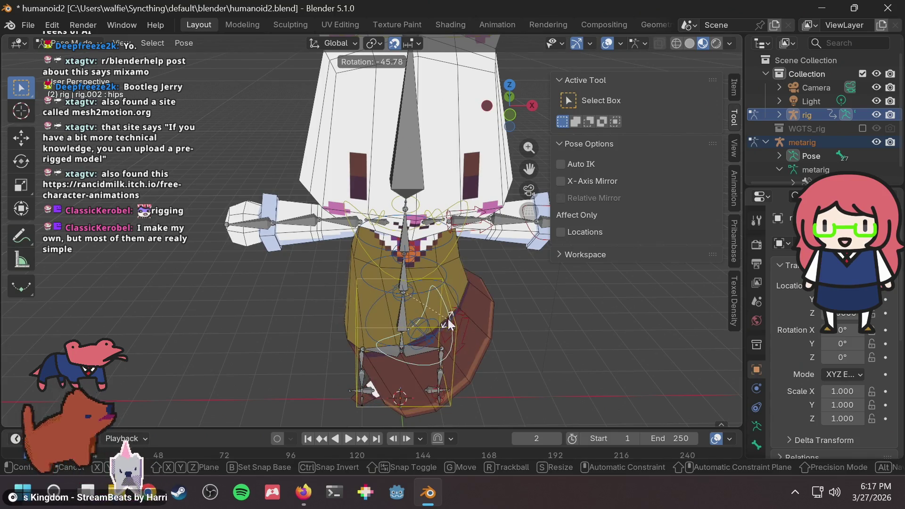
right_click(318, 239)
mouse_move(318, 238)
middle_mouse_down()
mouse_move(392, 228)
mouse_move(369, 249)
mouse_move(389, 223)
mouse_move(352, 225)
mouse_move(377, 215)
mouse_move(207, 198)
middle_mouse_up()
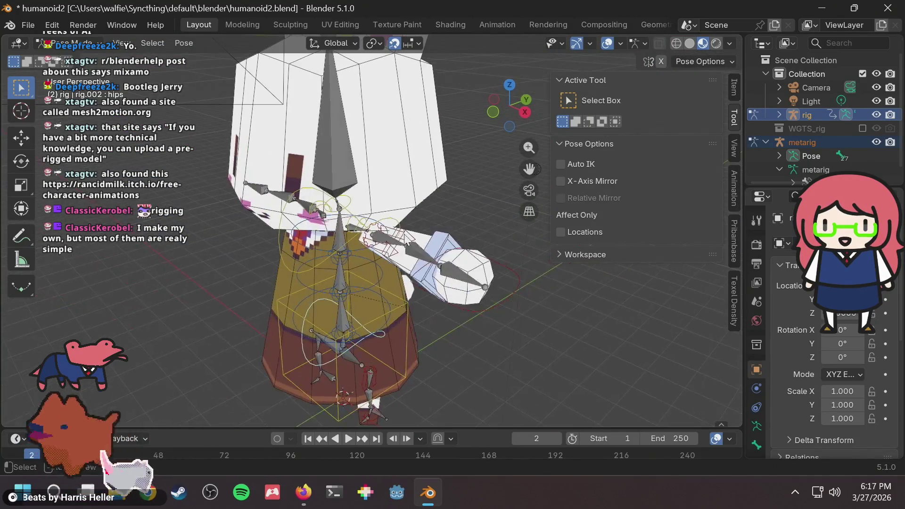
Rotate hand_ik.L around the global Z axis and confirm the new hand pose
left_click(506, 275)
mouse_move(507, 275)
middle_mouse_down()
mouse_move(481, 224)
mouse_move(482, 233)
mouse_move(437, 240)
middle_mouse_up()
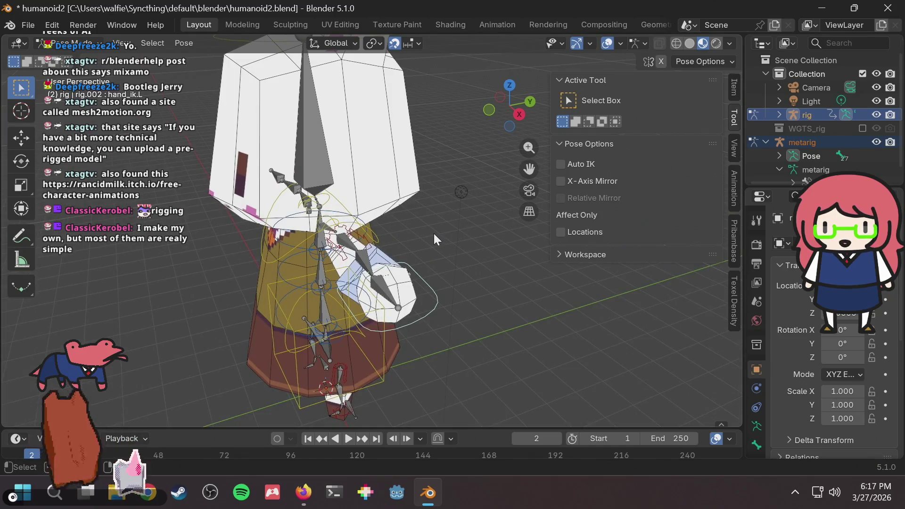
key("r")
key("z")
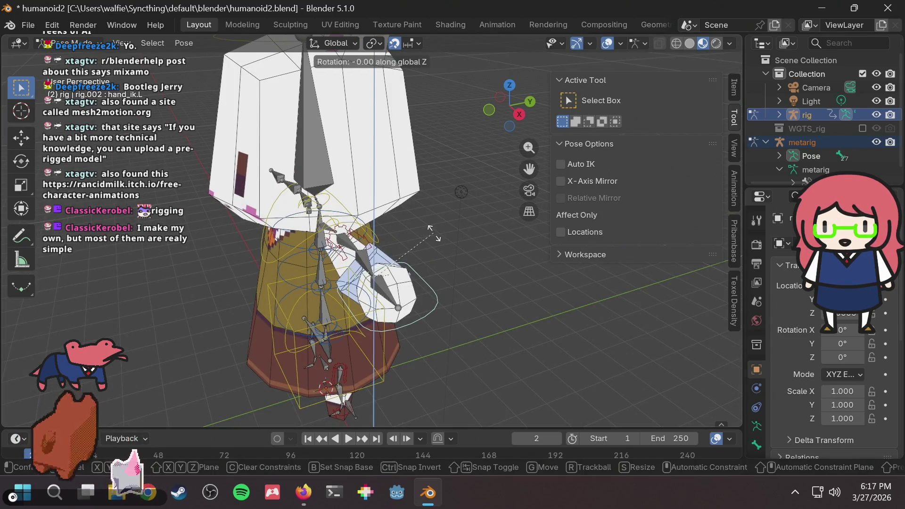
left_click(551, 219)
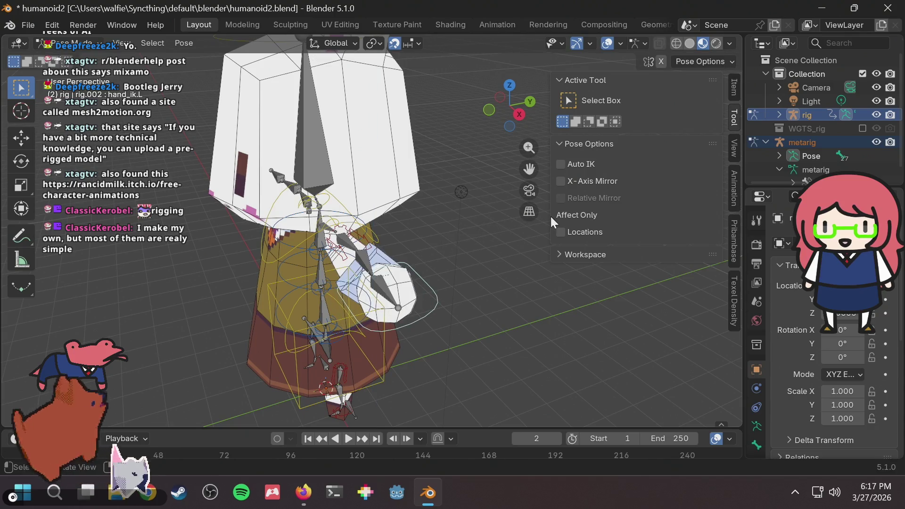
mouse_move(422, 230)
middle_mouse_down()
mouse_move(484, 235)
mouse_move(473, 205)
mouse_move(459, 198)
mouse_move(463, 173)
mouse_move(446, 181)
mouse_move(421, 266)
mouse_move(462, 266)
mouse_move(504, 284)
middle_mouse_up()
Switch to a front view, then try rotating the torso control and cancel
scroll(457, 201, "up", 3)
scroll(458, 208, "down", 4)
scroll(451, 186, "down", 2)
scroll(405, 272, "up", 3)
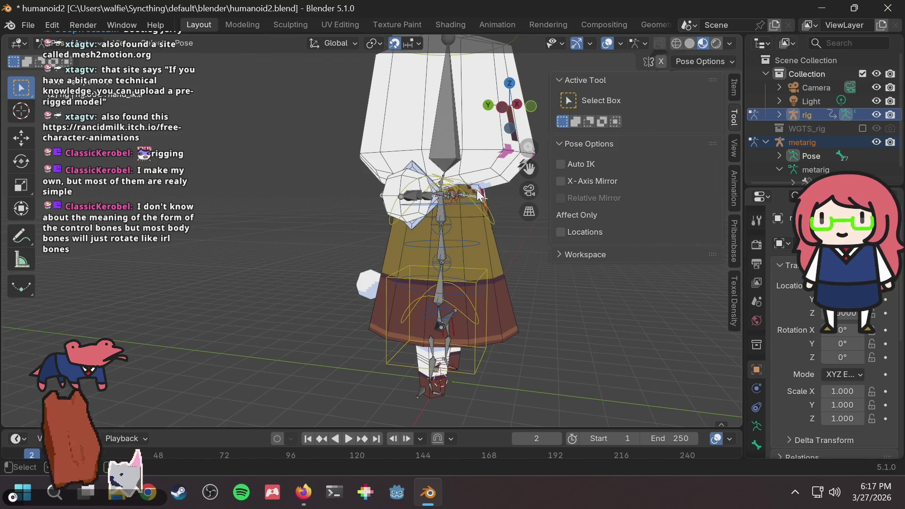
key("KP_8")
key("KP_8")
key("KP_8")
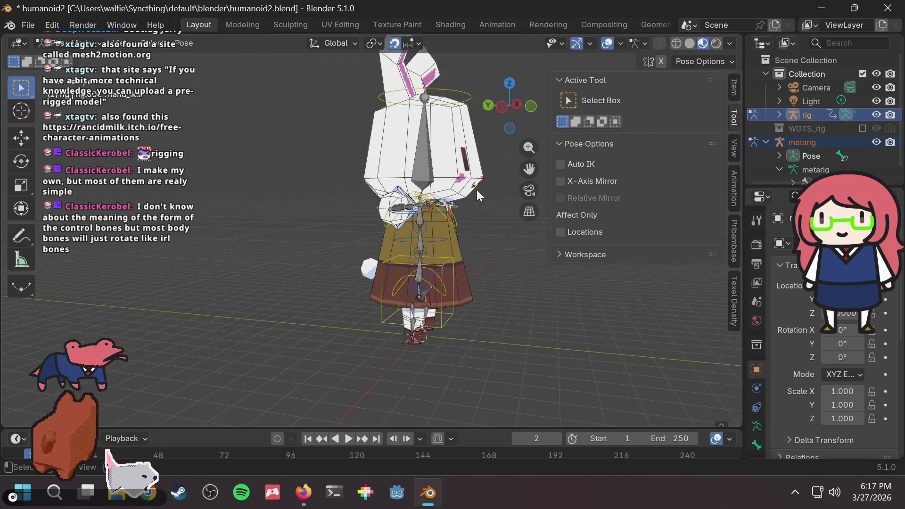
scroll(376, 267, "up", 5)
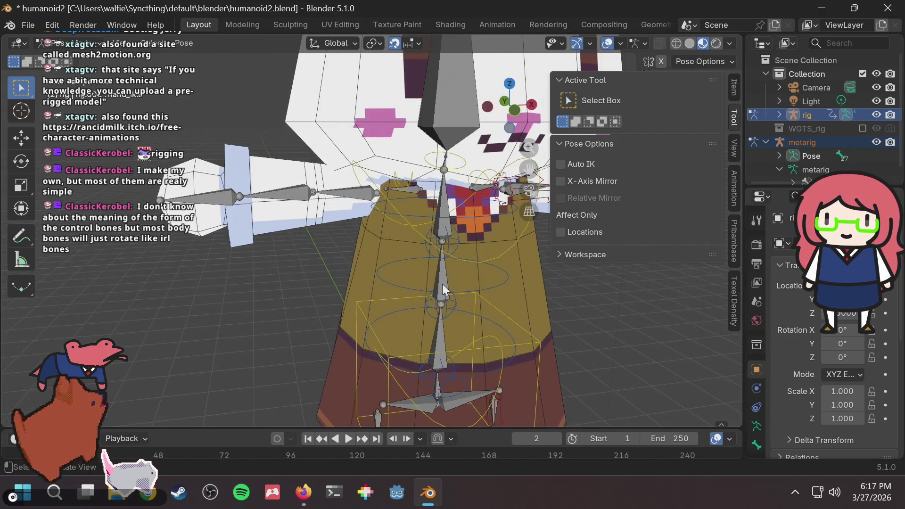
middle_click_drag(442, 284, 437, 271)
left_click(484, 267)
key("r")
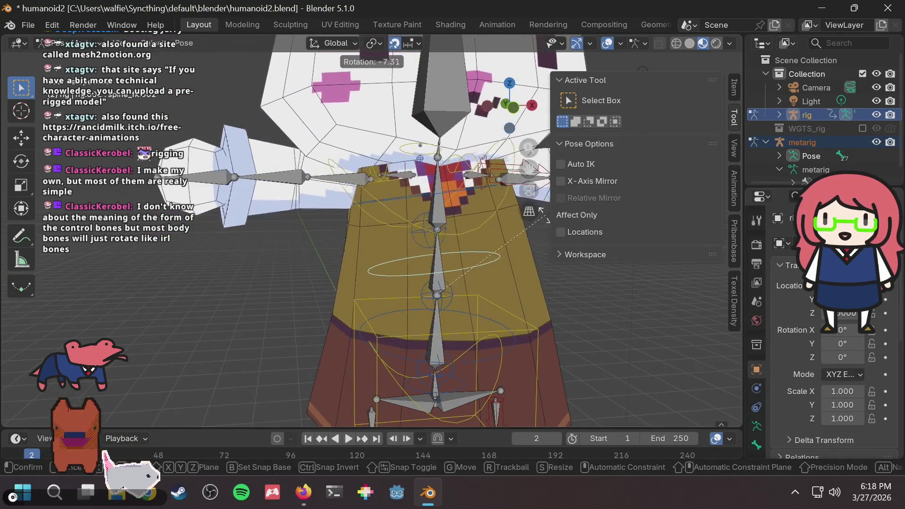
right_click(349, 174)
Select the hips control and save humanoid2.blend
middle_click_drag(308, 166, 268, 166)
scroll(427, 190, "down", 1)
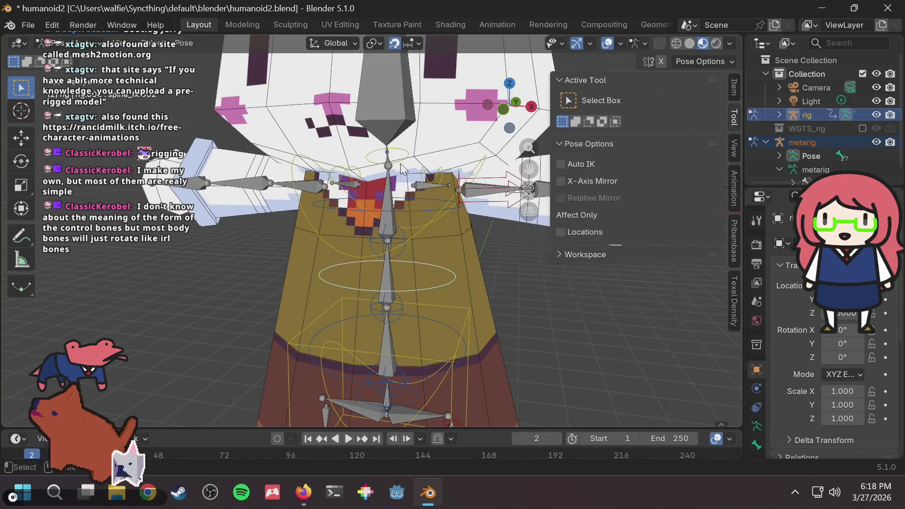
scroll(413, 163, "down", 3)
scroll(447, 201, "up", 1)
scroll(420, 292, "up", 2)
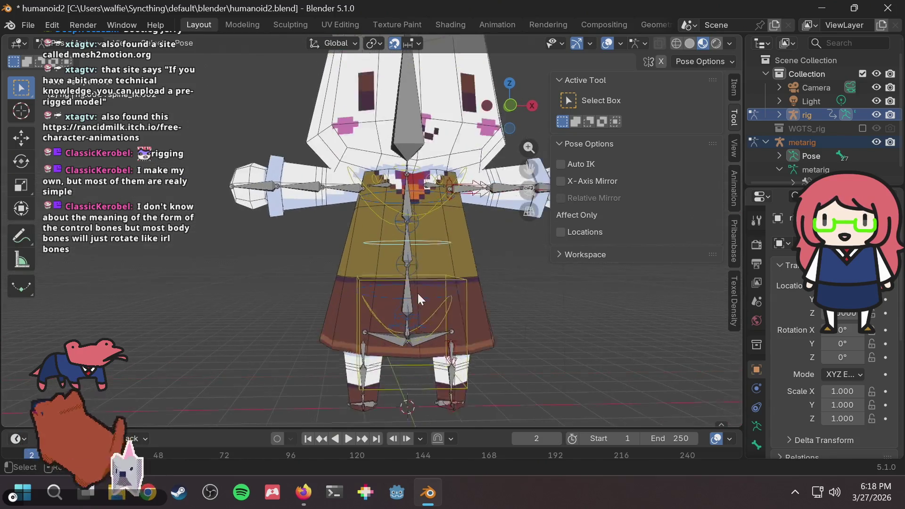
left_click(379, 338)
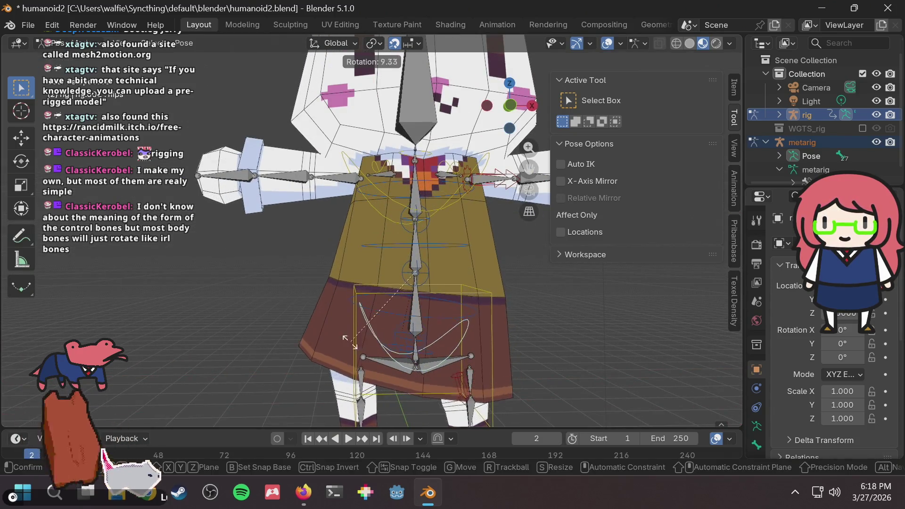
scroll(400, 278, "down", 5)
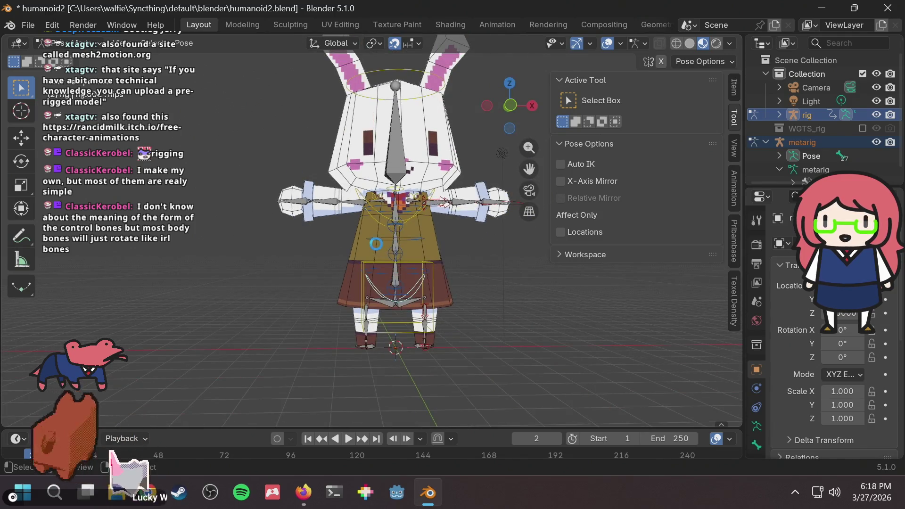
key("ctrl+s")
mouse_move(299, 219)
middle_mouse_down()
mouse_move(403, 241)
mouse_move(366, 239)
mouse_move(391, 234)
mouse_move(338, 208)
mouse_move(301, 211)
middle_mouse_up()
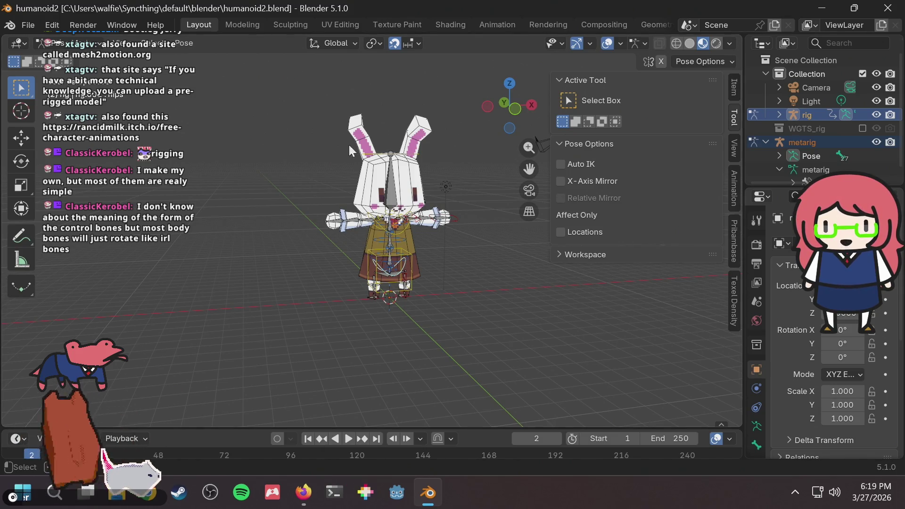
Open the Mixamo FAQ page in a new Firefox tab
left_click(304, 492)
key("ctrl+t")
type("https://helpx.adobe.com/creative-cloud/faq/mixamo-faq.html")
key("Return")
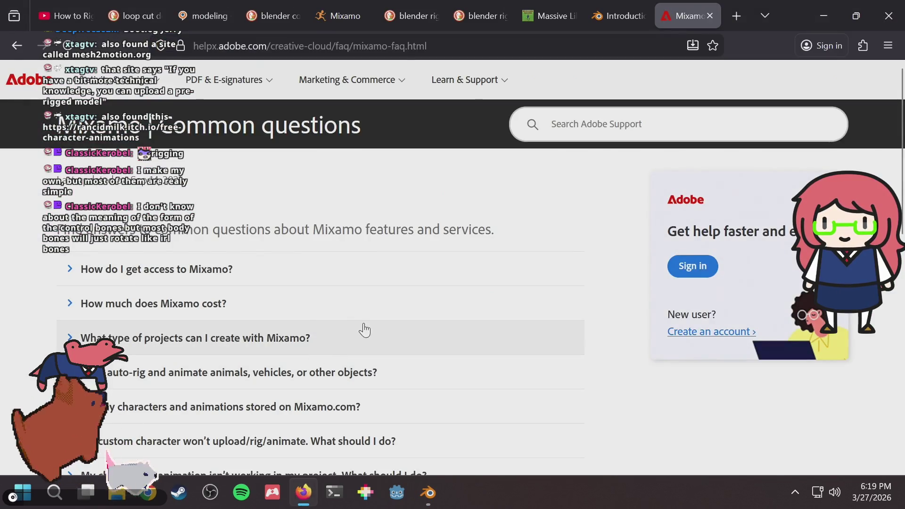
Check the FAQ answers about Mixamo's cost and how to get access
left_click(250, 306)
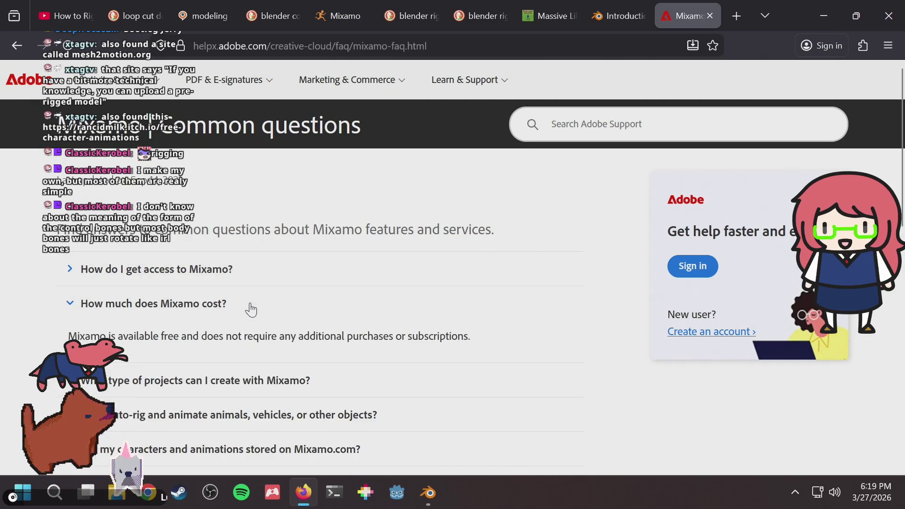
left_click(250, 307)
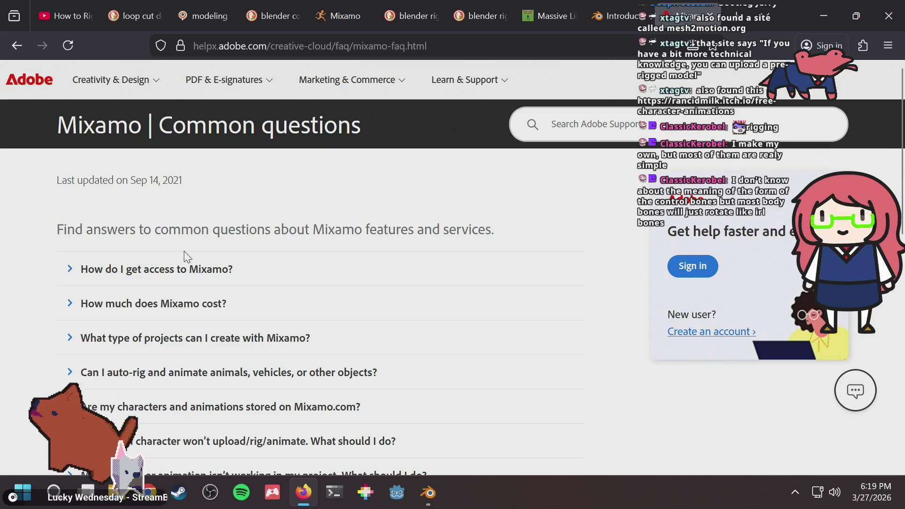
left_click(175, 270)
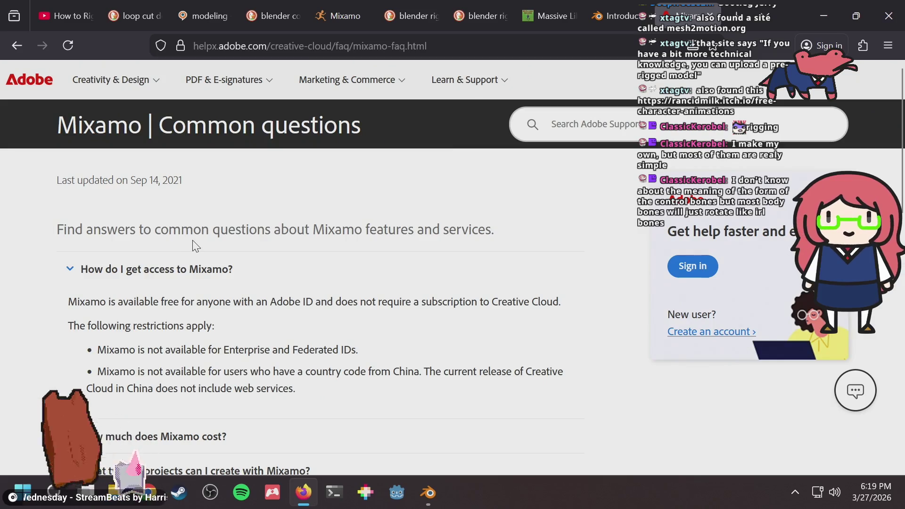
scroll(192, 240, "down", 2)
scroll(236, 288, "down", 2)
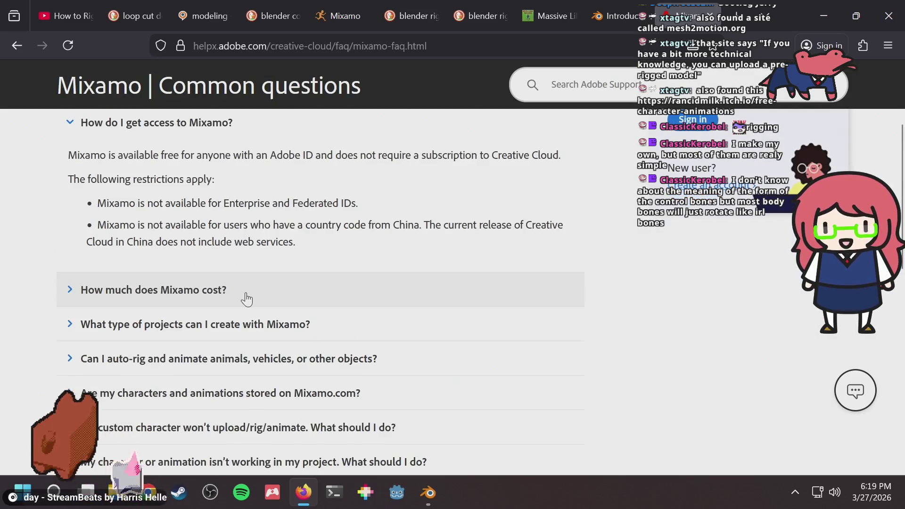
scroll(329, 324, "down", 2)
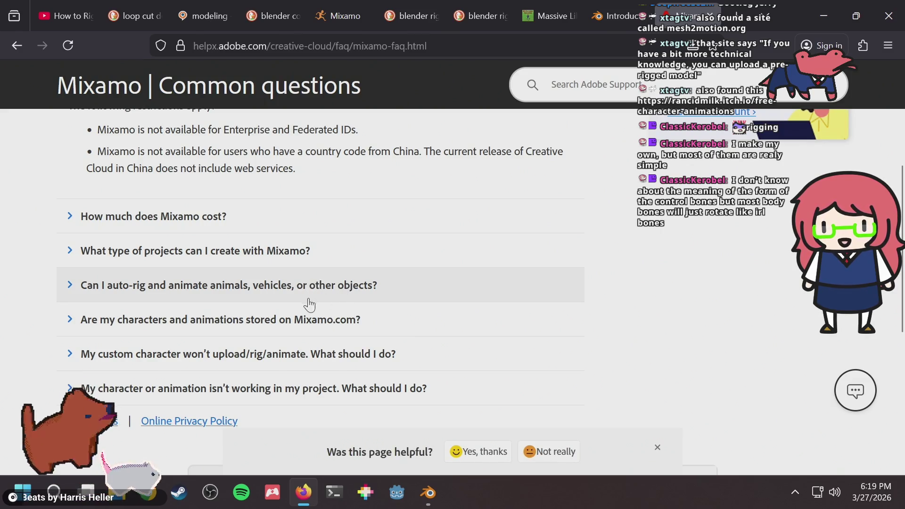
Read the answer on whether characters and animations are stored on Mixamo.com
left_click(262, 320)
scroll(367, 270, "down", 2)
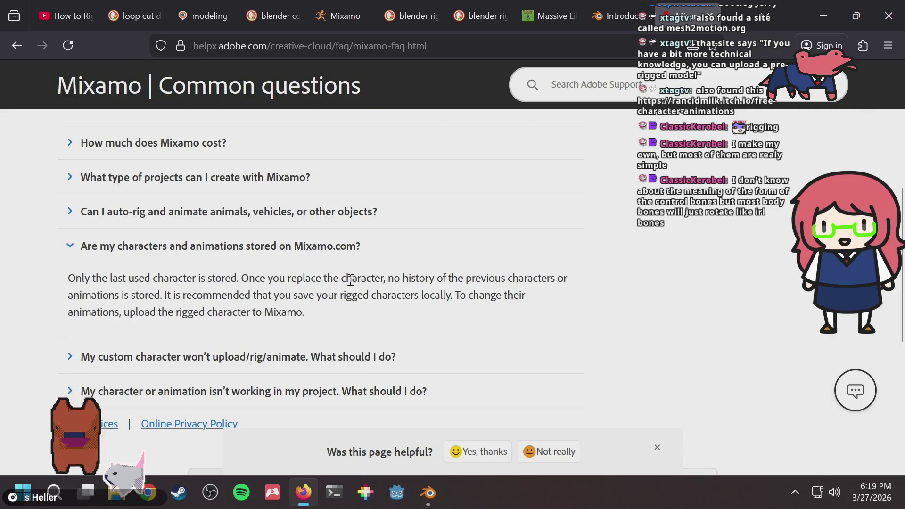
left_click_drag(305, 277, 403, 275)
left_click(411, 275)
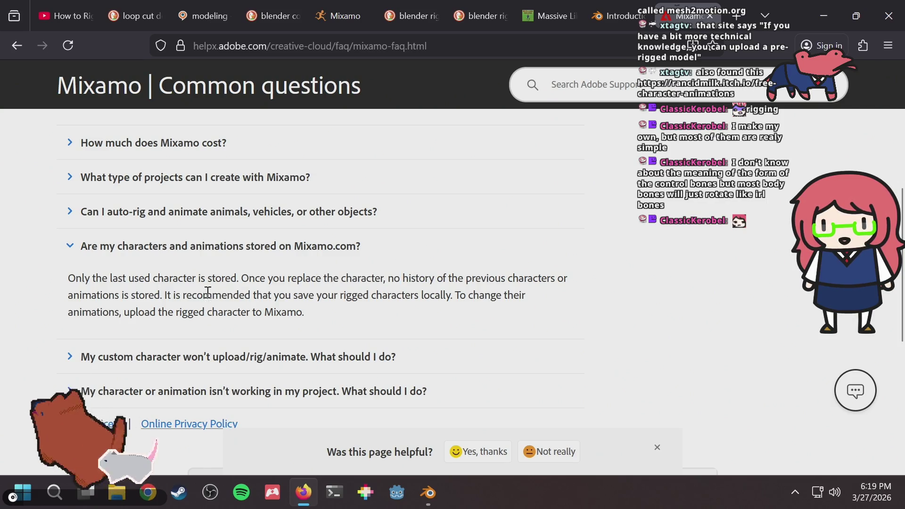
left_click_drag(328, 295, 395, 298)
left_click(395, 298)
scroll(395, 298, "down", 2)
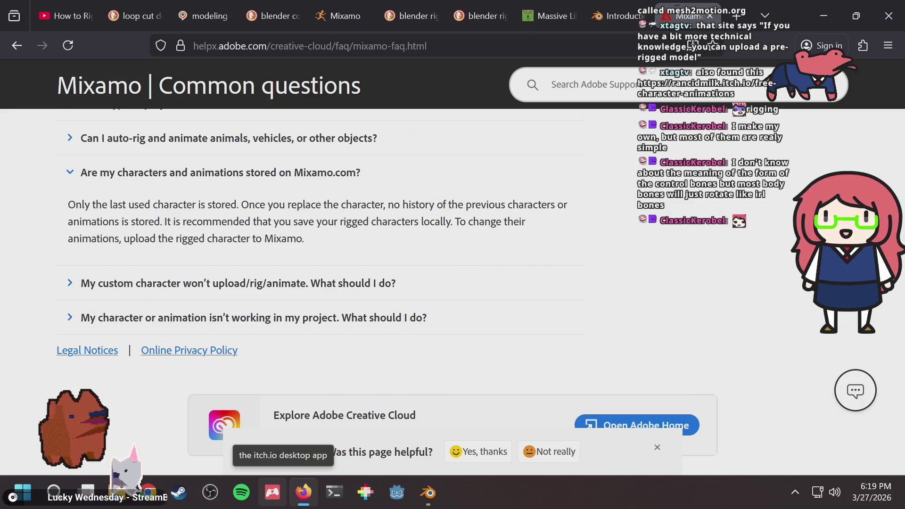
left_click(353, 38)
Load the Mixamo rigging guide and expand 'Upload and rig a custom character'
type("https://helpx.adobe.com/creative-cloud/help/mixamo-rigging-animation.html")
key("Return")
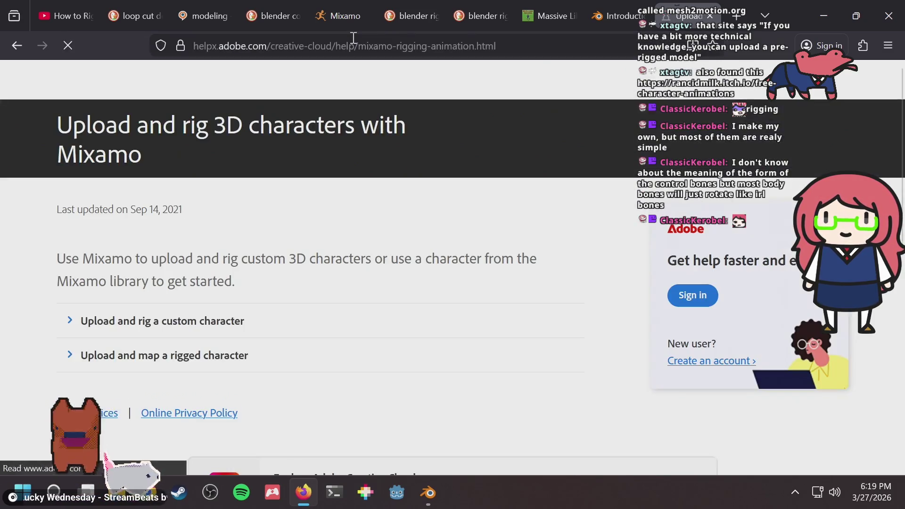
left_click(191, 322)
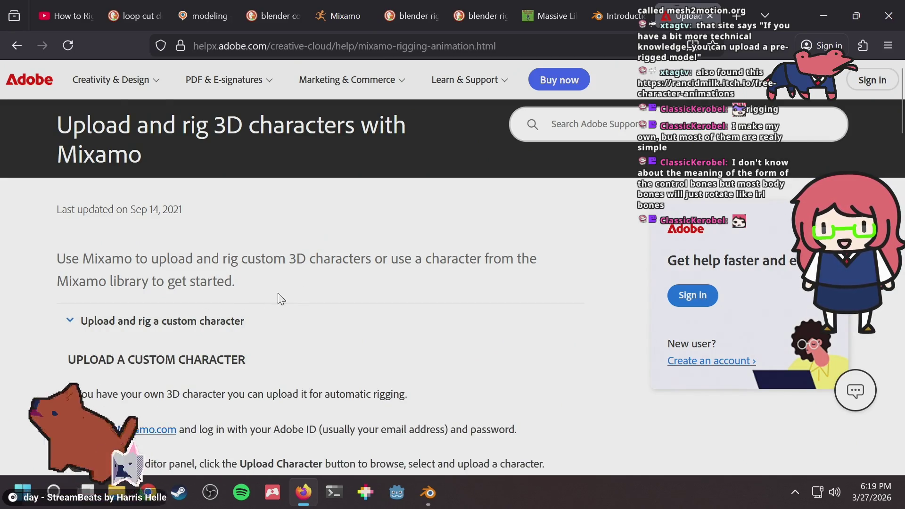
scroll(283, 296, "down", 2)
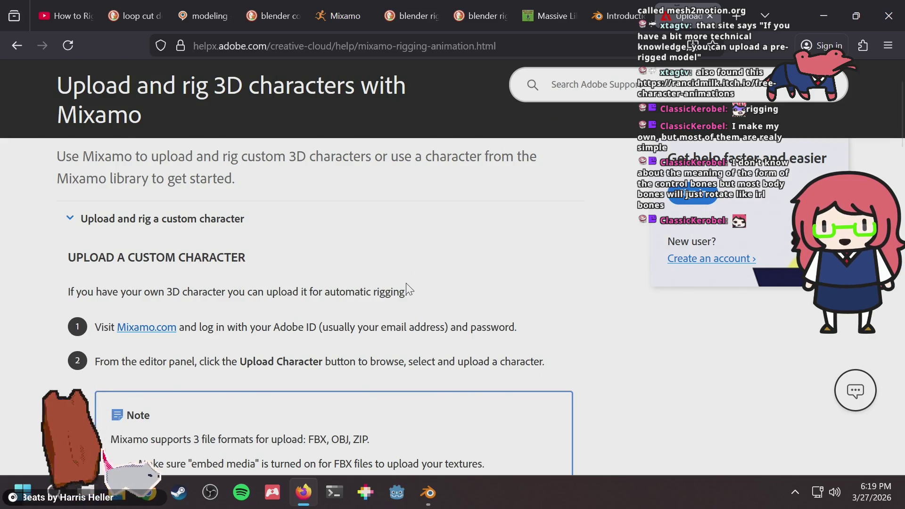
scroll(406, 288, "down", 2)
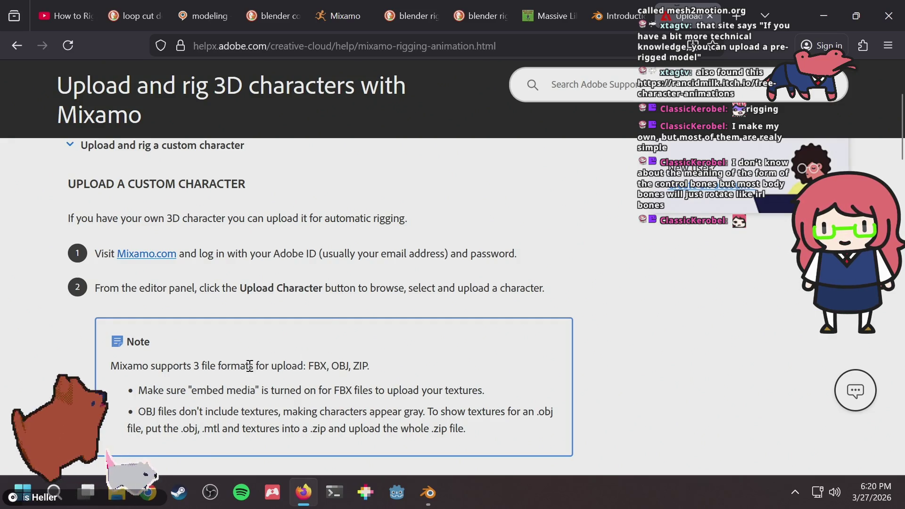
scroll(382, 347, "down", 2)
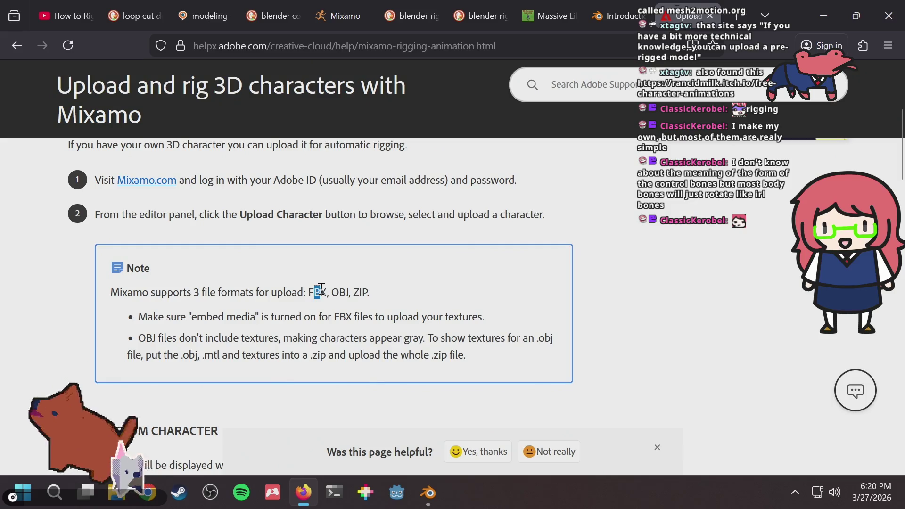
Read the custom-character rigging note about .obj uploads
left_click_drag(351, 293, 376, 281)
scroll(361, 302, "down", 2)
left_click(541, 264)
double_click(541, 264)
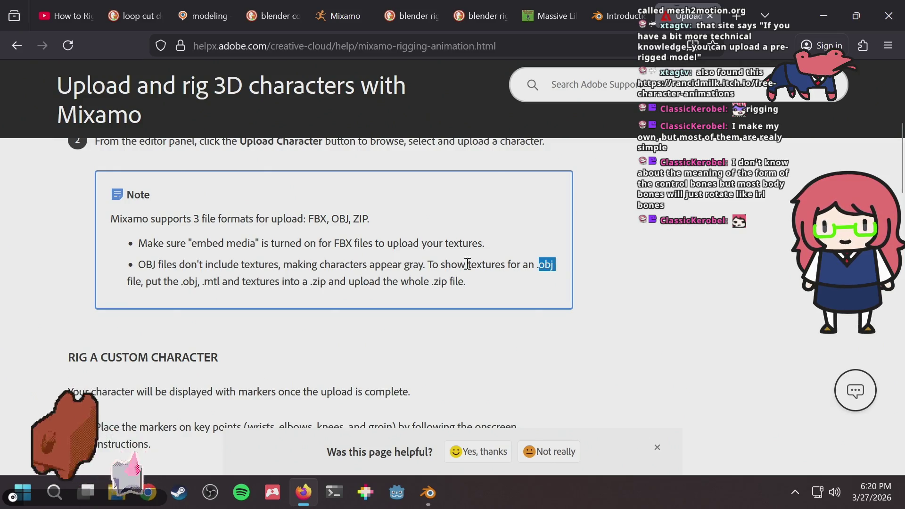
left_click_drag(204, 282, 213, 282)
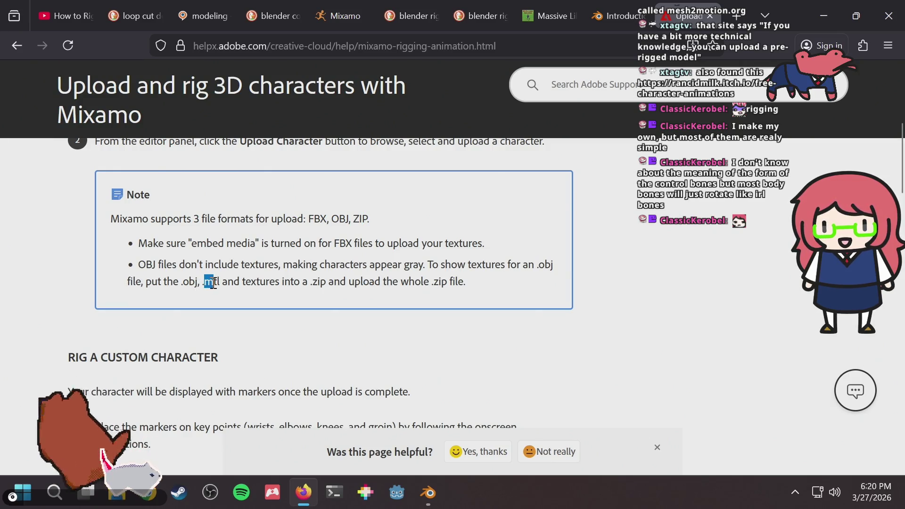
scroll(363, 277, "up", 2)
left_click(362, 279)
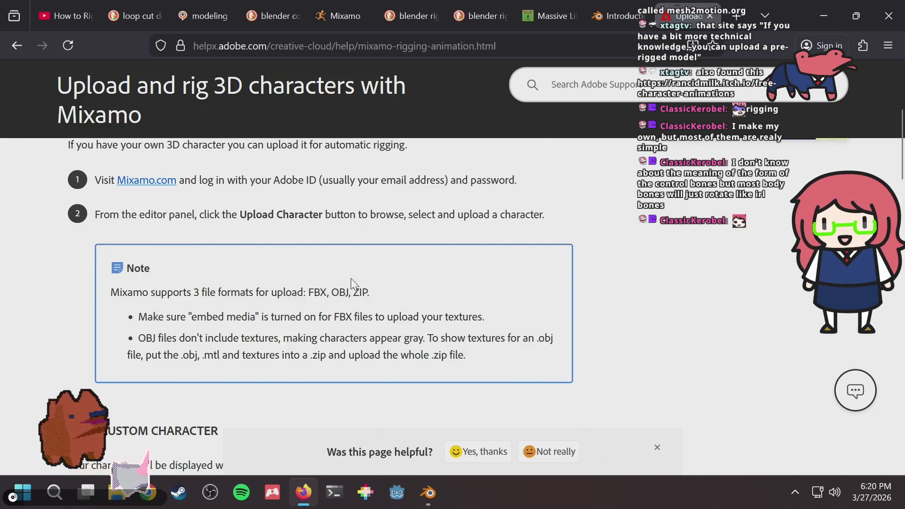
Finish reading the custom-character rigging steps and return to the Blender bunny scene
scroll(342, 278, "down", 4)
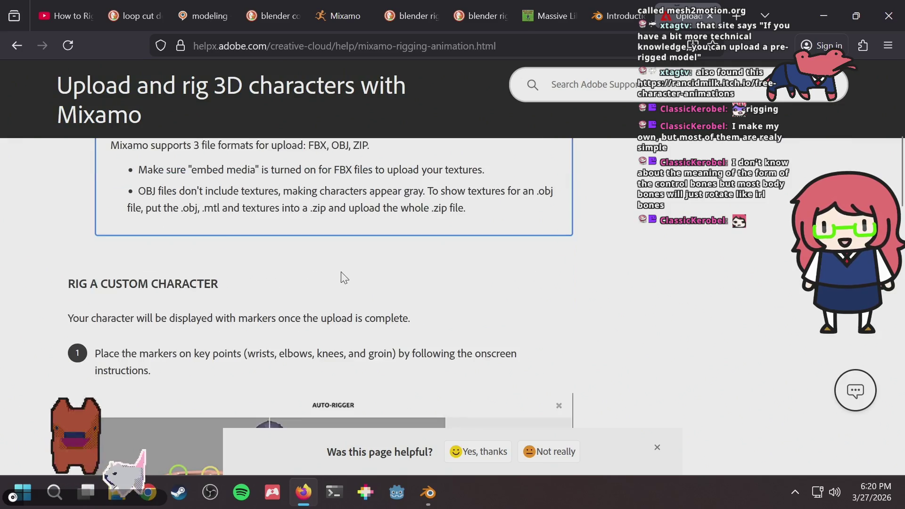
scroll(420, 242, "down", 5)
scroll(515, 234, "up", 2)
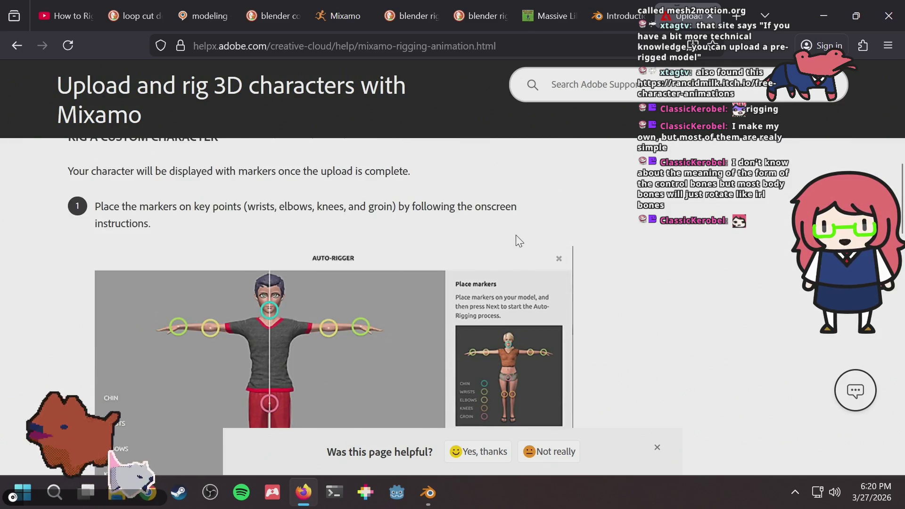
scroll(279, 204, "down", 8)
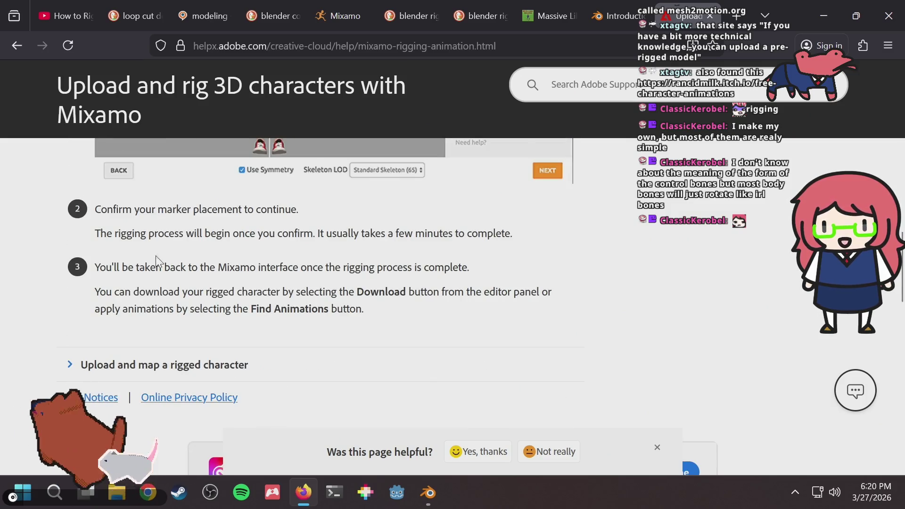
left_click_drag(161, 264, 319, 269)
left_click(325, 280)
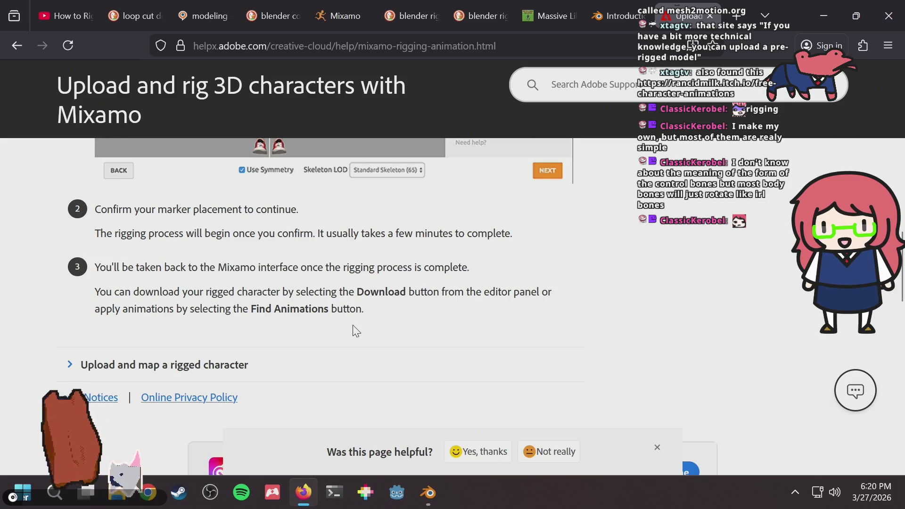
scroll(356, 329, "up", 5)
scroll(356, 330, "up", 5)
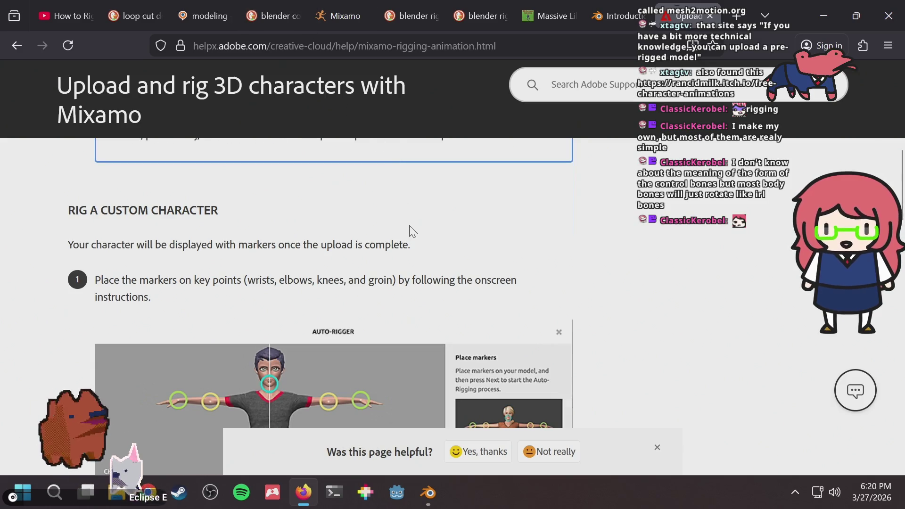
scroll(437, 326, "up", 5)
left_click(428, 493)
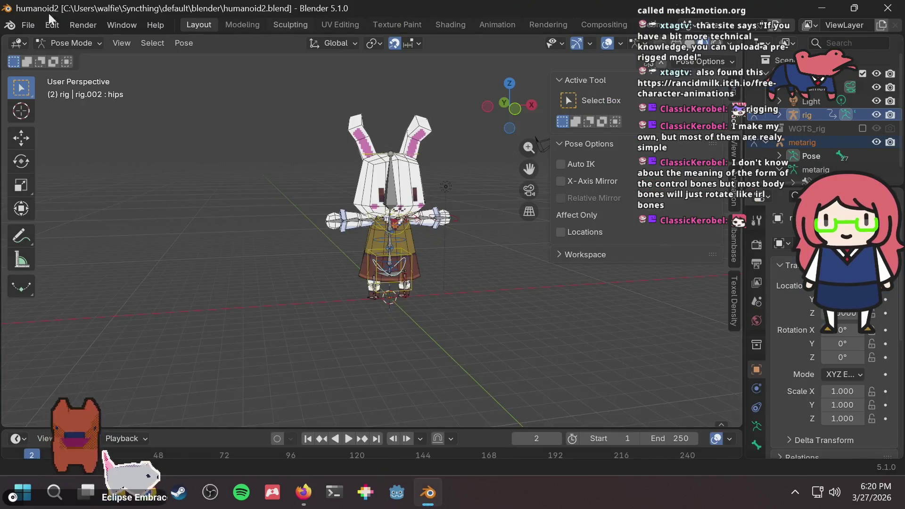
left_click(28, 25)
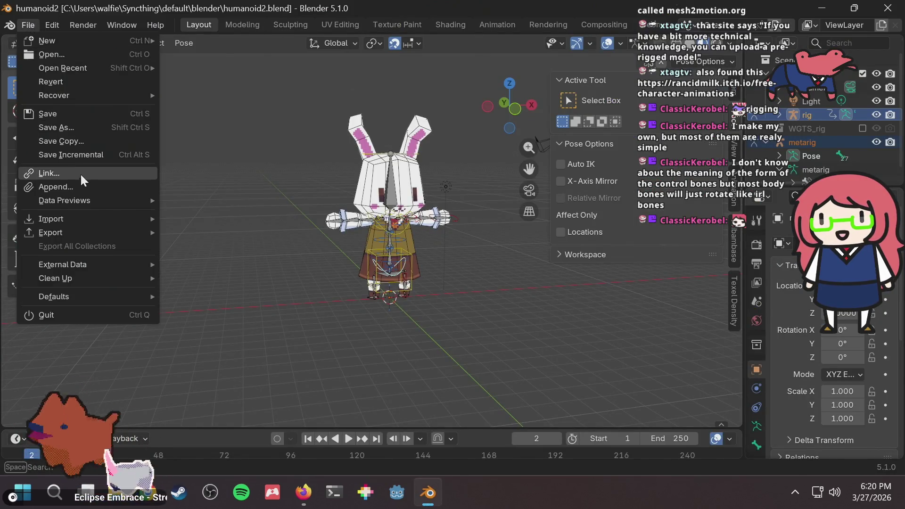
Export the bunny scene as humanoid2.fbx into the blender folder
mouse_move(102, 230)
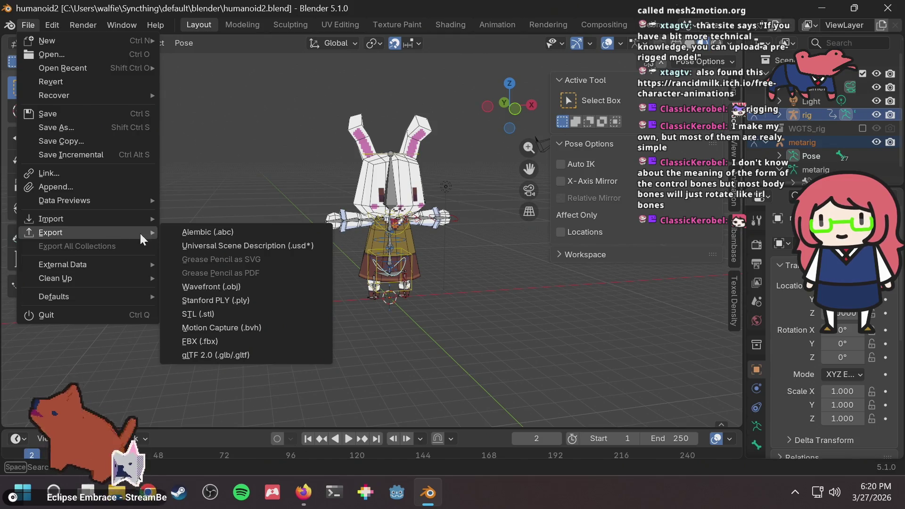
left_click(236, 337)
left_click_drag(467, 33, 434, 27)
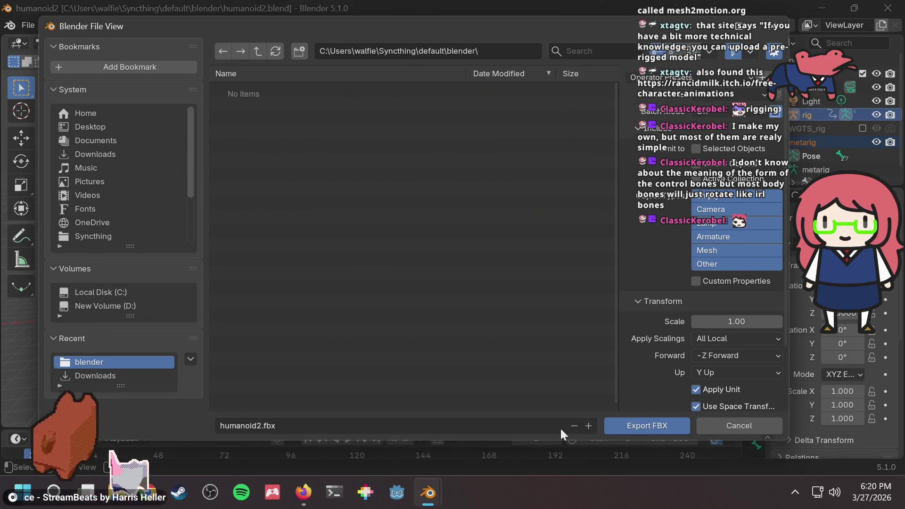
left_click(634, 425)
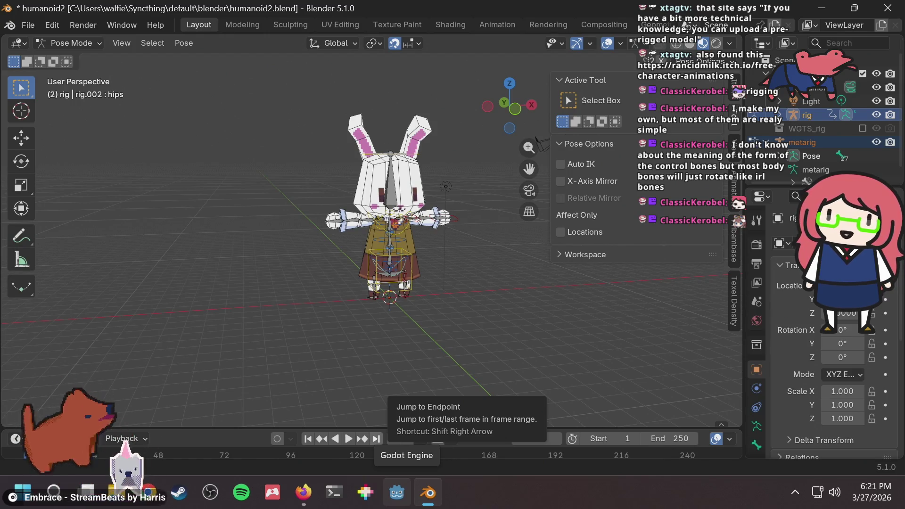
scroll(402, 190, "up", 5)
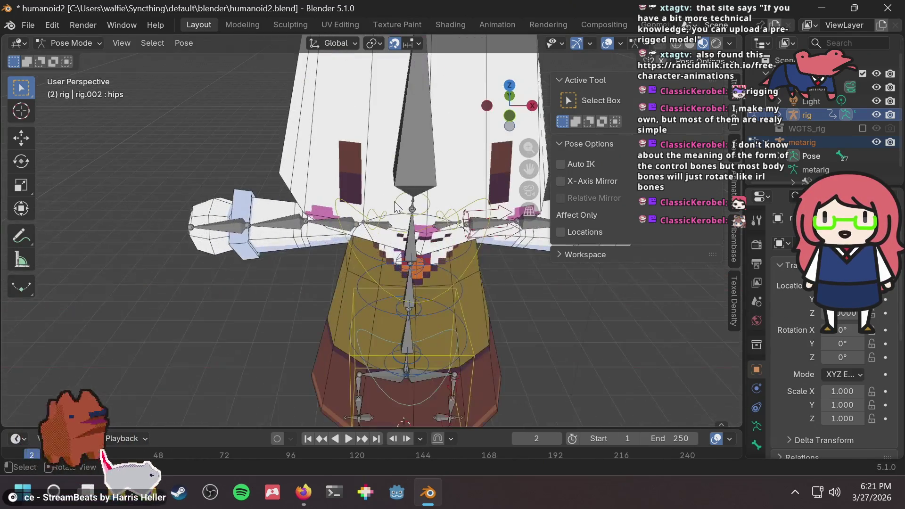
scroll(403, 191, "down", 5)
middle_click_drag(402, 190, 489, 125)
scroll(485, 127, "down", 3)
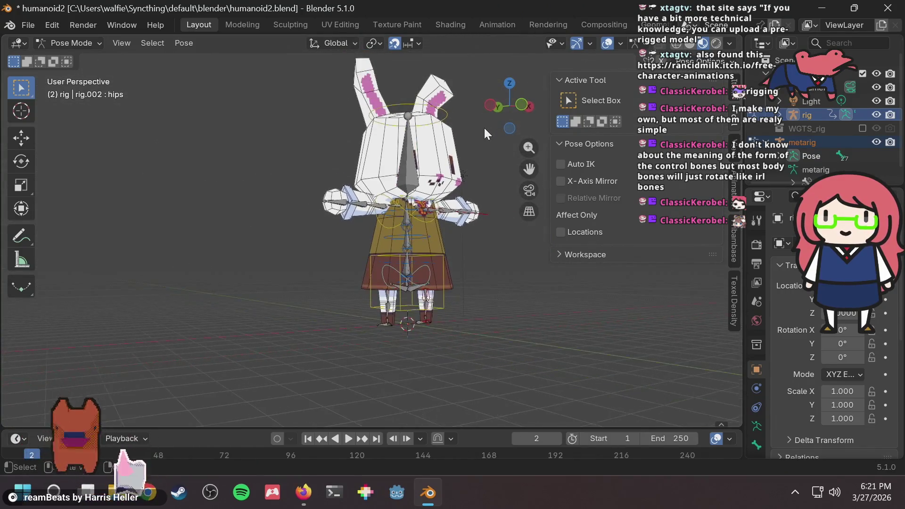
scroll(445, 178, "up", 3)
middle_click_drag(445, 178, 513, 214)
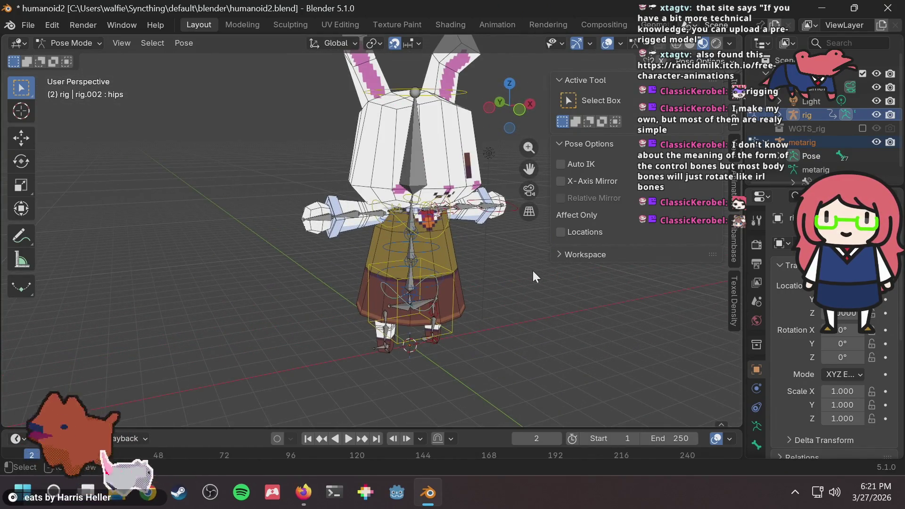
middle_click_drag(526, 261, 386, 289)
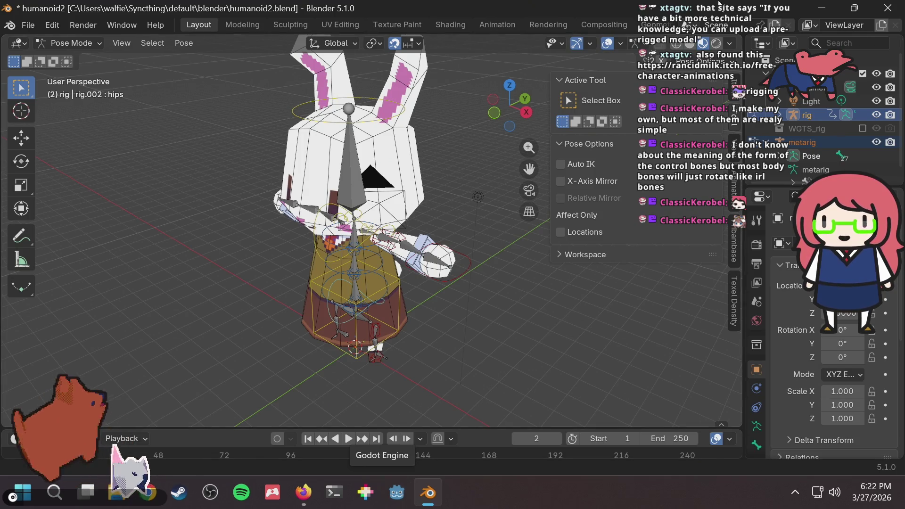
left_click_drag(509, 105, 538, 142)
mouse_move(528, 298)
middle_mouse_down()
mouse_move(419, 278)
mouse_move(380, 292)
middle_mouse_up()
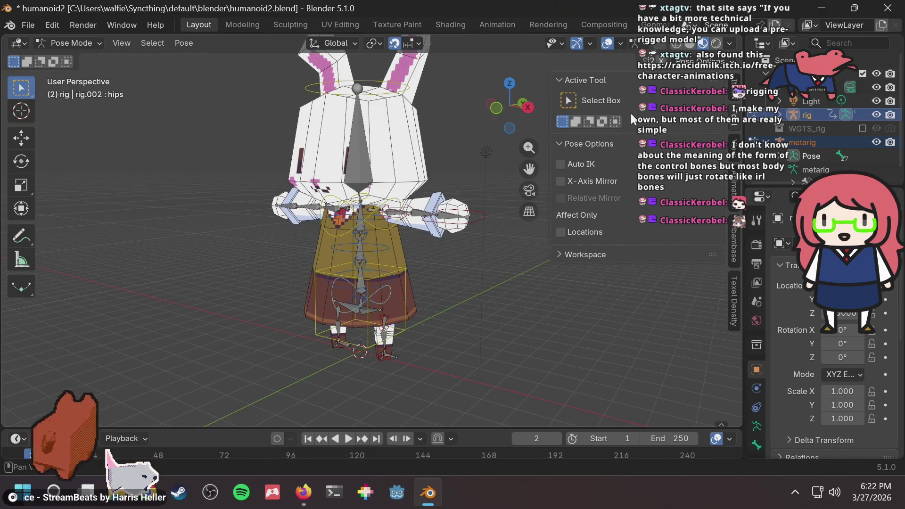
mouse_move(421, 156)
middle_mouse_down()
mouse_move(406, 208)
mouse_move(443, 198)
mouse_move(447, 218)
middle_mouse_up()
scroll(406, 207, "up", 1)
scroll(406, 207, "up", 1)
scroll(424, 196, "up", 1)
scroll(443, 197, "down", 5)
scroll(426, 207, "up", 3)
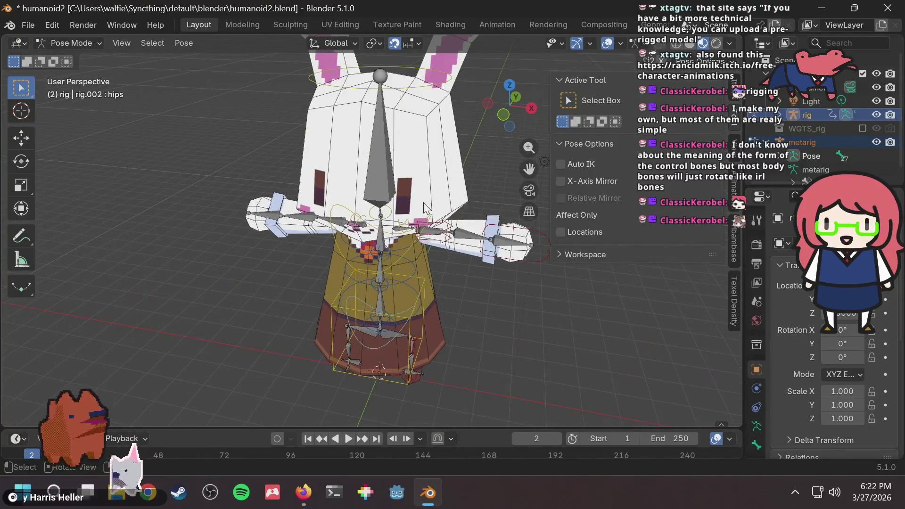
left_click(518, 243)
key("r")
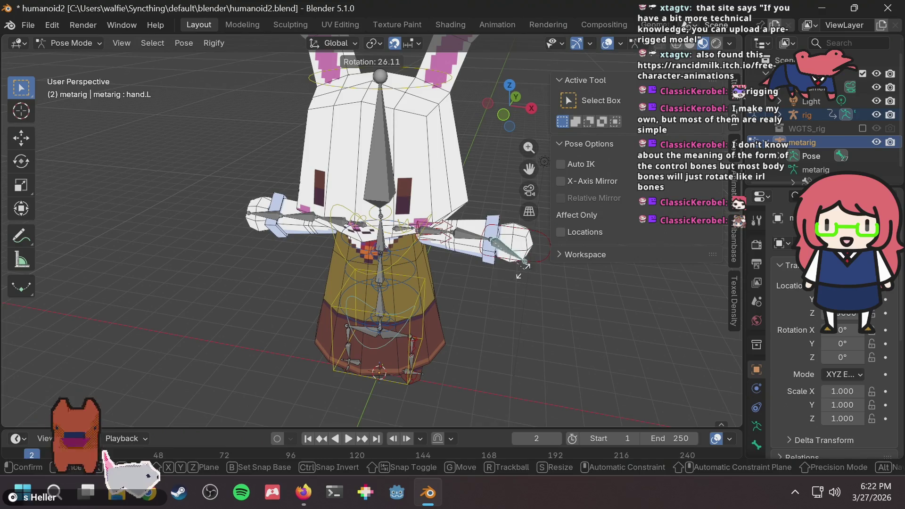
key("Escape")
middle_click_drag(445, 273, 289, 240)
scroll(293, 246, "up", 2)
middle_click_drag(400, 228, 408, 239)
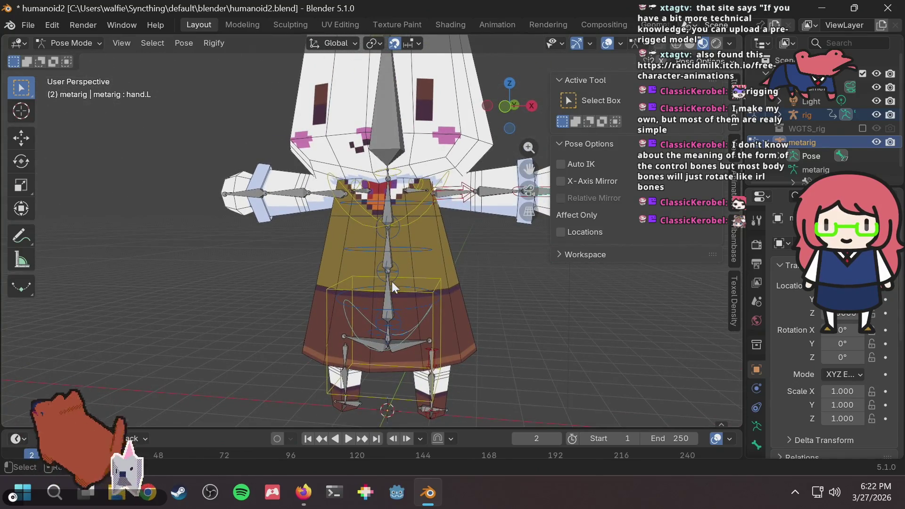
left_click(417, 290)
key("r")
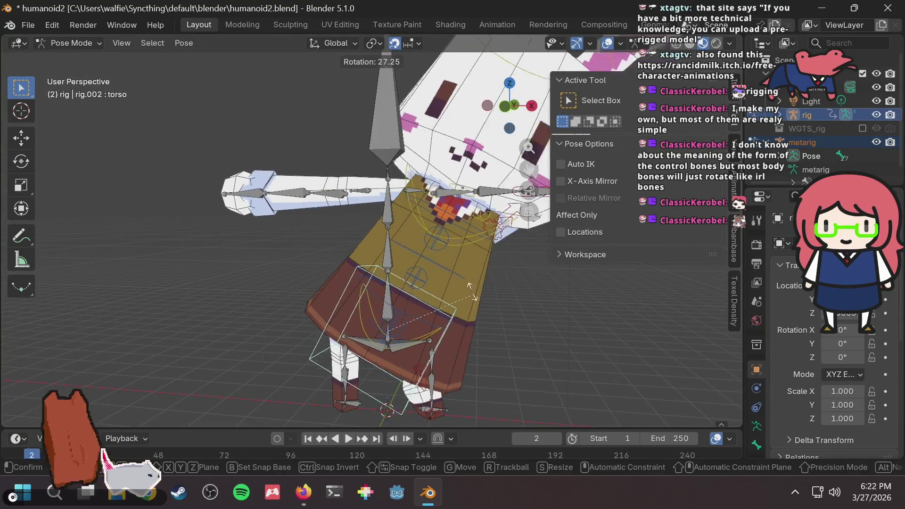
key("Escape")
middle_click_drag(403, 263, 408, 266)
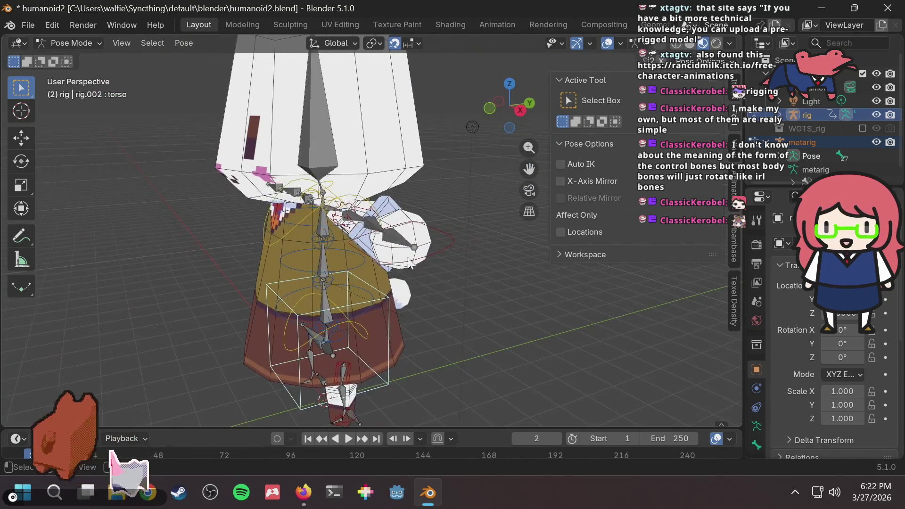
left_click(428, 243)
middle_click_drag(436, 232, 470, 275)
key("g")
key("Escape")
middle_click_drag(469, 197, 475, 237)
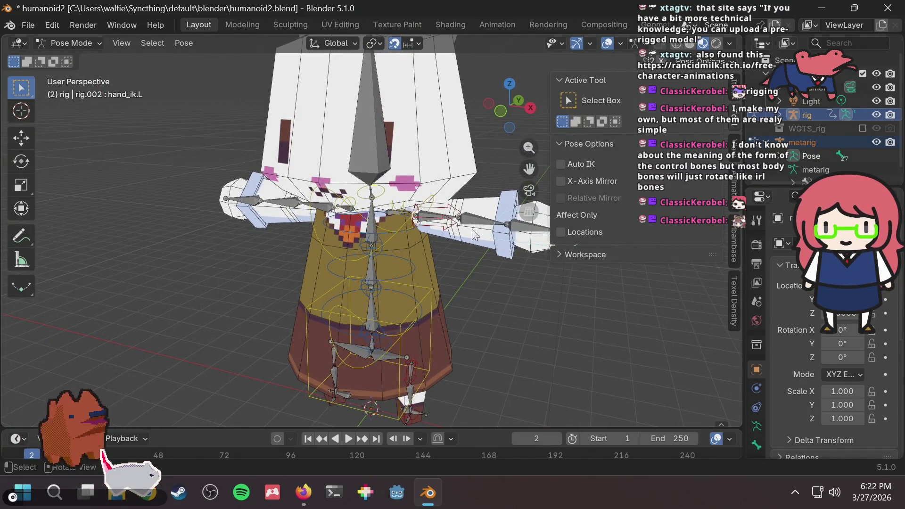
left_click(455, 230)
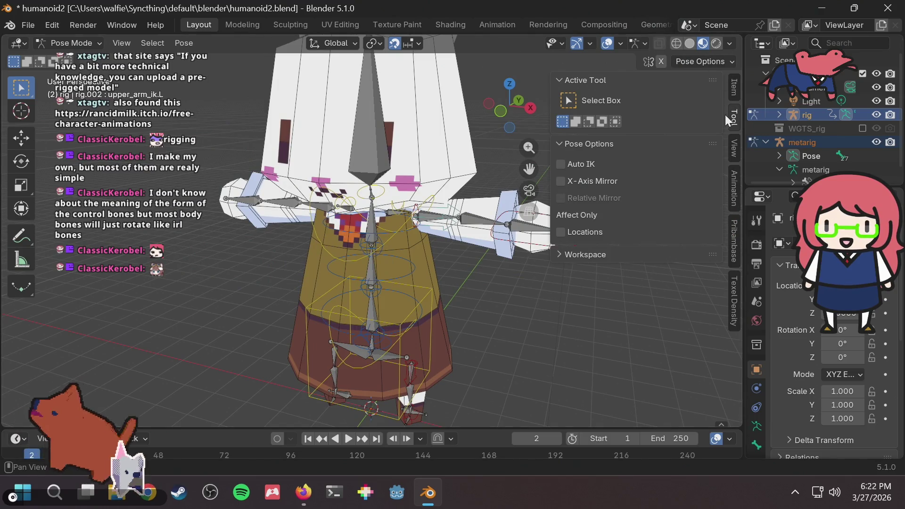
left_click(734, 88)
Turn on all Arm and Leg IK, FK and Tweak layers under Rig Layers
scroll(699, 244, "down", 10)
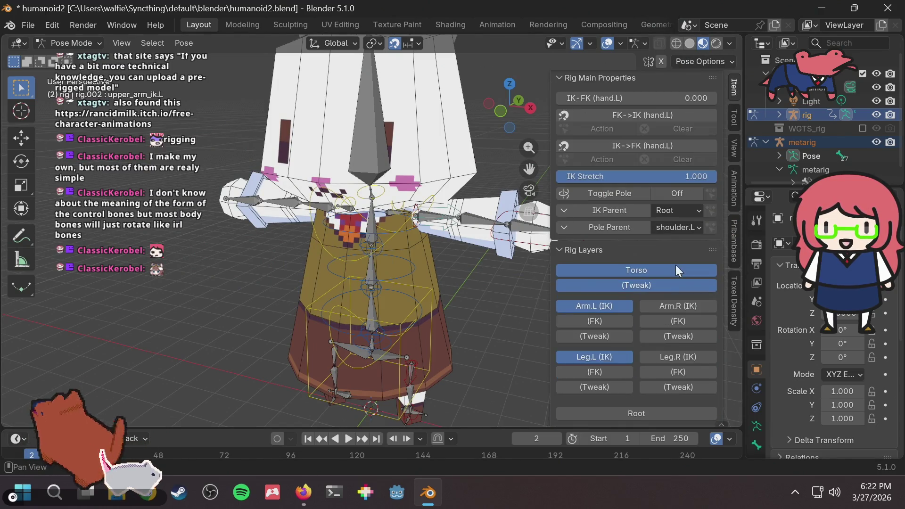
left_click(668, 305)
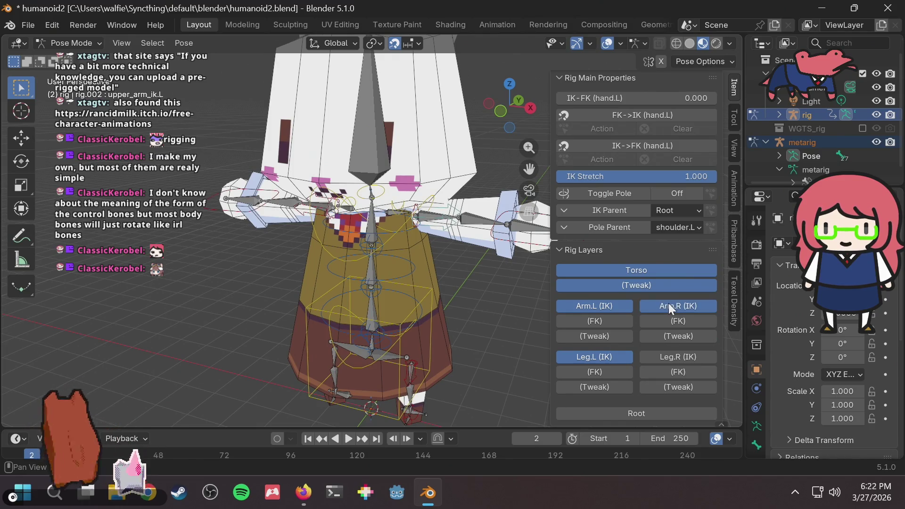
left_click(631, 321)
left_click(668, 318)
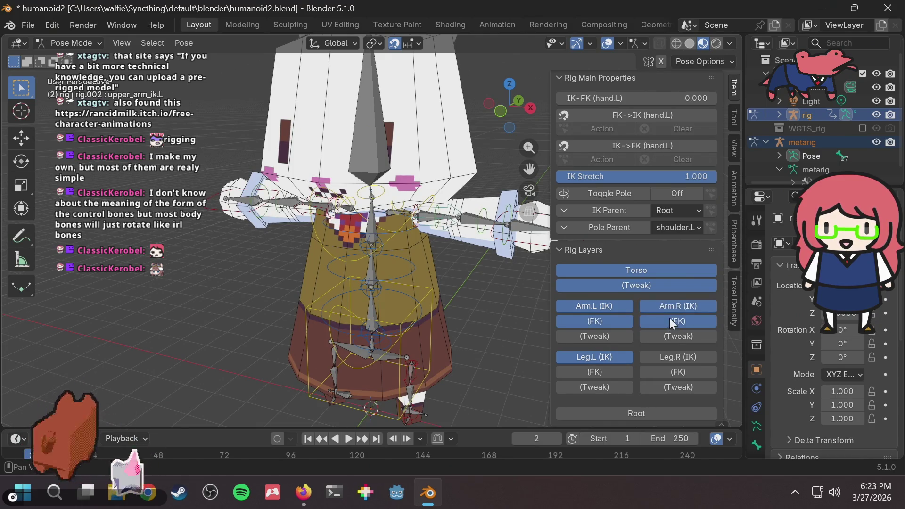
left_click(665, 334)
left_click(603, 332)
left_click(668, 358)
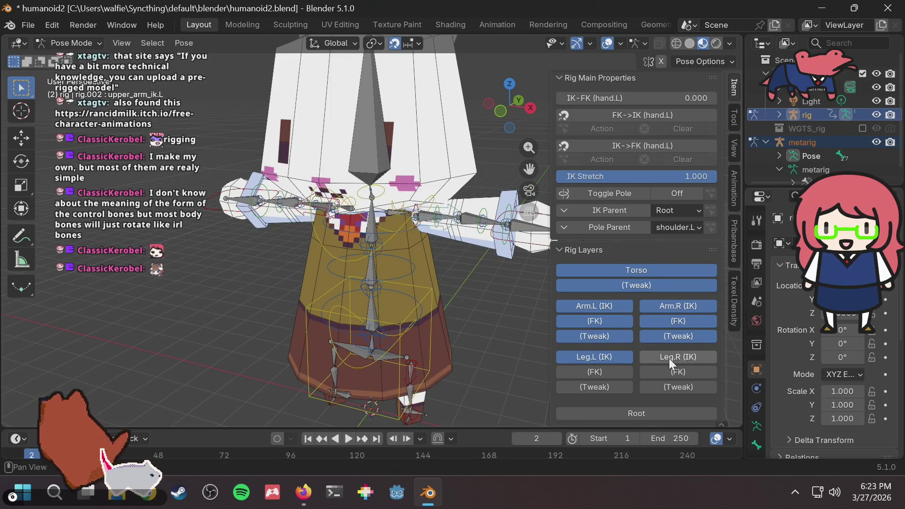
left_click(596, 374)
left_click(604, 389)
left_click(666, 383)
Select forearm_tweak.L and rotate it to bend the left arm upward
mouse_move(480, 287)
middle_mouse_down()
mouse_move(455, 282)
mouse_move(447, 249)
middle_mouse_up()
scroll(452, 278, "up", 5)
left_click(504, 229)
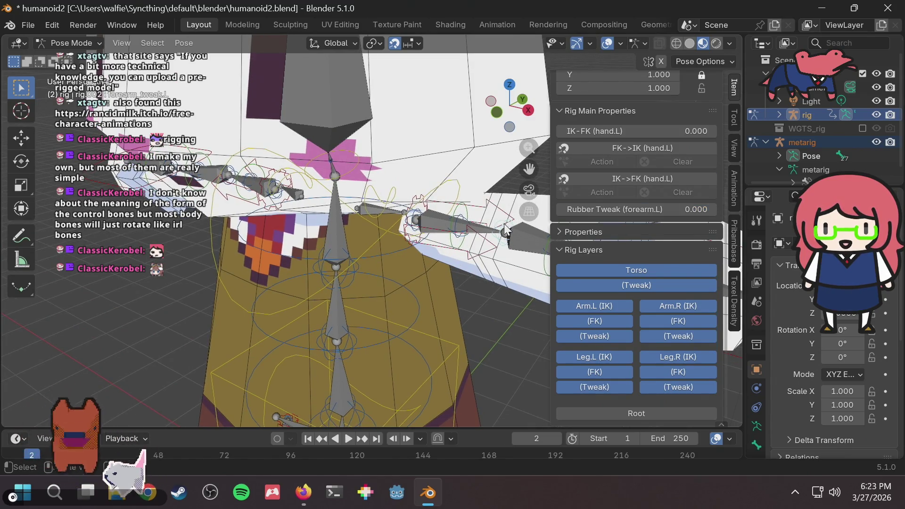
scroll(504, 281, "down", 5)
key("r")
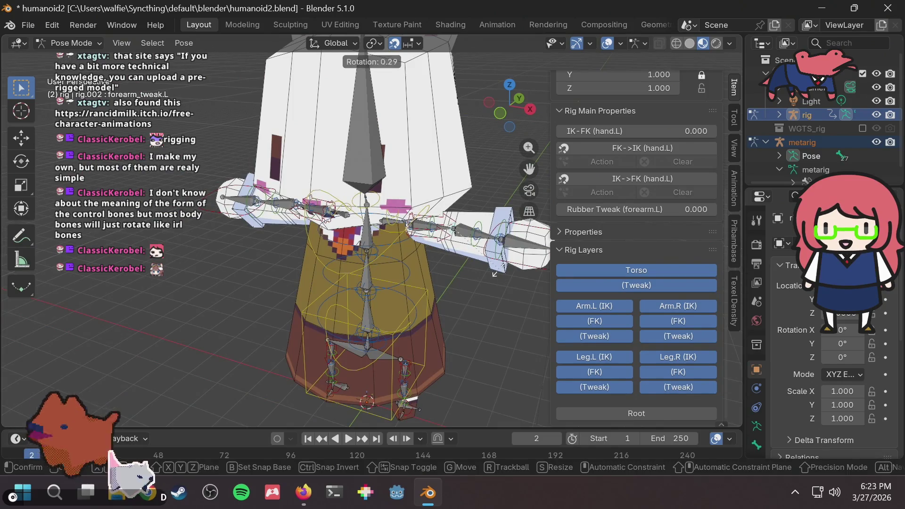
left_click(464, 266)
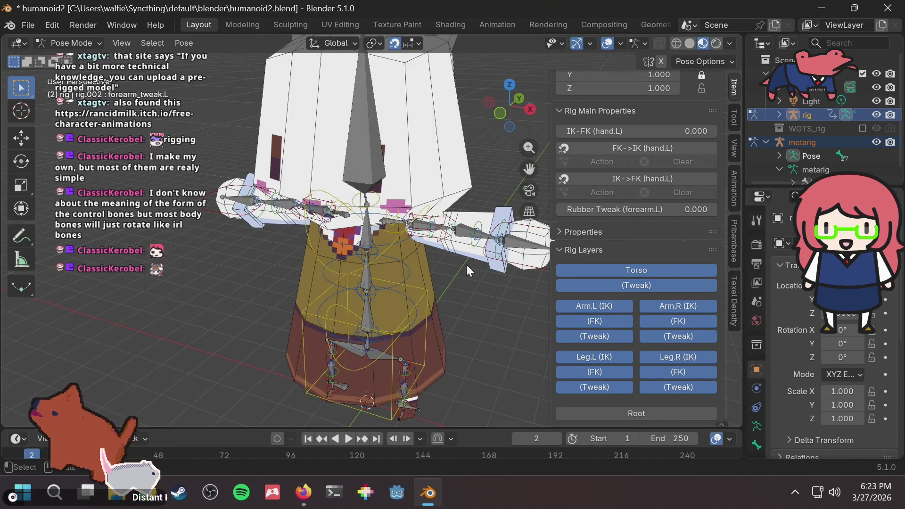
key("g")
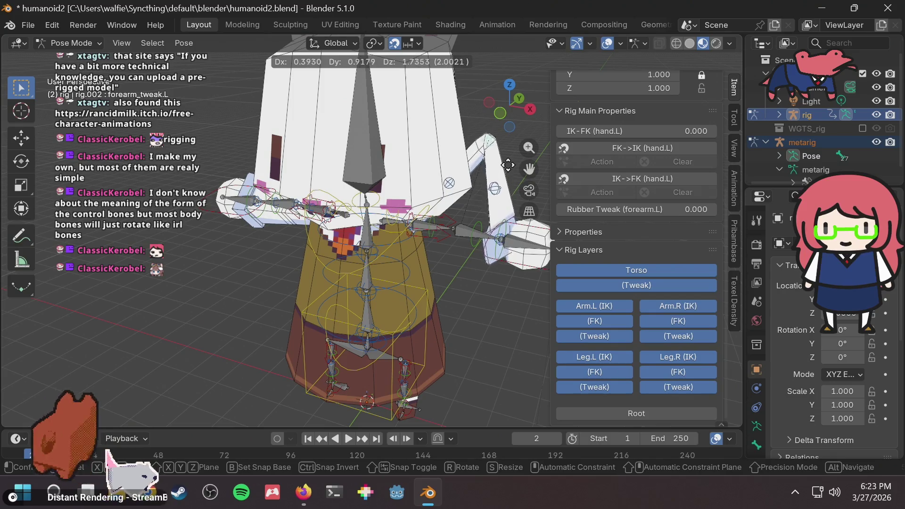
right_click(510, 208)
middle_click_drag(485, 284, 471, 301)
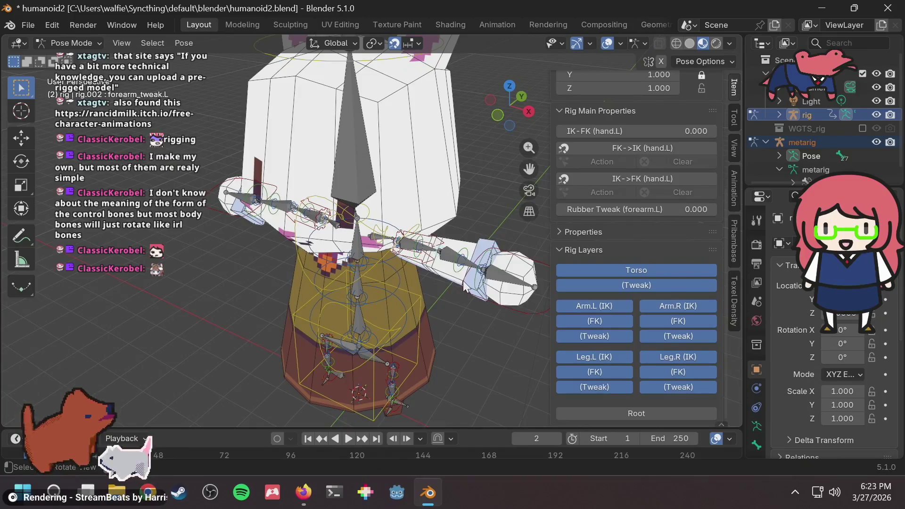
left_click(462, 259)
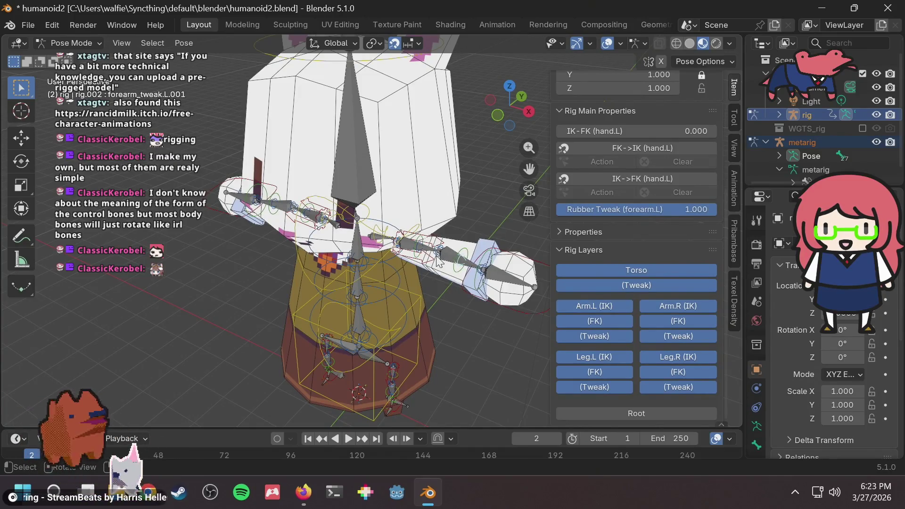
left_click(440, 255)
left_click(441, 255)
scroll(456, 287, "up", 3)
scroll(459, 287, "down", 2)
key("r")
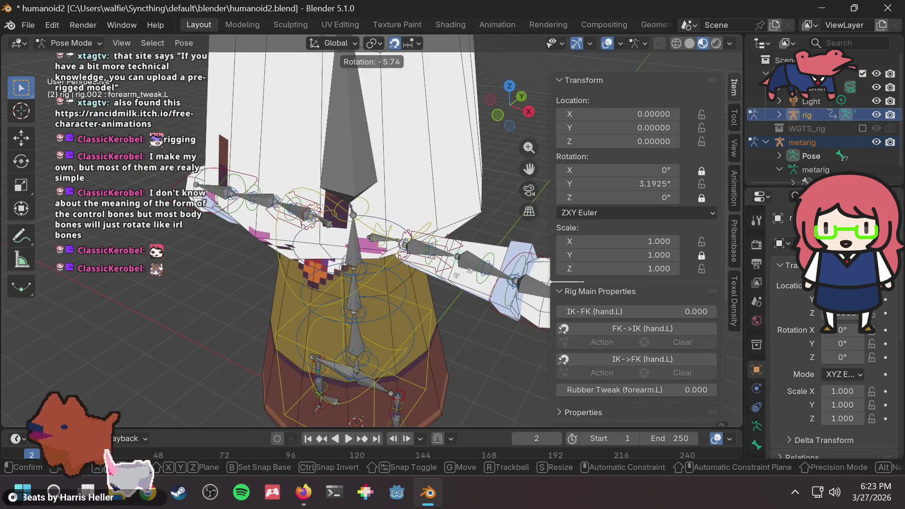
key("z")
key("Escape")
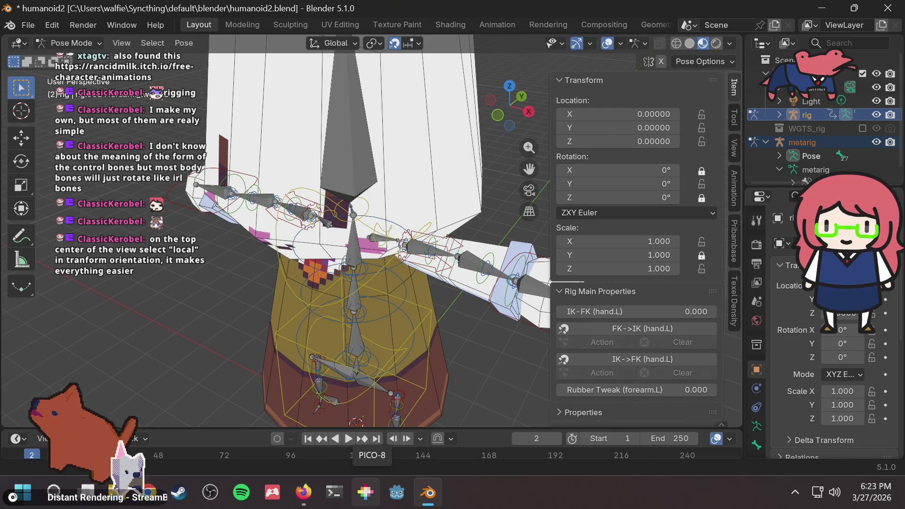
key("alt+Tab")
key("alt+Tab")
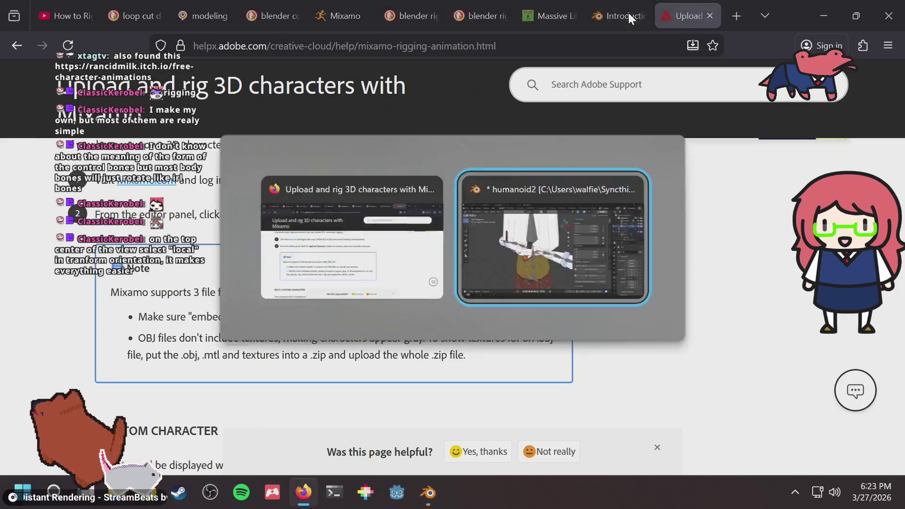
middle_click_drag(306, 193, 329, 203)
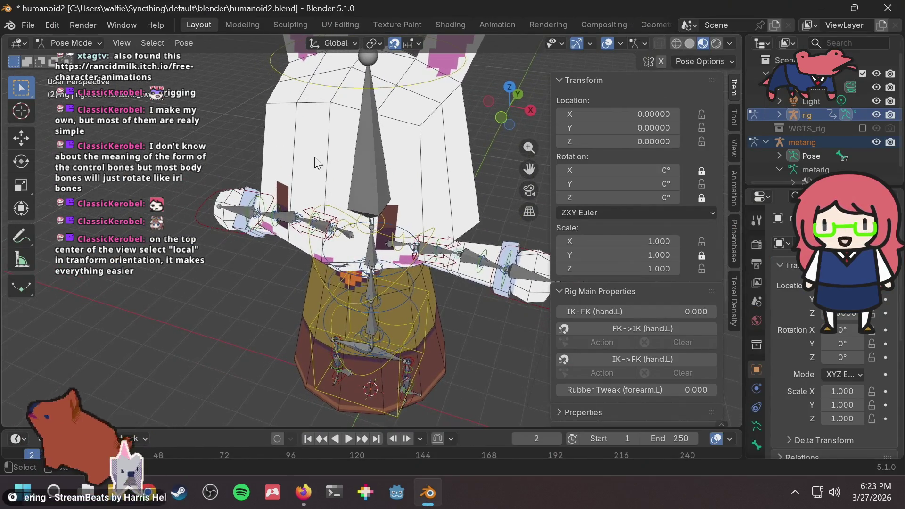
Set Transform Orientation to Local, then test-move a bone and cancel
left_click(339, 43)
left_click(334, 97)
key("g")
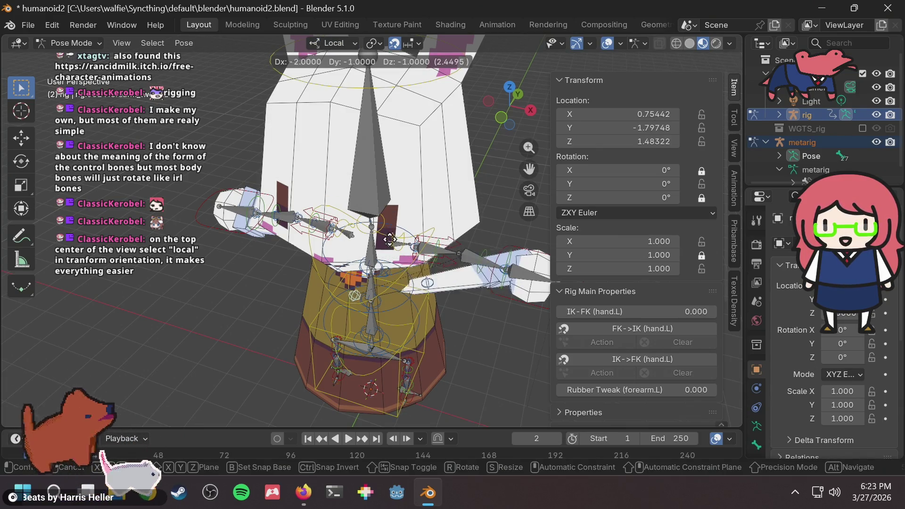
middle_click_drag(448, 178, 423, 259)
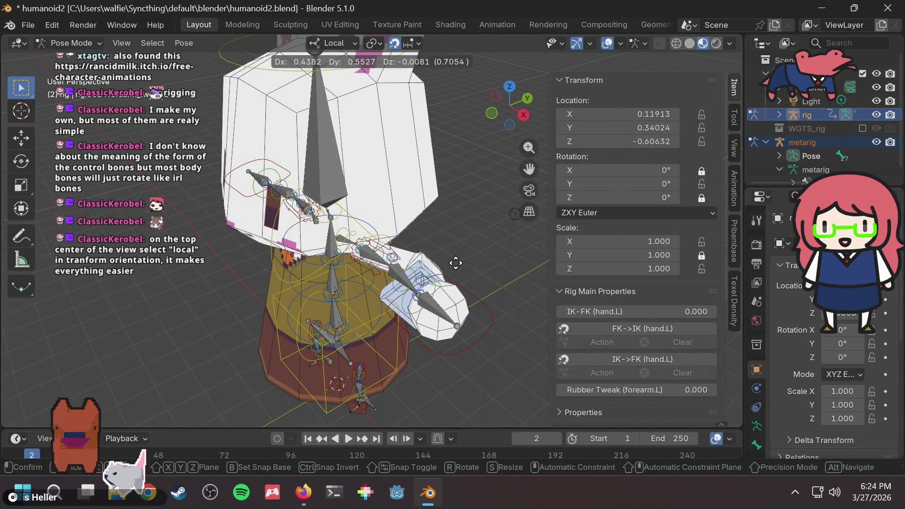
key("Escape")
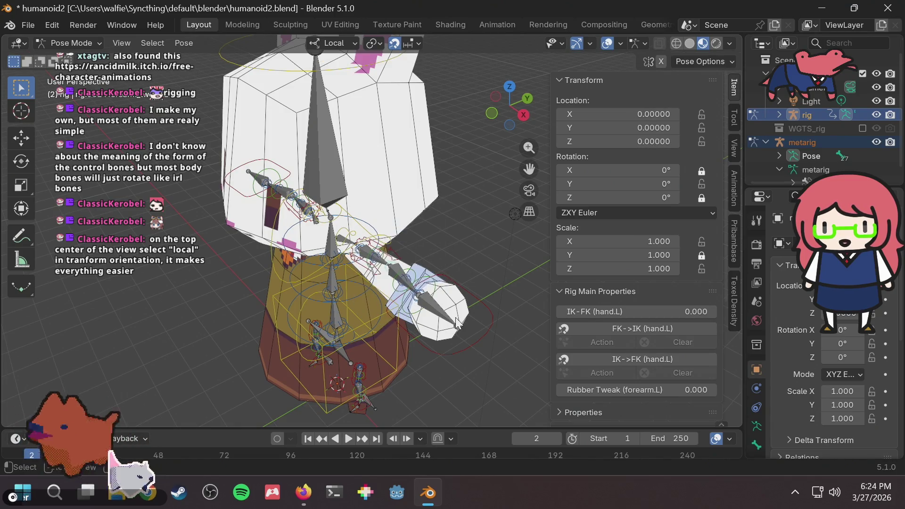
Select hand_ik.L, try moving it, and cancel to keep its position
left_click(459, 326)
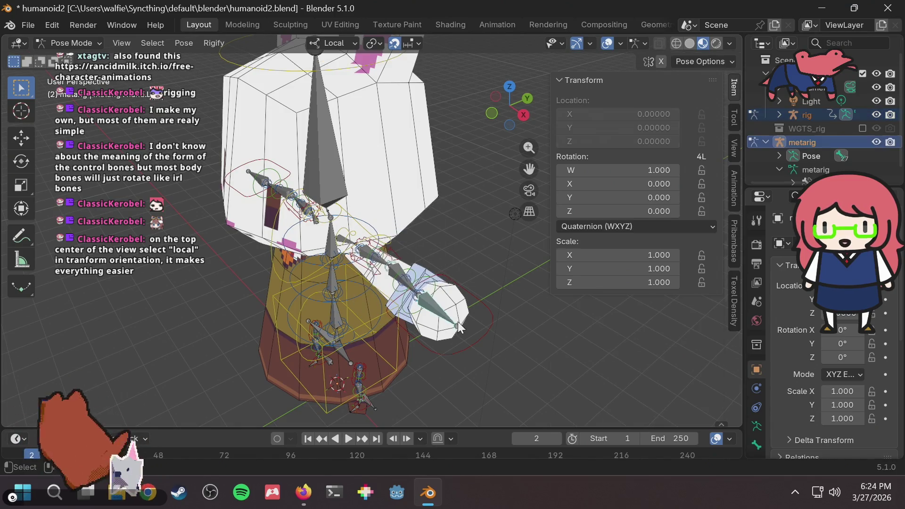
left_click(487, 324)
key("g")
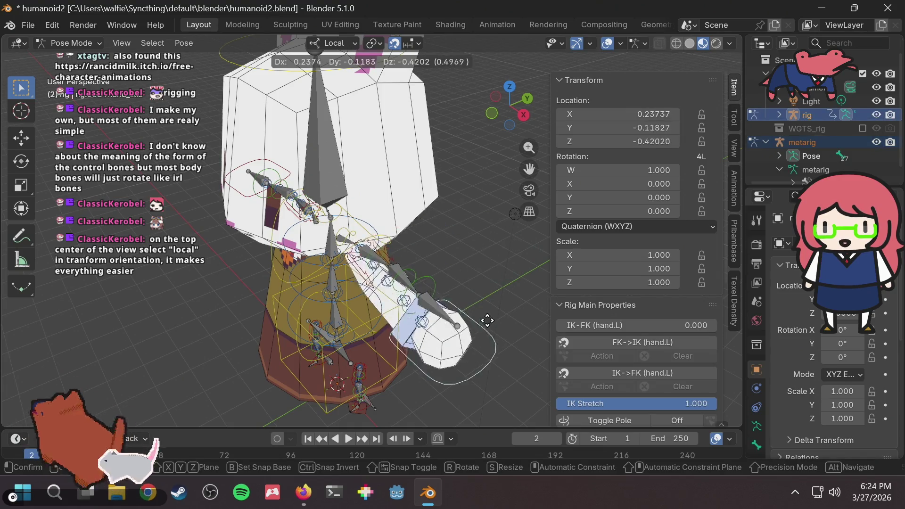
key("Escape")
mouse_move(456, 249)
middle_mouse_down()
mouse_move(466, 228)
mouse_move(459, 255)
mouse_move(399, 297)
mouse_move(329, 296)
mouse_move(374, 295)
mouse_move(424, 257)
middle_mouse_up()
scroll(399, 302, "up", 1)
scroll(413, 298, "down", 5)
scroll(385, 273, "up", 4)
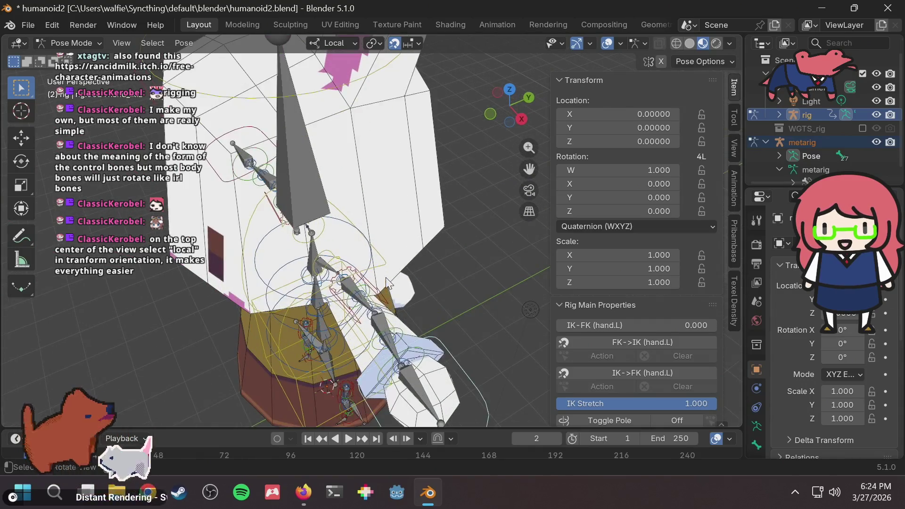
scroll(384, 311, "up", 2)
mouse_move(382, 311)
middle_mouse_down()
mouse_move(373, 297)
mouse_move(358, 310)
mouse_move(401, 315)
middle_mouse_up()
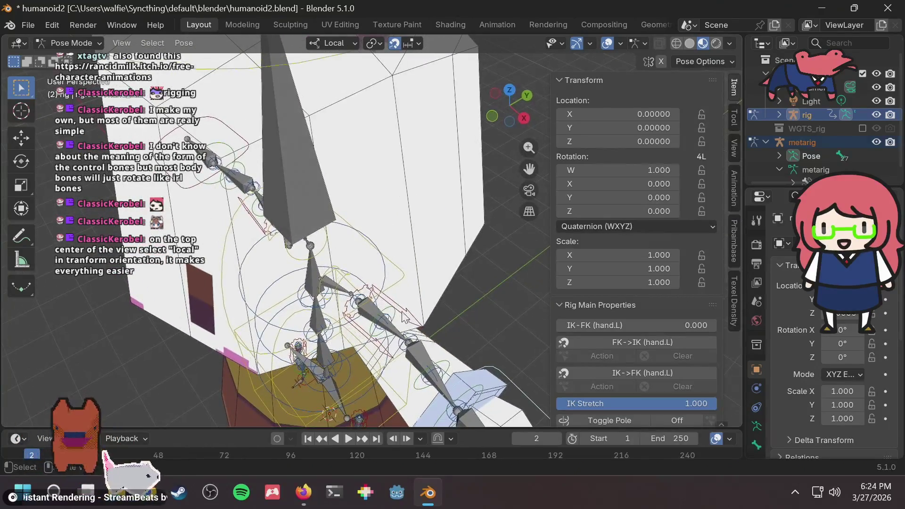
Test-move forearm_tweak.L and hand_ik.L again, cancelling both moves
left_click(417, 347)
key("g")
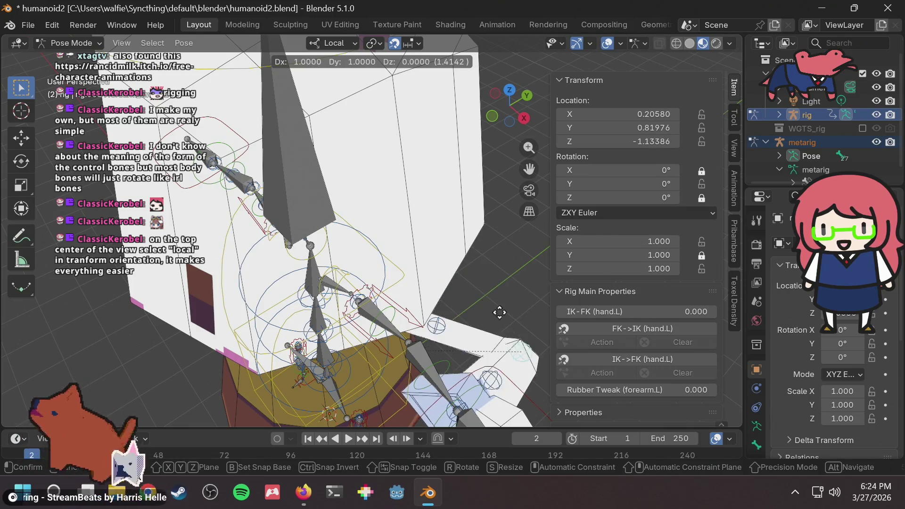
right_click(442, 286)
middle_click_drag(443, 277, 473, 268)
scroll(473, 267, "up", 4)
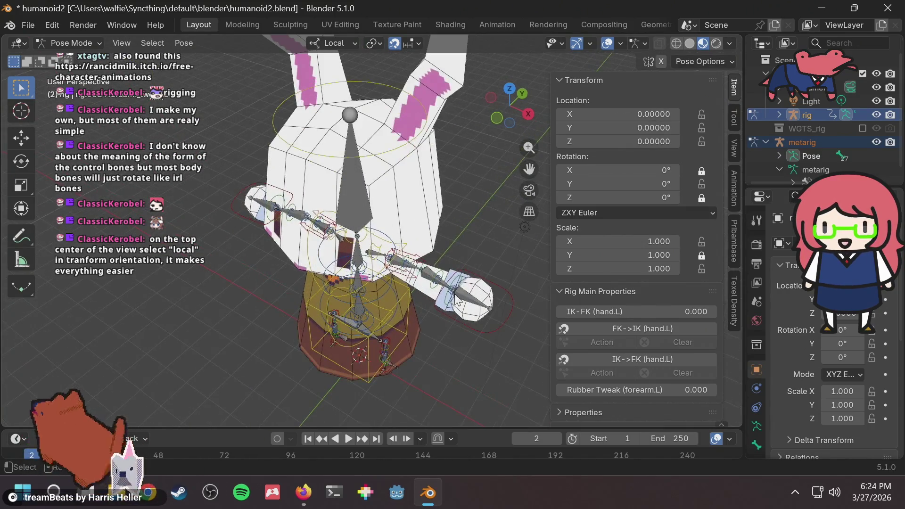
left_click(483, 316)
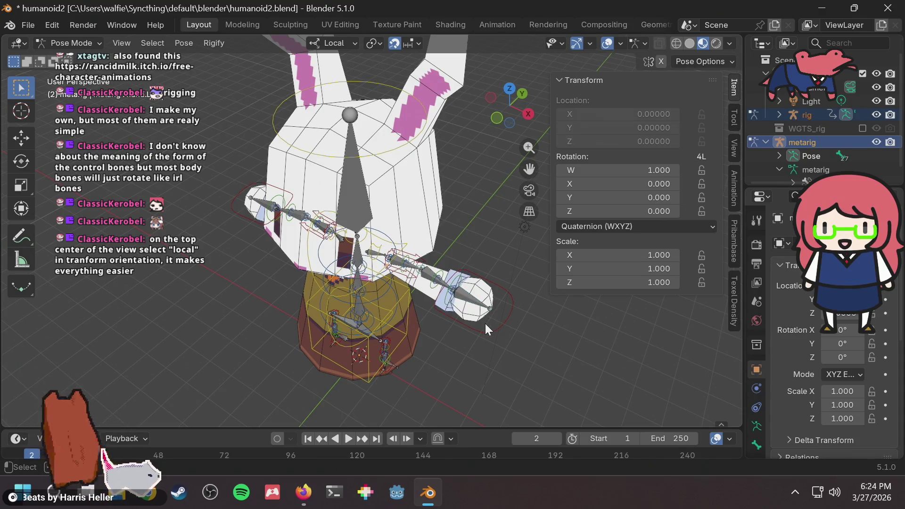
key("g")
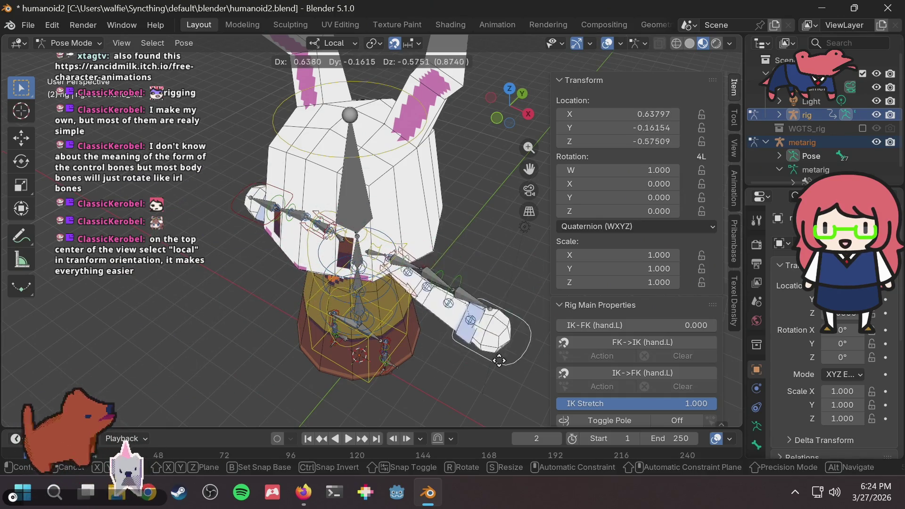
key("Escape")
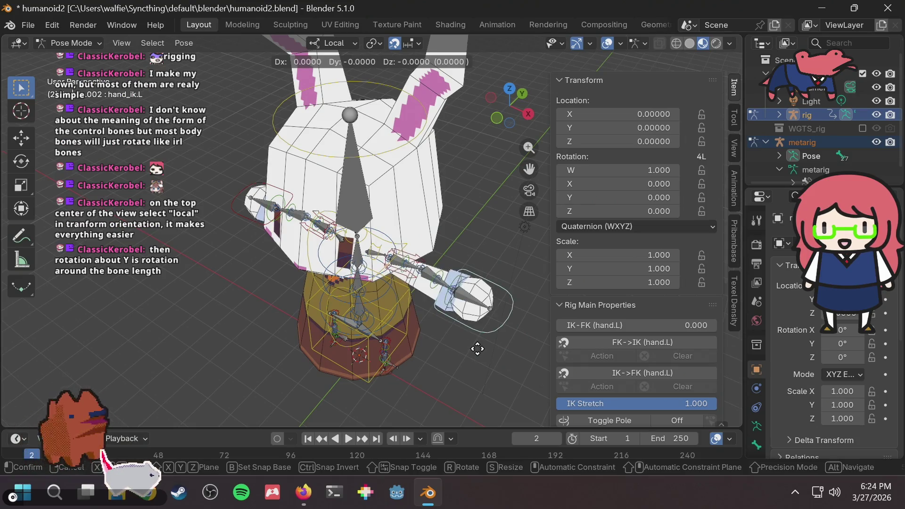
middle_click_drag(410, 317, 418, 315)
scroll(424, 311, "up", 3)
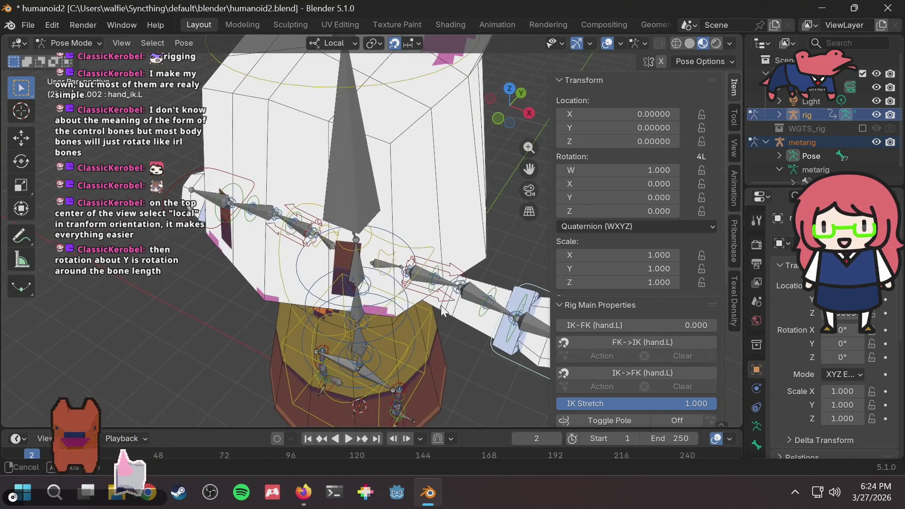
scroll(465, 293, "down", 5)
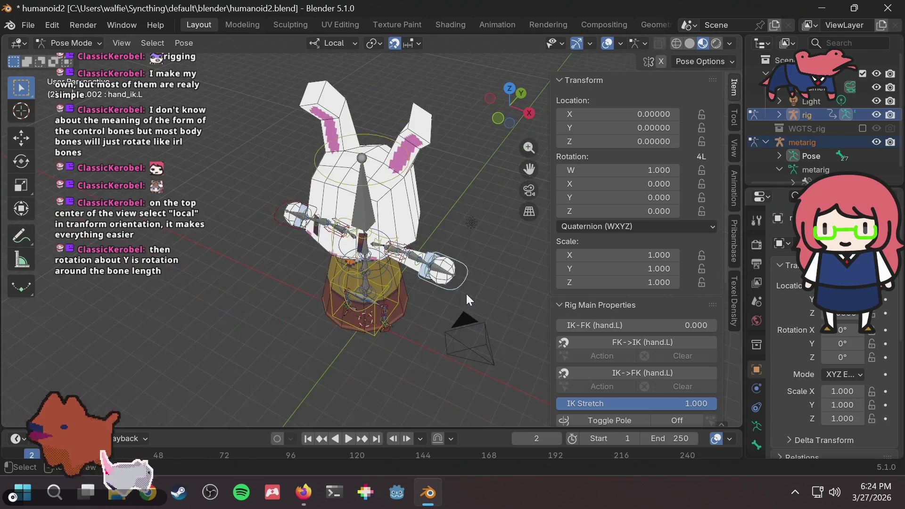
scroll(466, 293, "up", 5)
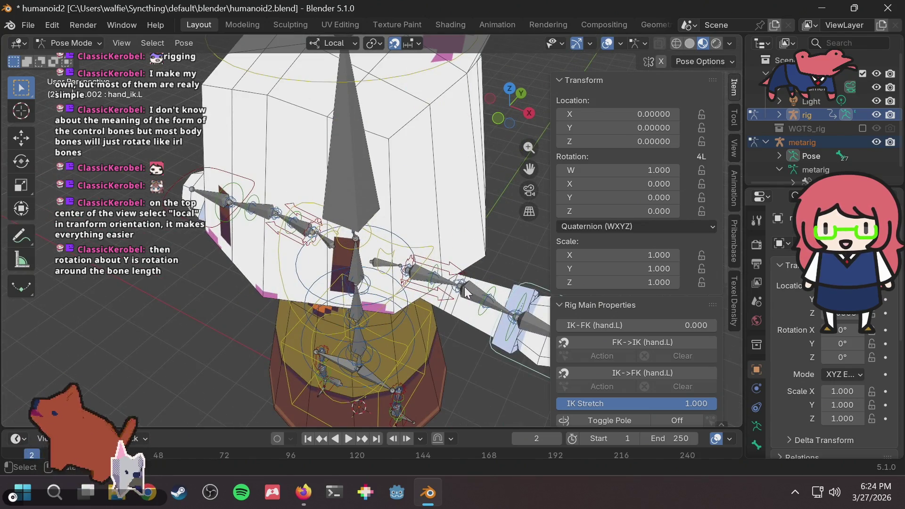
Test-rotate forearm_tweak.L around its local Y axis, cancelling back to 0°
left_click(462, 287)
key("r")
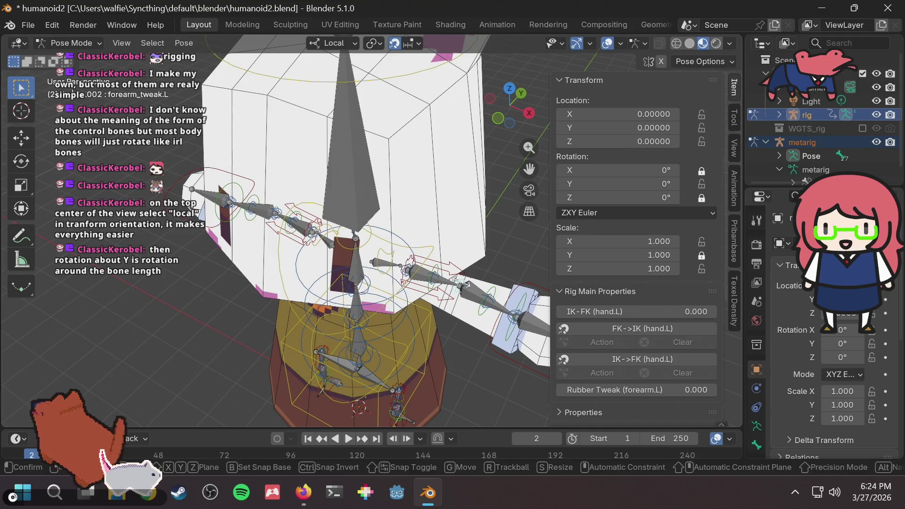
key("y")
key("y")
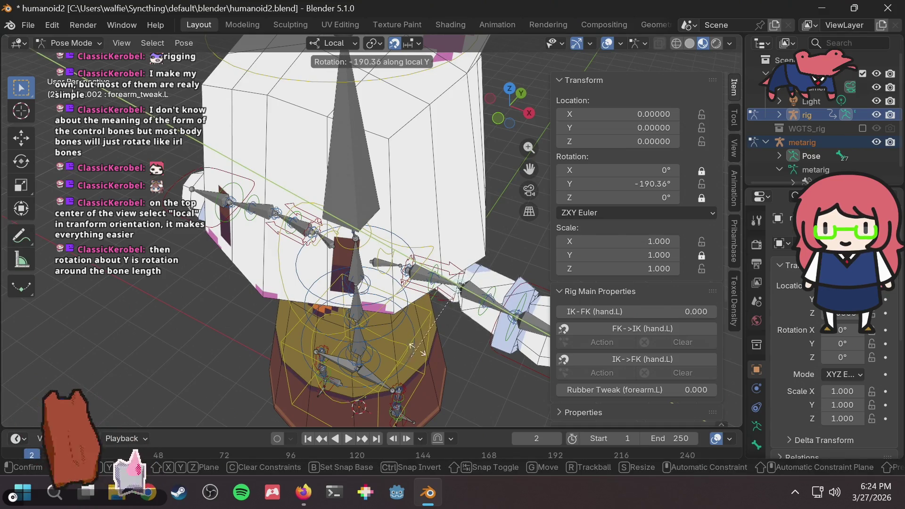
scroll(456, 301, "down", 5)
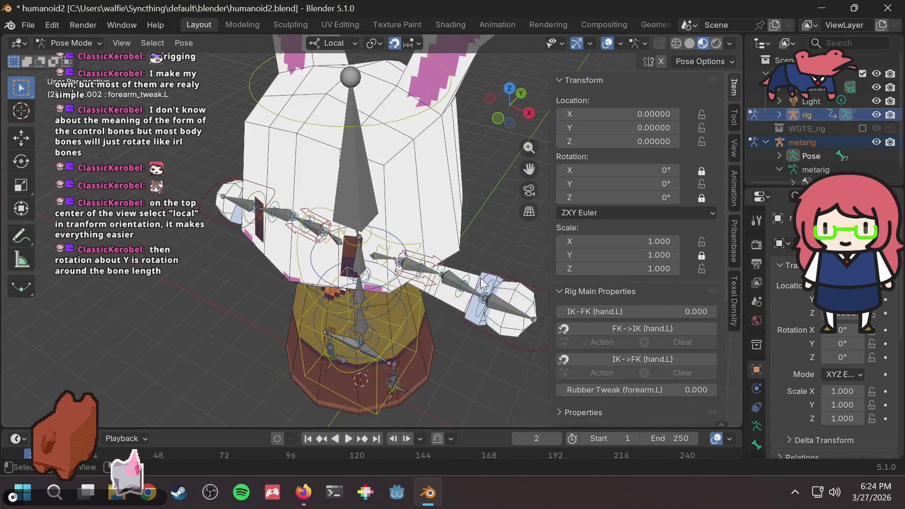
middle_click_drag(479, 278, 389, 307)
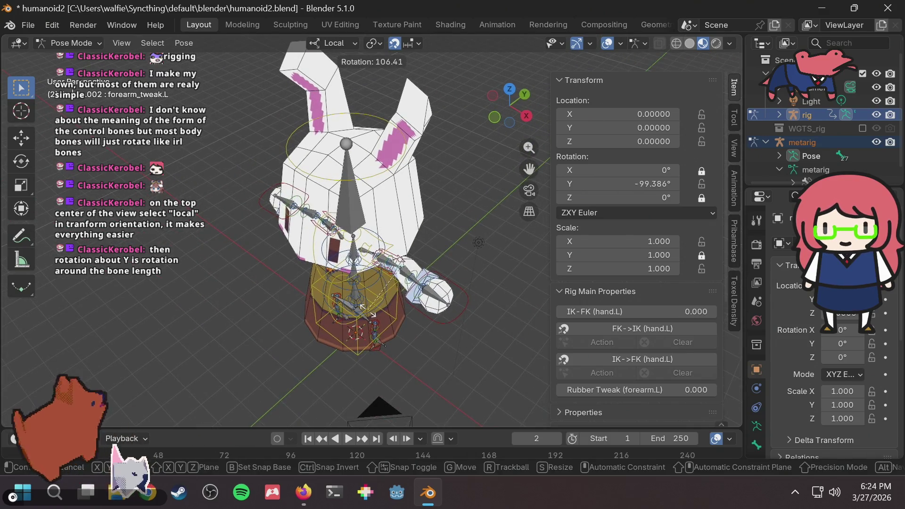
key("Escape")
key("r")
key("y")
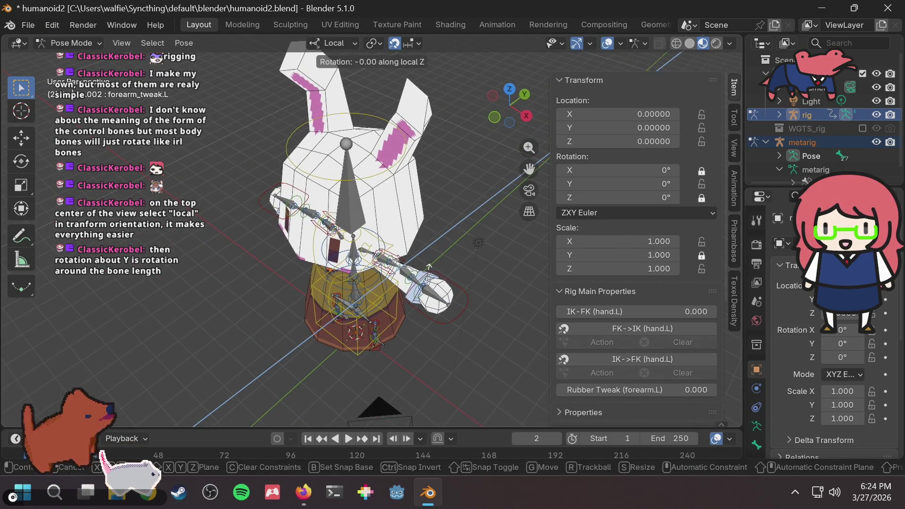
key("Escape")
key("r")
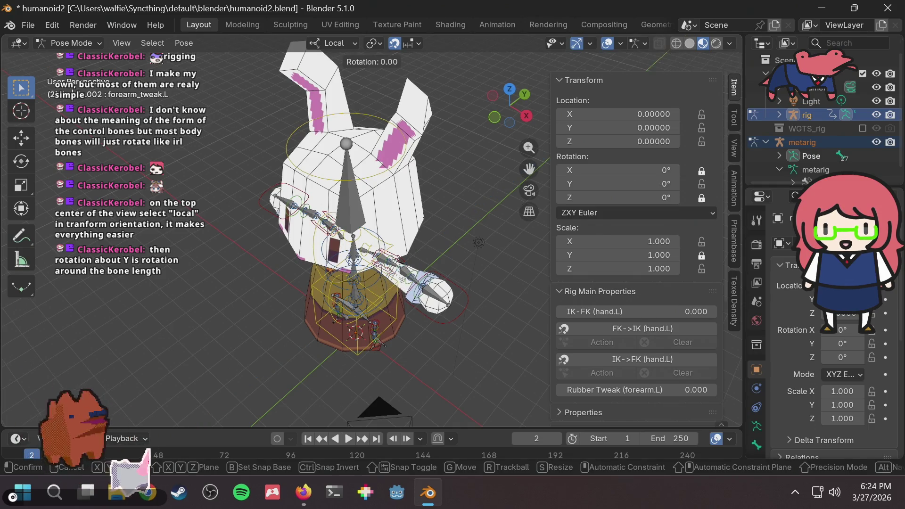
key("y")
key("y")
key("y")
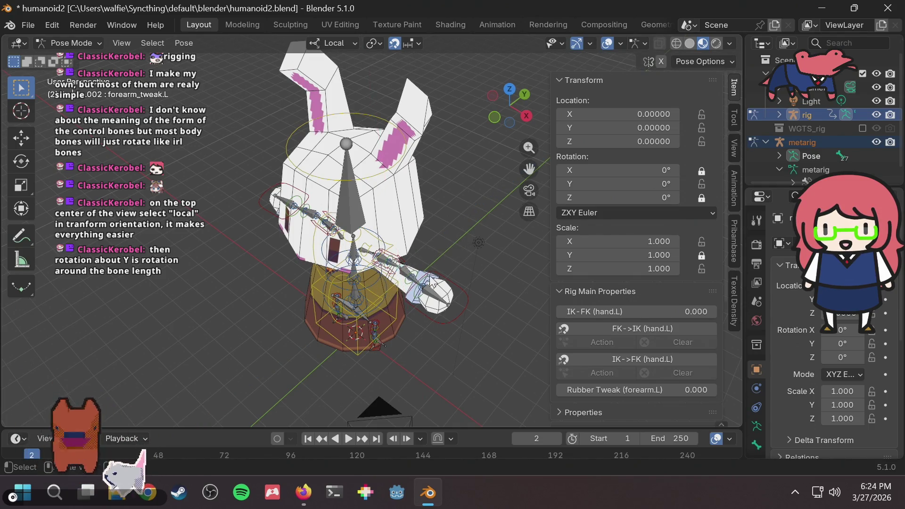
key("y")
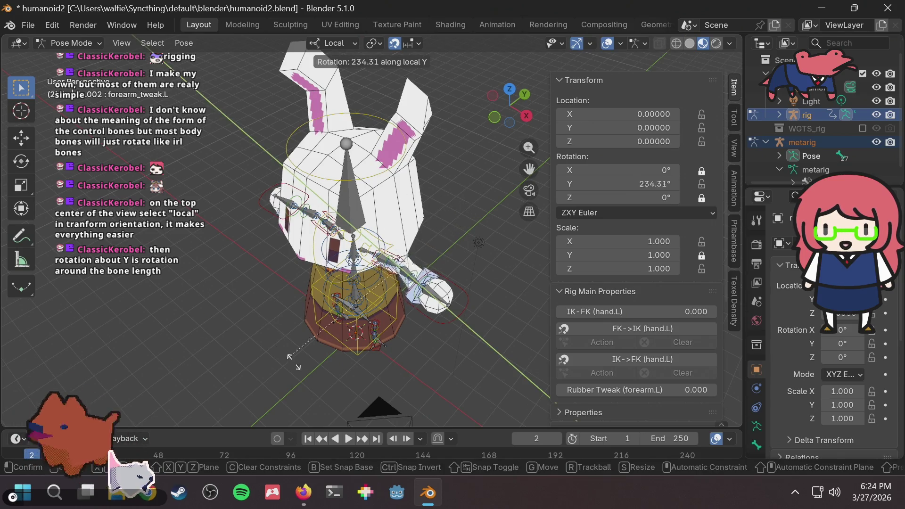
key("Escape")
scroll(451, 306, "up", 3)
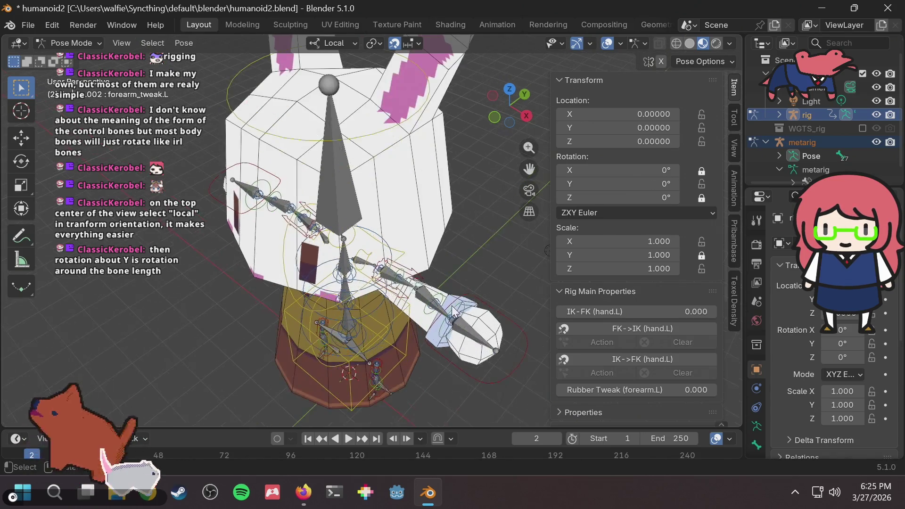
Start a local-Y rotation of hand_ik.L, then switch to the Mixamo help page
left_click(490, 380)
key("r")
key("y")
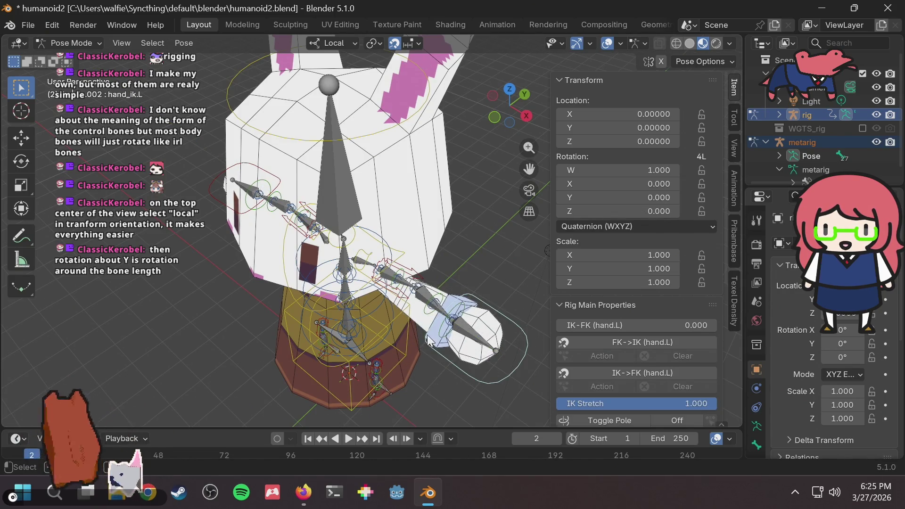
key("alt+Tab")
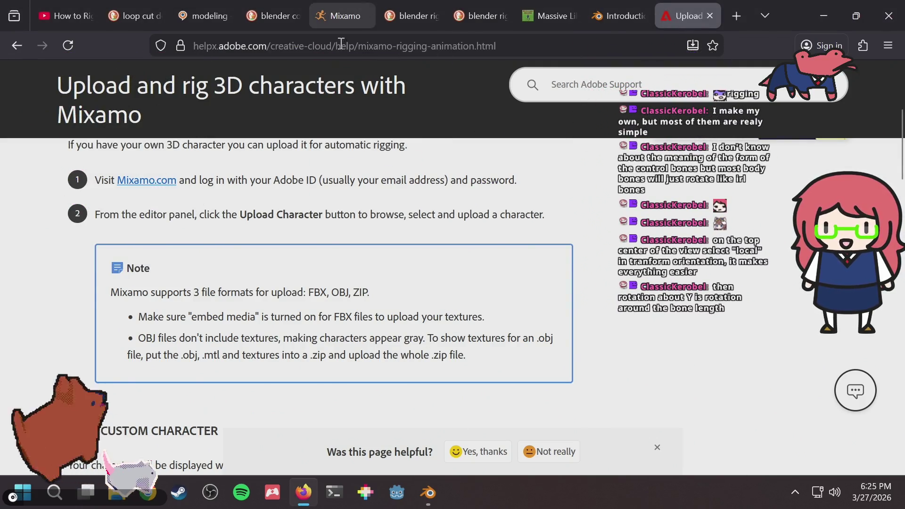
Collapse 'Upload and rig a custom character', expand 'Upload and map a rigged character', then return to Blender
scroll(328, 221, "up", 1)
scroll(323, 225, "down", 5)
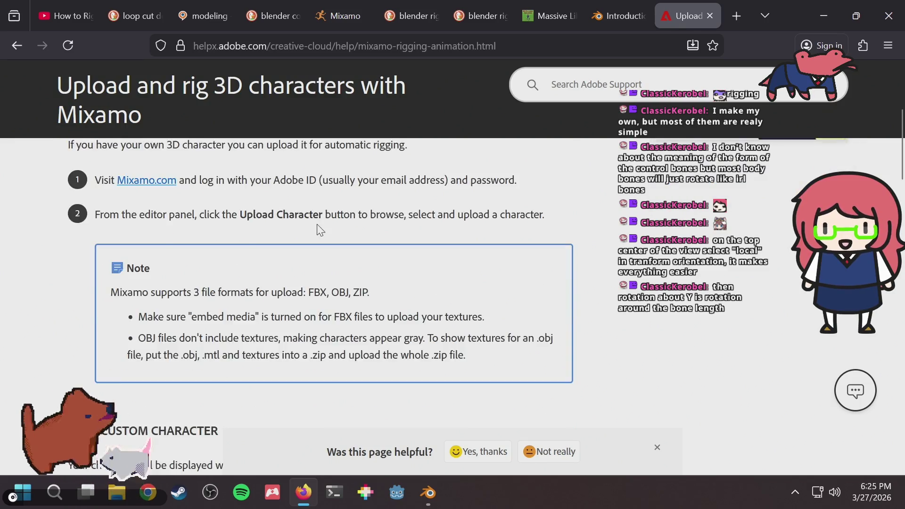
scroll(318, 230, "up", 1)
scroll(214, 259, "up", 3)
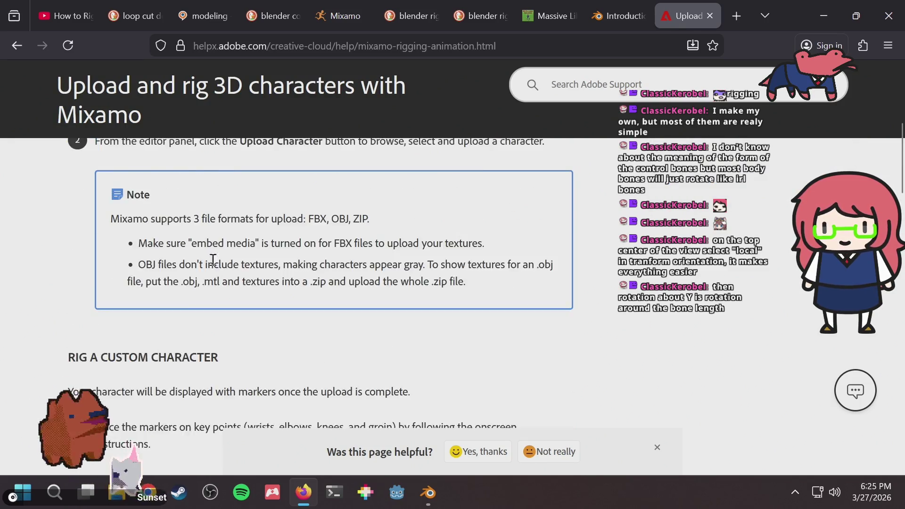
scroll(214, 262, "down", 8)
scroll(219, 249, "up", 4)
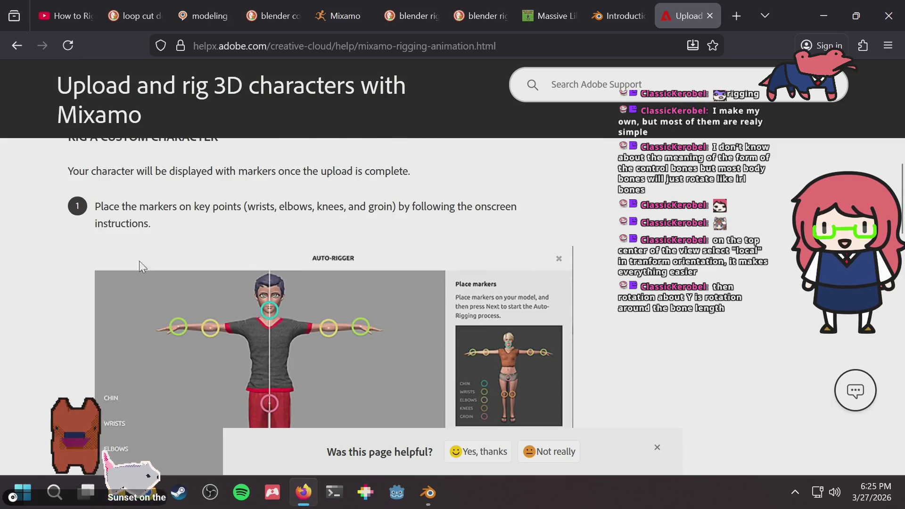
scroll(328, 243, "up", 10)
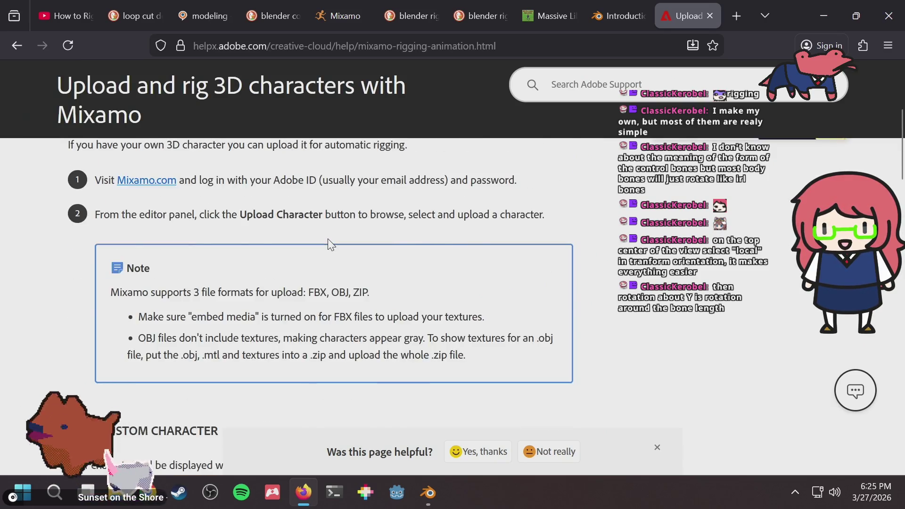
scroll(221, 240, "up", 2)
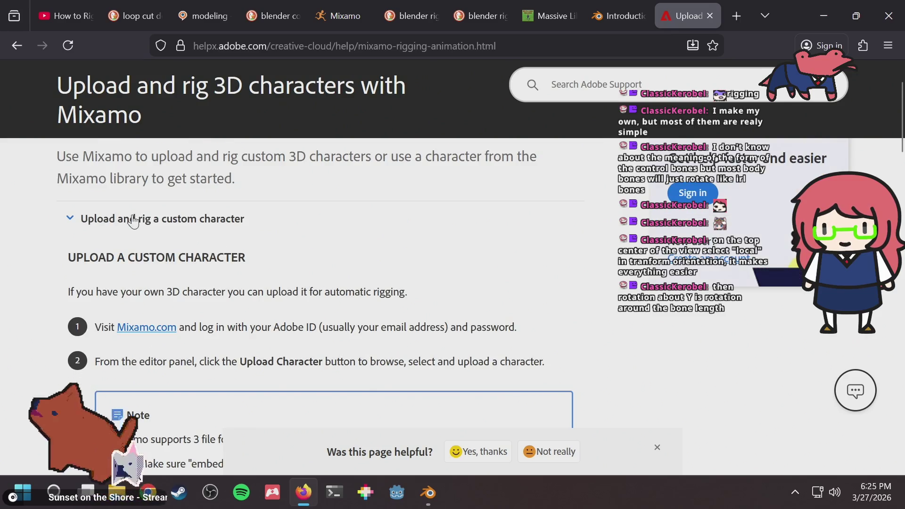
left_click(133, 219)
left_click(178, 256)
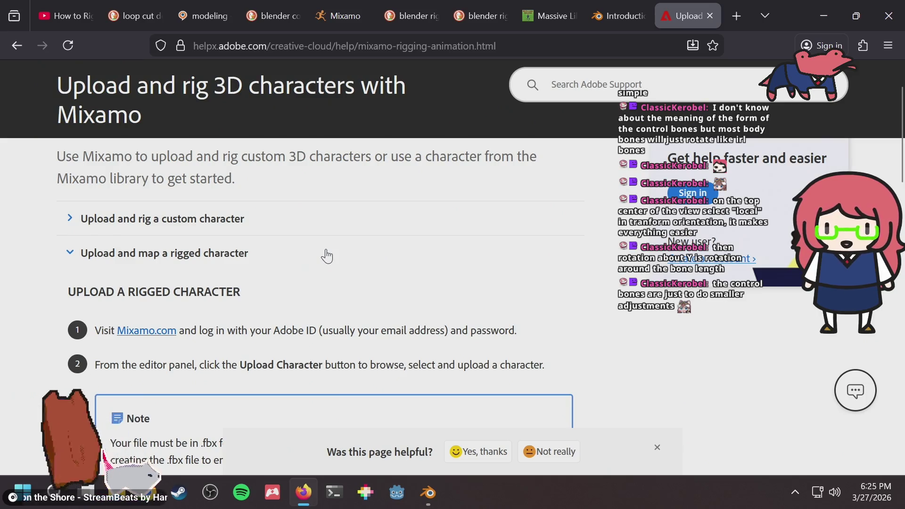
key("alt+Tab")
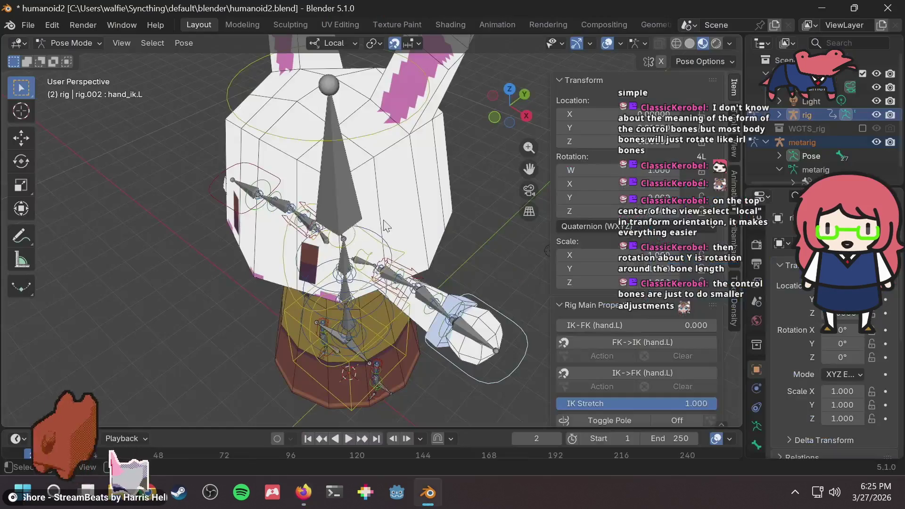
Zoom in on the rig and select the left forearm tweak bone
scroll(603, 267, "down", 8)
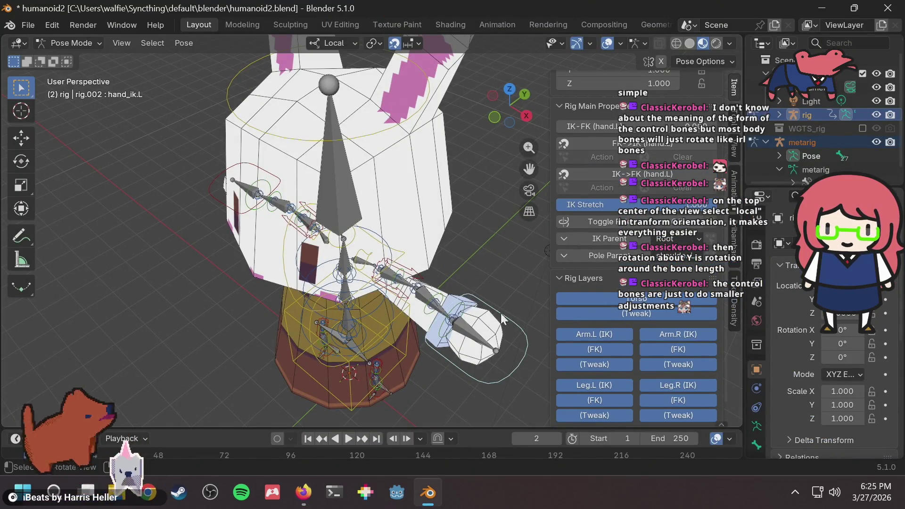
scroll(426, 308, "up", 2)
scroll(376, 296, "up", 3)
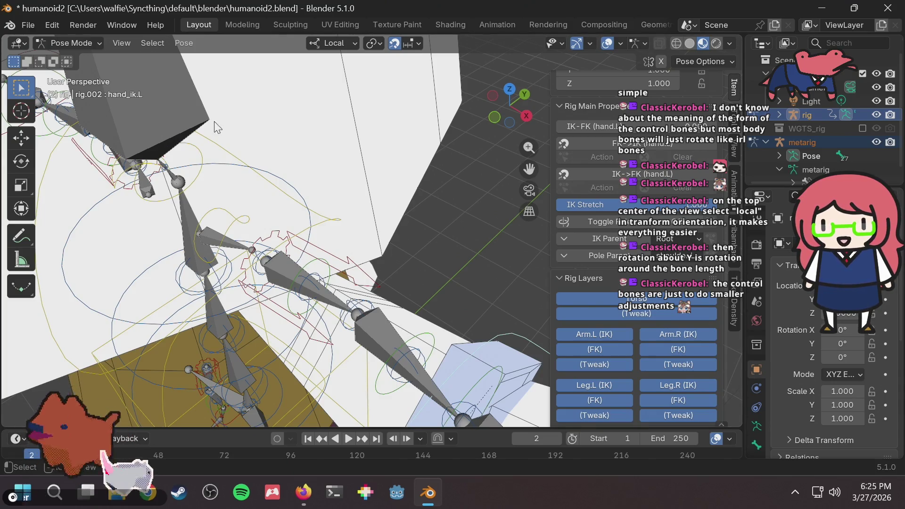
scroll(182, 103, "down", 5)
scroll(406, 291, "up", 2)
scroll(344, 274, "up", 2)
scroll(324, 319, "down", 2)
scroll(365, 299, "up", 2)
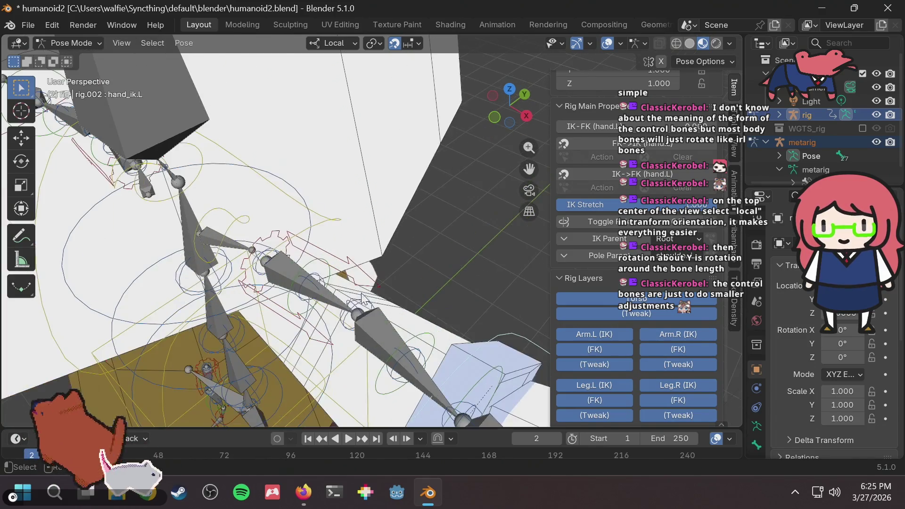
left_click(358, 312)
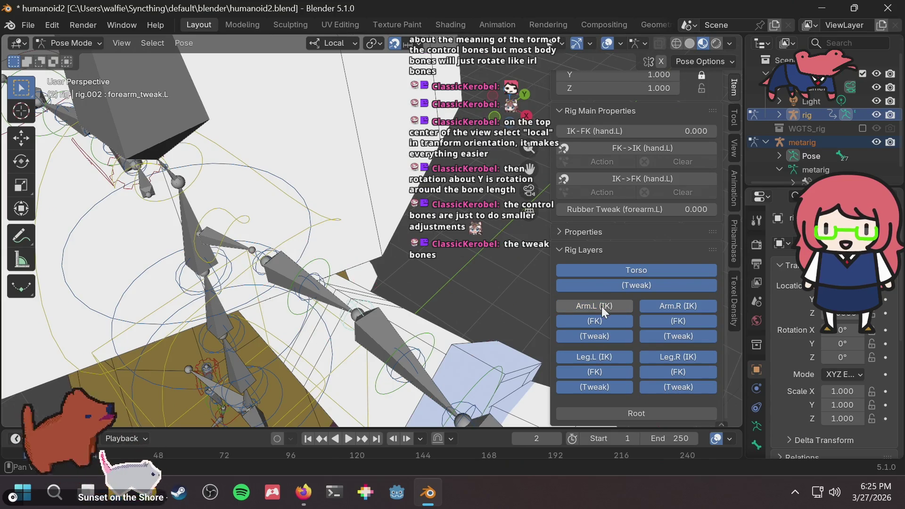
Hide all Tweak layers and Leg FK, keeping Torso, Arm IK/FK and Leg IK visible
left_click(603, 336)
left_click_drag(649, 278, 649, 262)
left_click(661, 227)
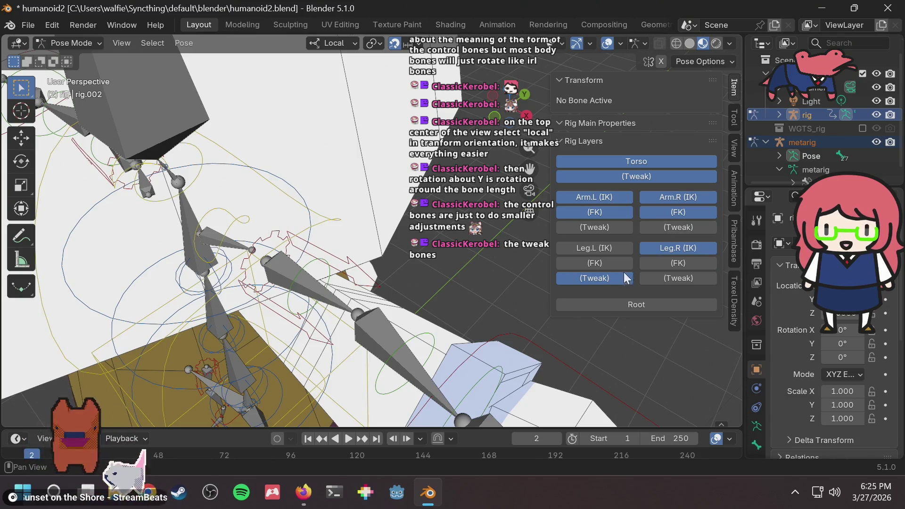
left_click(610, 277)
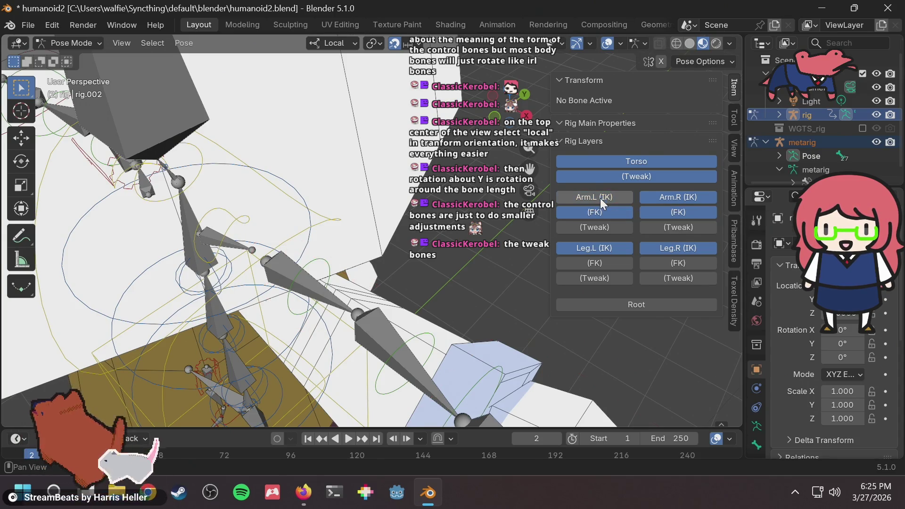
mouse_move(329, 245)
middle_mouse_down()
mouse_move(288, 266)
mouse_move(313, 252)
middle_mouse_up()
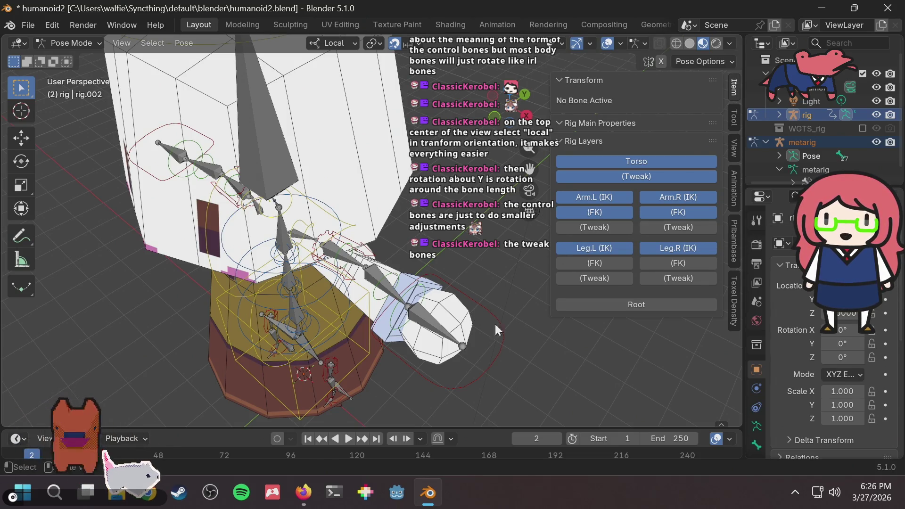
Move hand_ik.L to test the left arm, then clear its location back to 0, 0, 0
left_click(471, 353)
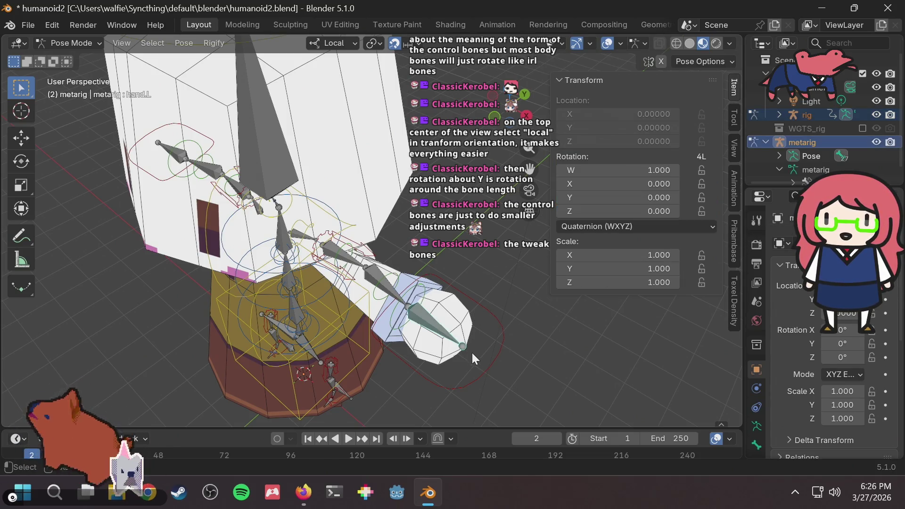
left_click(490, 315)
key("g")
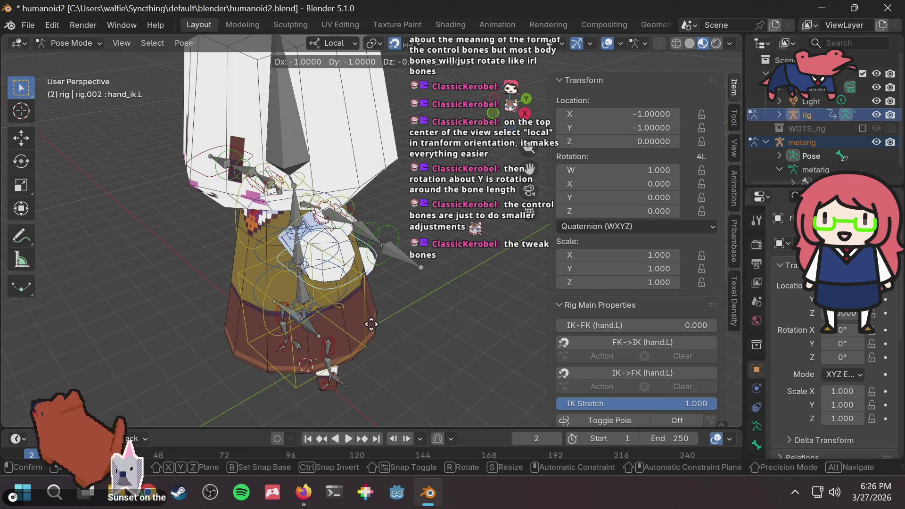
left_click(363, 309)
scroll(363, 309, "up", 5)
middle_click_drag(410, 321, 302, 284)
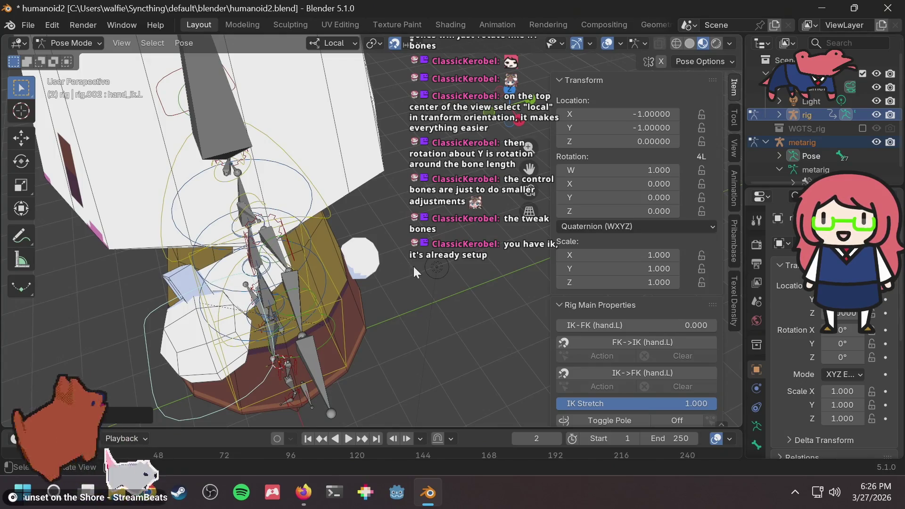
key("alt+g")
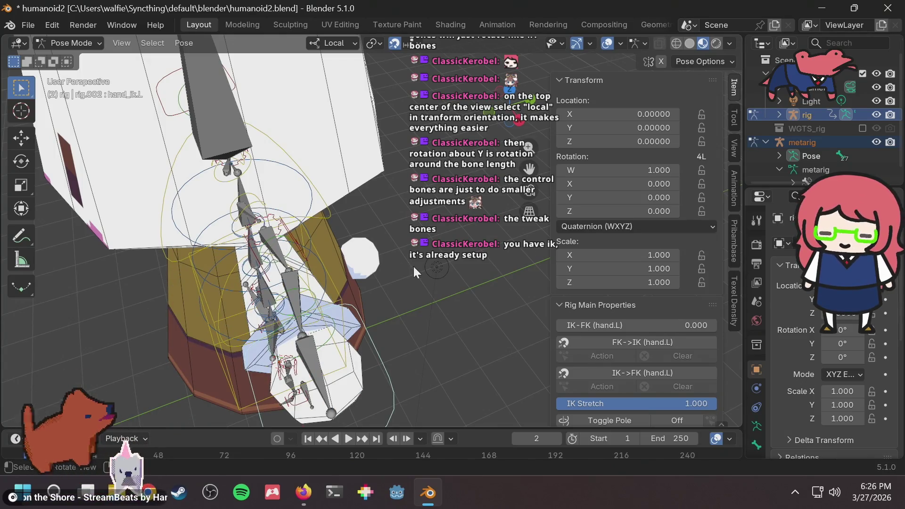
mouse_move(372, 272)
middle_mouse_down()
mouse_move(329, 239)
mouse_move(367, 257)
mouse_move(380, 344)
middle_mouse_up()
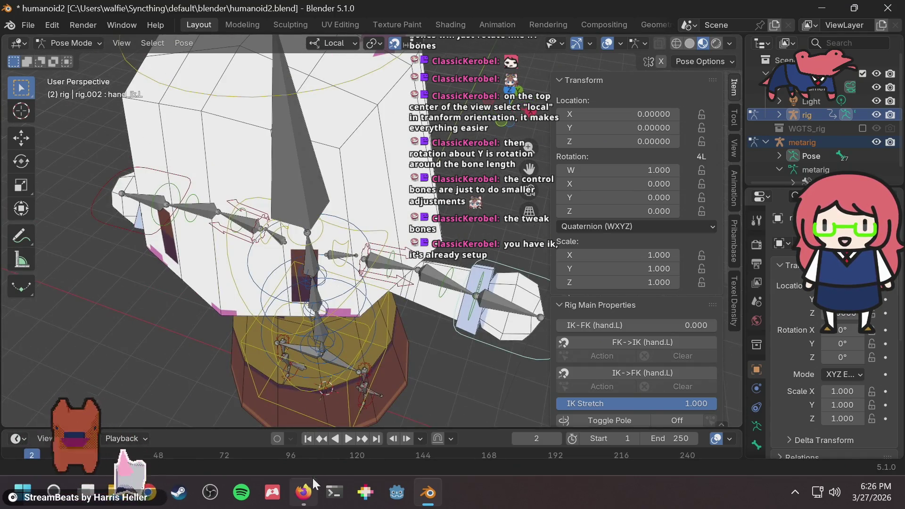
left_click(301, 490)
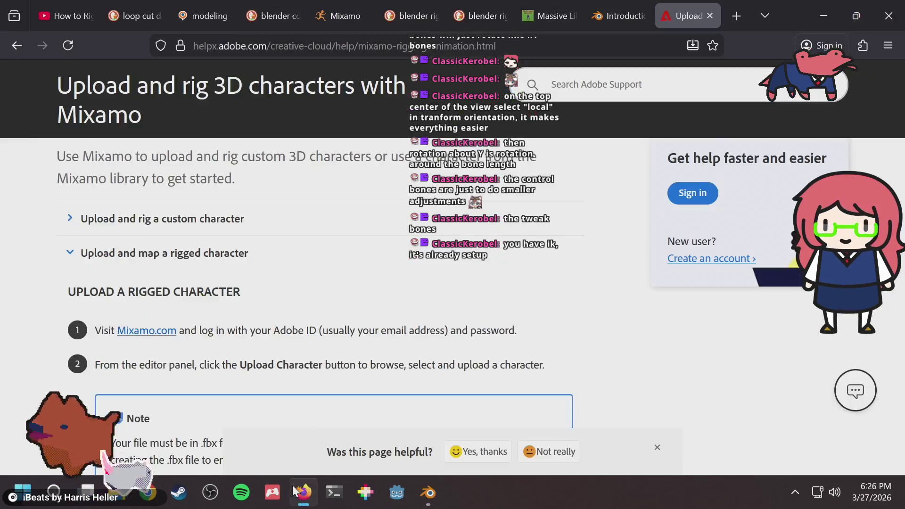
scroll(345, 265, "down", 2)
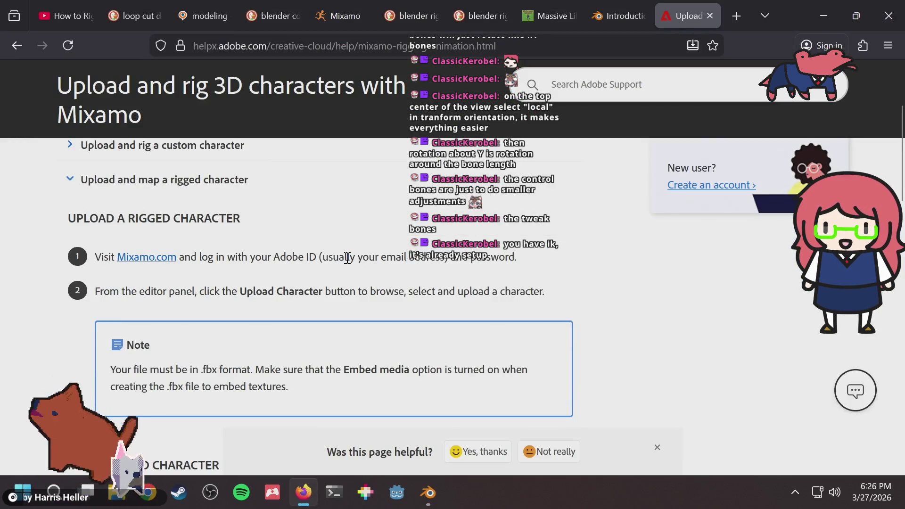
scroll(315, 286, "down", 10)
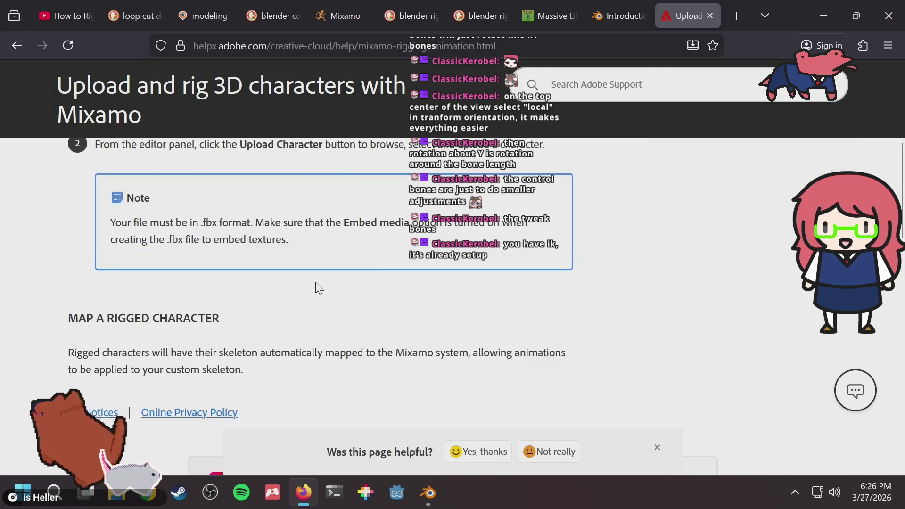
scroll(314, 285, "up", 6)
mouse_move(208, 353)
left_mouse_down()
mouse_move(322, 352)
mouse_move(342, 375)
left_mouse_up()
left_click(318, 352)
left_click(335, 371)
scroll(333, 368, "up", 4)
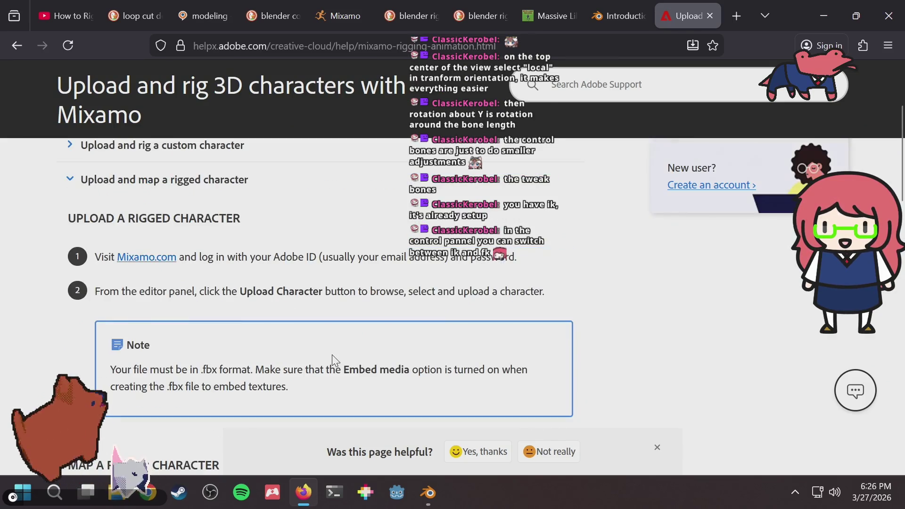
scroll(331, 352, "up", 2)
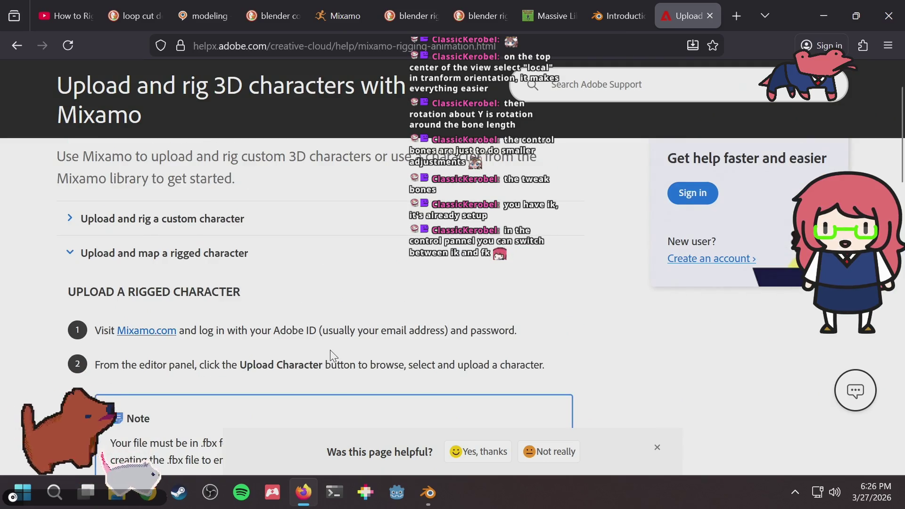
key("alt+Tab")
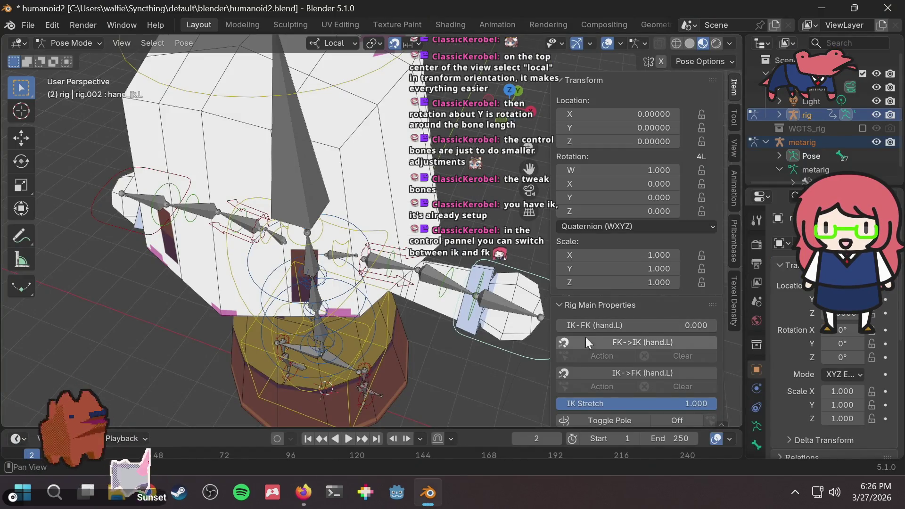
Blend the left hand from IK toward FK with the IK-FK (hand.L) slider
scroll(629, 287, "down", 2)
scroll(629, 289, "down", 2)
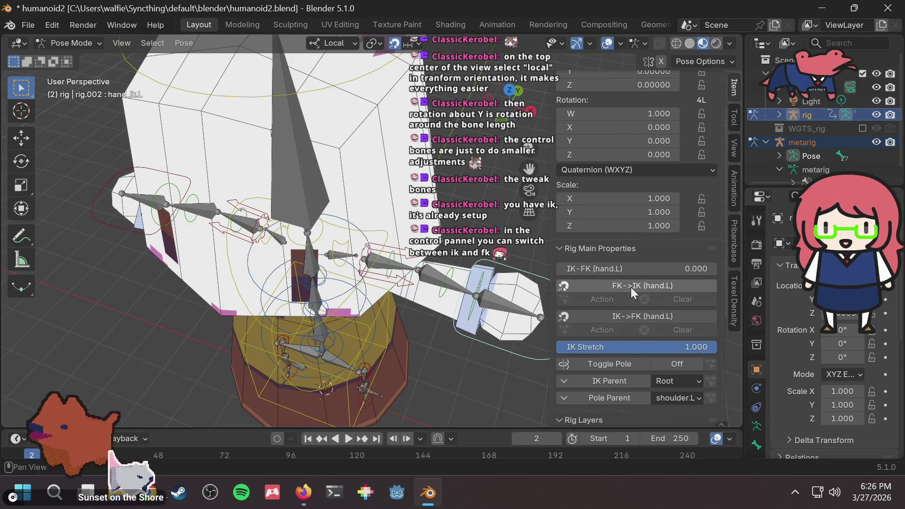
scroll(622, 299, "down", 2)
scroll(621, 296, "down", 10)
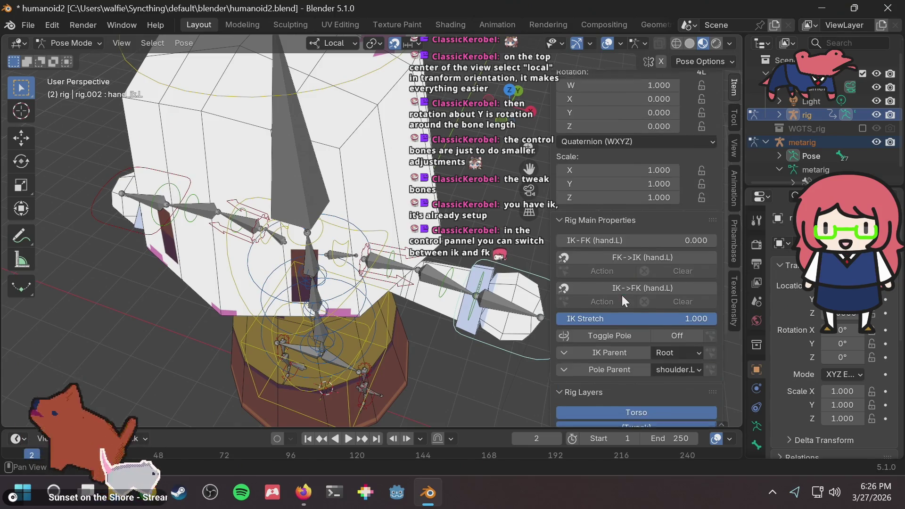
scroll(618, 281, "up", 4)
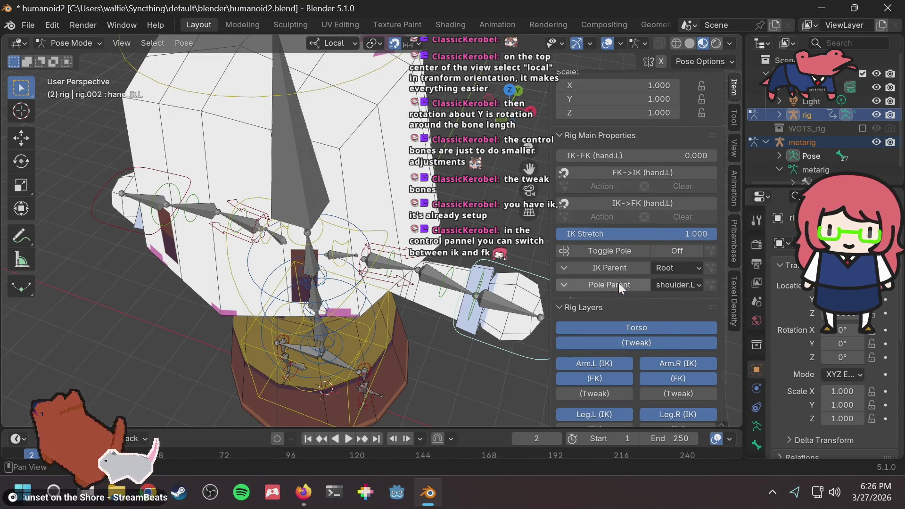
scroll(616, 269, "up", 4)
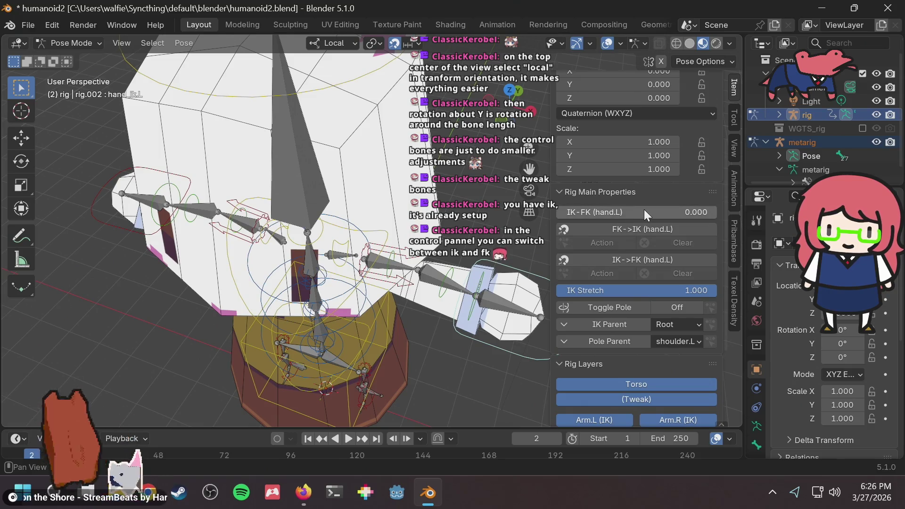
left_click_drag(629, 208, 717, 213)
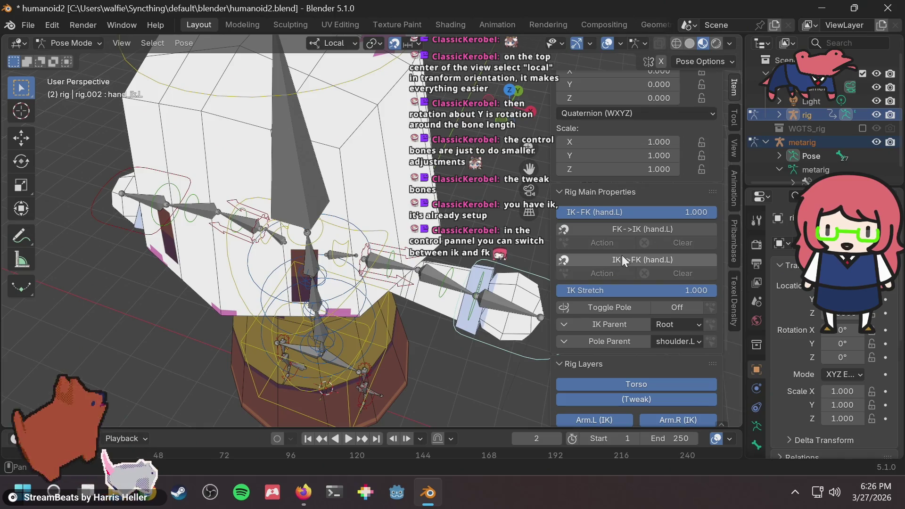
mouse_move(477, 338)
middle_mouse_down()
mouse_move(504, 337)
mouse_move(473, 312)
middle_mouse_up()
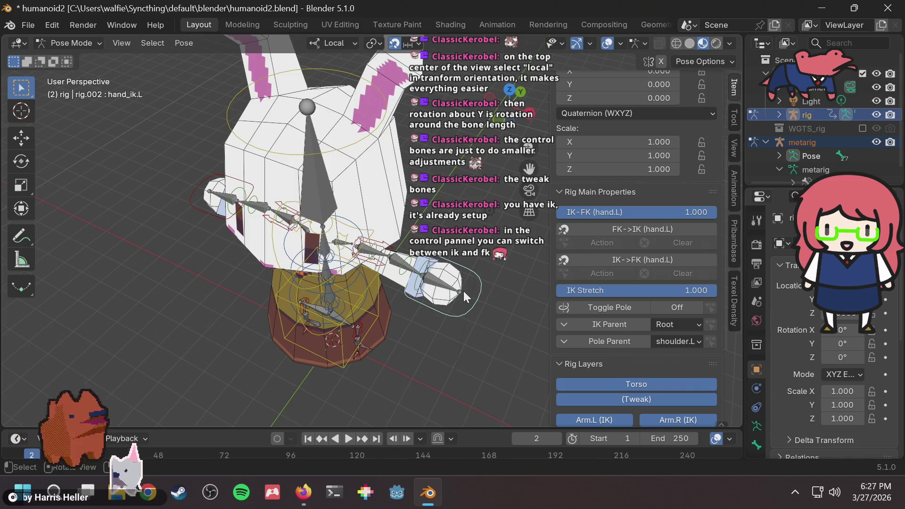
Move the left hand IK control, test the arm at IK-FK 0, then set blend to 0.563
key("g")
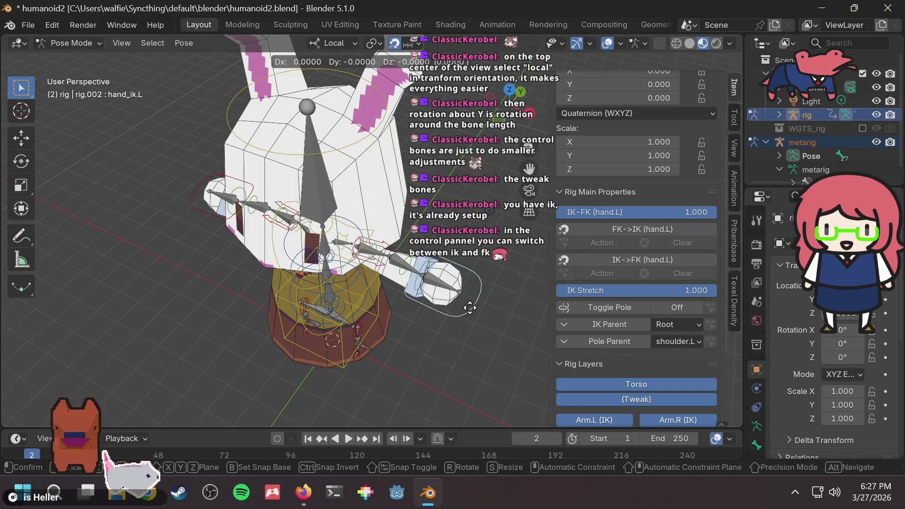
left_click(452, 322)
left_click_drag(660, 212, 579, 212)
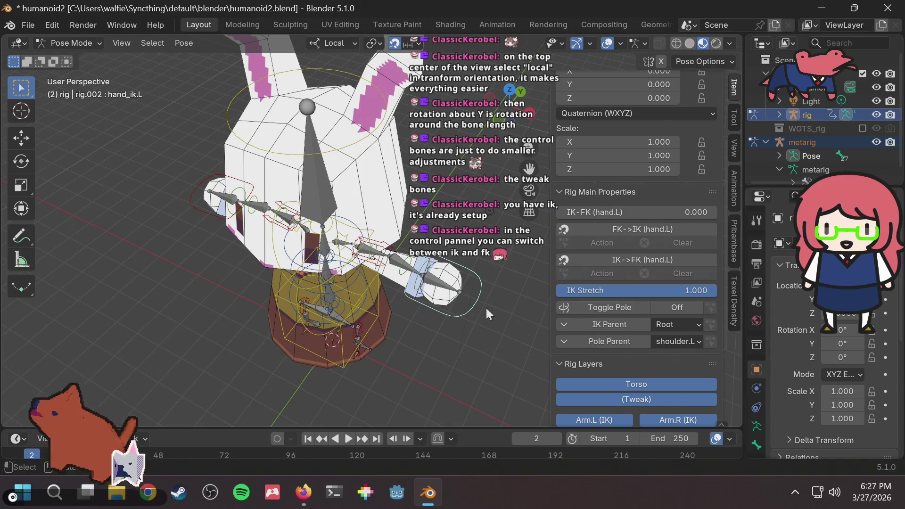
key("g")
right_click(581, 252)
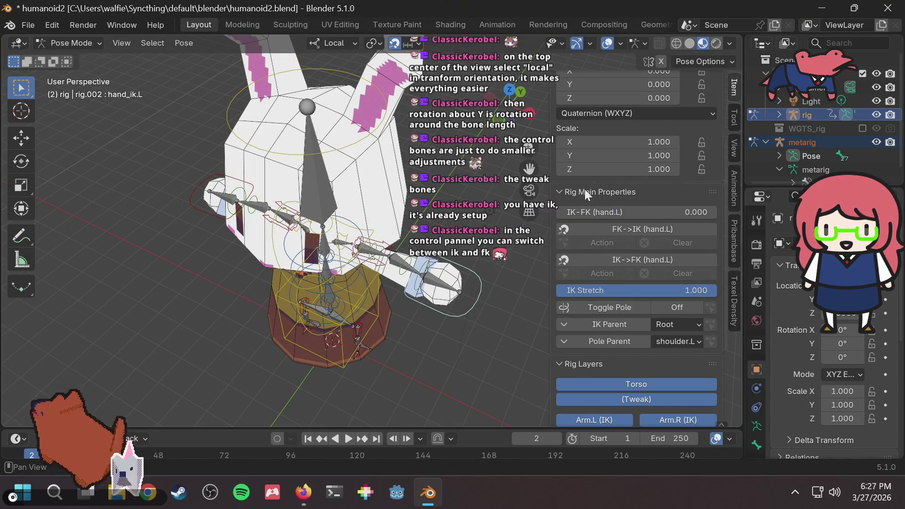
left_click_drag(584, 212, 646, 212)
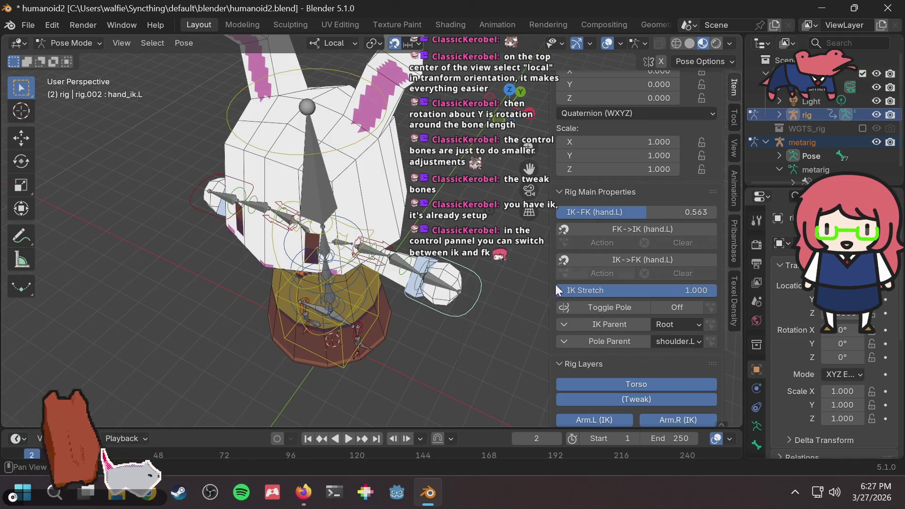
Move the left hand along its local Z axis, then set the IK-FK blend back to 0
key("g")
key("z")
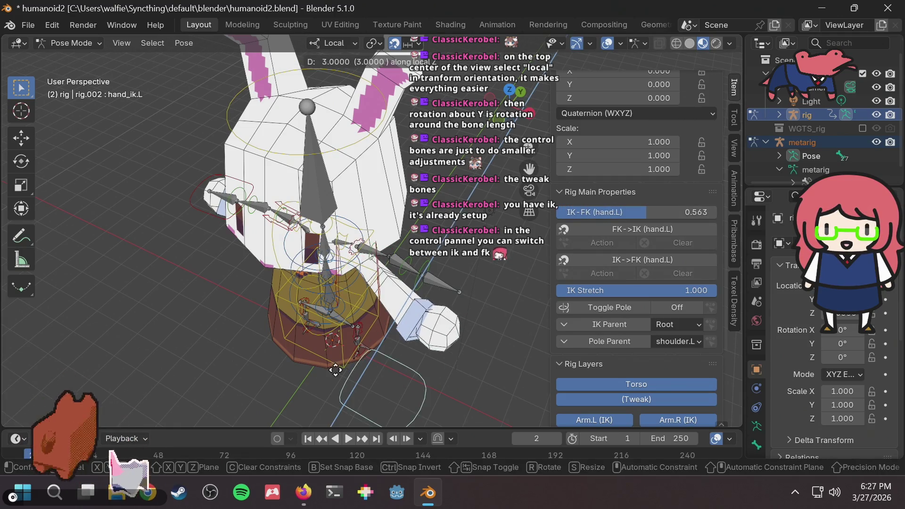
left_click(404, 339)
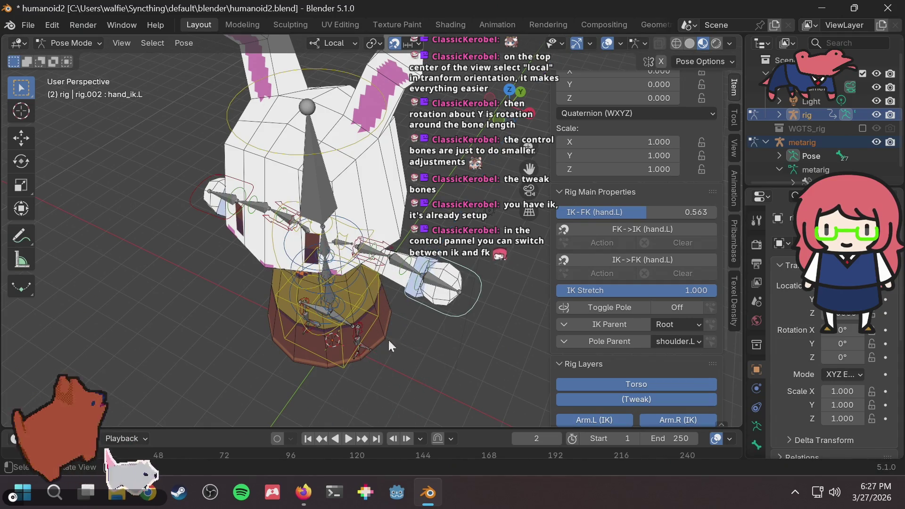
key("g")
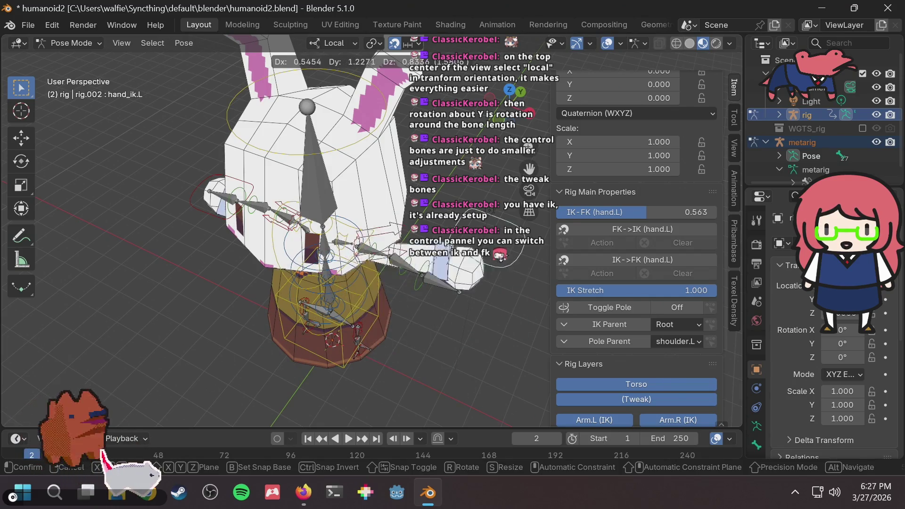
key("Escape")
left_click_drag(678, 212, 558, 212)
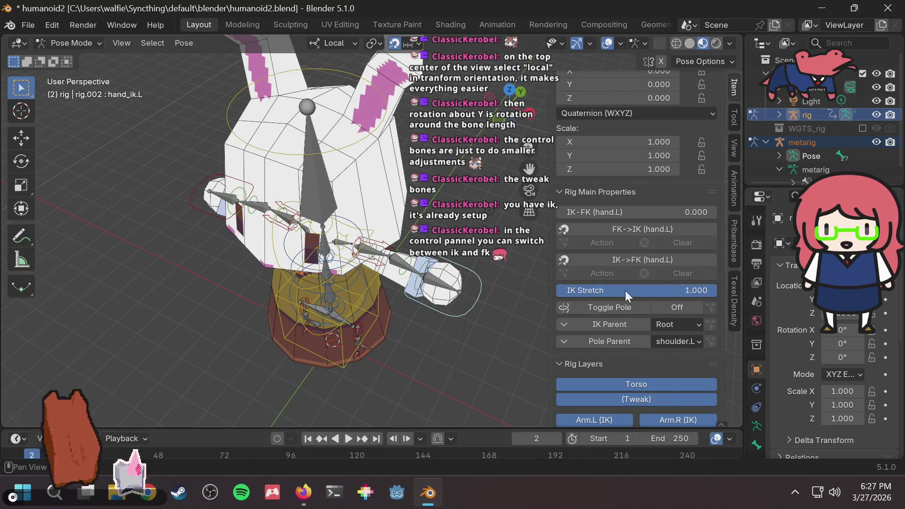
mouse_move(420, 311)
middle_mouse_down()
mouse_move(461, 291)
mouse_move(462, 278)
mouse_move(429, 299)
mouse_move(400, 281)
mouse_move(353, 301)
mouse_move(471, 281)
mouse_move(464, 301)
mouse_move(459, 290)
middle_mouse_up()
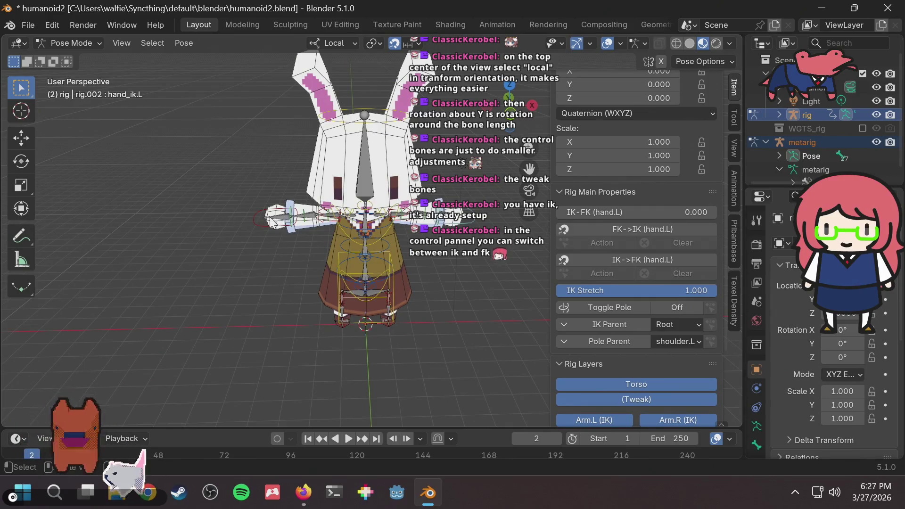
Select the right IK hand control and test-move it, cancelling each move
left_click(262, 218)
left_click(258, 229)
scroll(249, 240, "up", 1)
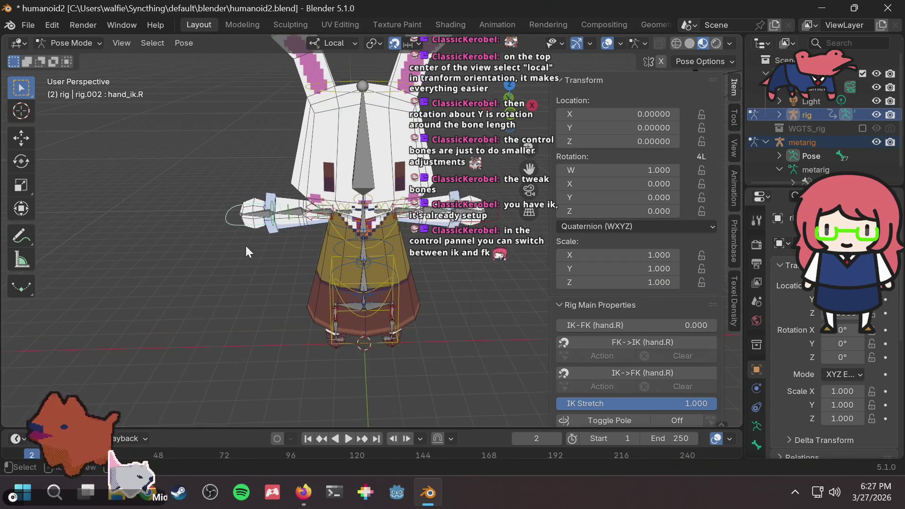
key("g")
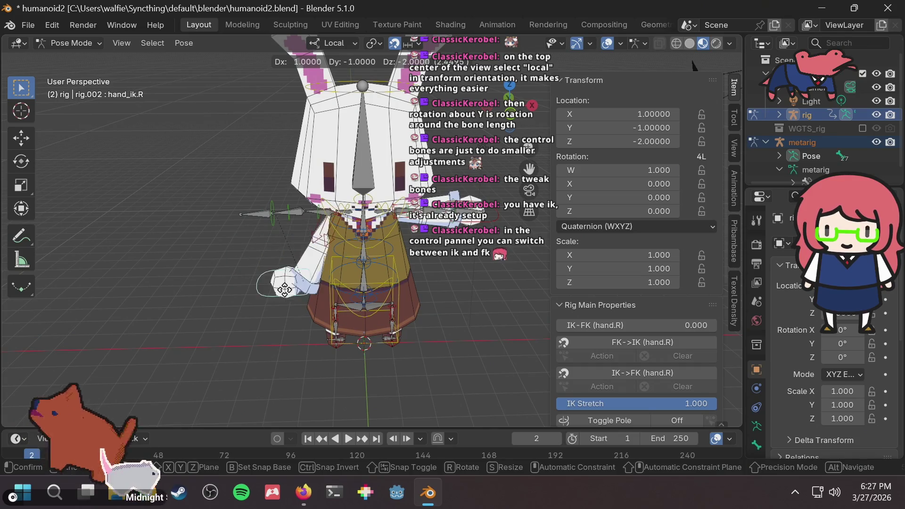
key("Escape")
left_click(242, 217)
left_click(238, 222)
key("g")
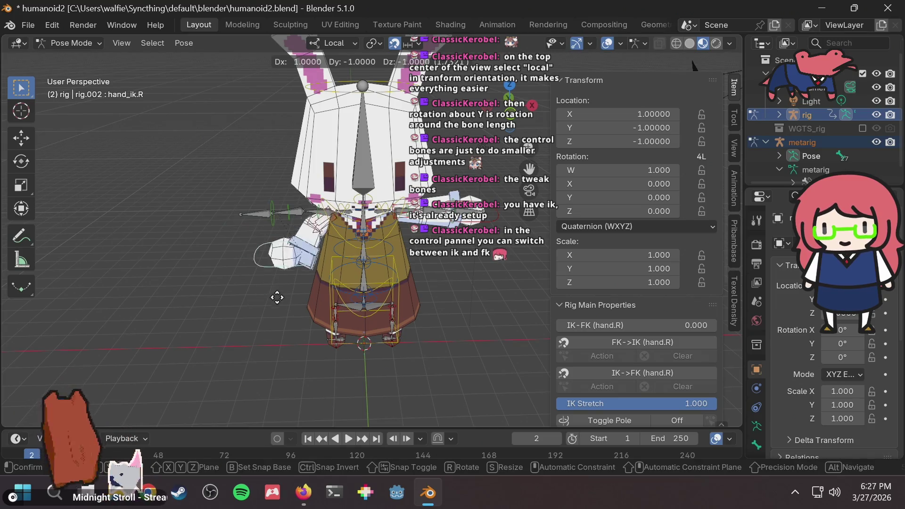
key("Escape")
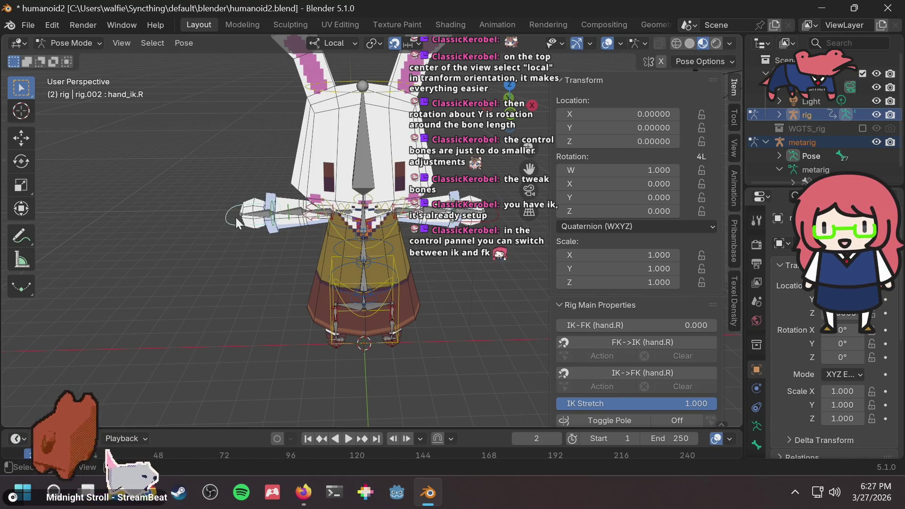
Test-move the right upper-arm IK control and cancel, leaving the arm at rest
left_click(236, 218)
scroll(263, 222, "up", 3)
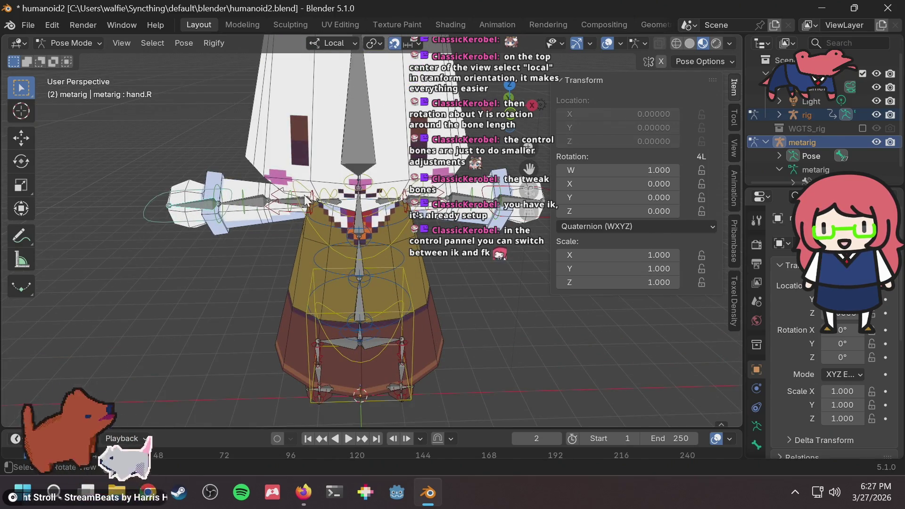
left_click(287, 209)
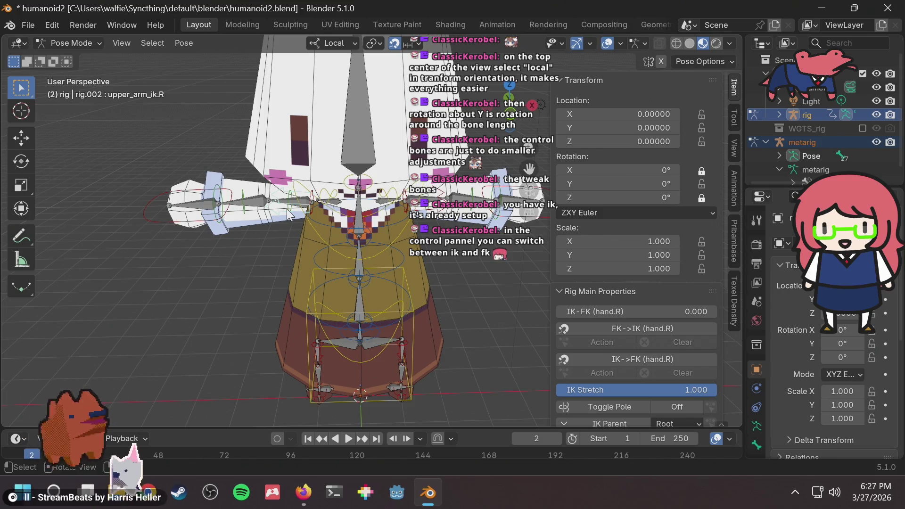
key("g")
key("Escape")
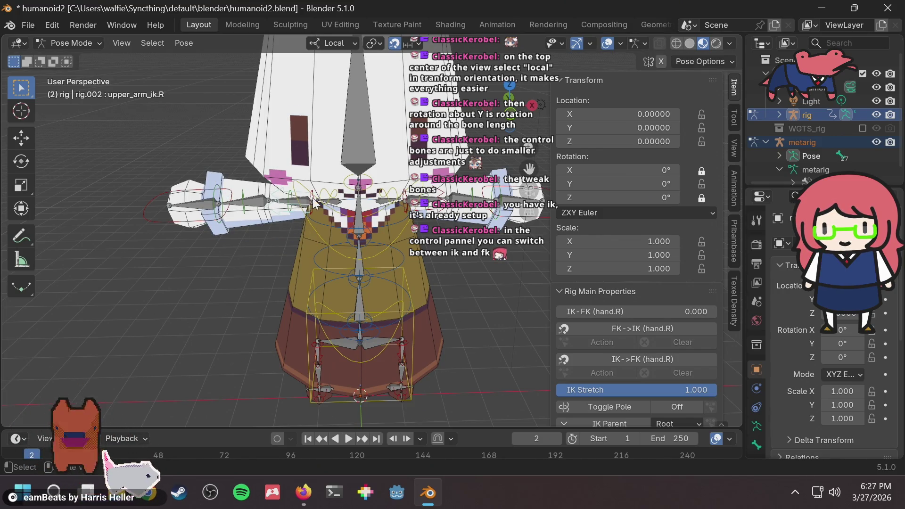
scroll(285, 241, "up", 3)
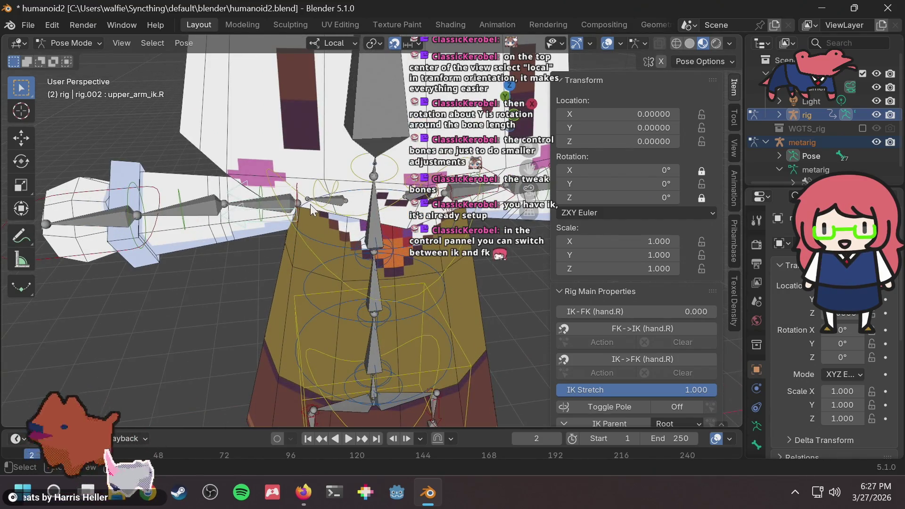
middle_click_drag(309, 209, 300, 211)
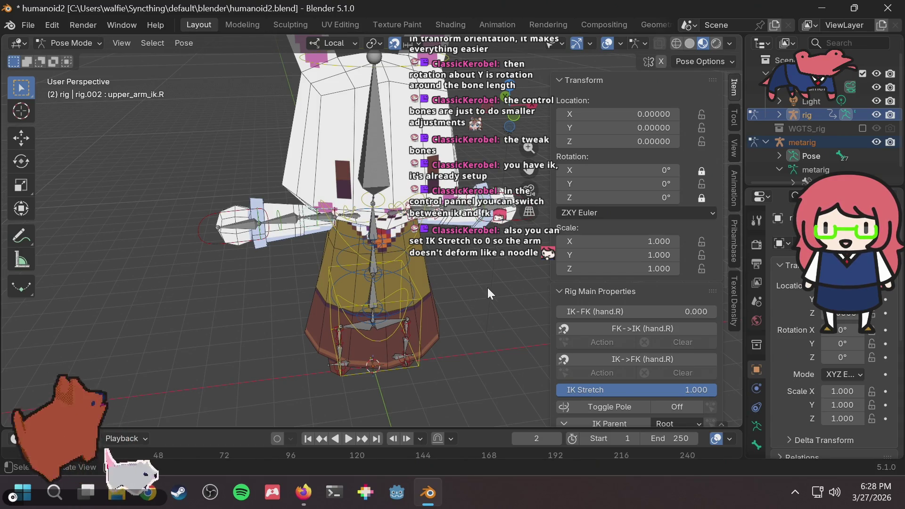
Set IK Stretch to 0 for the right arm and test-move hand_ik.R, then cancel
scroll(652, 318, "down", 2)
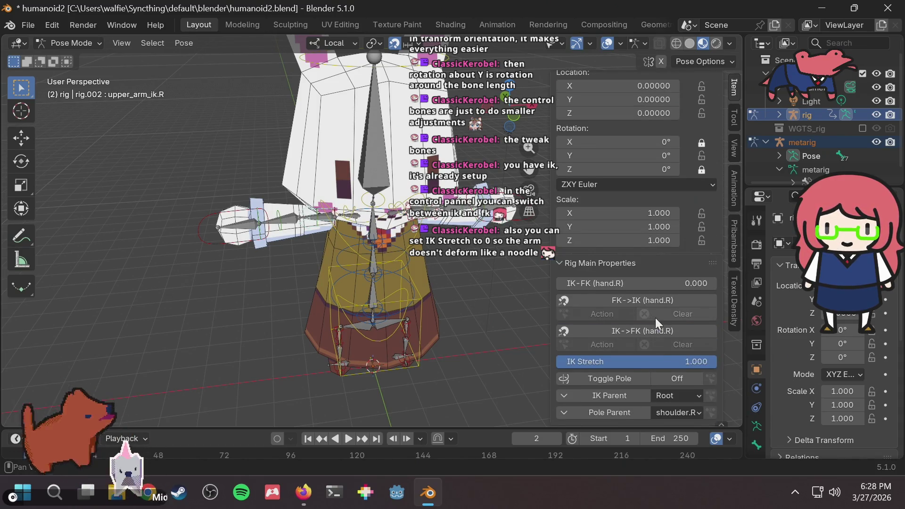
left_click_drag(643, 331, 476, 333)
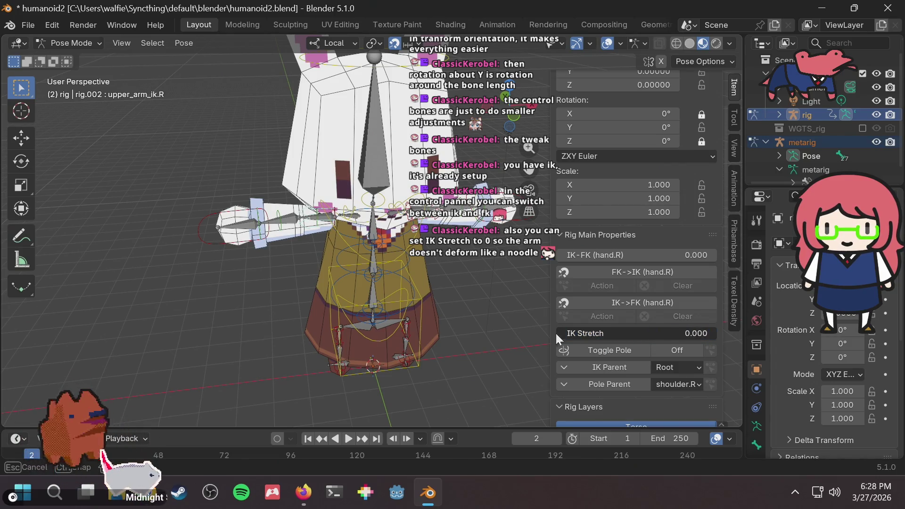
left_click(224, 237)
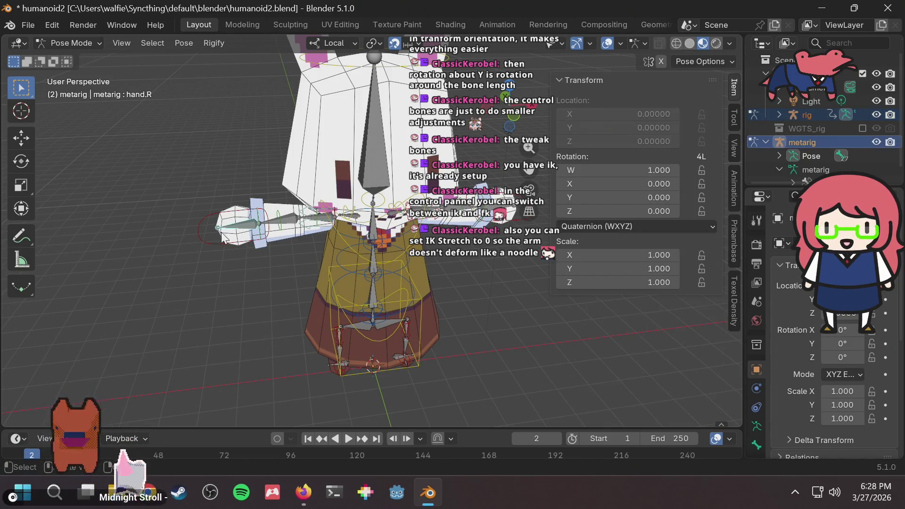
key("g")
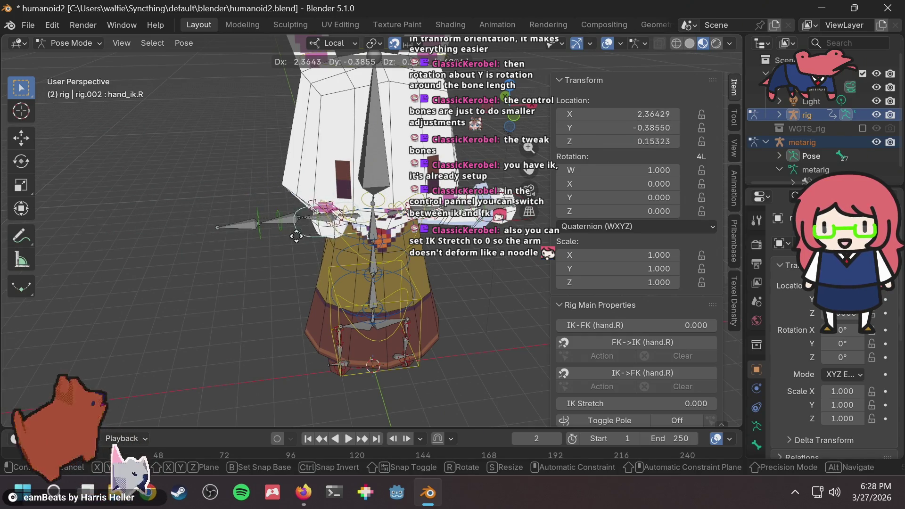
key("Escape")
middle_click_drag(412, 259, 327, 273)
scroll(636, 299, "down", 5)
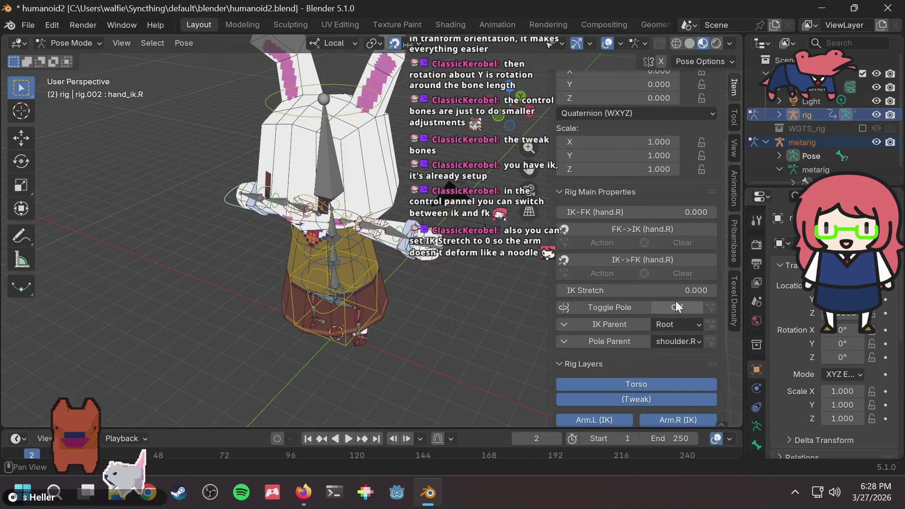
middle_click_drag(409, 346, 249, 347)
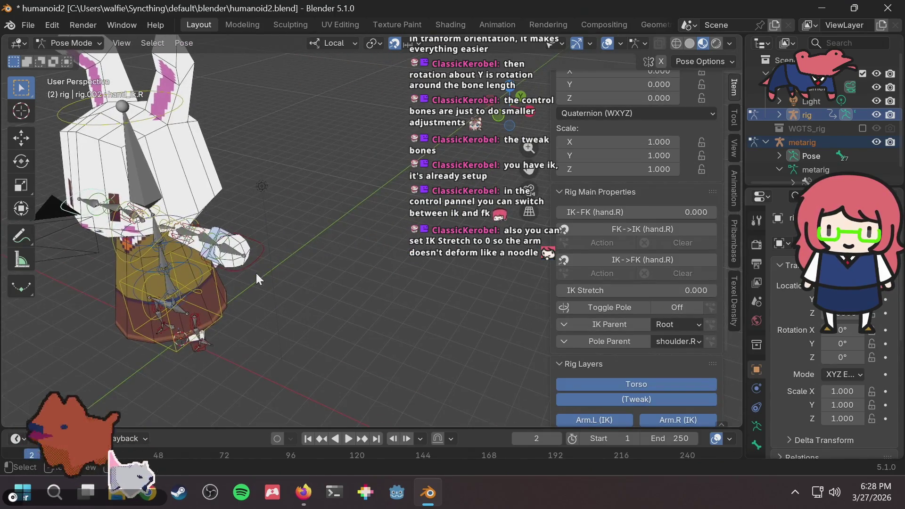
Set IK Stretch on hand_ik.L to 0.000 and test-move the left hand
left_click(250, 255)
key("g")
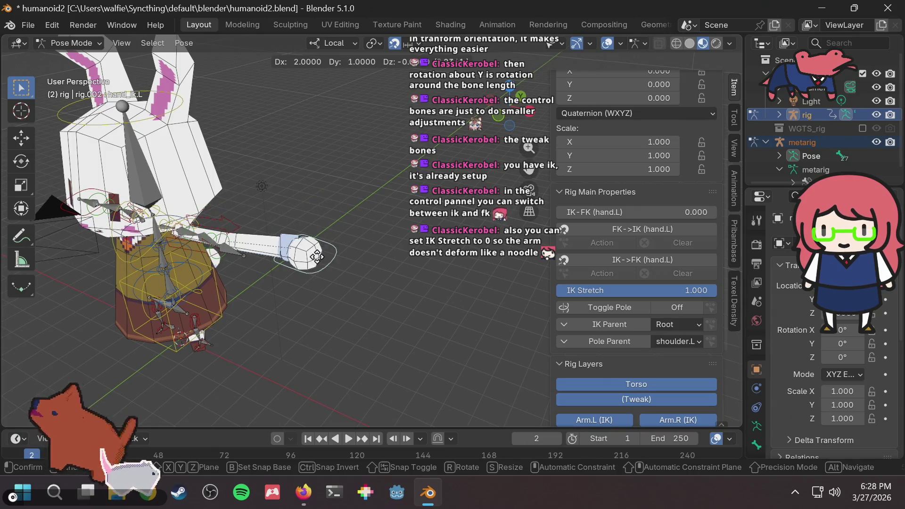
left_click(316, 258)
left_click_drag(672, 289, 556, 296)
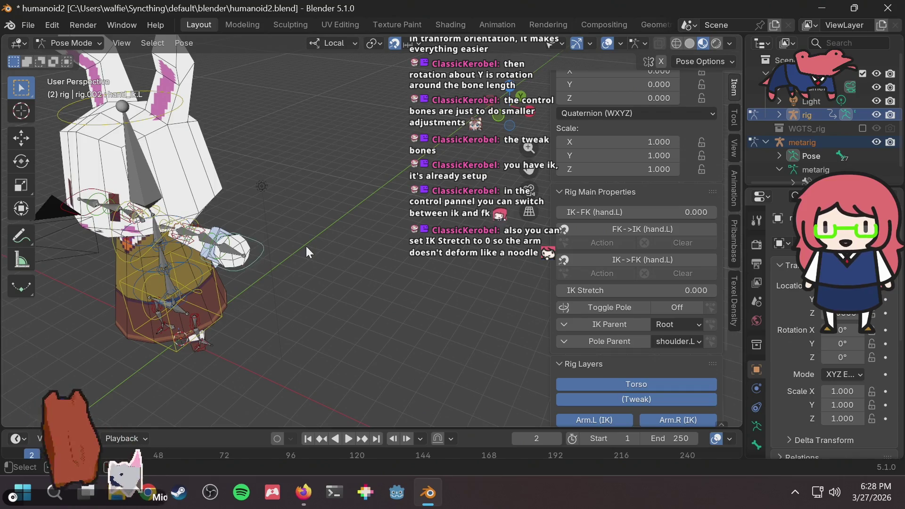
scroll(287, 245, "up", 2)
key("g")
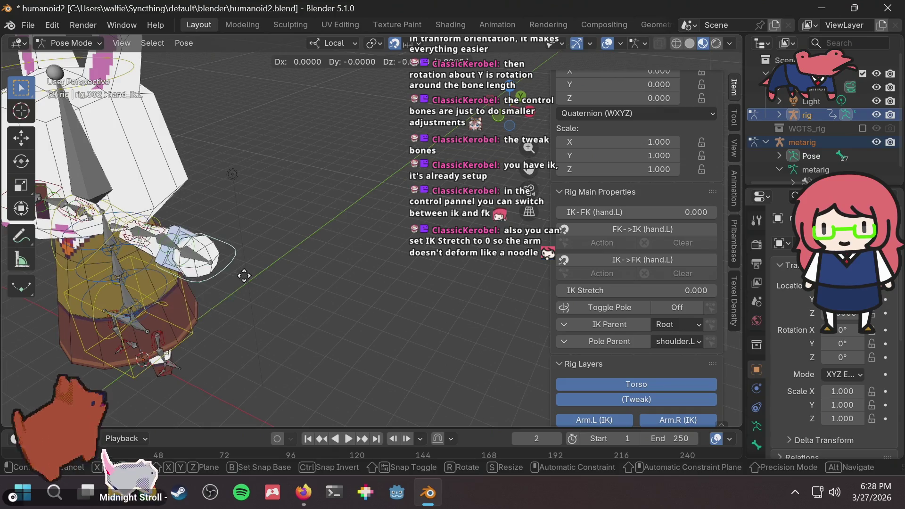
key("Escape")
mouse_move(301, 264)
middle_mouse_down()
mouse_move(324, 259)
mouse_move(298, 270)
mouse_move(231, 240)
middle_mouse_up()
scroll(223, 189, "down", 4)
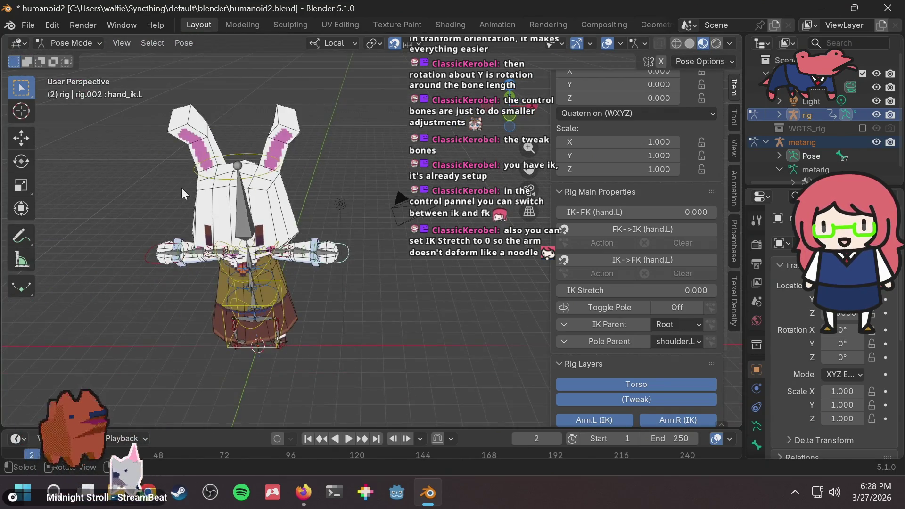
left_click(231, 166)
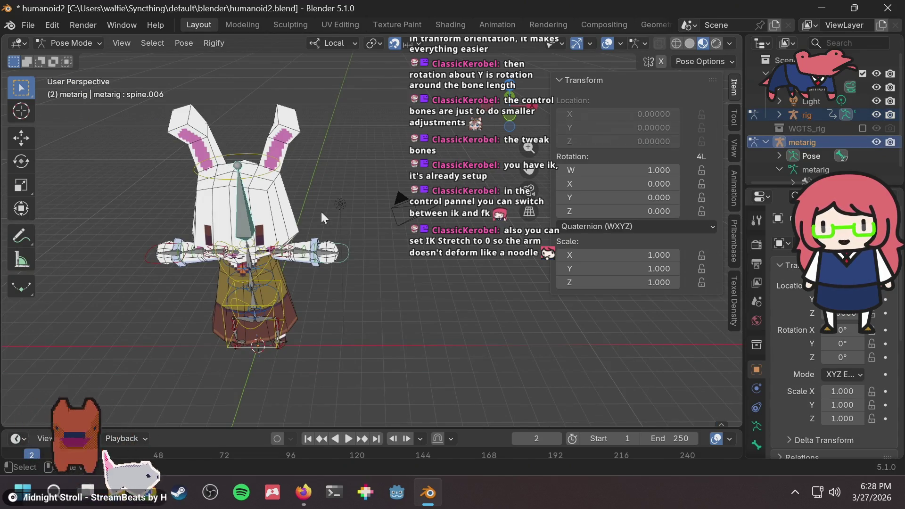
left_click(244, 153)
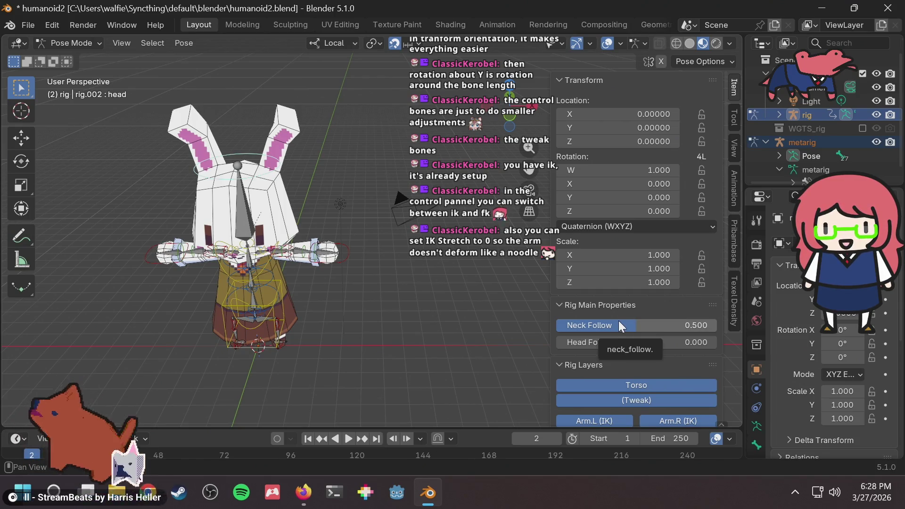
scroll(694, 301, "down", 3)
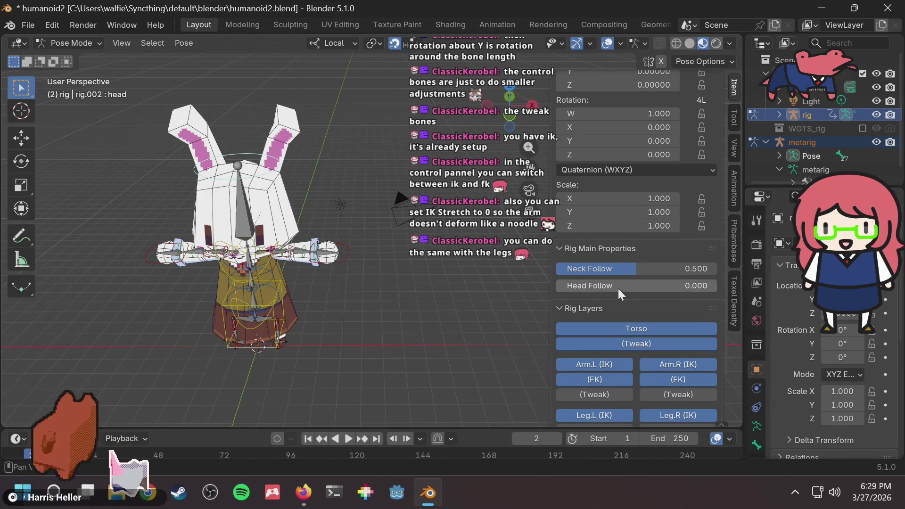
scroll(325, 298, "up", 6)
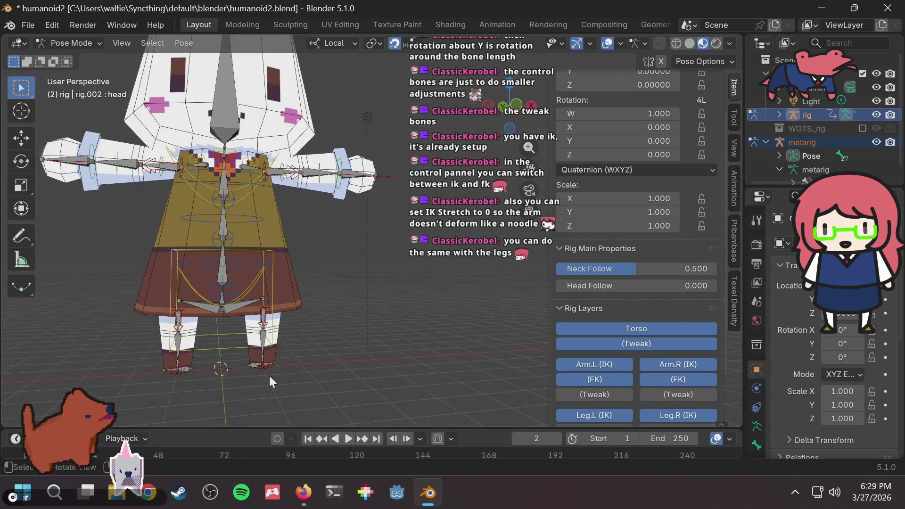
Select foot_ik.L and set its IK Stretch to 0 in Rig Main Properties
left_click(261, 363)
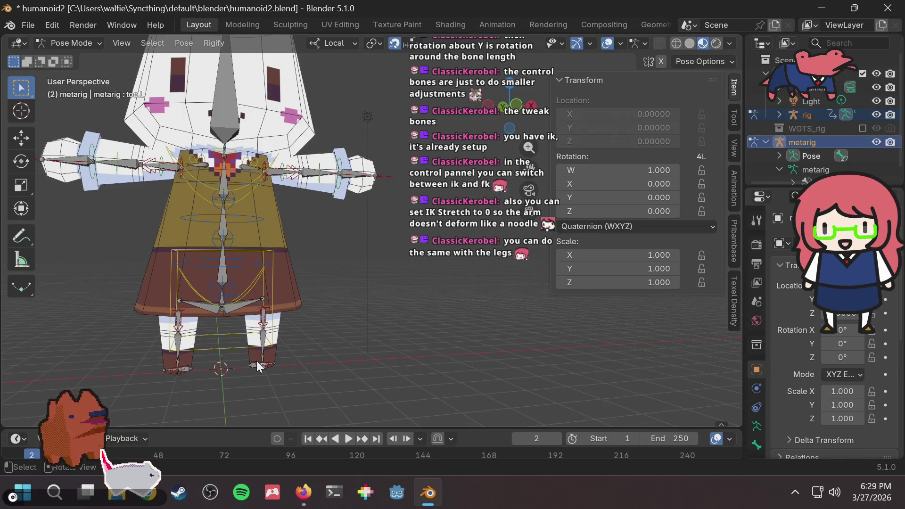
left_click(256, 362)
scroll(688, 278, "down", 3)
scroll(688, 278, "down", 2)
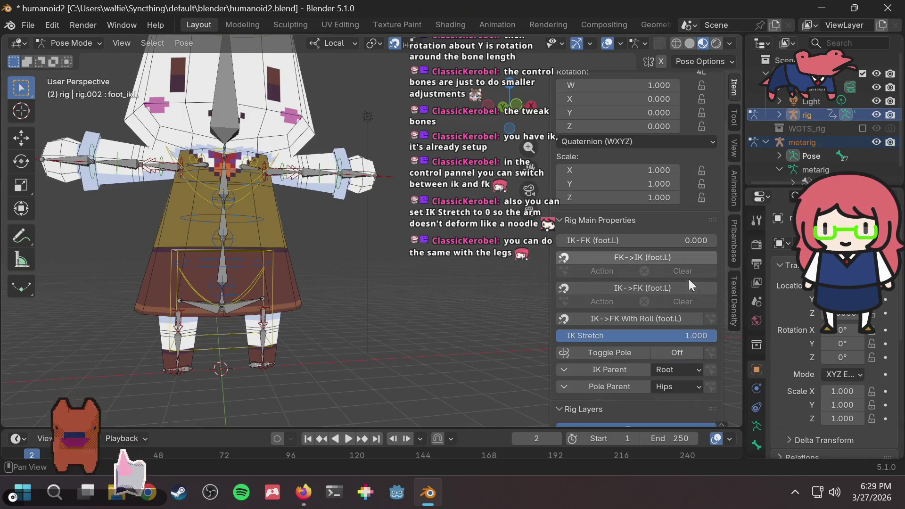
left_click_drag(652, 333, 540, 337)
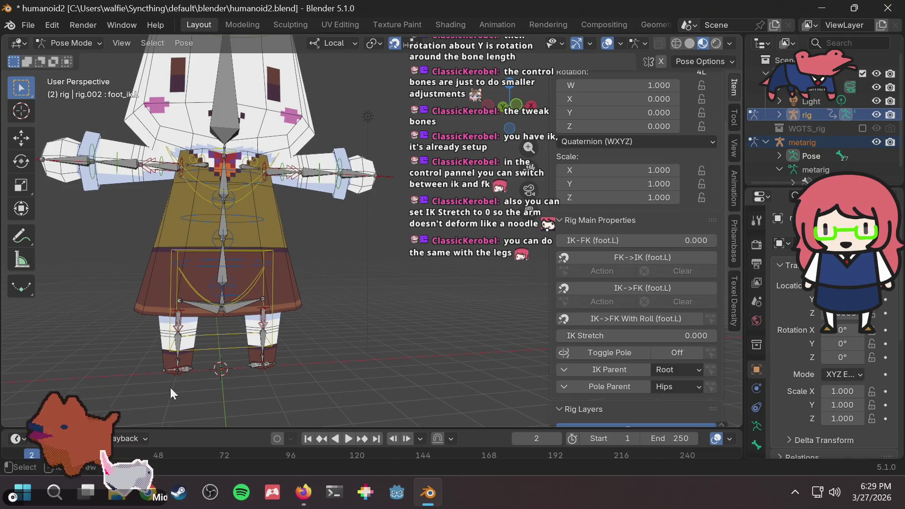
Select foot_ik.R, set its IK Stretch to 0.000, and test-move it without changing the pose
left_click(172, 371)
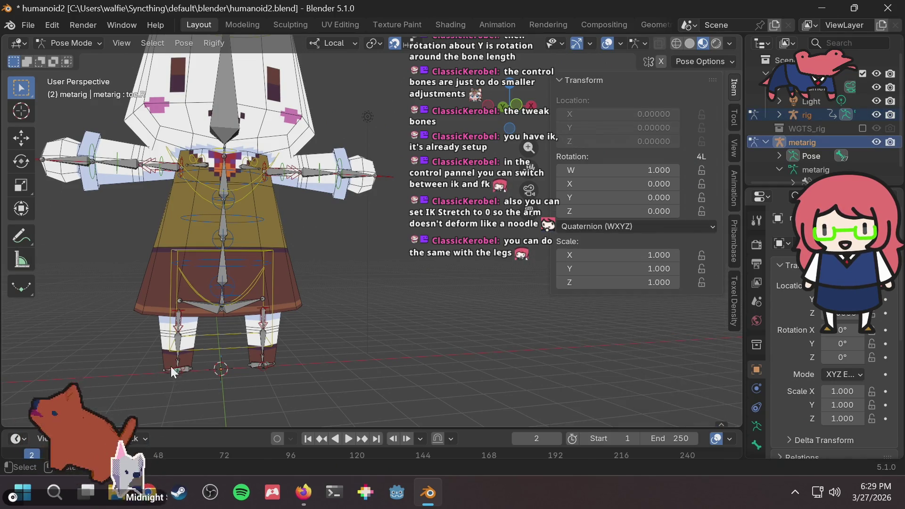
left_click(183, 364)
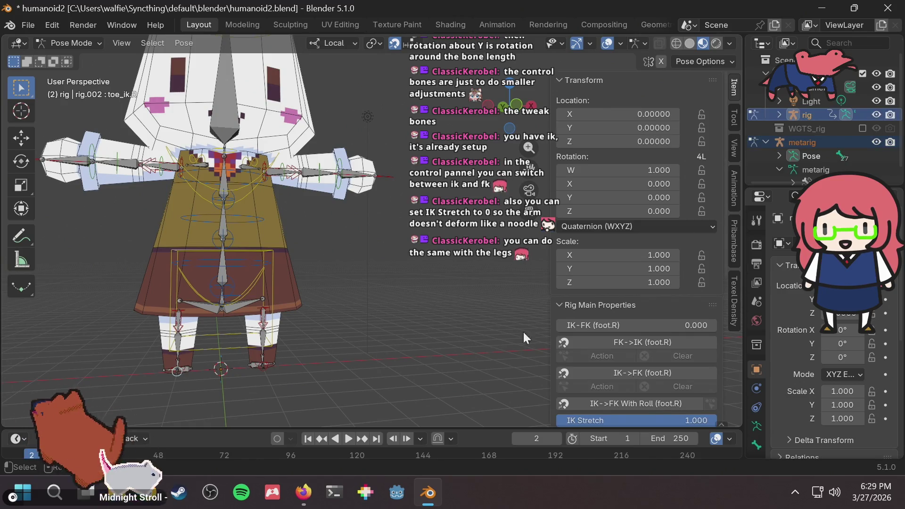
scroll(667, 373, "down", 4)
left_click_drag(667, 366, 506, 352)
mouse_move(506, 352)
middle_mouse_down()
mouse_move(360, 327)
mouse_move(393, 316)
mouse_move(304, 344)
middle_mouse_up()
key("g")
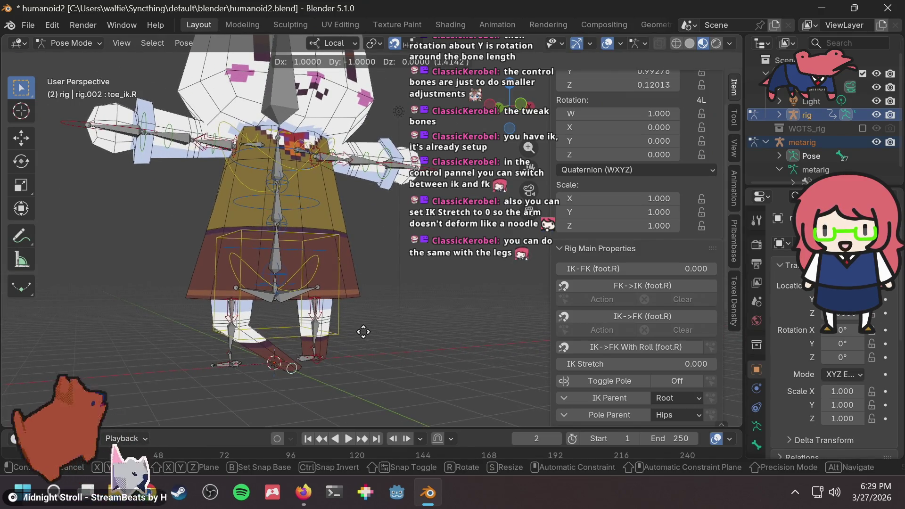
key("Escape")
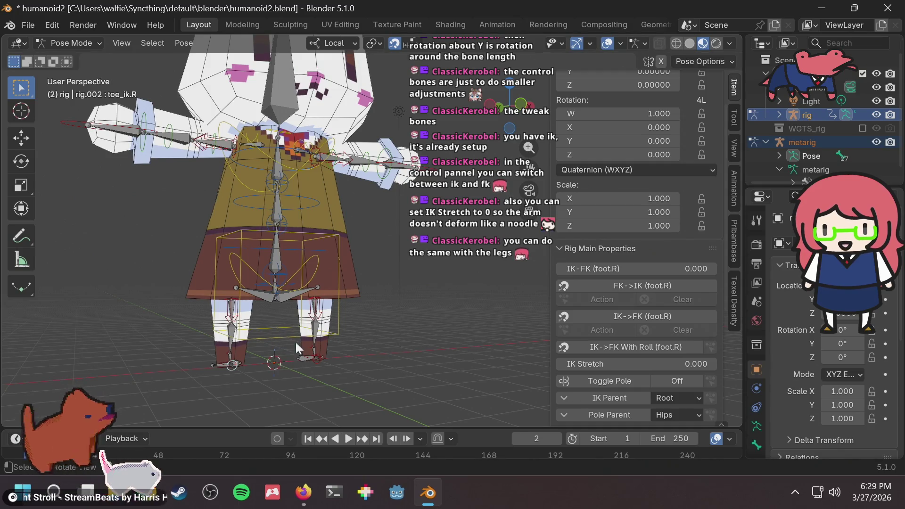
middle_click_drag(295, 342, 327, 358)
mouse_move(418, 335)
middle_mouse_down()
mouse_move(425, 279)
mouse_move(380, 296)
mouse_move(383, 336)
mouse_move(408, 322)
mouse_move(401, 341)
mouse_move(413, 343)
mouse_move(369, 326)
mouse_move(382, 332)
mouse_move(375, 341)
middle_mouse_up()
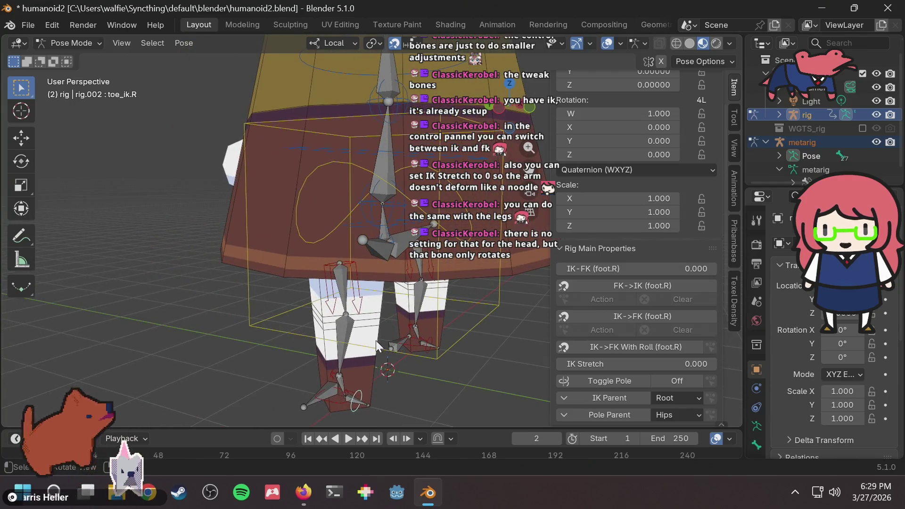
Select foot_ik.R and try moving it twice, cancelling both moves
left_click(337, 396)
left_click(336, 403)
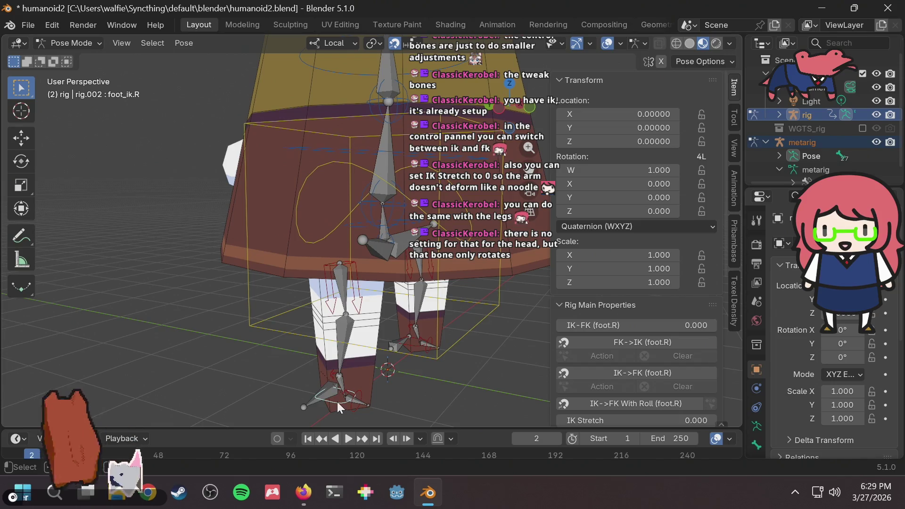
key("g")
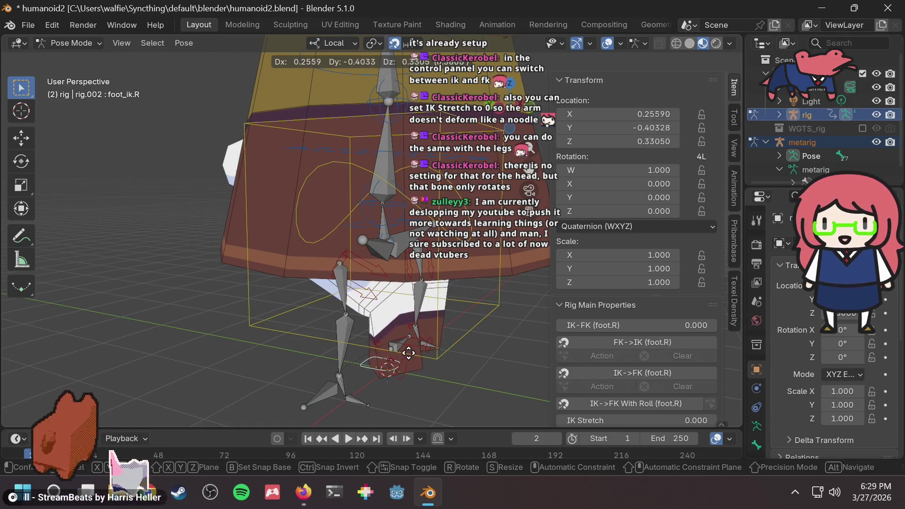
key("Escape")
key("g")
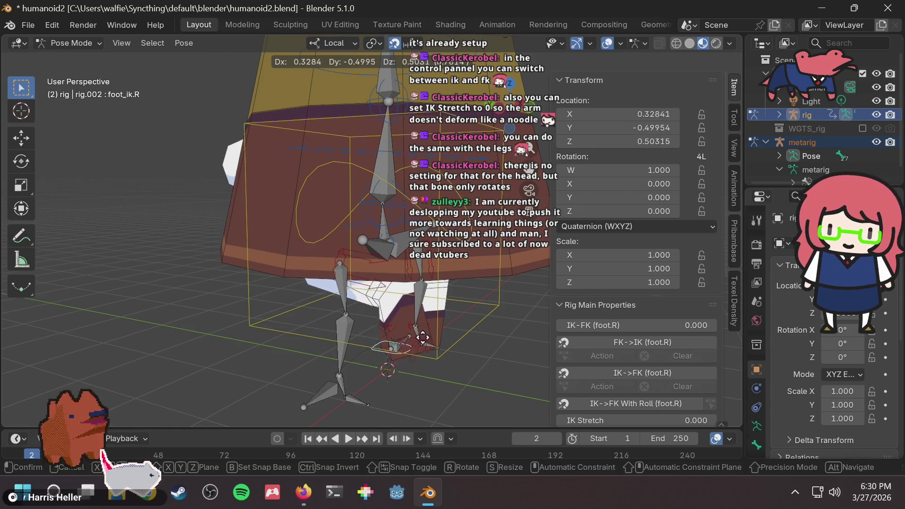
key("Escape")
mouse_move(393, 315)
middle_mouse_down()
mouse_move(281, 324)
mouse_move(347, 335)
mouse_move(320, 332)
mouse_move(340, 323)
middle_mouse_up()
mouse_move(405, 313)
middle_mouse_down()
mouse_move(380, 321)
mouse_move(393, 319)
middle_mouse_up()
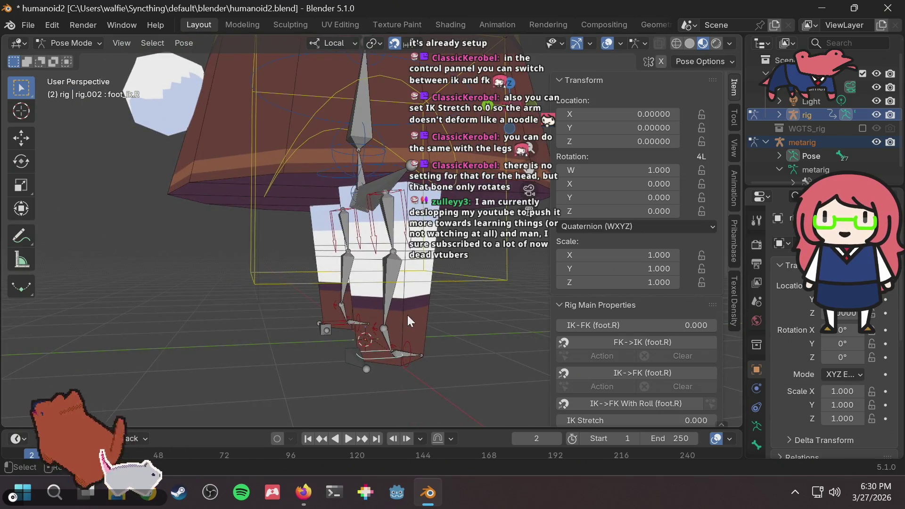
Move the right foot IK control, then clear its location back to rest
key("g")
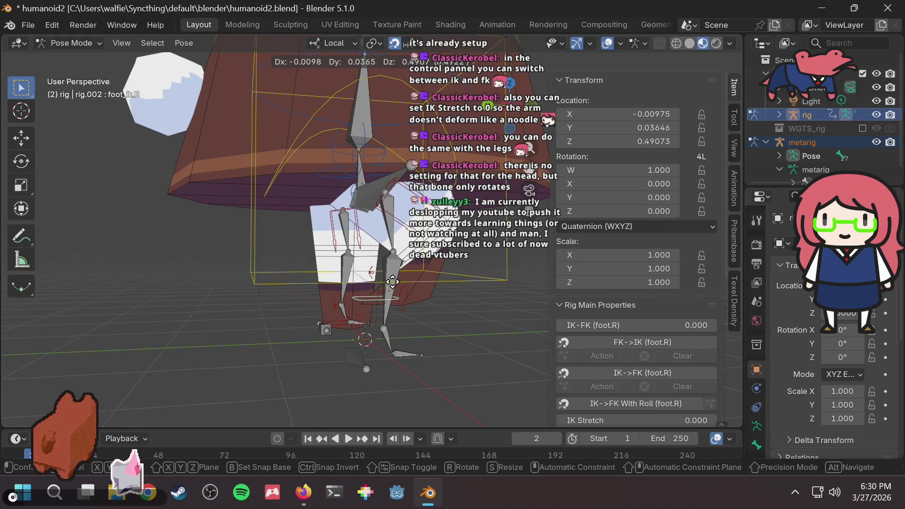
left_click(392, 282)
scroll(391, 284, "up", 6)
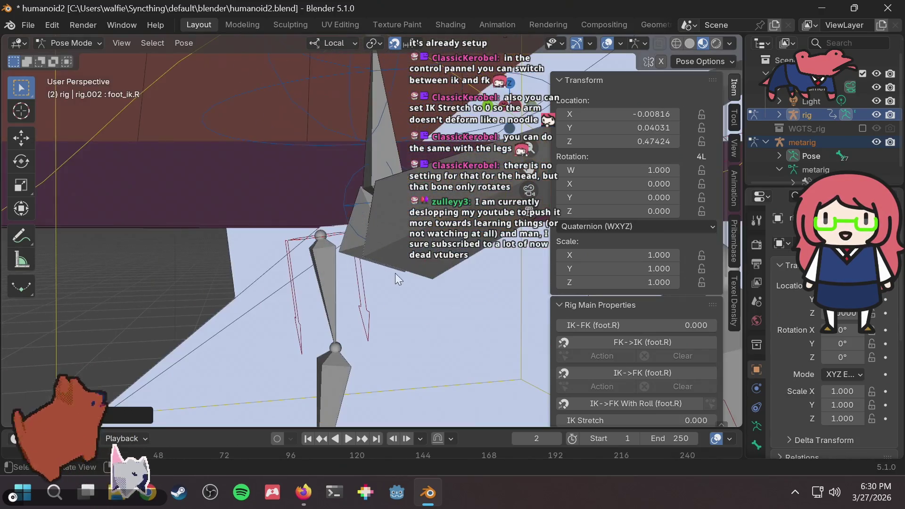
key("alt+g")
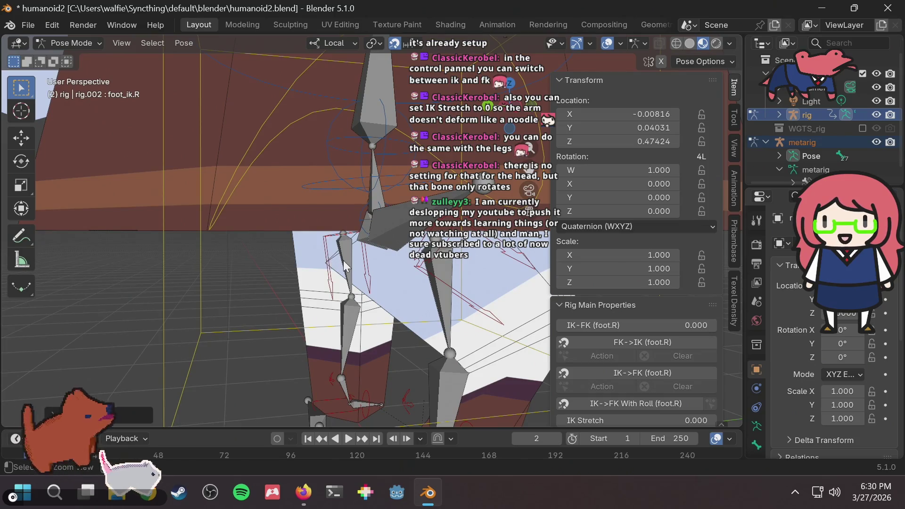
scroll(347, 270, "down", 5)
middle_click_drag(345, 268, 327, 259)
scroll(206, 205, "up", 3)
mouse_move(206, 205)
middle_mouse_down()
mouse_move(227, 200)
mouse_move(251, 173)
middle_mouse_up()
mouse_move(307, 161)
middle_mouse_down()
mouse_move(285, 179)
mouse_move(286, 205)
mouse_move(284, 194)
mouse_move(265, 190)
mouse_move(277, 192)
middle_mouse_up()
Save humanoid2.blend
key("ctrl+s")
scroll(284, 194, "up", 5)
scroll(315, 179, "up", 3)
scroll(315, 179, "down", 3)
Move foot_ik.R to a new position, then clear its location back to rest
middle_click_drag(315, 179, 327, 236)
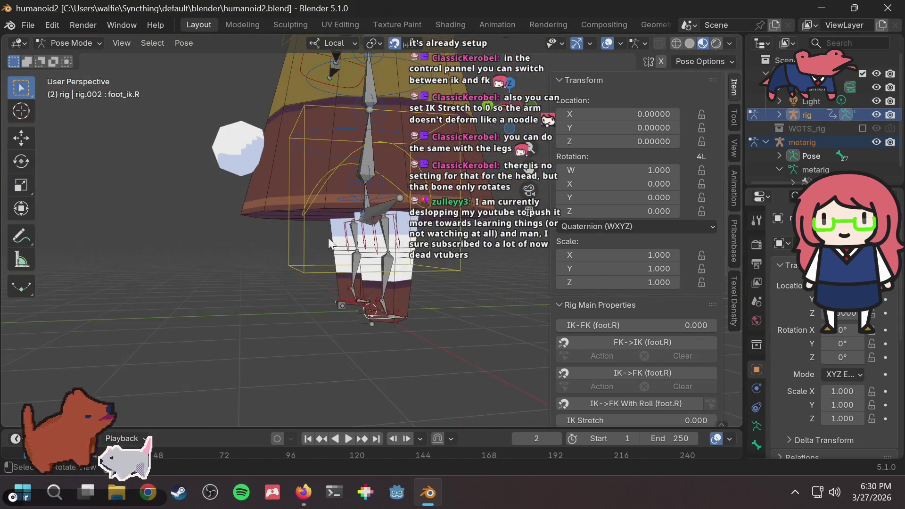
scroll(315, 240, "up", 3)
key("g")
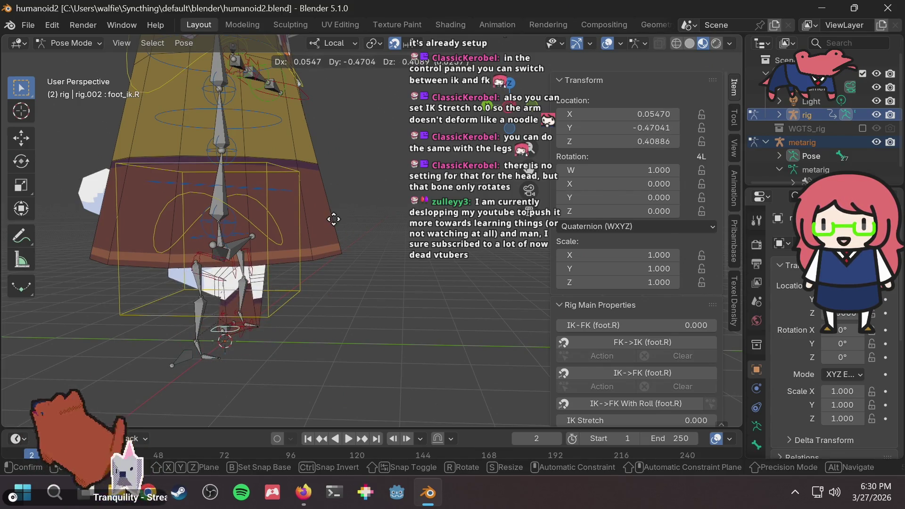
left_click(353, 219)
mouse_move(266, 259)
middle_mouse_down()
mouse_move(318, 248)
mouse_move(243, 272)
mouse_move(282, 281)
middle_mouse_up()
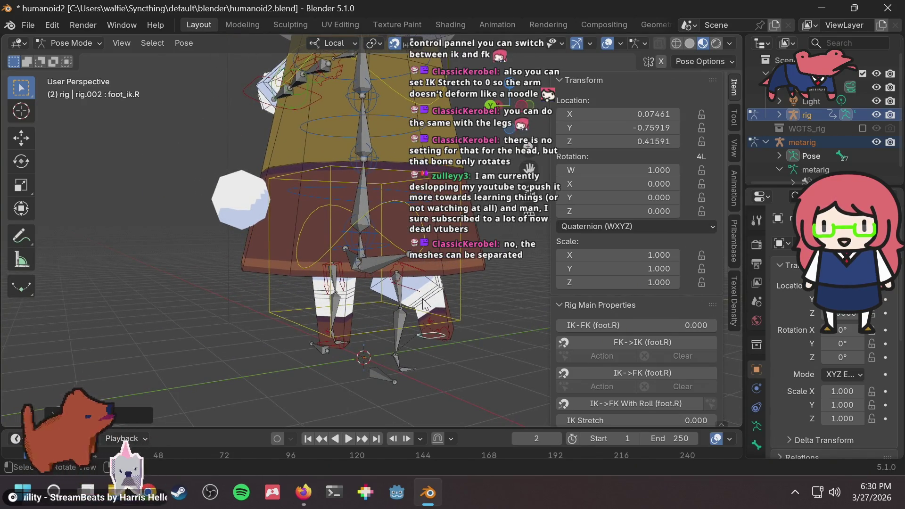
key("alt+g")
Pull the right foot IK control along Y, offsetting it 1.0 to check the leg bend
mouse_move(476, 302)
middle_mouse_down()
mouse_move(125, 301)
mouse_move(235, 266)
middle_mouse_up()
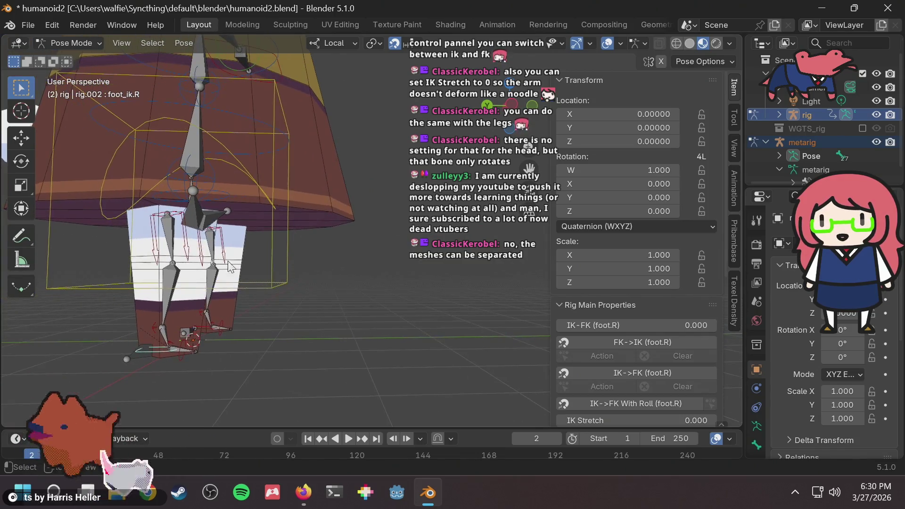
mouse_move(141, 226)
middle_mouse_down("ctrl")
mouse_move(200, 227)
mouse_move(199, 219)
mouse_move(228, 211)
middle_mouse_up("ctrl")
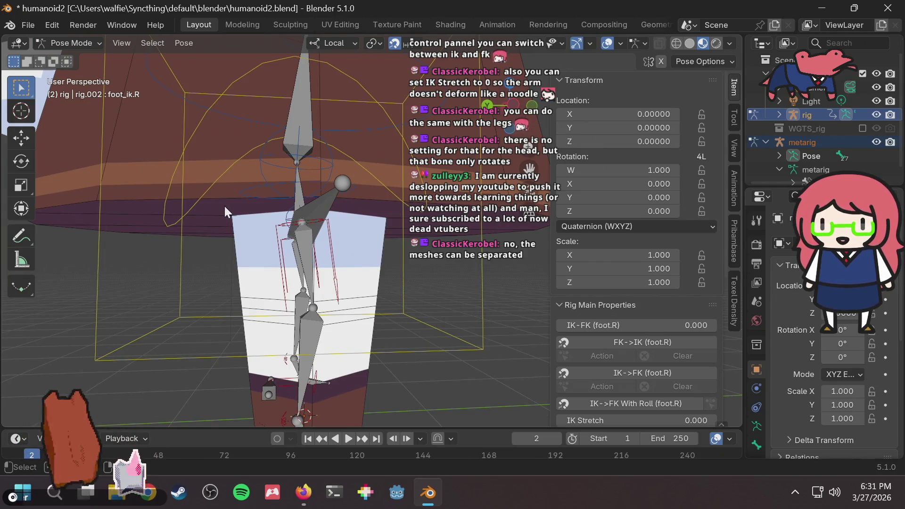
scroll(260, 228, "down", 3)
mouse_move(259, 227)
middle_mouse_down()
mouse_move(270, 230)
mouse_move(278, 263)
middle_mouse_up()
key("g")
key("y")
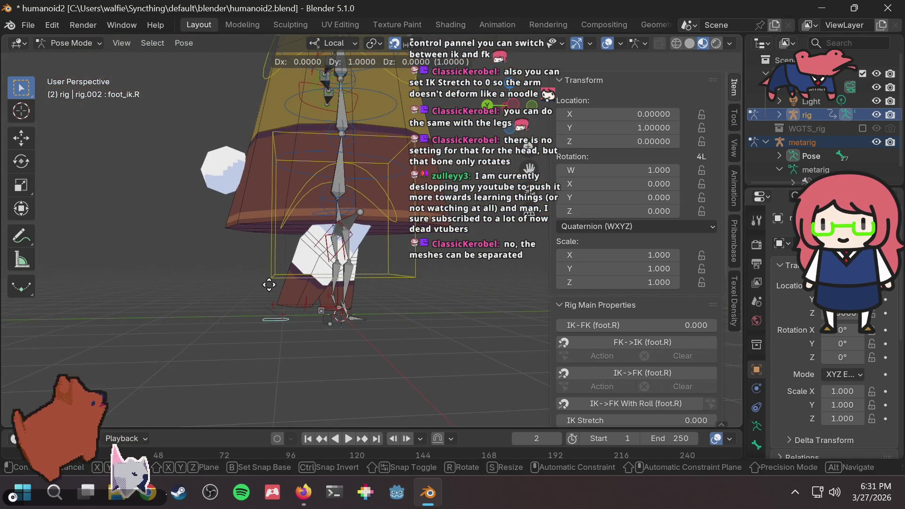
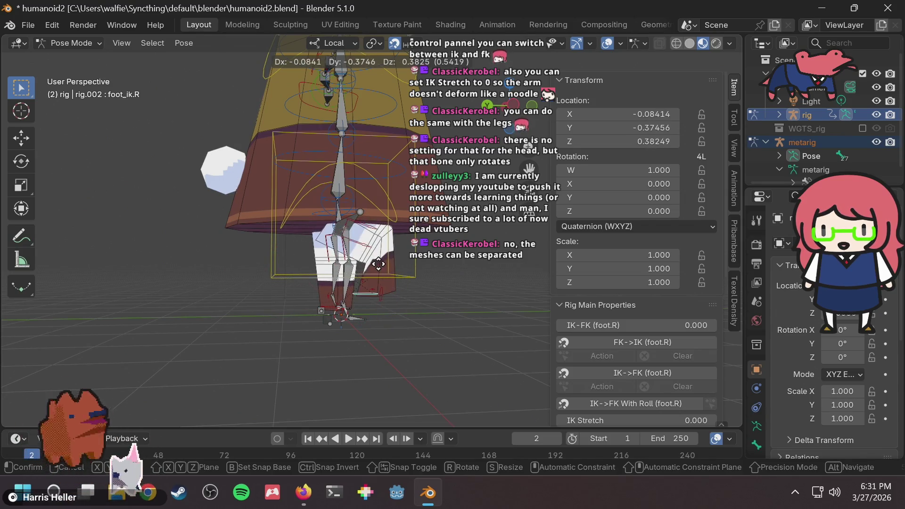
Cancel the foot_ik.R move so the foot returns to rest, then save humanoid2.blend
key("Escape")
mouse_move(379, 270)
middle_mouse_down()
mouse_move(363, 299)
mouse_move(335, 302)
mouse_move(291, 279)
mouse_move(313, 251)
middle_mouse_up()
scroll(302, 252, "up", 5)
scroll(202, 260, "down", 2)
scroll(201, 261, "down", 6)
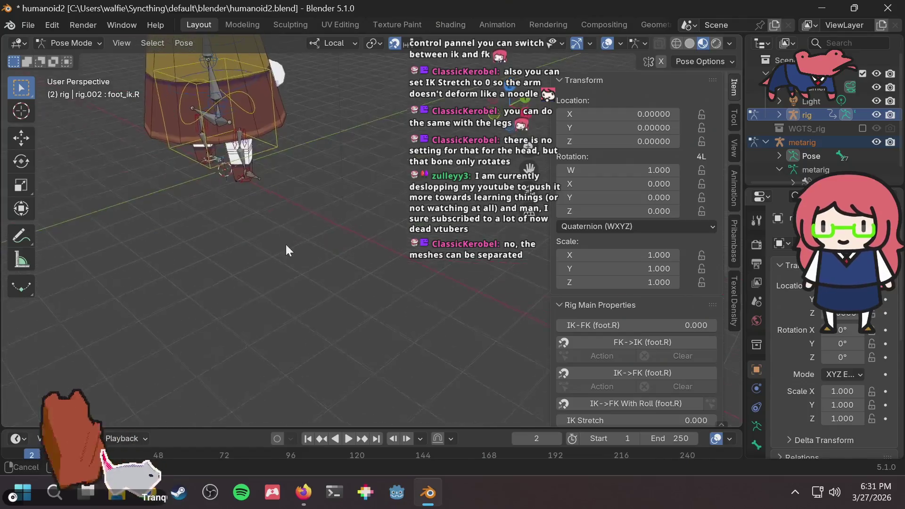
mouse_move(304, 201)
middle_mouse_down()
mouse_move(307, 228)
mouse_move(315, 222)
mouse_move(292, 297)
mouse_move(287, 228)
mouse_move(293, 238)
mouse_move(269, 190)
mouse_move(323, 238)
middle_mouse_up()
key("ctrl+s")
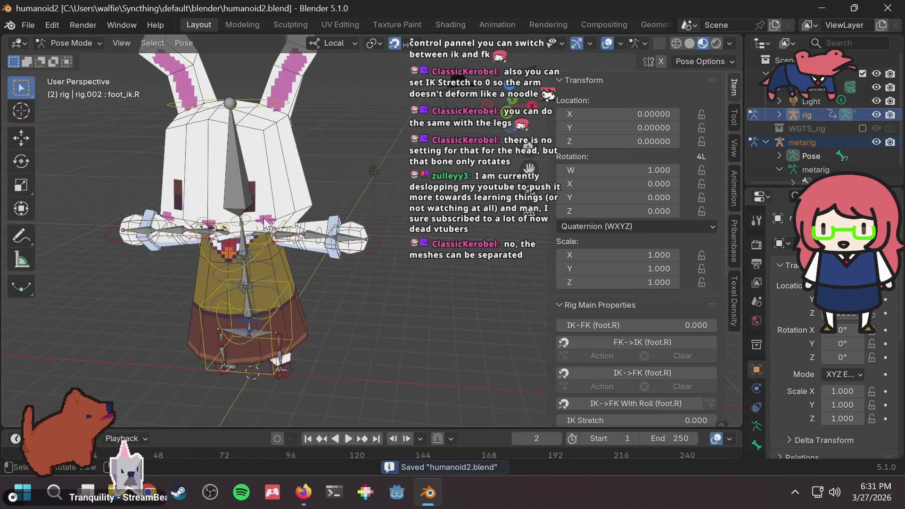
Test-move the hand_ik.L control, cancel it back to rest, select the torso control, and save
scroll(323, 238, "up", 2)
left_click(374, 241)
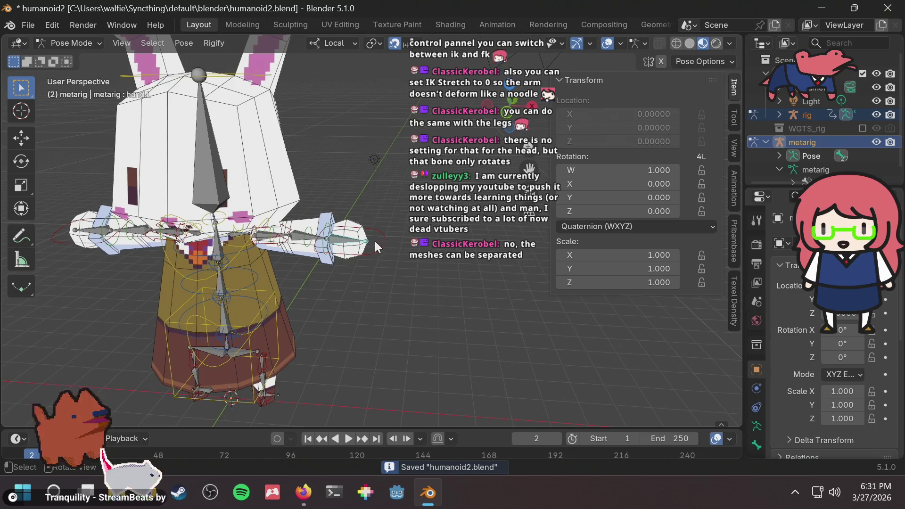
key("g")
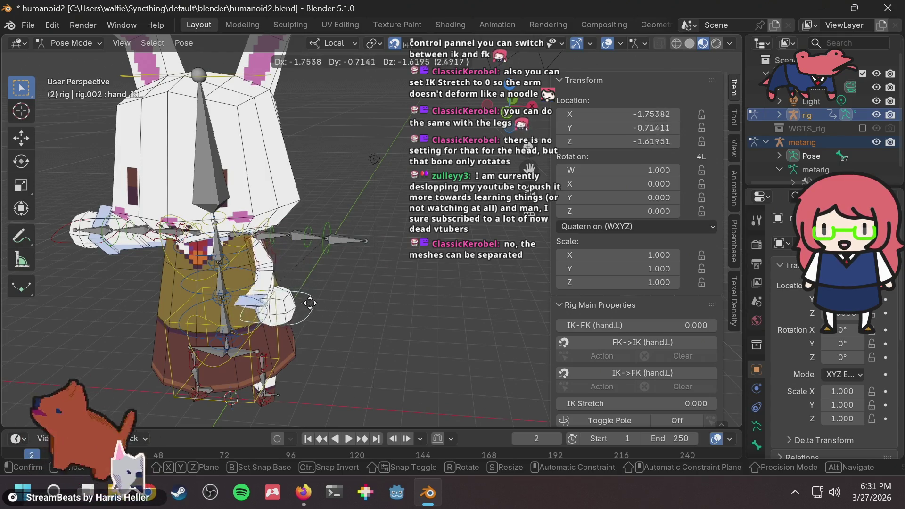
key("Escape")
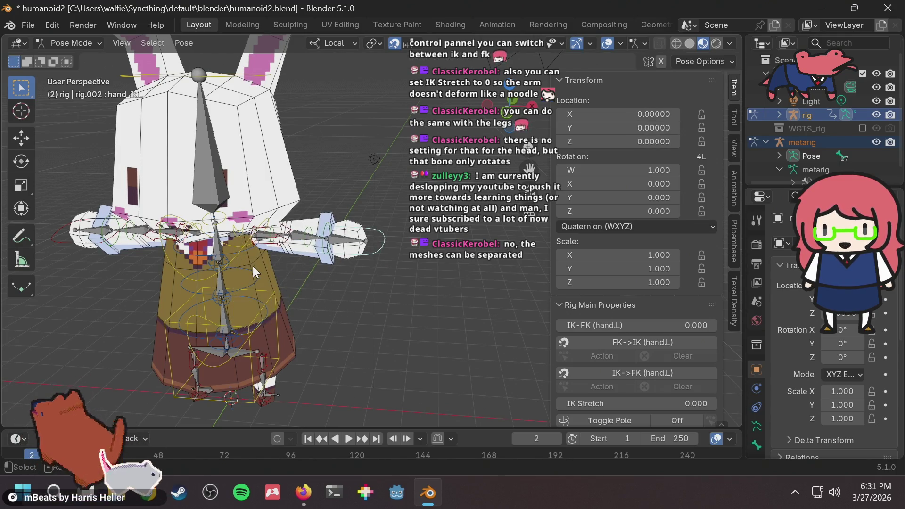
left_click(252, 265)
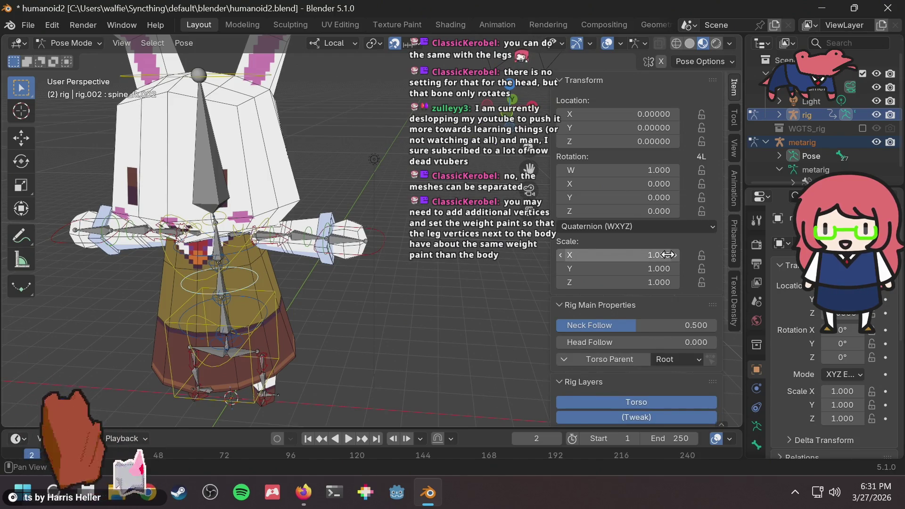
mouse_move(410, 307)
middle_mouse_down()
mouse_move(346, 300)
mouse_move(386, 270)
mouse_move(357, 301)
mouse_move(379, 290)
mouse_move(349, 298)
mouse_move(370, 283)
mouse_move(392, 285)
mouse_move(330, 279)
mouse_move(325, 286)
mouse_move(345, 276)
middle_mouse_up()
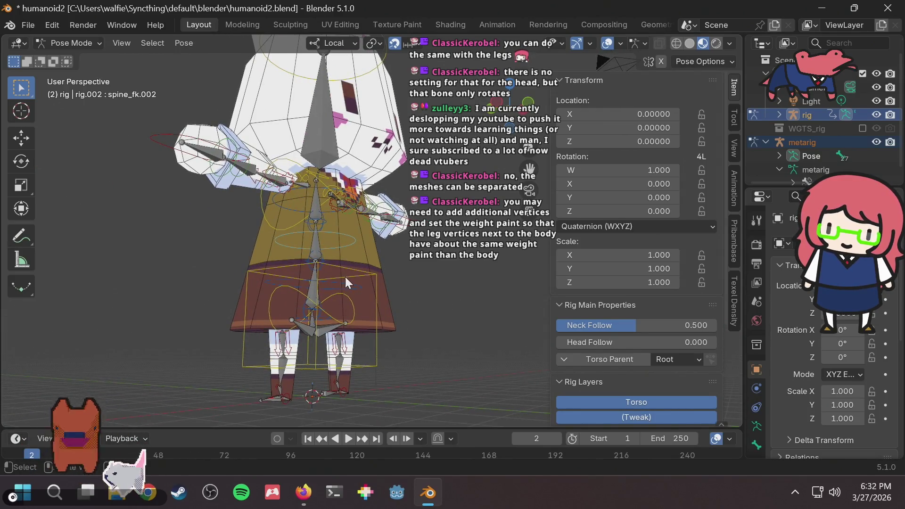
key("ctrl+s")
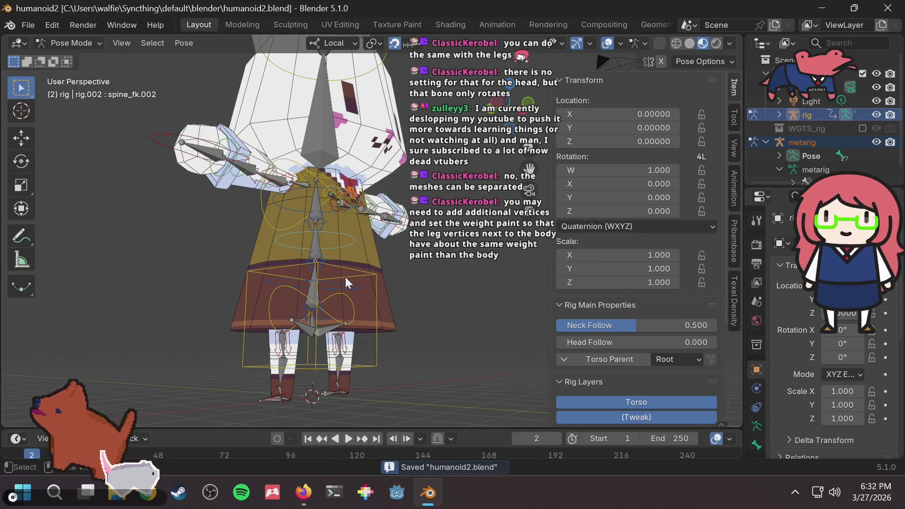
Switch the rig from Pose Mode into armature Edit Mode
scroll(264, 306, "up", 2)
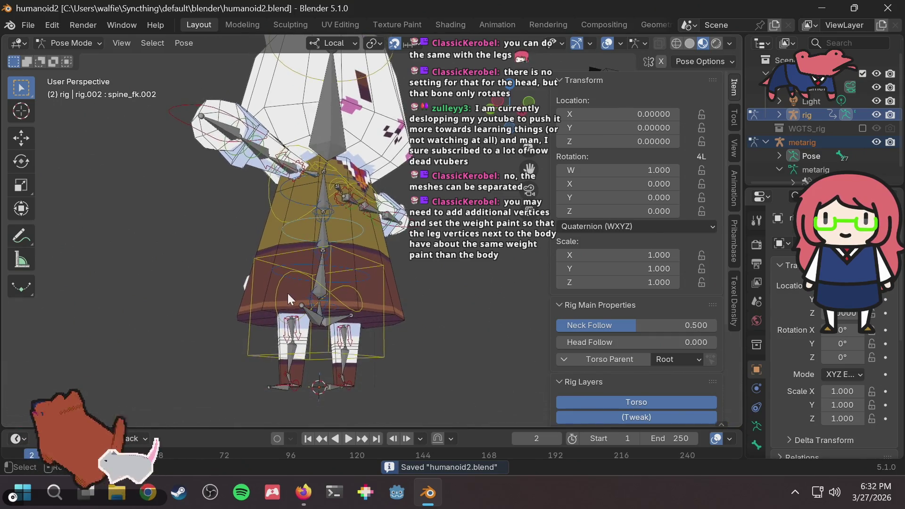
scroll(346, 308, "up", 3)
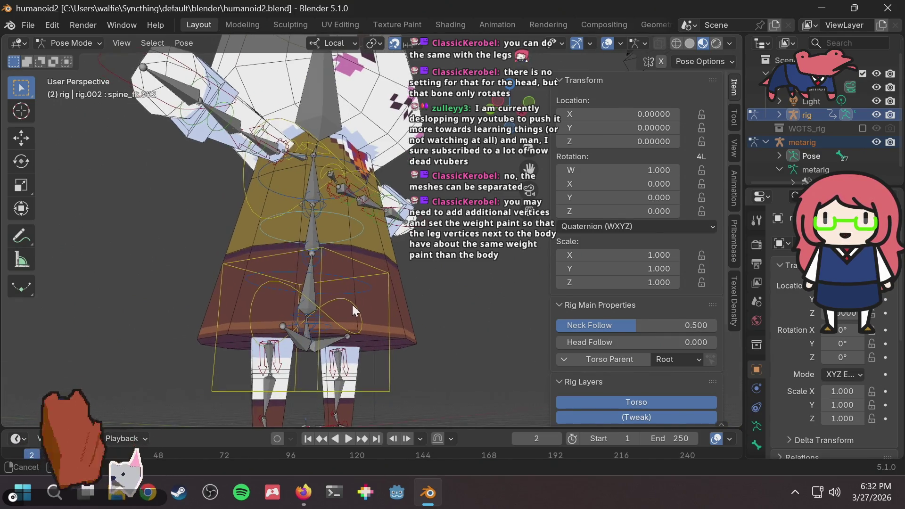
scroll(333, 318, "down", 5)
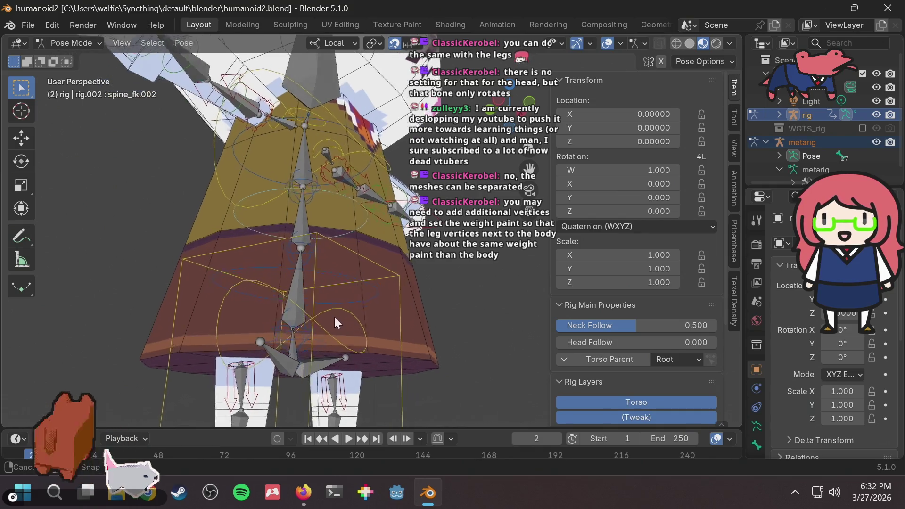
key("Tab")
key("Tab")
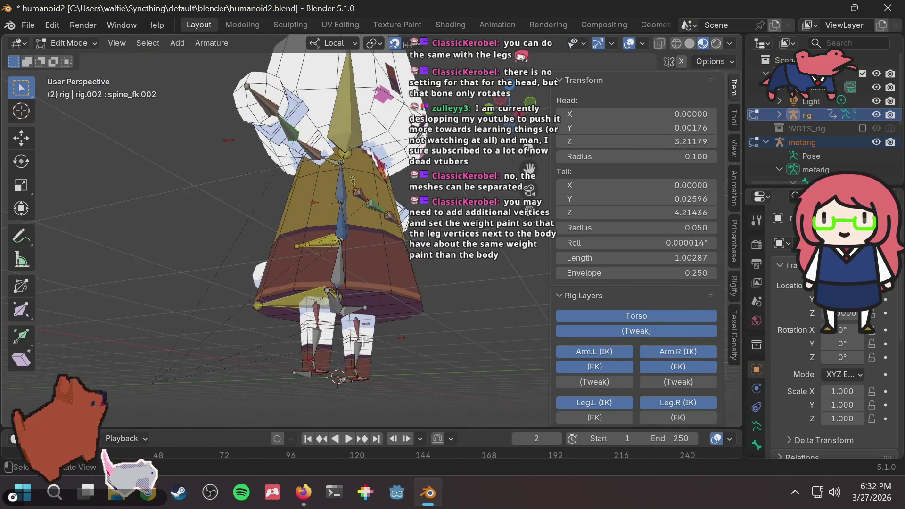
Select the leg mesh Cube.002 and put it in Weight Paint mode
left_click(89, 44)
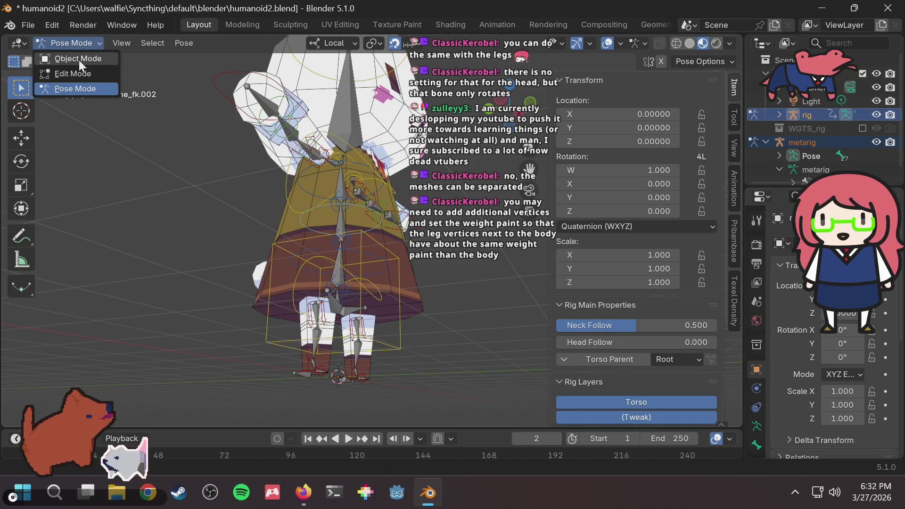
left_click(79, 60)
left_click(331, 337)
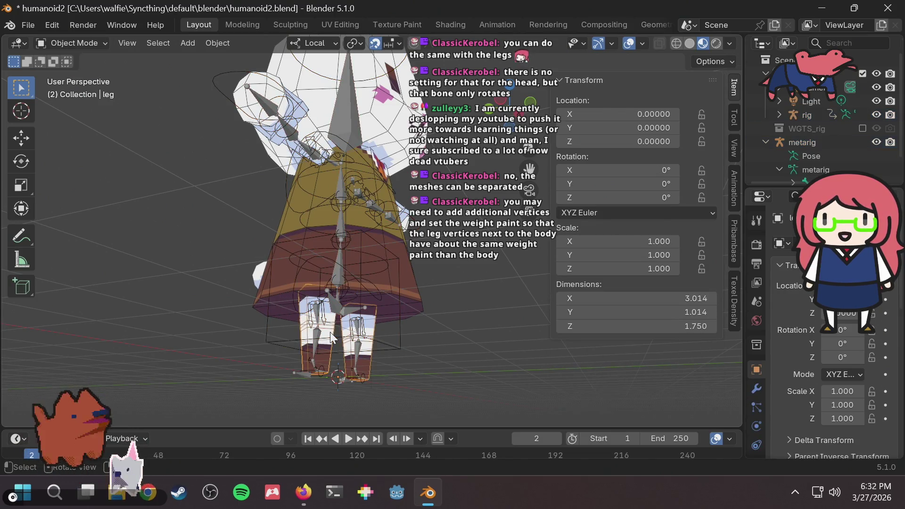
key("Tab")
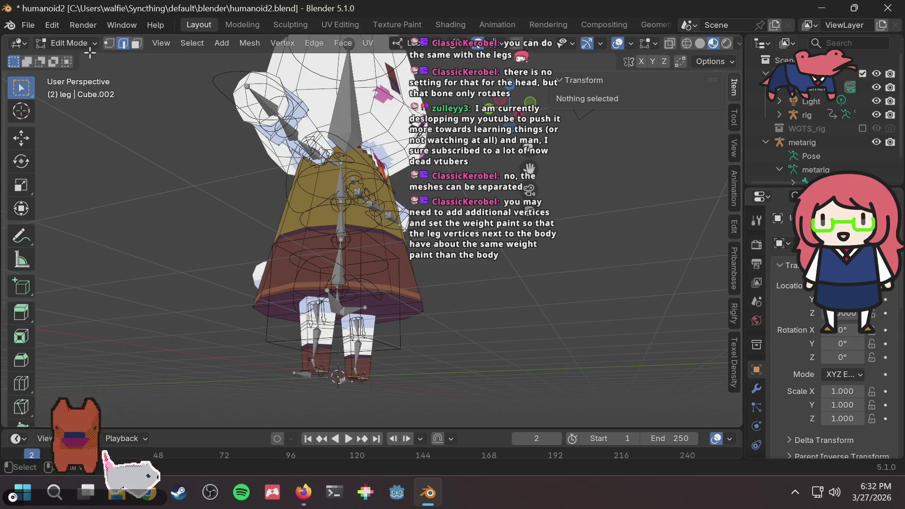
left_click(89, 44)
left_click(77, 119)
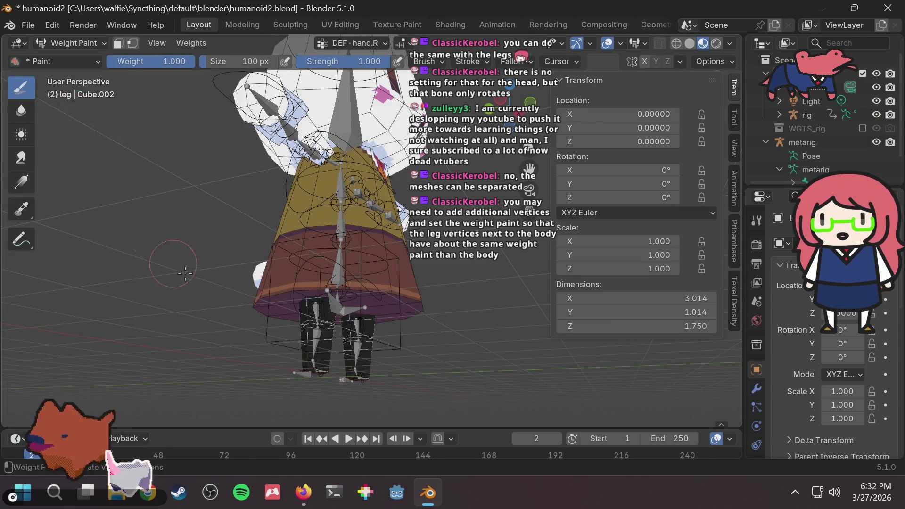
Show the leg's DEF-hand.L weights, then switch the displayed group to DEF-thigh.R
left_click(370, 40)
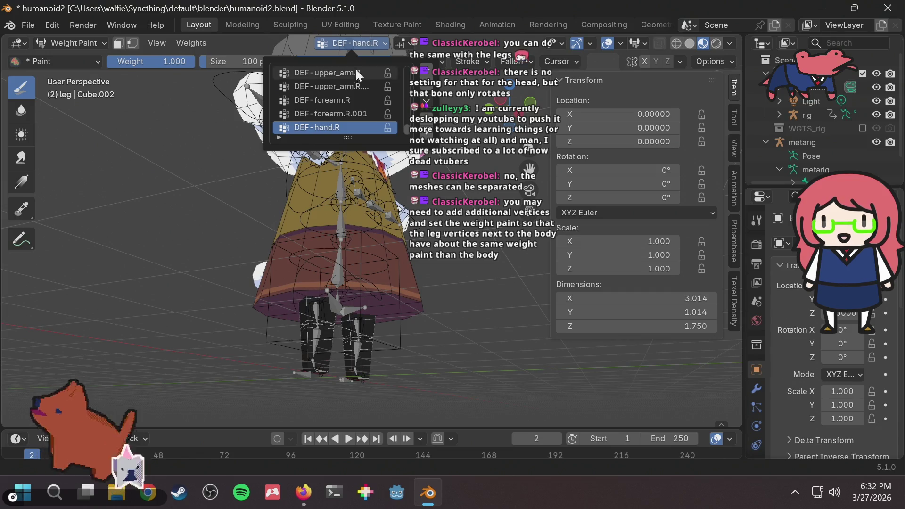
scroll(338, 110, "up", 3)
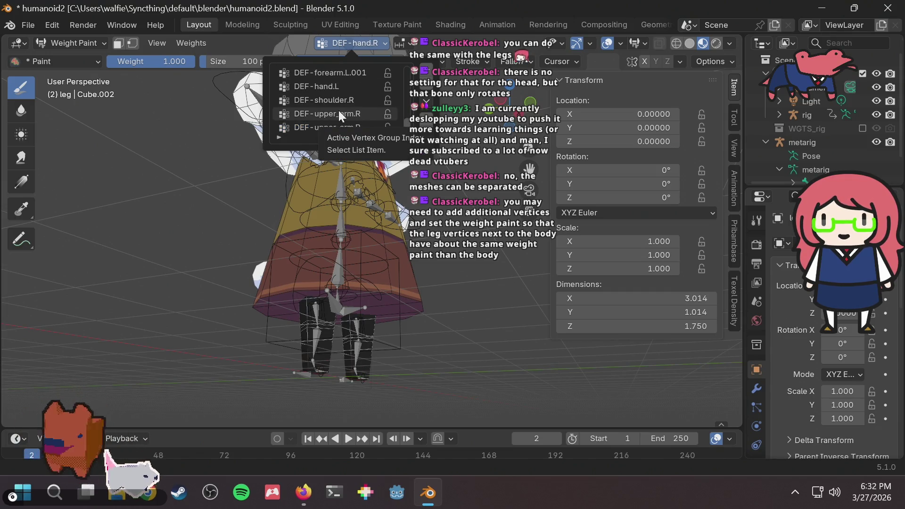
left_click(326, 85)
scroll(335, 74, "up", 6, "ctrl")
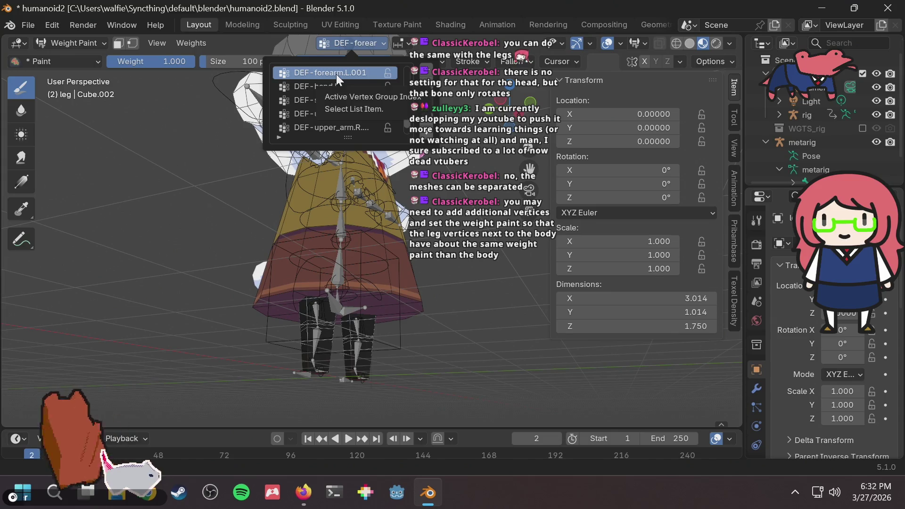
scroll(335, 74, "up", 1)
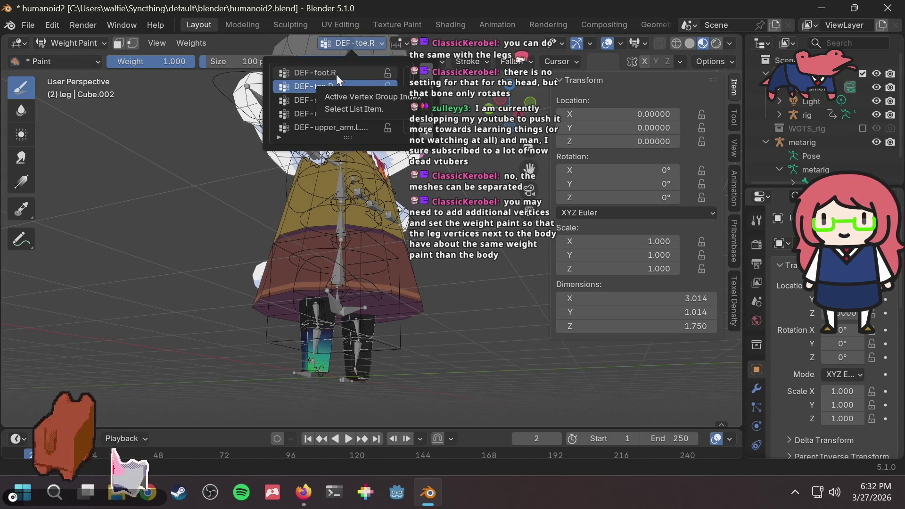
scroll(335, 74, "up", 5, "ctrl")
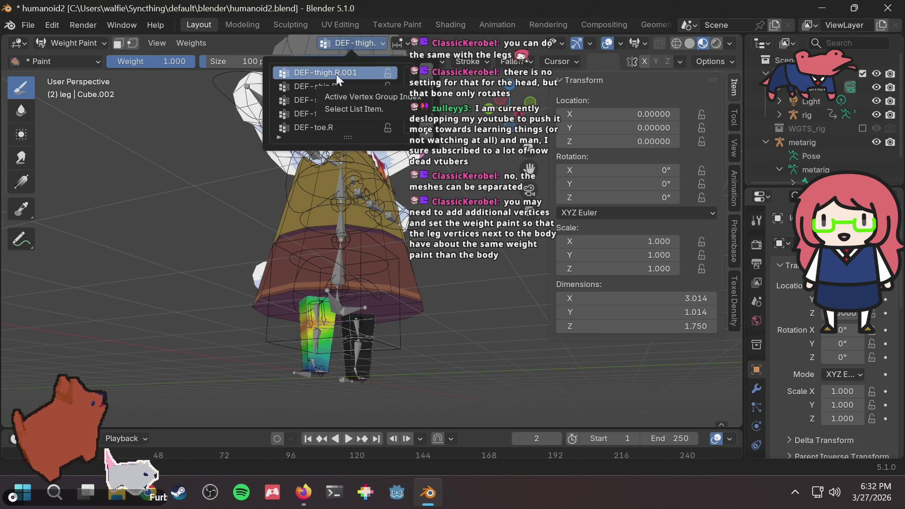
scroll(336, 74, "up", 1, "ctrl")
scroll(336, 75, "down", 1, "ctrl")
left_click(331, 74)
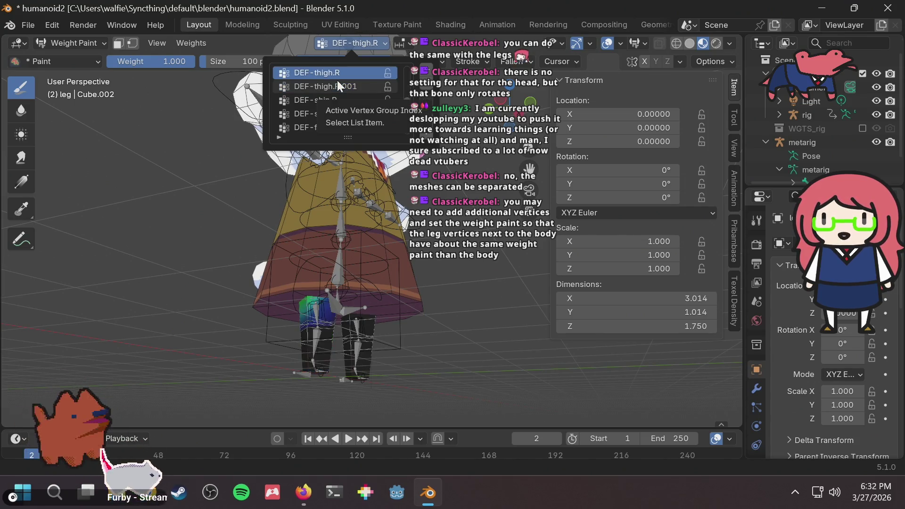
Review the leg's thigh group weights, then leave Weight Paint for mesh editing
scroll(337, 80, "up", 1, "ctrl")
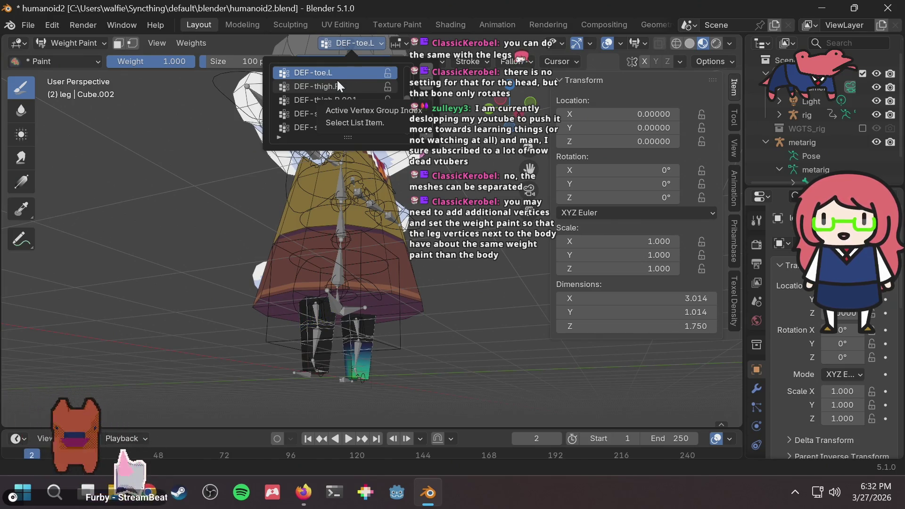
scroll(337, 80, "up", 5, "ctrl")
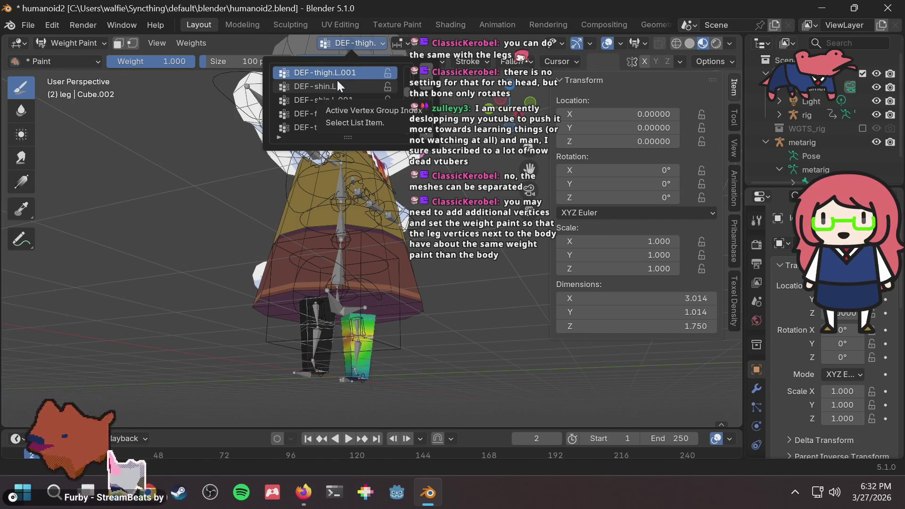
scroll(337, 80, "up", 5, "ctrl")
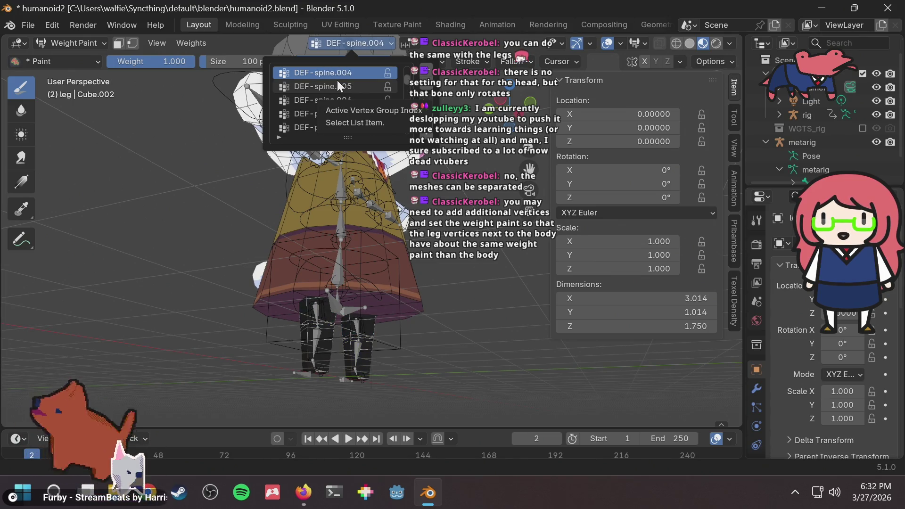
scroll(338, 81, "down", 8, "ctrl")
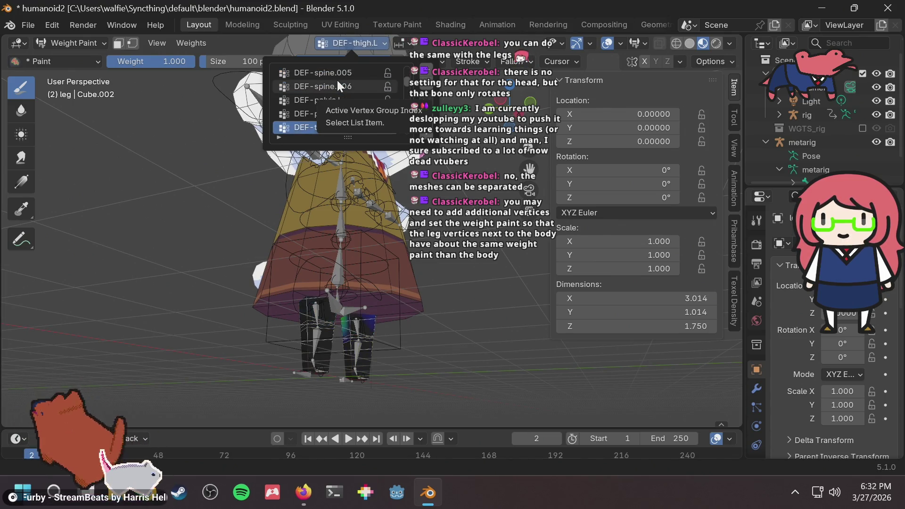
scroll(336, 78, "up", 3, "ctrl")
scroll(336, 78, "down", 1, "ctrl")
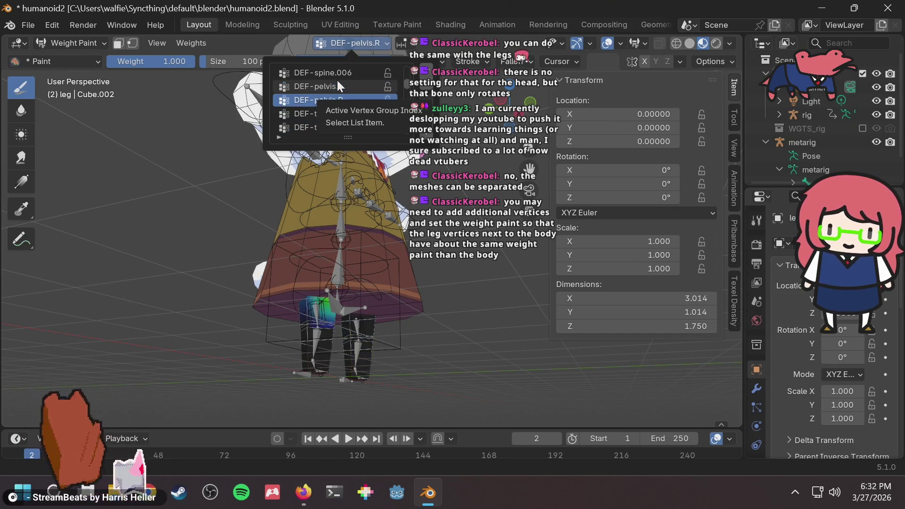
scroll(336, 79, "down", 1, "ctrl")
scroll(336, 78, "up", 2, "ctrl")
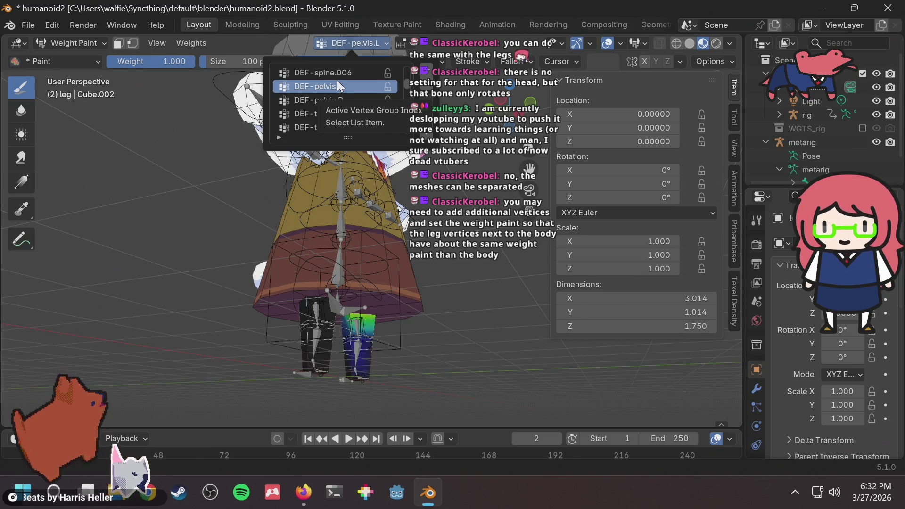
scroll(337, 81, "down", 1, "ctrl")
scroll(336, 79, "up", 1, "ctrl")
scroll(337, 80, "down", 1, "ctrl")
scroll(338, 81, "up", 1, "ctrl")
scroll(337, 80, "down", 1, "ctrl")
scroll(337, 80, "up", 1, "ctrl")
scroll(337, 80, "down", 1, "ctrl")
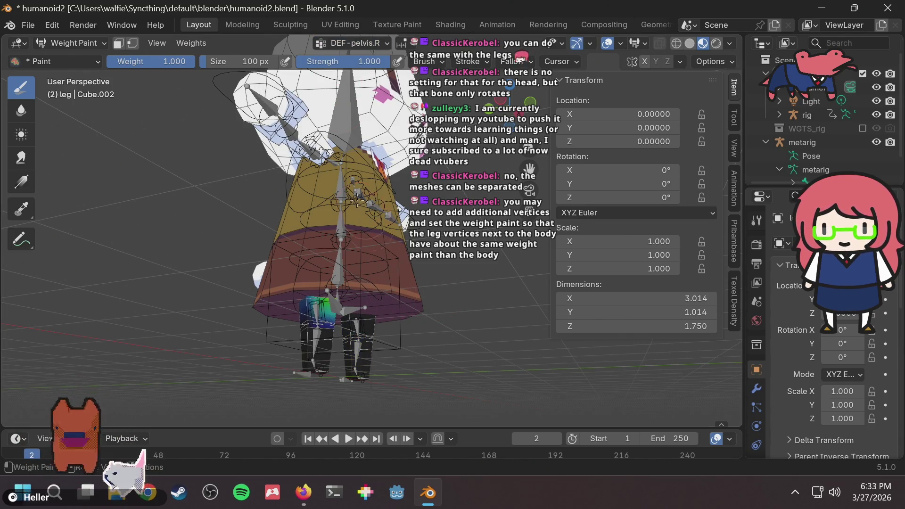
key("Tab")
Select the body mesh Cube.001 and switch it to Weight Paint mode
left_click(90, 43)
left_click(86, 55)
left_click(398, 284)
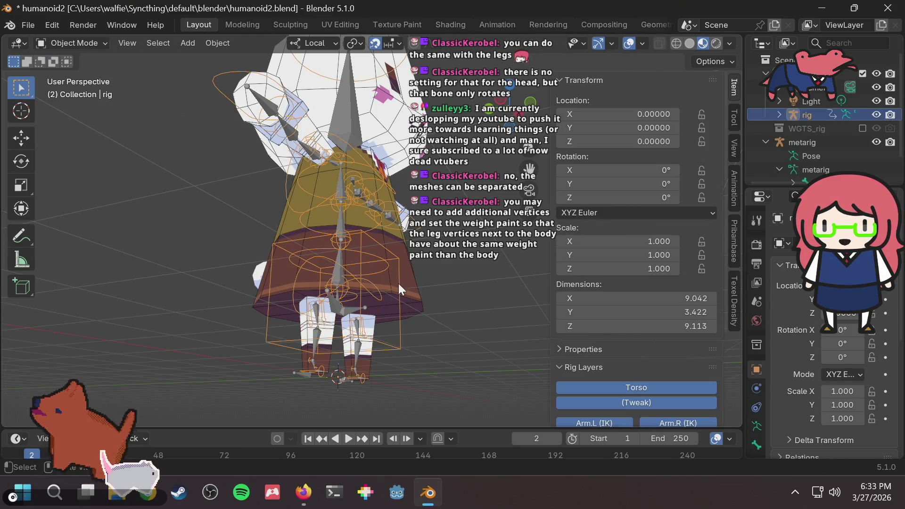
left_click(408, 287)
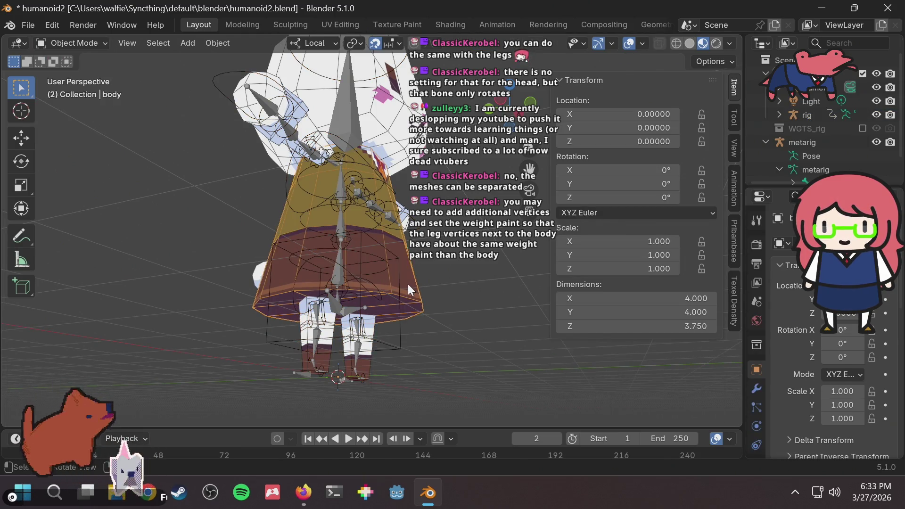
left_click(83, 47)
left_click(79, 117)
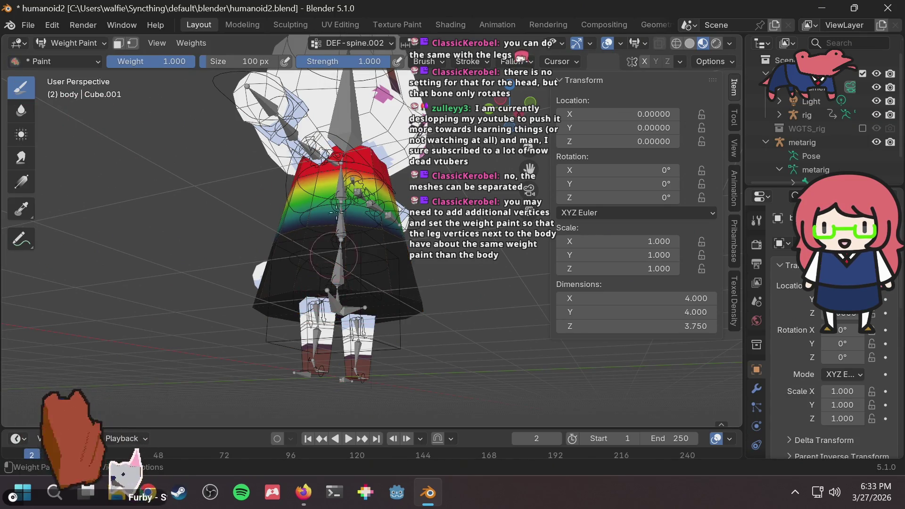
Browse the body's vertex group list in the header dropdown
left_click(339, 41)
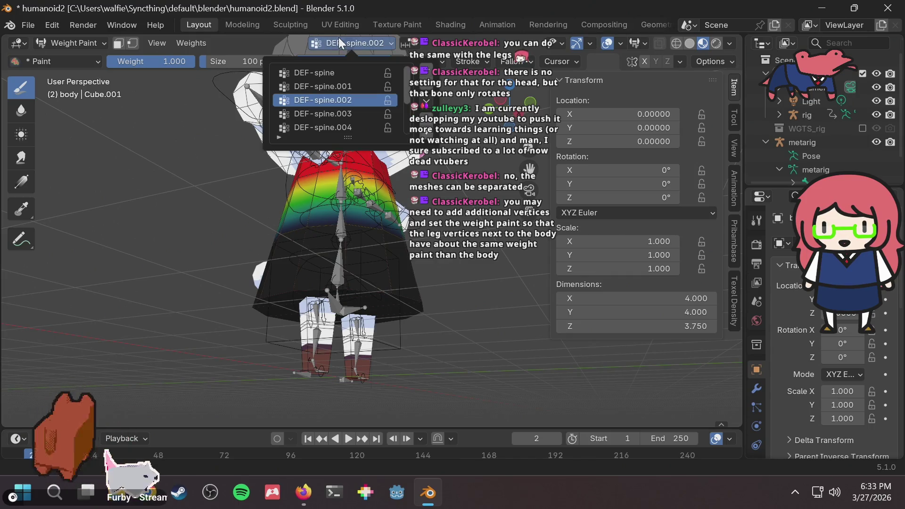
scroll(329, 105, "down", 3)
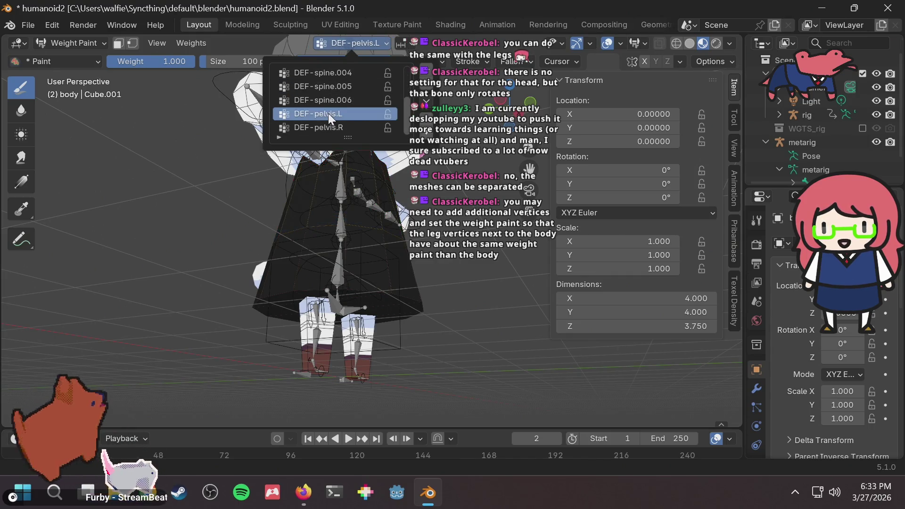
scroll(328, 112, "up", 2, "ctrl")
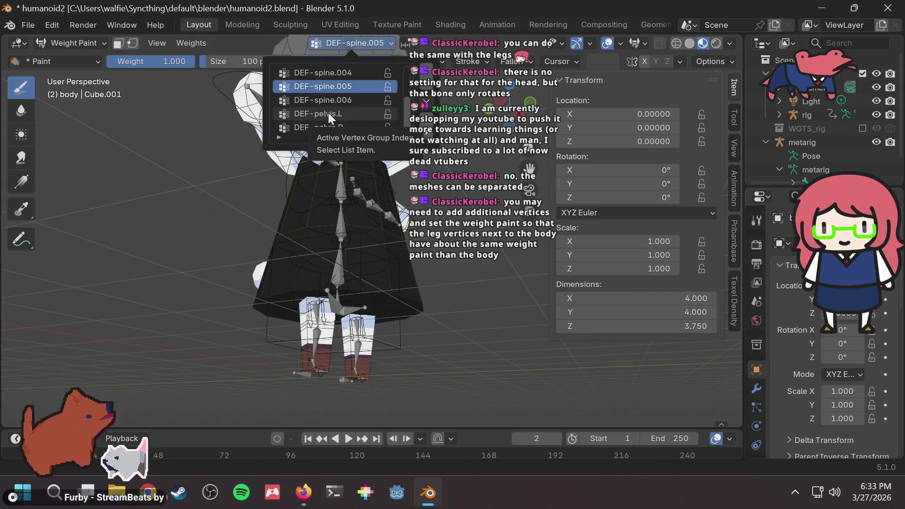
scroll(328, 112, "up", 5, "ctrl")
scroll(328, 112, "up", 1, "ctrl")
scroll(328, 112, "down", 1, "ctrl")
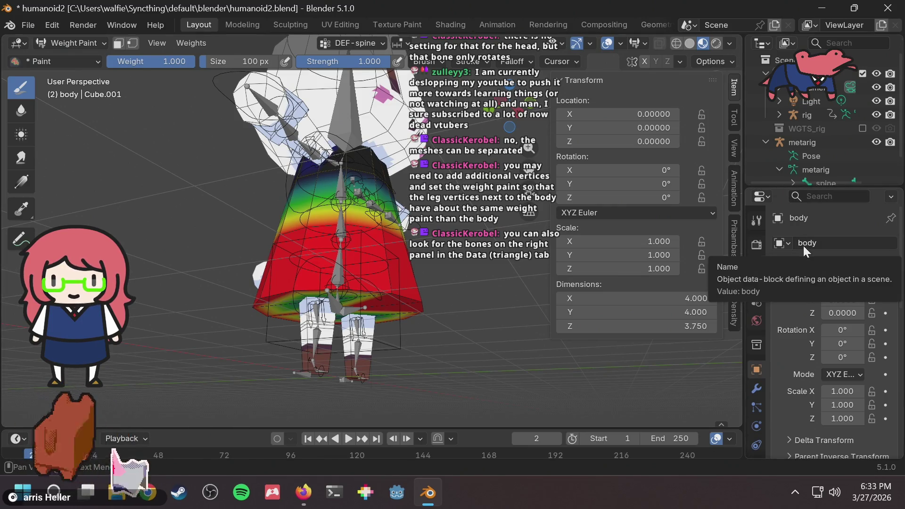
scroll(756, 386, "down", 4)
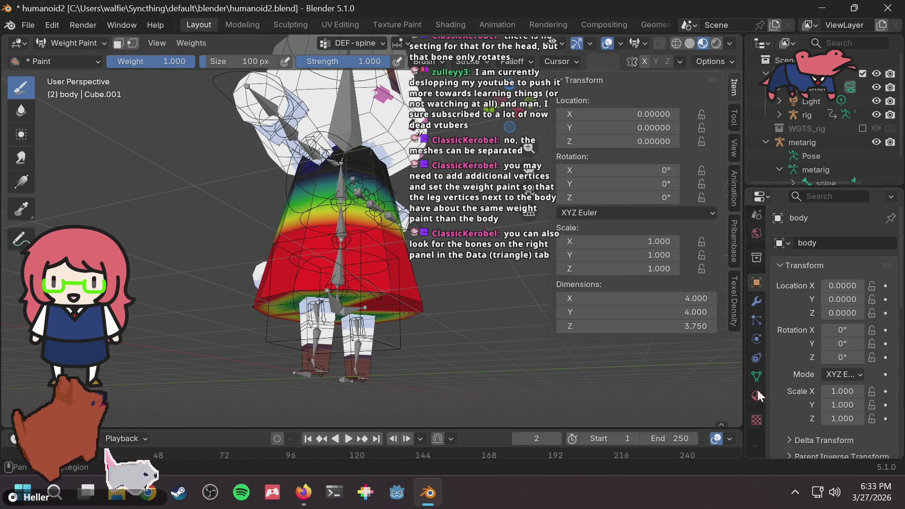
Show the body's Vertex Groups in the Object Data properties and widen the side editors
left_click(755, 375)
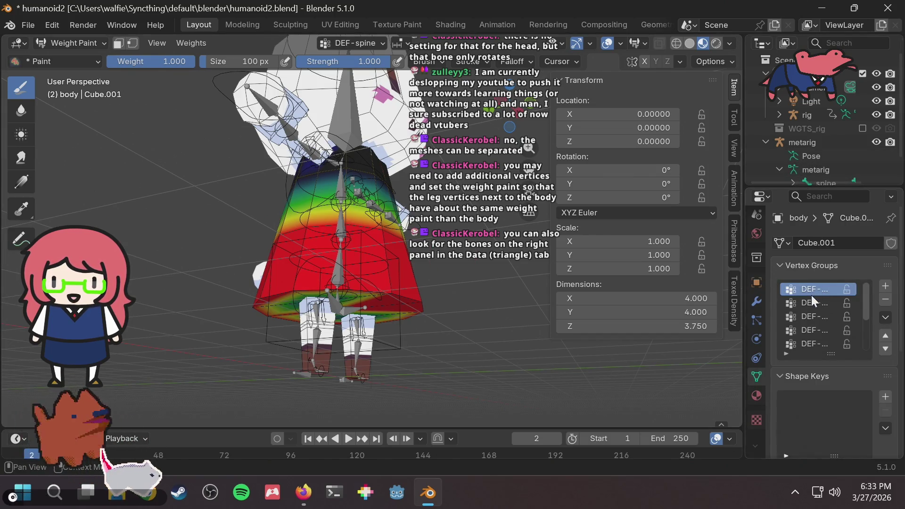
left_click_drag(743, 288, 706, 284)
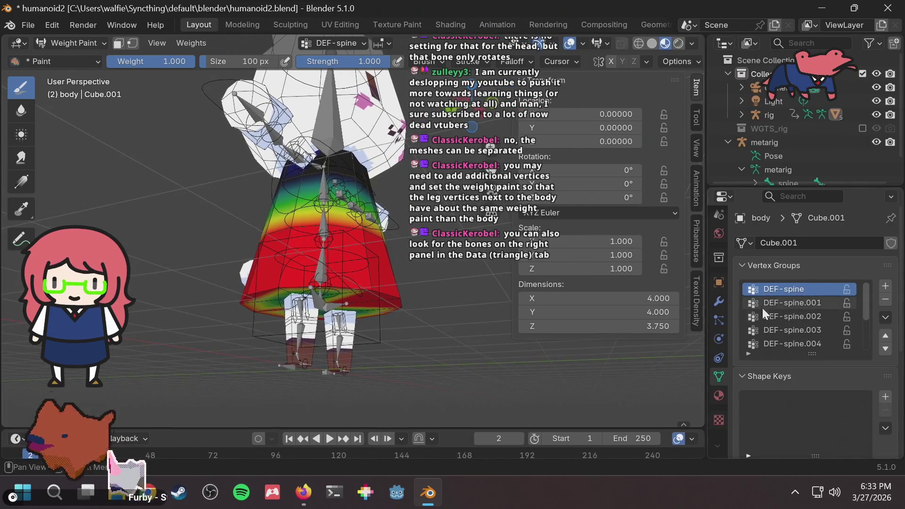
scroll(767, 308, "down", 4)
scroll(795, 307, "up", 4)
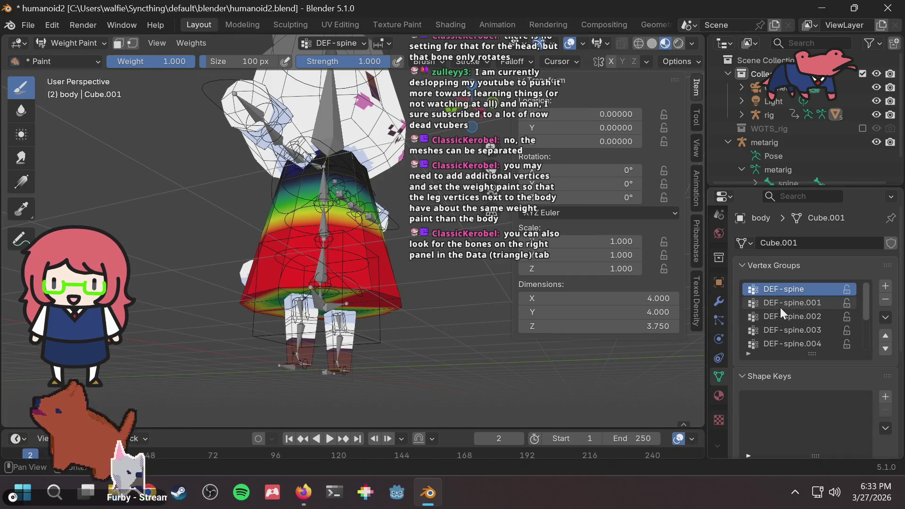
scroll(779, 307, "down", 4)
scroll(784, 299, "up", 4)
scroll(782, 299, "down", 4)
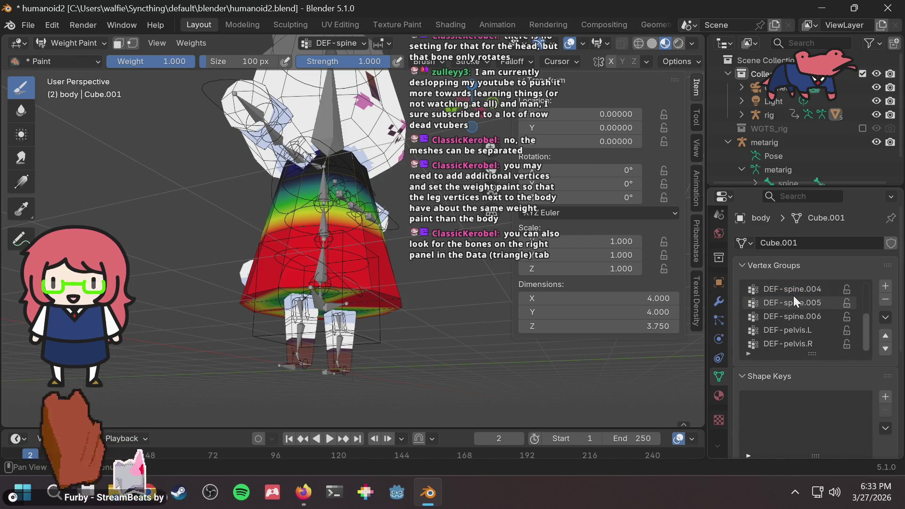
scroll(790, 313, "up", 4)
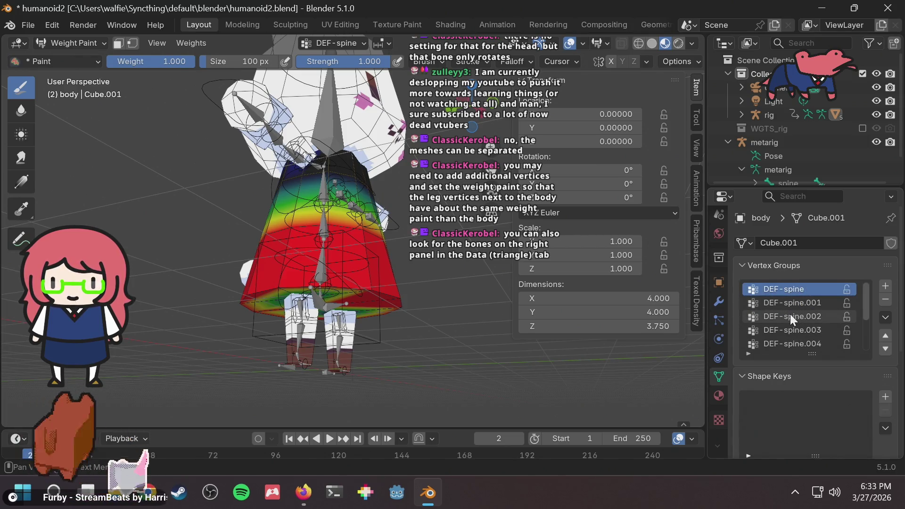
scroll(789, 314, "down", 4)
scroll(793, 302, "up", 4)
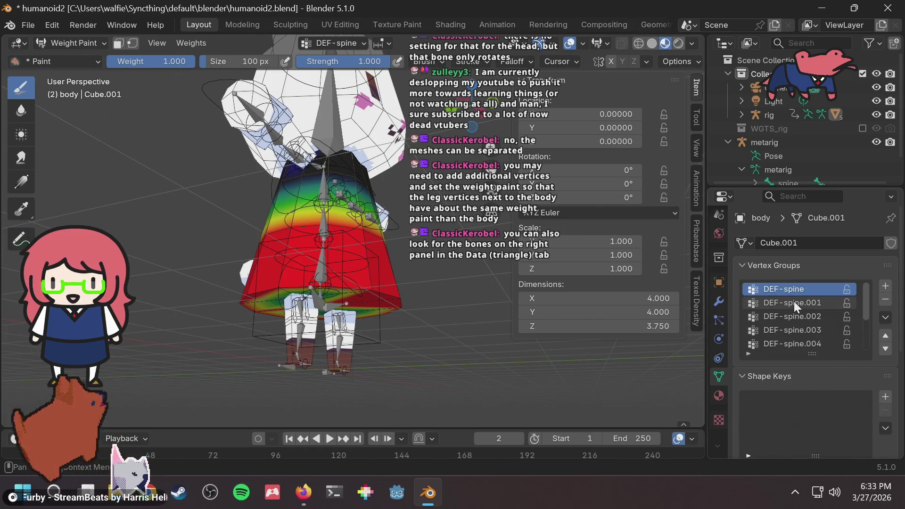
scroll(793, 301, "down", 3)
scroll(793, 301, "down", 1)
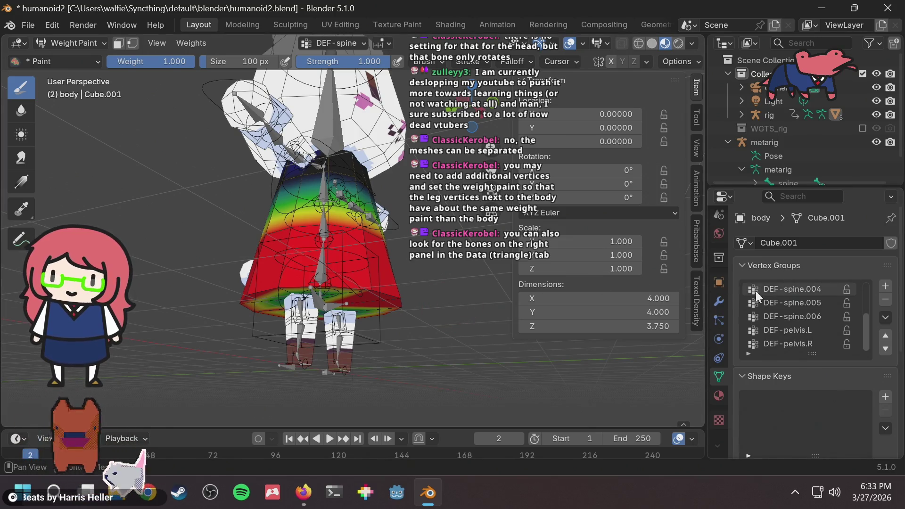
Inspect the body from below with DEF-spine kept active, and bring up the brush settings
middle_click_drag(377, 297, 346, 299)
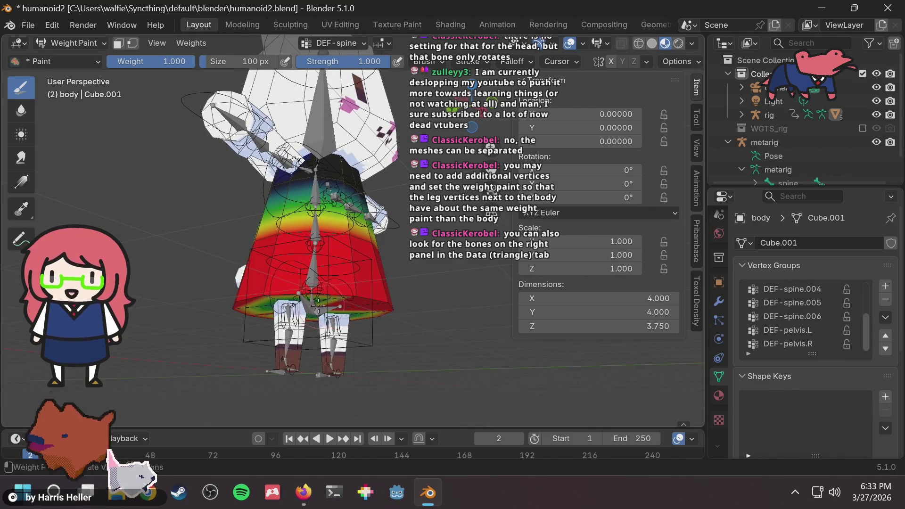
scroll(377, 287, "up", 2)
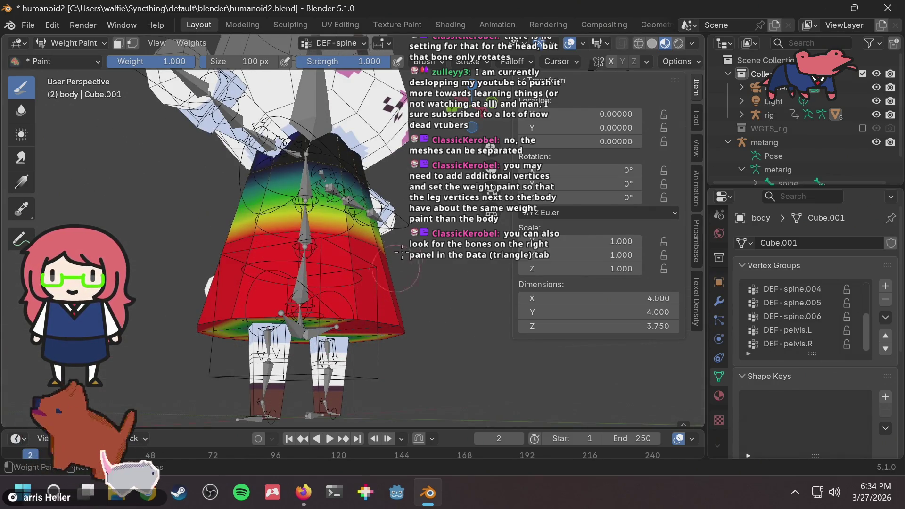
middle_click_drag(339, 117, 277, 236)
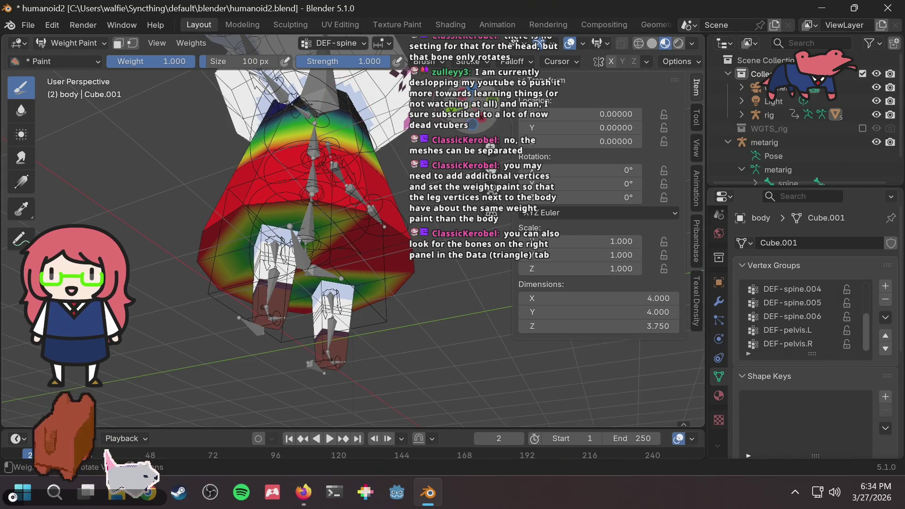
left_click(351, 43)
left_click(347, 72)
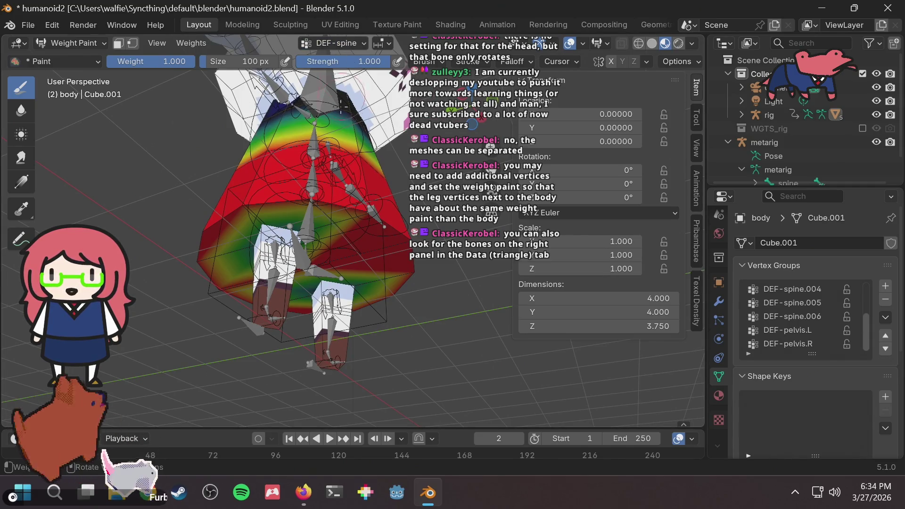
scroll(801, 301, "up", 4)
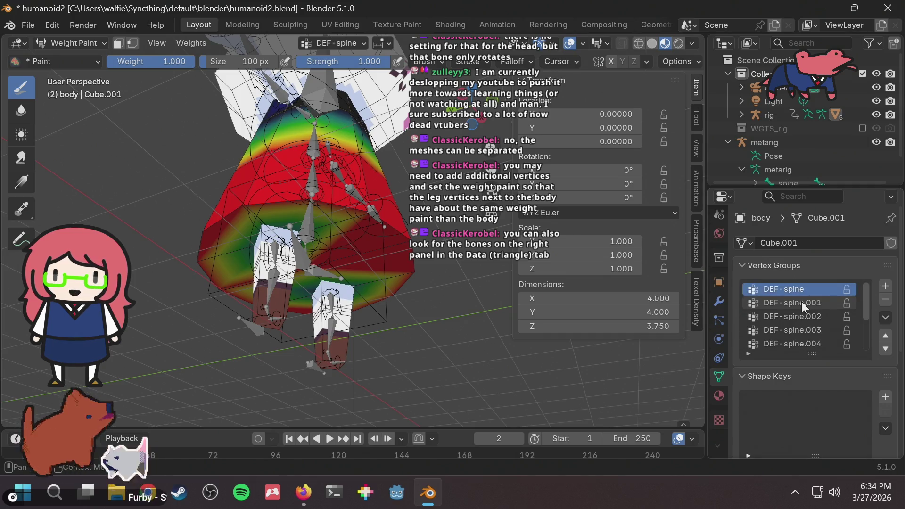
middle_click_drag(325, 235, 245, 236)
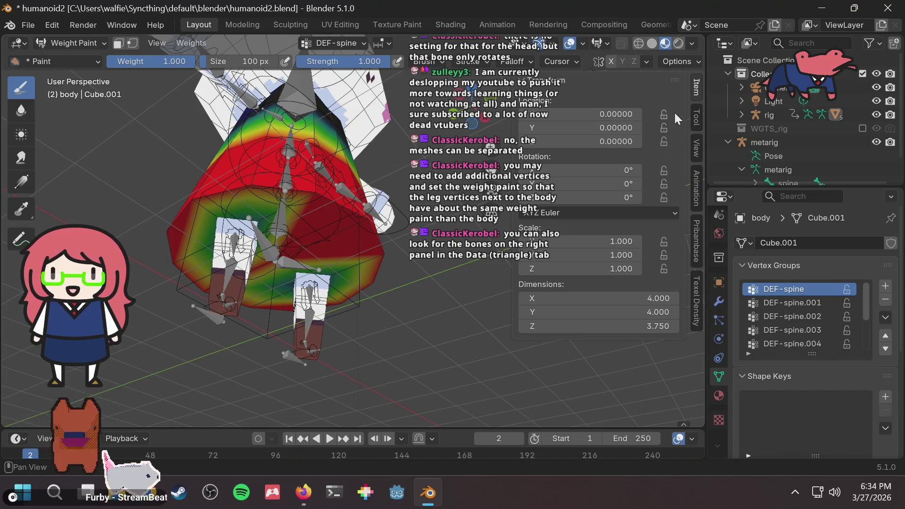
left_click(697, 117)
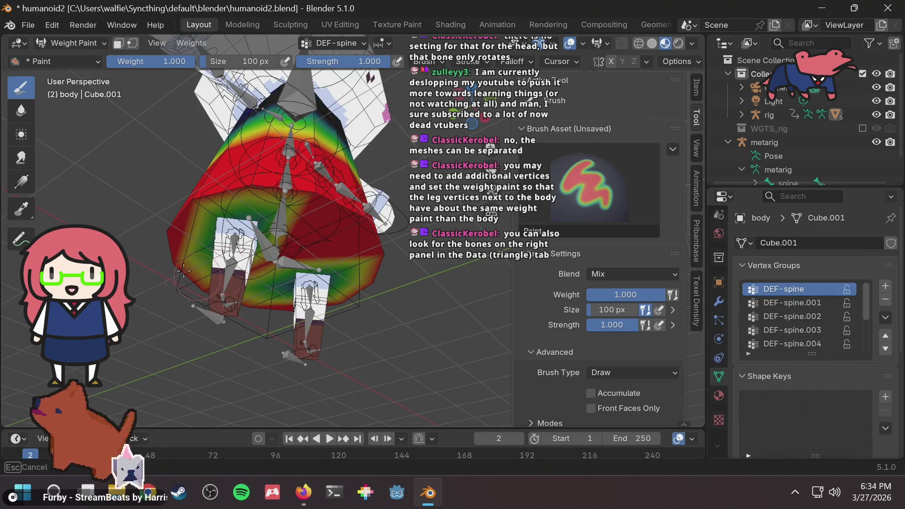
Isolate the body in local view and paint full DEF-spine weight over its lower area
key("KP_Divide")
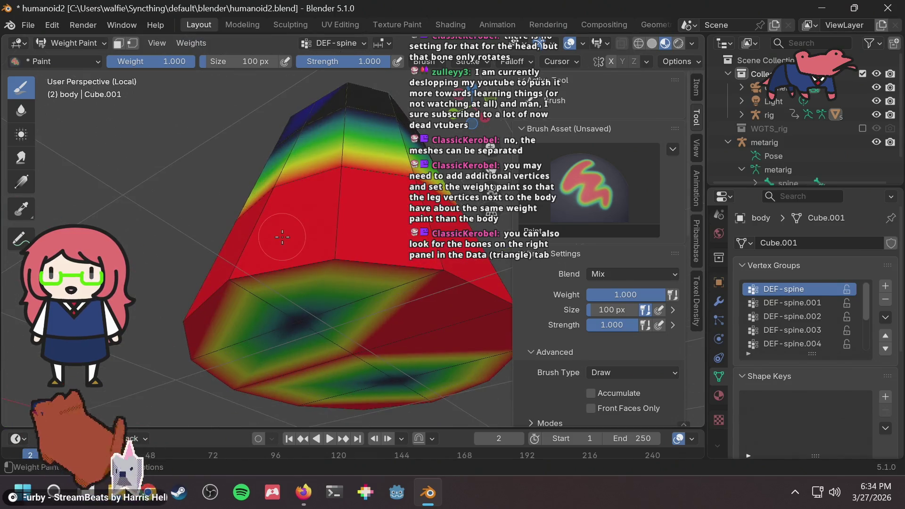
mouse_move(286, 340)
left_mouse_down()
mouse_move(311, 325)
mouse_move(400, 348)
mouse_move(409, 387)
left_mouse_up()
mouse_move(409, 387)
middle_mouse_down()
mouse_move(353, 254)
mouse_move(329, 292)
mouse_move(206, 320)
mouse_move(306, 169)
middle_mouse_up()
left_click_drag(306, 169, 318, 257)
mouse_move(318, 256)
middle_mouse_down()
mouse_move(393, 251)
mouse_move(319, 243)
middle_mouse_up()
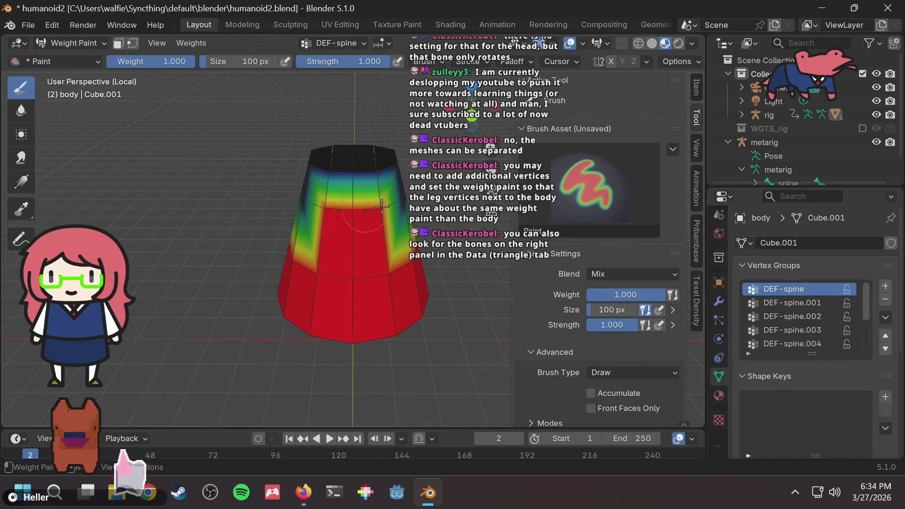
Set the brush Blend to Subtract and remove DEF-spine weight from the top rim
left_click(643, 271)
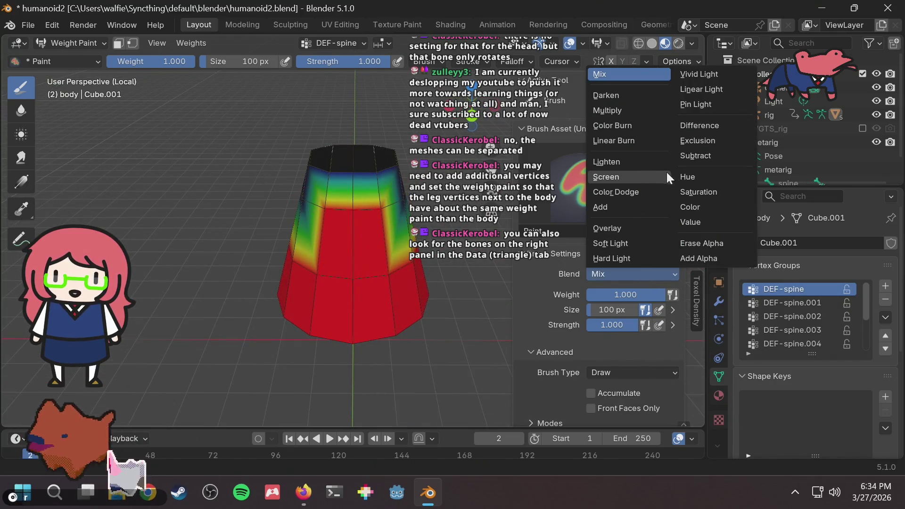
left_click(700, 156)
left_click_drag(339, 204, 385, 208)
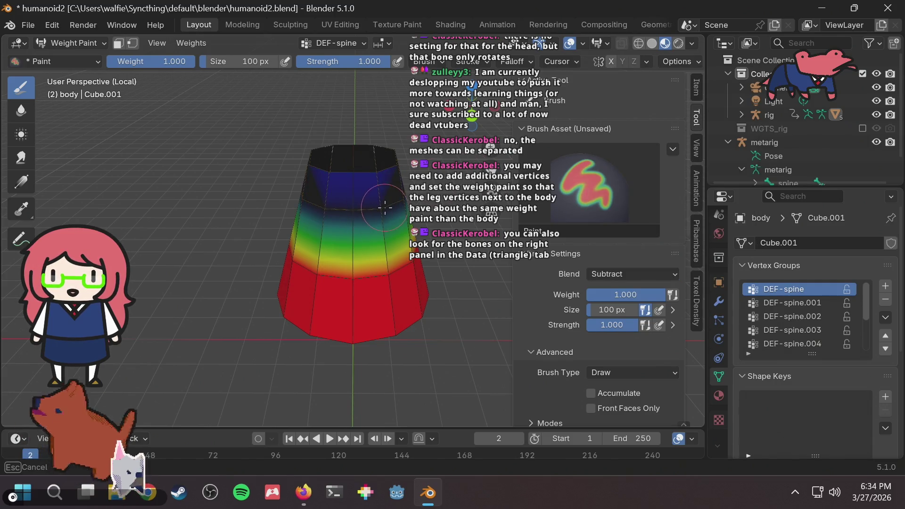
left_click_drag(325, 237, 314, 213)
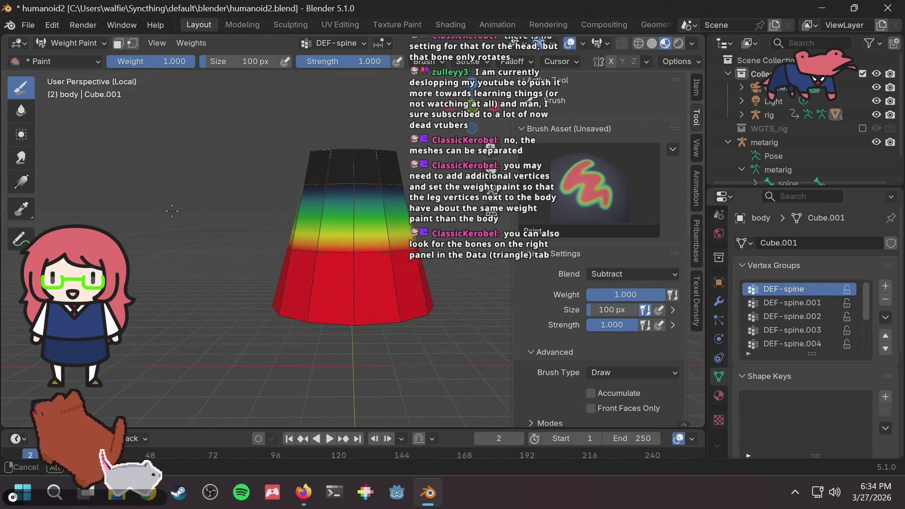
Orbit to check the painted weights from several angles and save humanoid2.blend
mouse_move(314, 213)
middle_mouse_down()
mouse_move(348, 173)
mouse_move(325, 210)
middle_mouse_up()
mouse_move(331, 155)
middle_mouse_down()
mouse_move(299, 156)
mouse_move(346, 162)
mouse_move(255, 165)
middle_mouse_up()
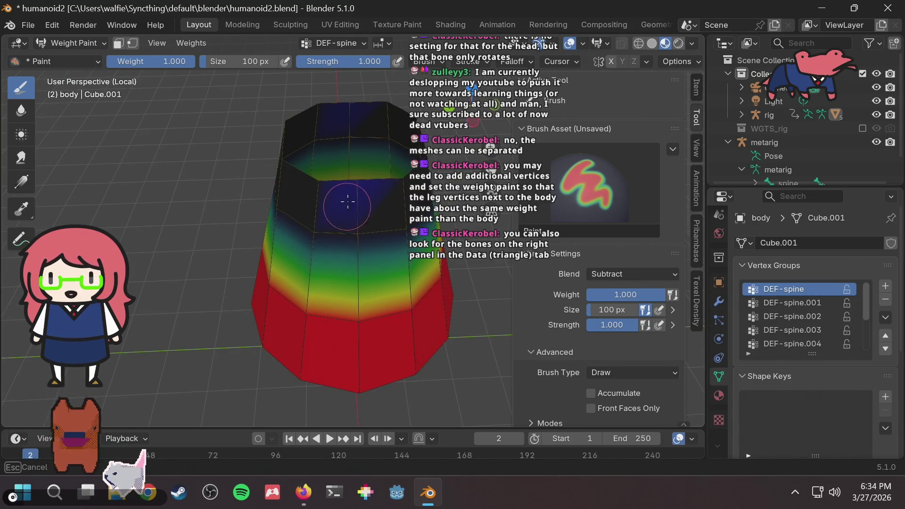
middle_click_drag(361, 181, 155, 171)
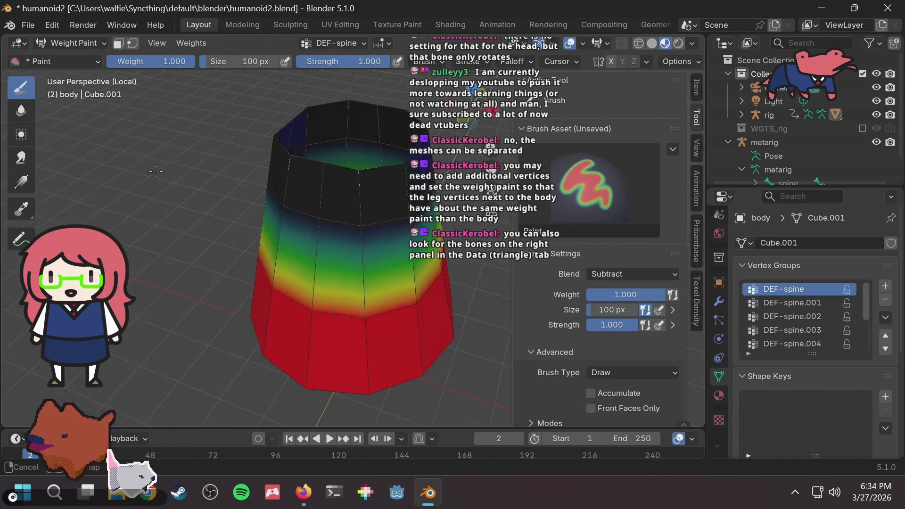
middle_click_drag(296, 124, 419, 128)
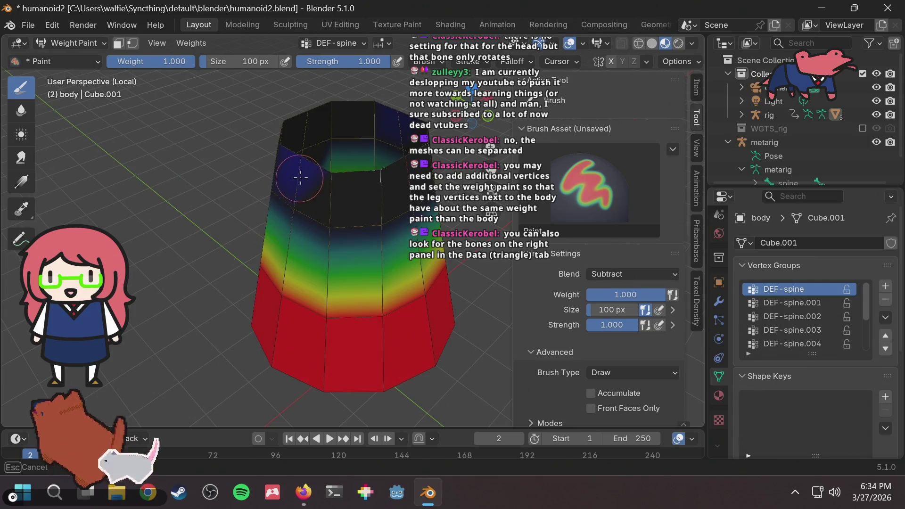
mouse_move(358, 164)
middle_mouse_down()
mouse_move(344, 157)
mouse_move(353, 141)
mouse_move(313, 146)
mouse_move(372, 165)
mouse_move(598, 165)
mouse_move(293, 185)
mouse_move(285, 172)
mouse_move(333, 233)
mouse_move(323, 192)
mouse_move(337, 215)
mouse_move(323, 209)
mouse_move(344, 184)
middle_mouse_up()
key("ctrl+s")
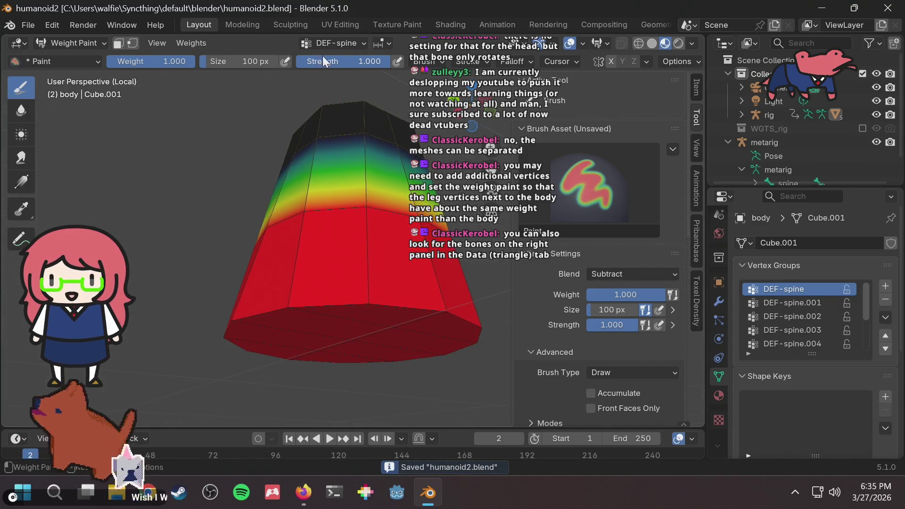
Display the DEF-spine.001 and DEF-spine.002 weights on the body
left_click(338, 42)
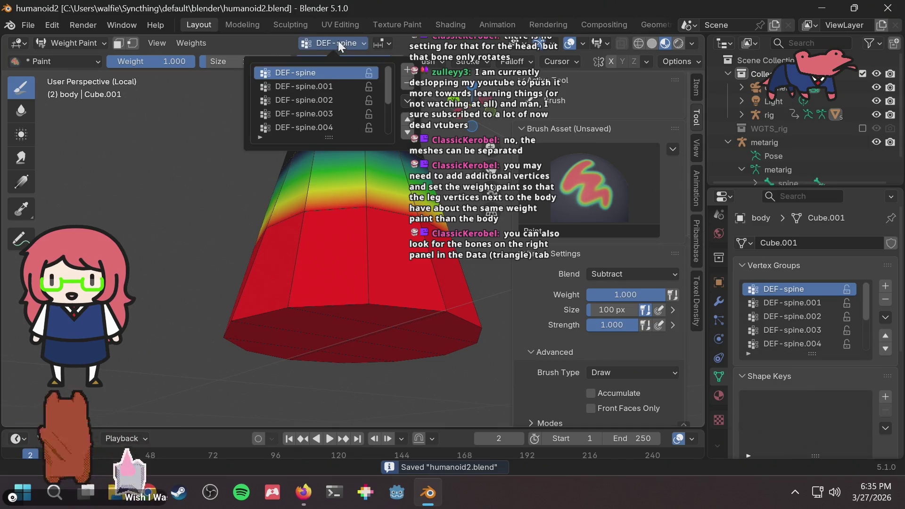
right_click(313, 87)
left_click(312, 83)
right_click(313, 86)
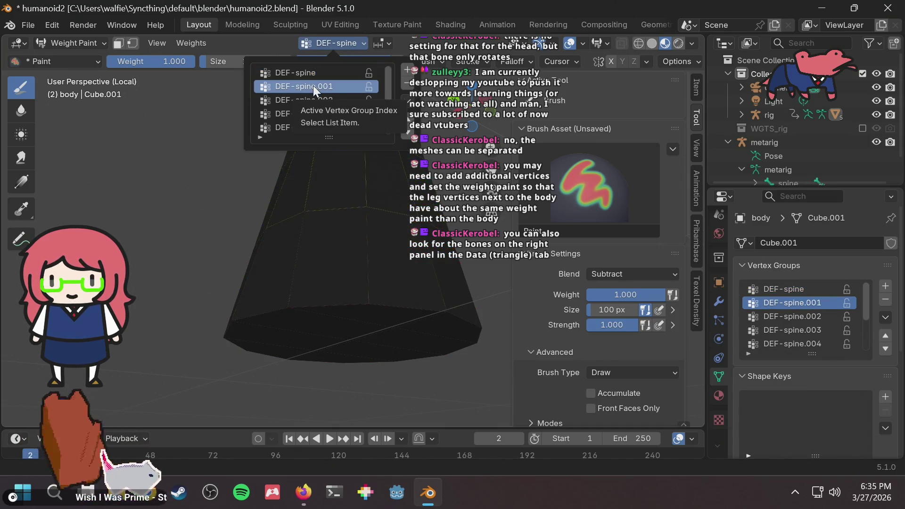
key("Escape")
left_click(316, 98)
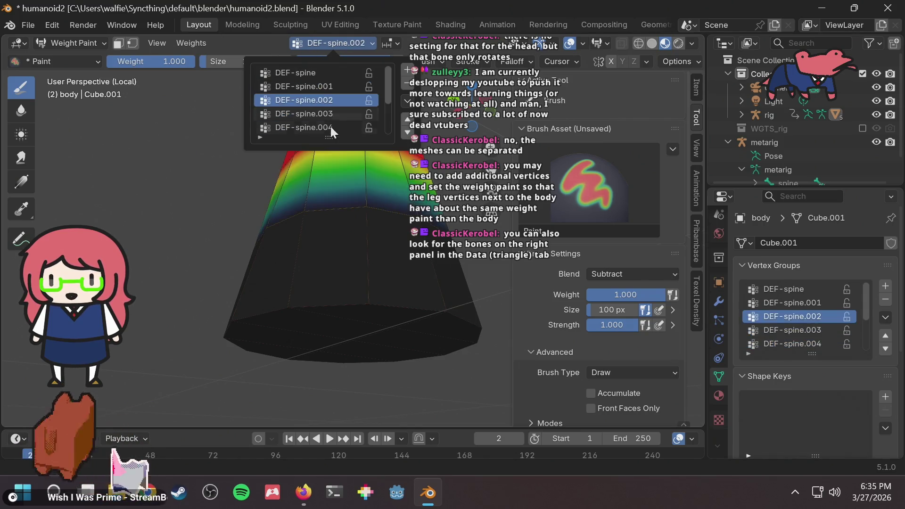
mouse_move(318, 242)
middle_mouse_down()
mouse_move(306, 233)
mouse_move(306, 201)
mouse_move(308, 214)
middle_mouse_up()
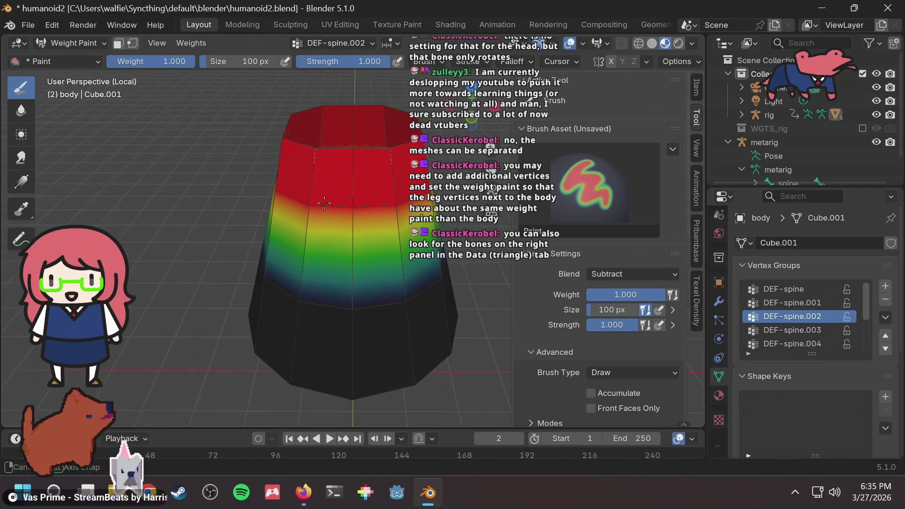
Cycle the displayed weights through DEF-spine.003, .006, DEF-spine, .001 and .002
left_click(327, 39)
left_click(326, 114)
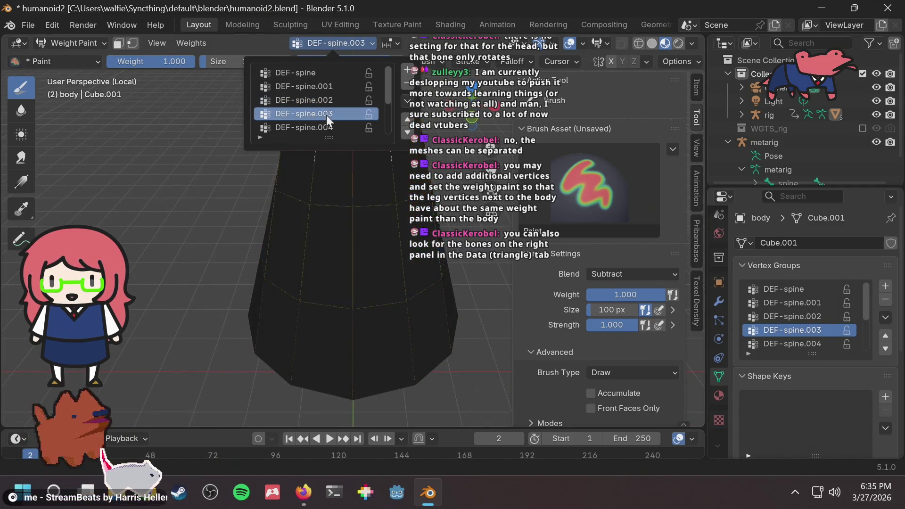
scroll(321, 92, "down", 4)
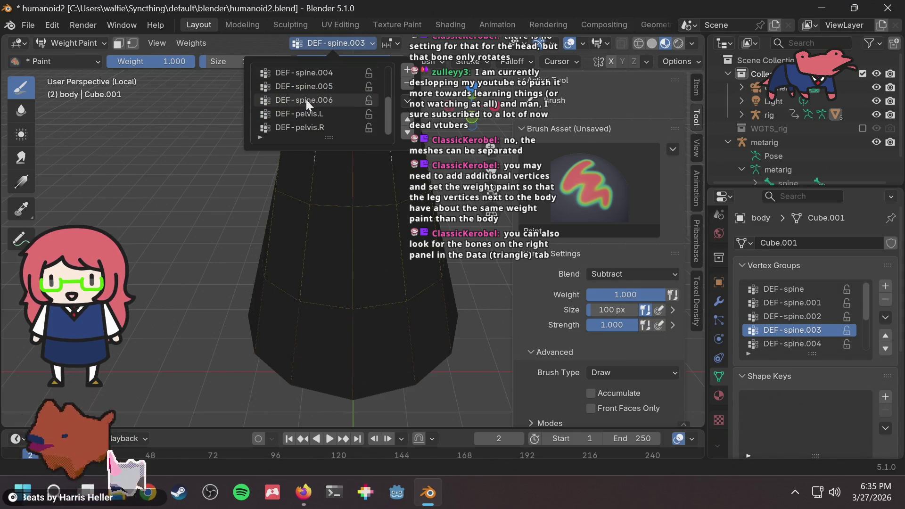
left_click(306, 100)
scroll(326, 87, "up", 4)
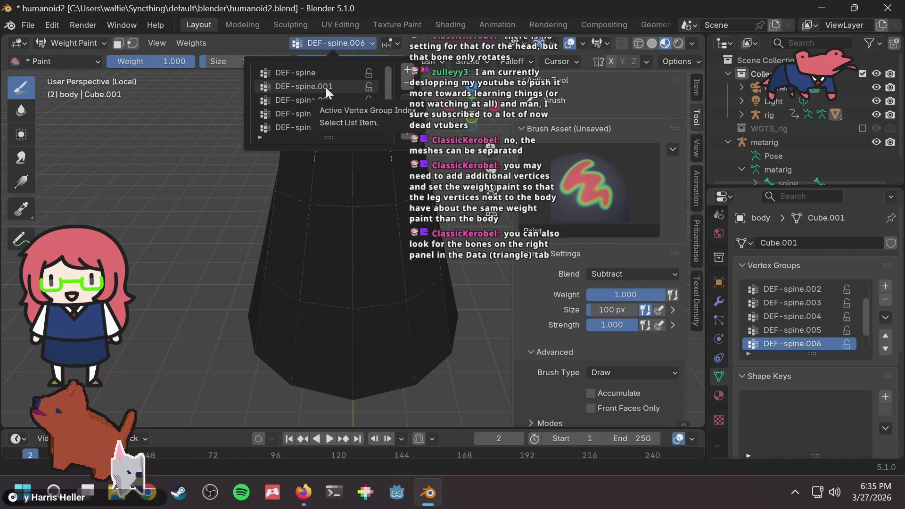
left_click(312, 72)
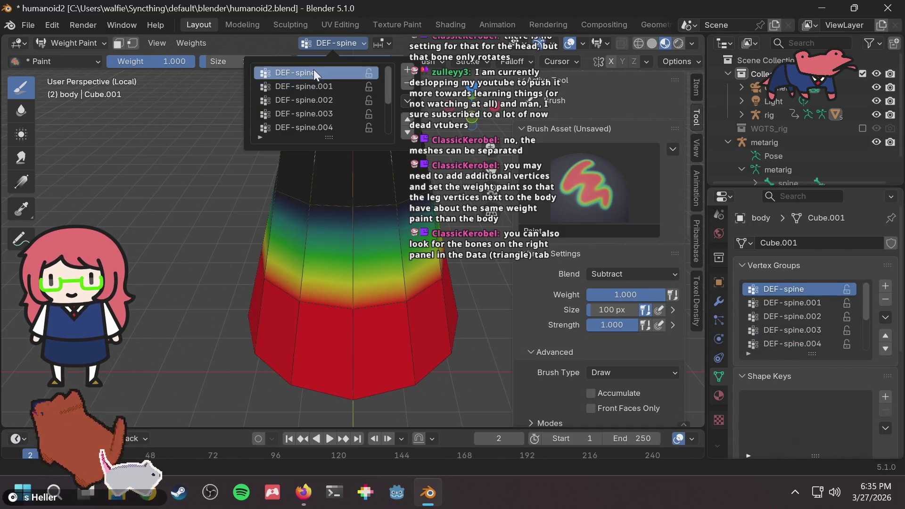
left_click(310, 87)
left_click(311, 99)
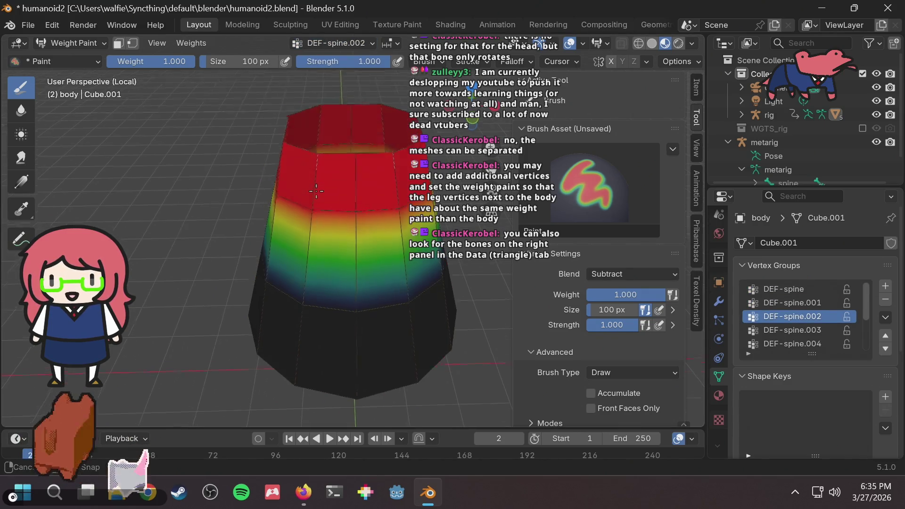
Return to the DEF-spine group and switch the body into Edit Mode
middle_click_drag(312, 188, 312, 191)
left_click(329, 41)
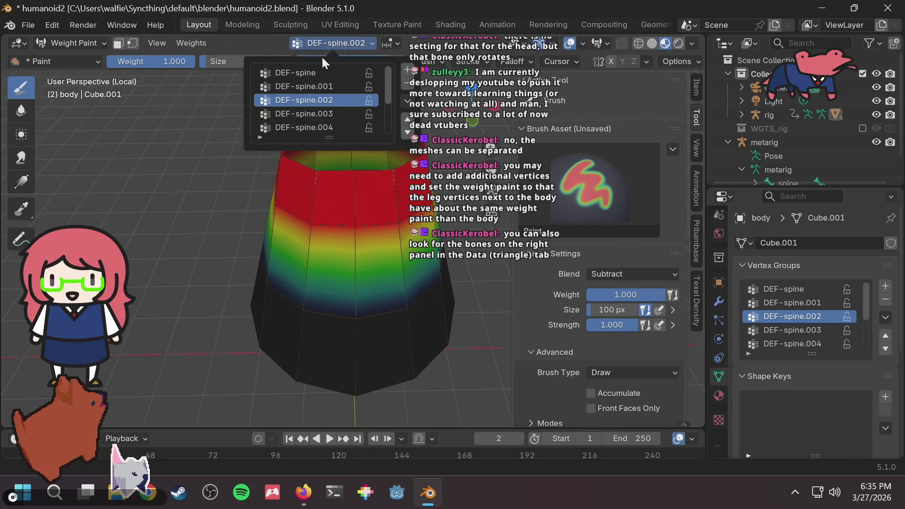
left_click(305, 74)
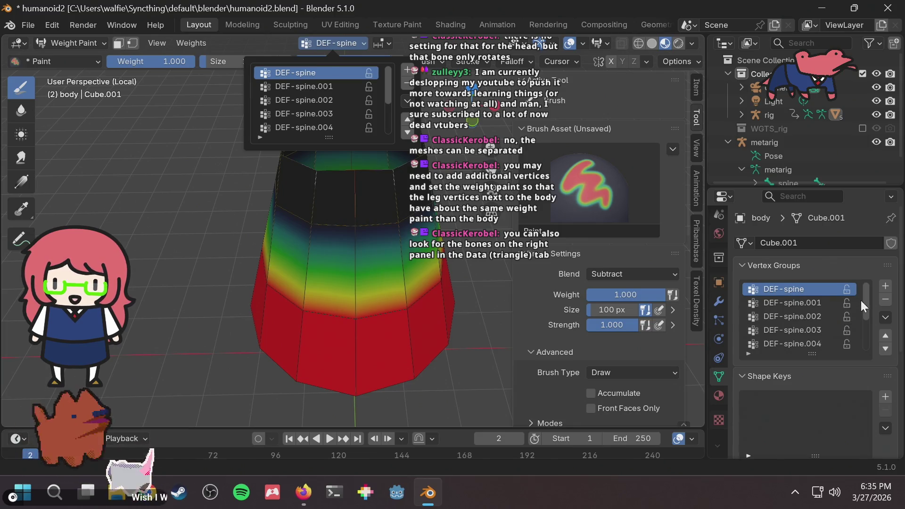
middle_click_drag(197, 207, 216, 200)
left_click(341, 42)
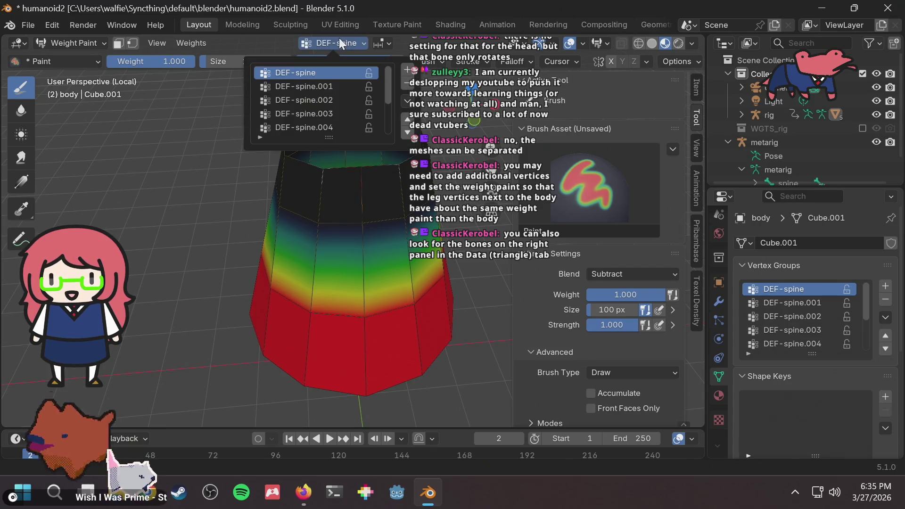
key("Tab")
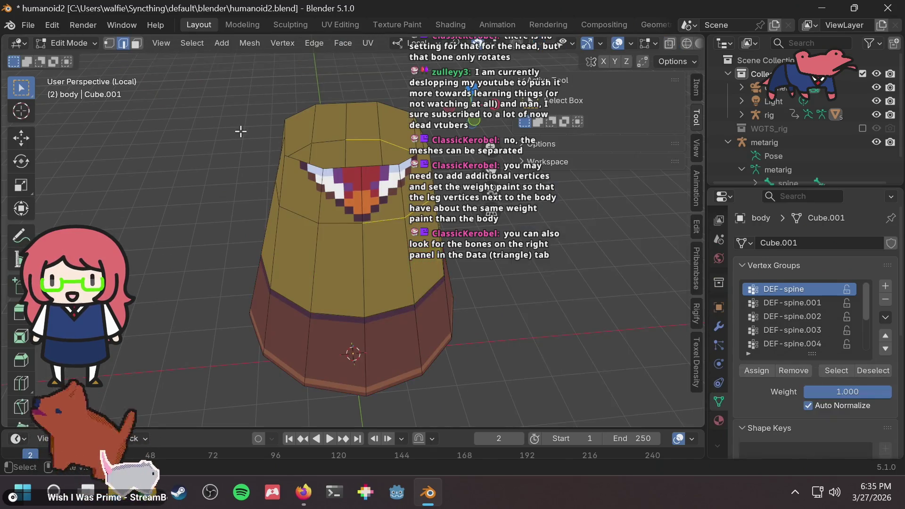
Save, exit local view, and orbit around the whole rigged bunny
key("ctrl+s")
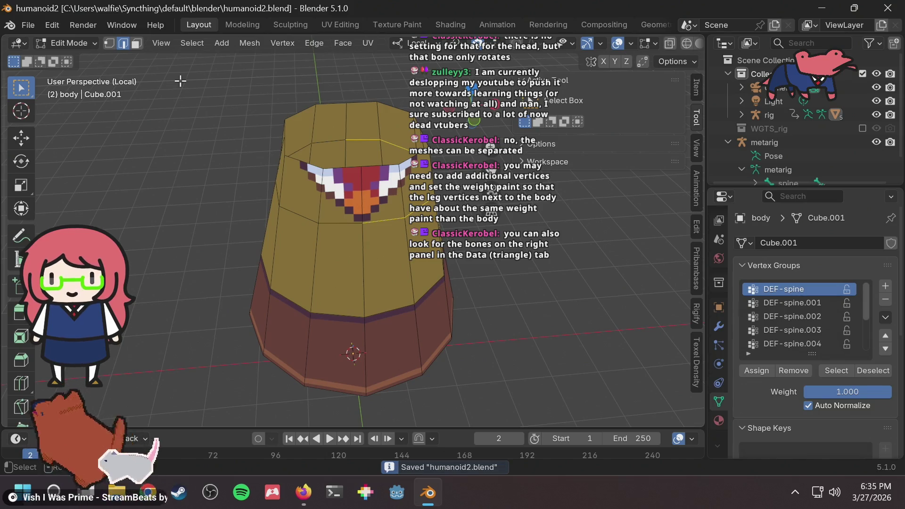
key("KP_Divide")
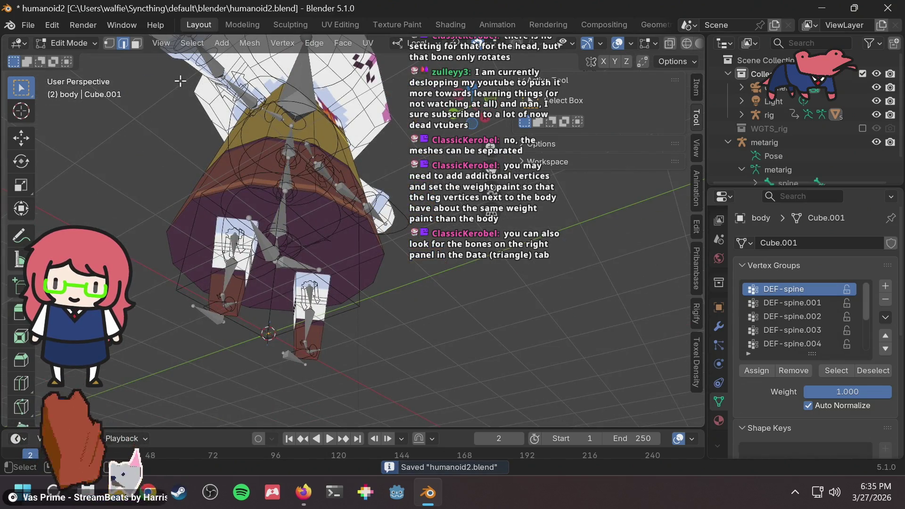
key("ctrl+s")
mouse_move(275, 252)
middle_mouse_down()
mouse_move(273, 230)
mouse_move(303, 242)
middle_mouse_up()
scroll(304, 242, "up", 4)
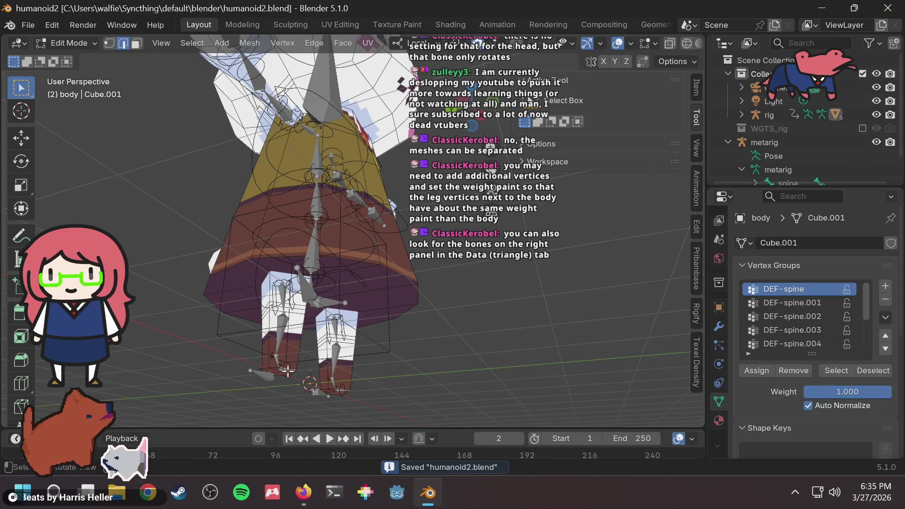
middle_click_drag(281, 267, 312, 269)
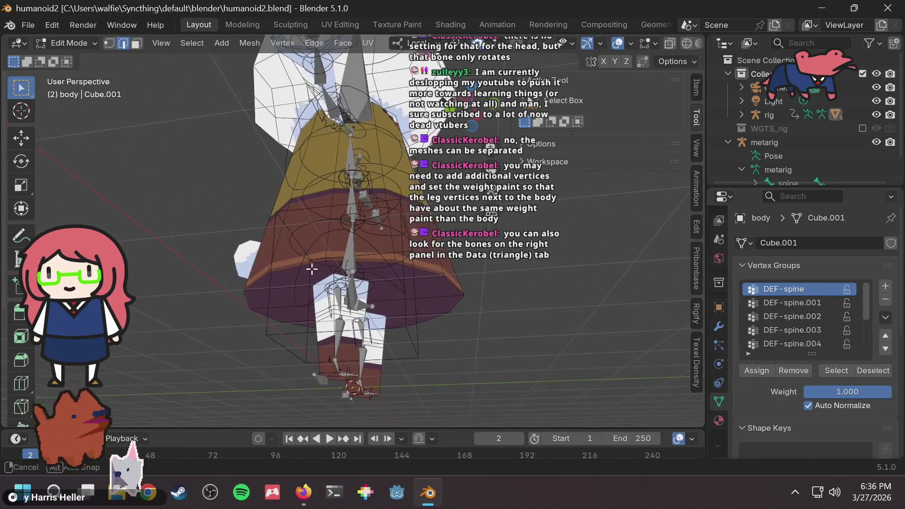
scroll(333, 249, "up", 2)
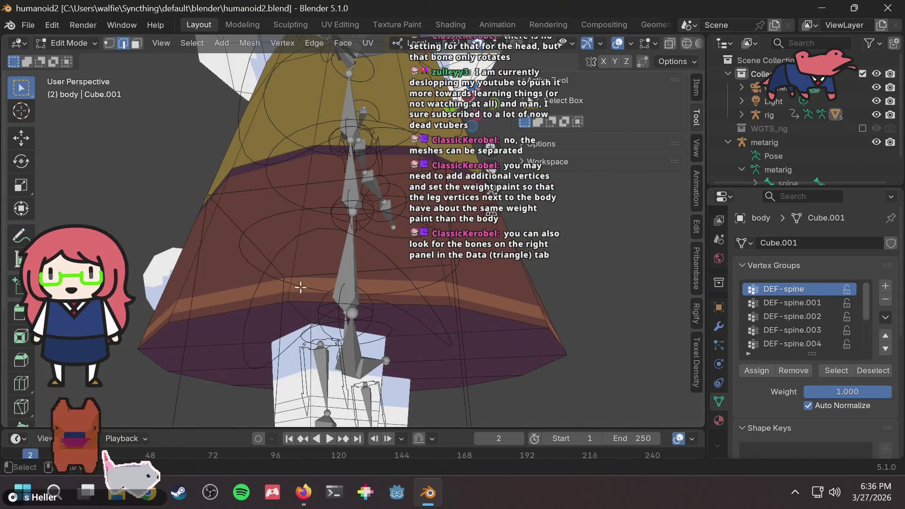
scroll(308, 310, "down", 4)
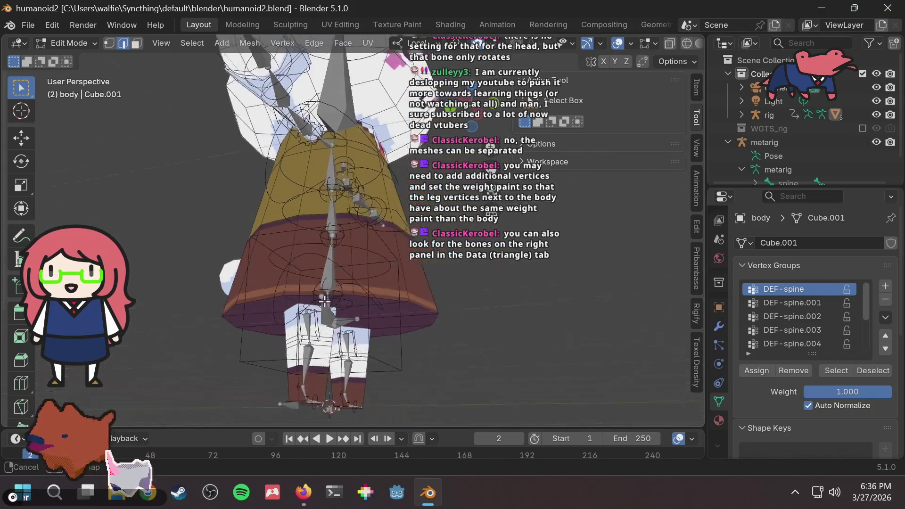
middle_click_drag(268, 380, 308, 361)
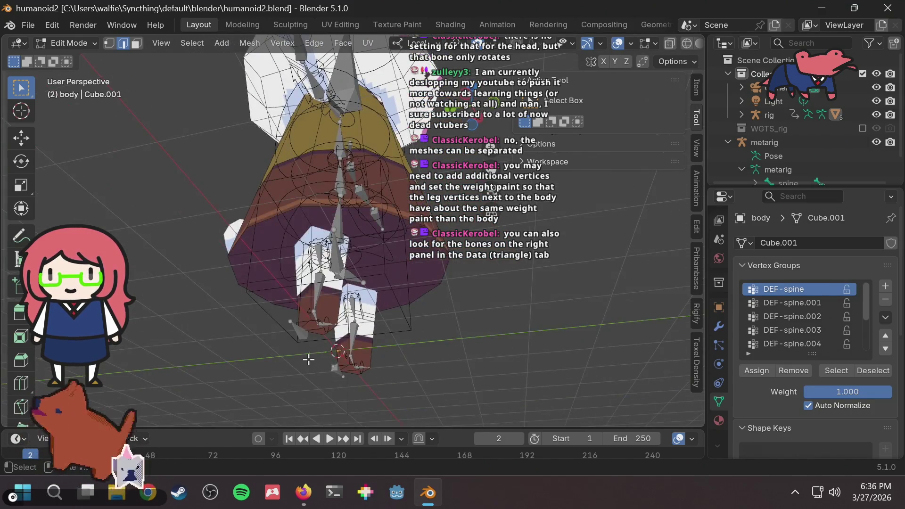
scroll(306, 326, "up", 3)
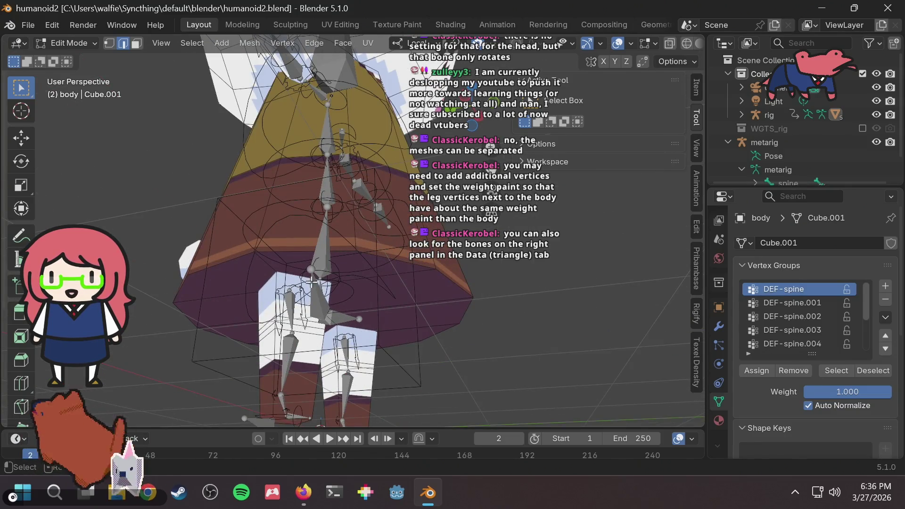
scroll(291, 300, "up", 2)
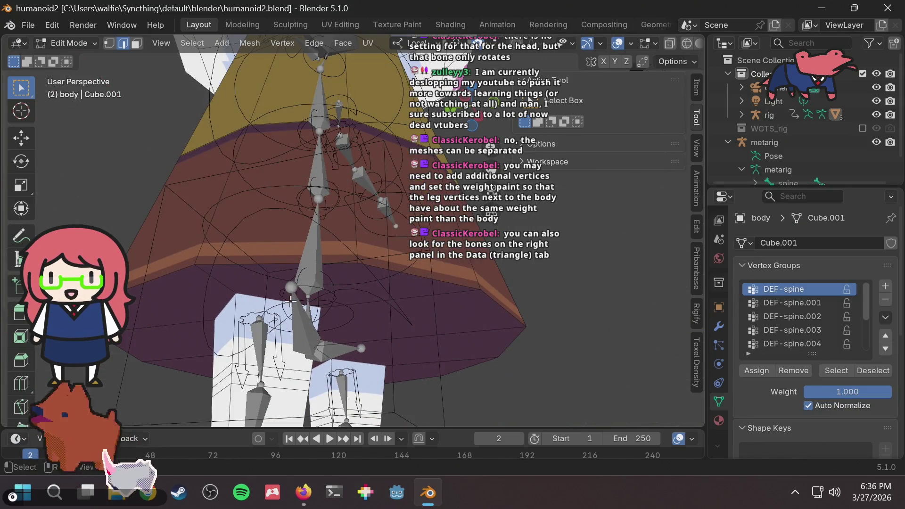
Select an edge on the body's lower rim, then return to Object Mode
left_click(260, 335)
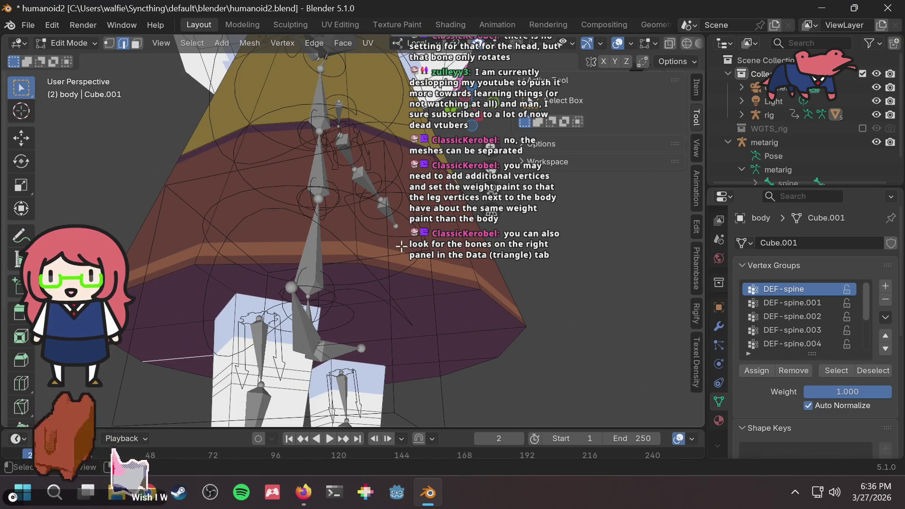
key("ctrl+Tab")
key("Tab")
left_click(71, 43)
left_click(79, 54)
Check the metarig's thigh.R bone in Edit Mode, then make leg mesh Cube.002 active
left_click(304, 321)
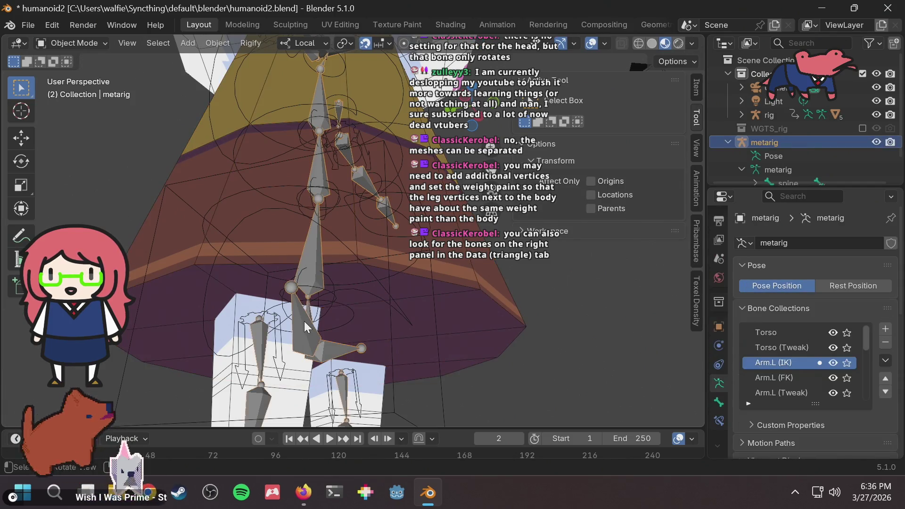
key("Tab")
left_click(255, 338)
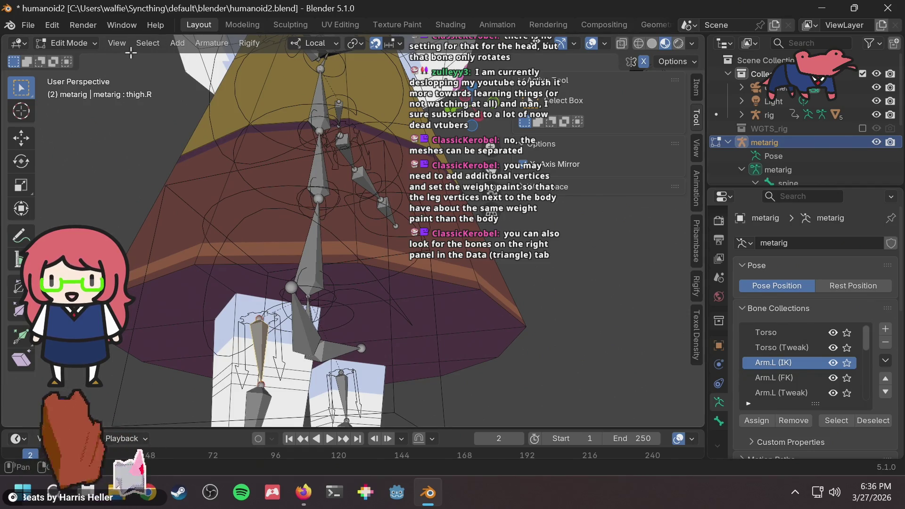
key("Tab")
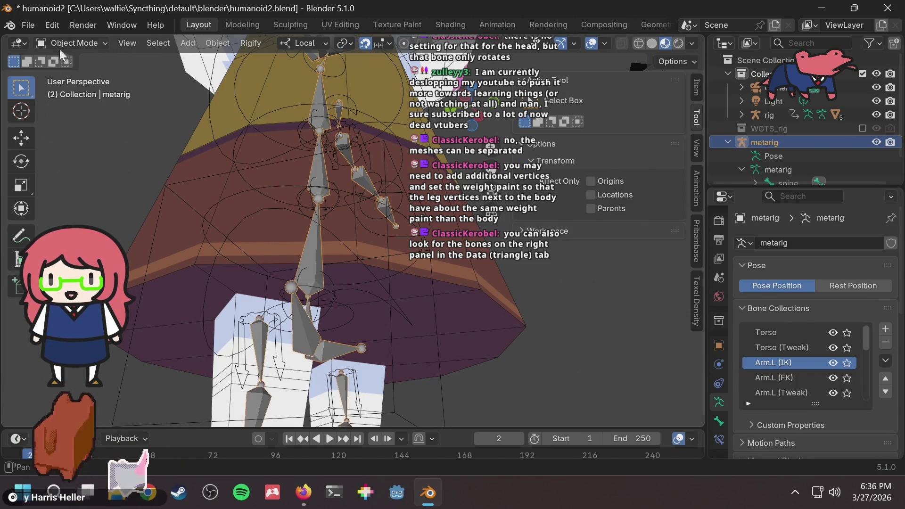
left_click(225, 351)
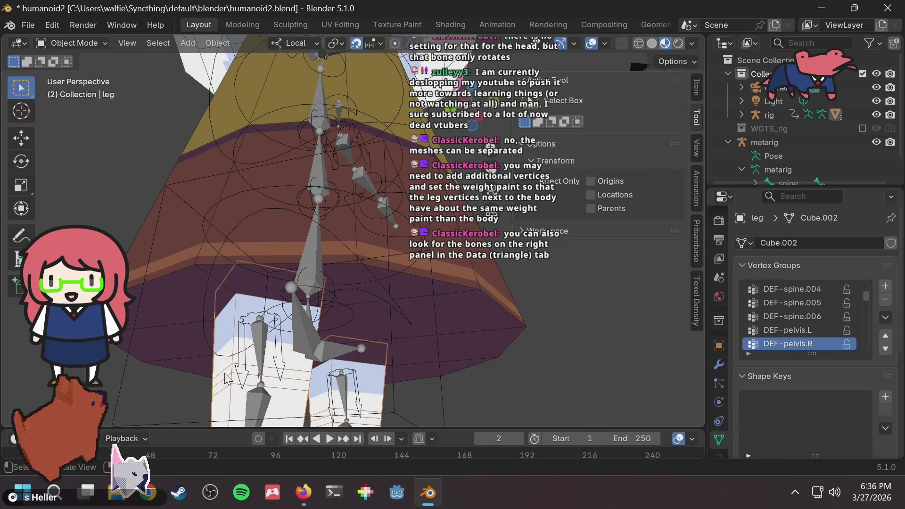
left_click(97, 41)
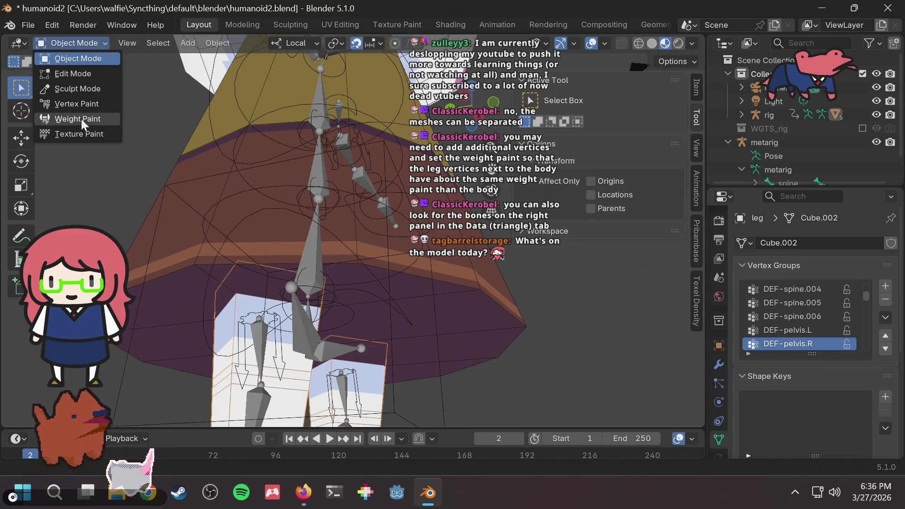
Switch the leg mesh into Weight Paint mode and orbit to view the whole character
left_click(81, 119)
scroll(246, 188, "down", 10)
mouse_move(247, 188)
middle_mouse_down()
mouse_move(263, 177)
mouse_move(264, 141)
middle_mouse_up()
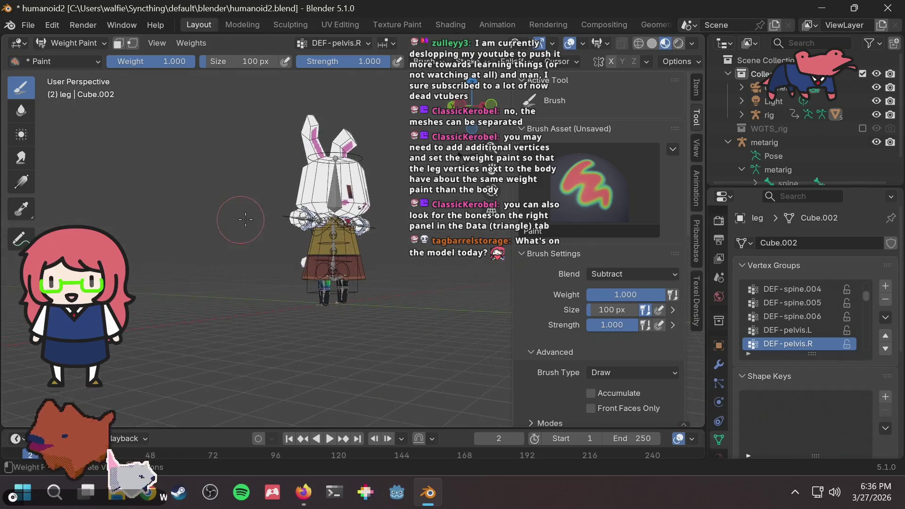
scroll(341, 269, "up", 4)
middle_click_drag(341, 269, 344, 292)
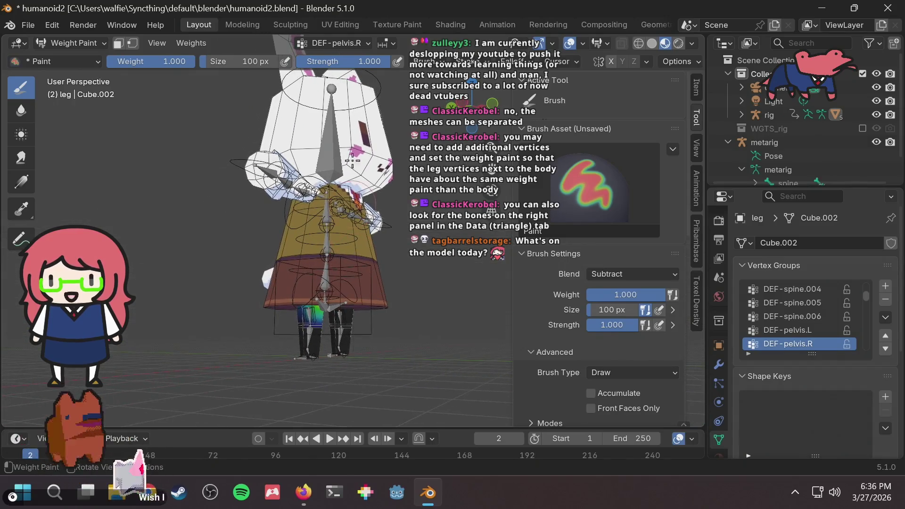
Make DEF-thigh.R.001 the active vertex group on the leg mesh
left_click(354, 41)
scroll(340, 87, "down", 8)
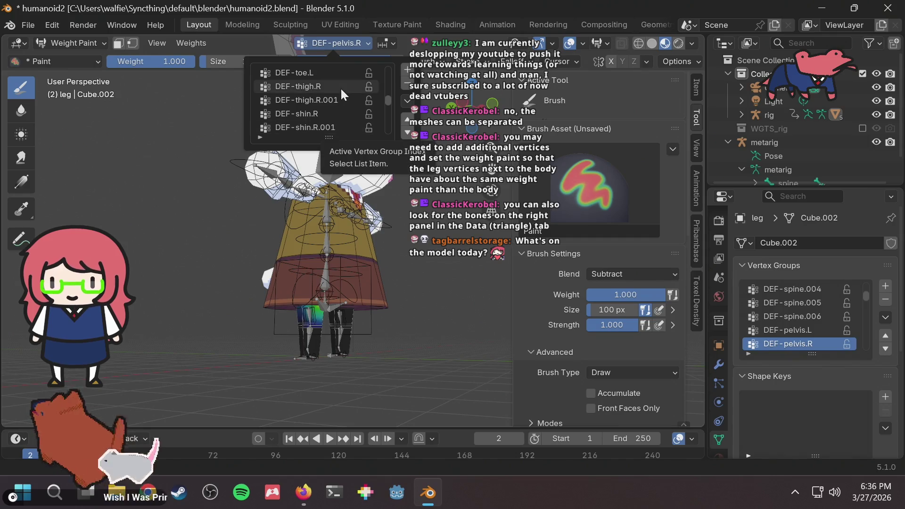
scroll(338, 90, "down", 8)
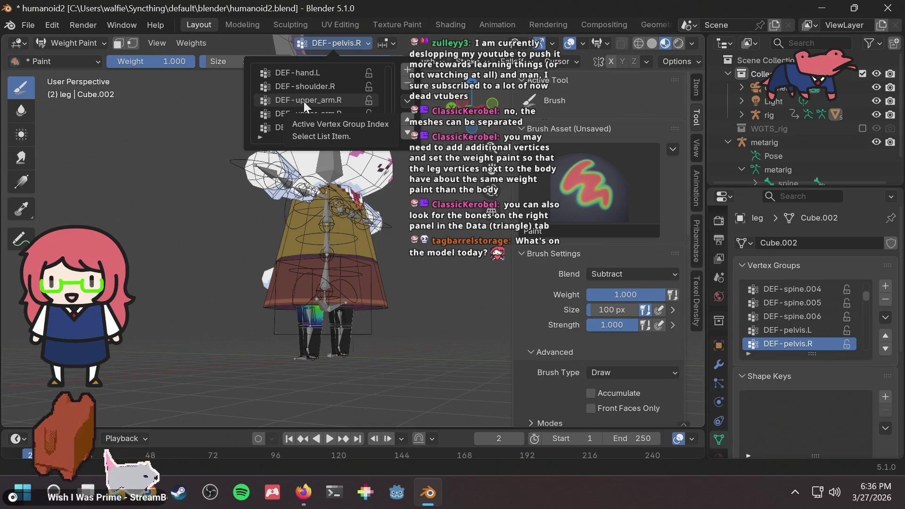
scroll(304, 102, "up", 4)
scroll(318, 100, "up", 1)
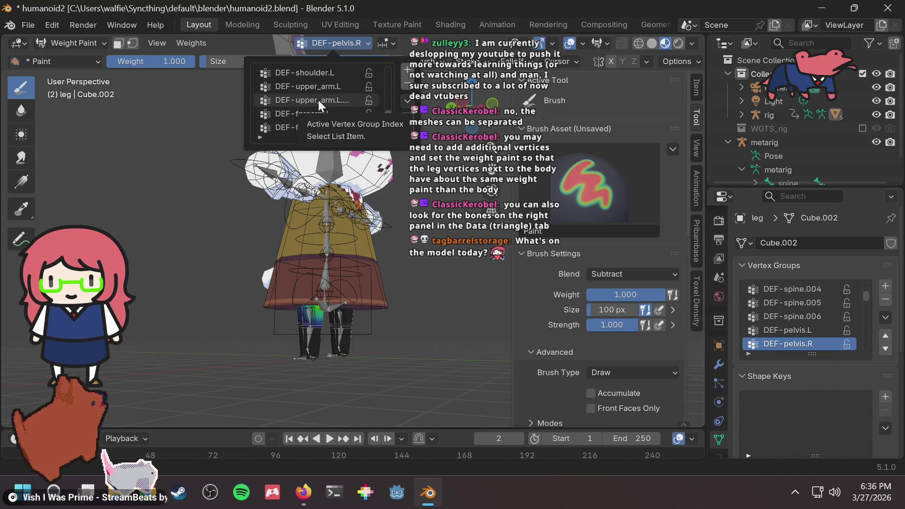
scroll(318, 100, "up", 4)
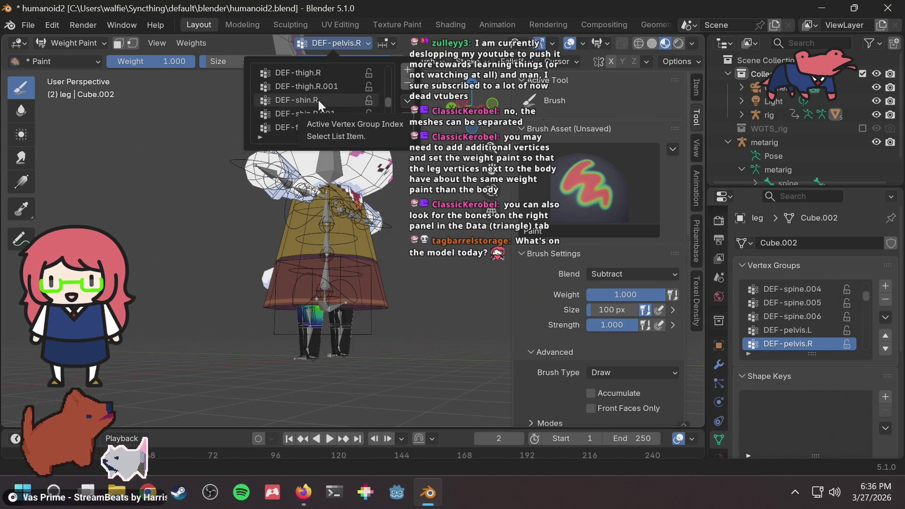
left_click(320, 86)
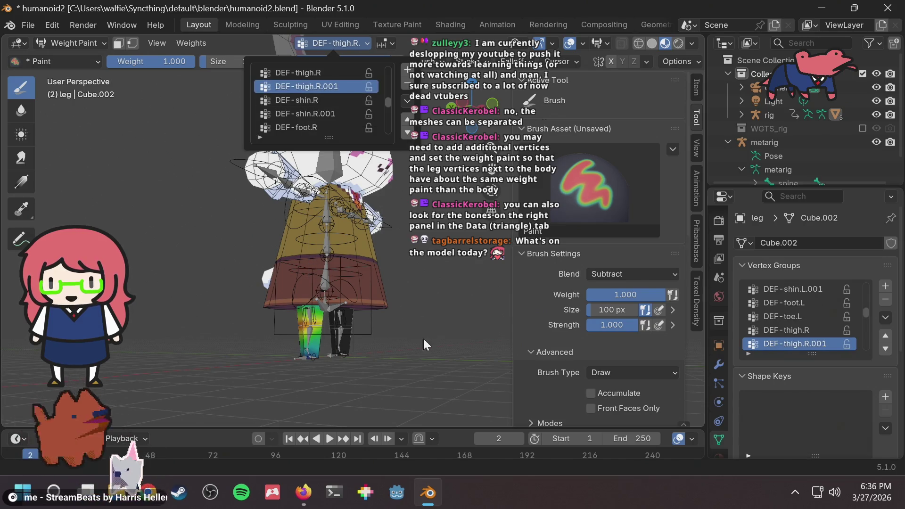
Isolate the leg cubes in Local View
middle_click_drag(413, 335, 438, 321)
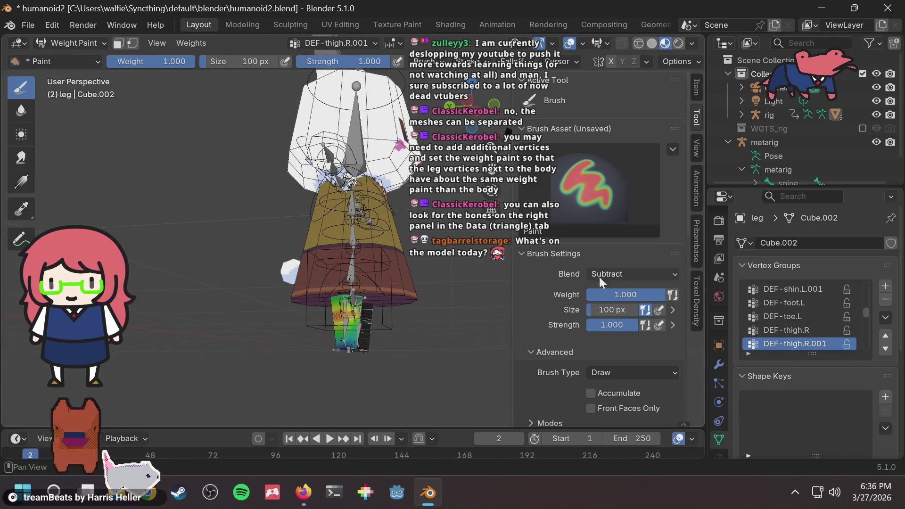
scroll(370, 300, "up", 3)
key("KP_Divide")
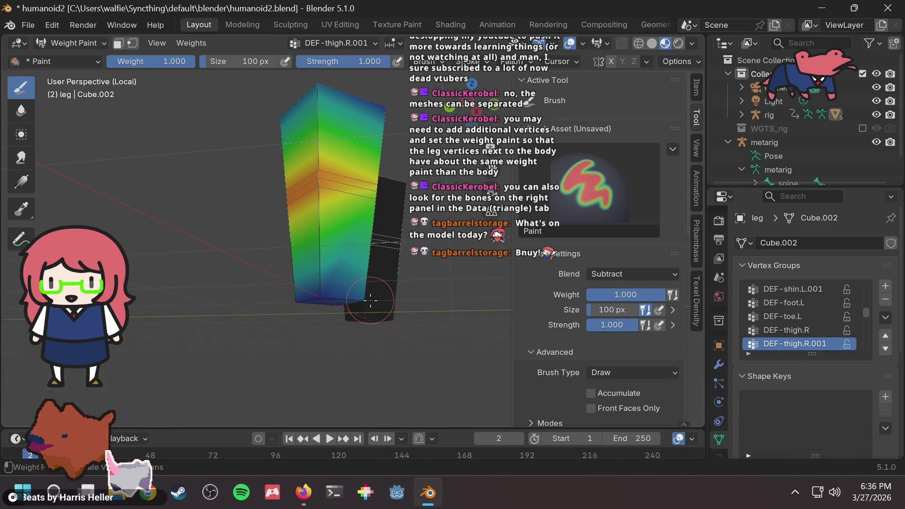
Inspect the DEF-thigh.R.001 weights on the isolated leg, then make DEF-thigh.R the active group
scroll(347, 131, "down", 2)
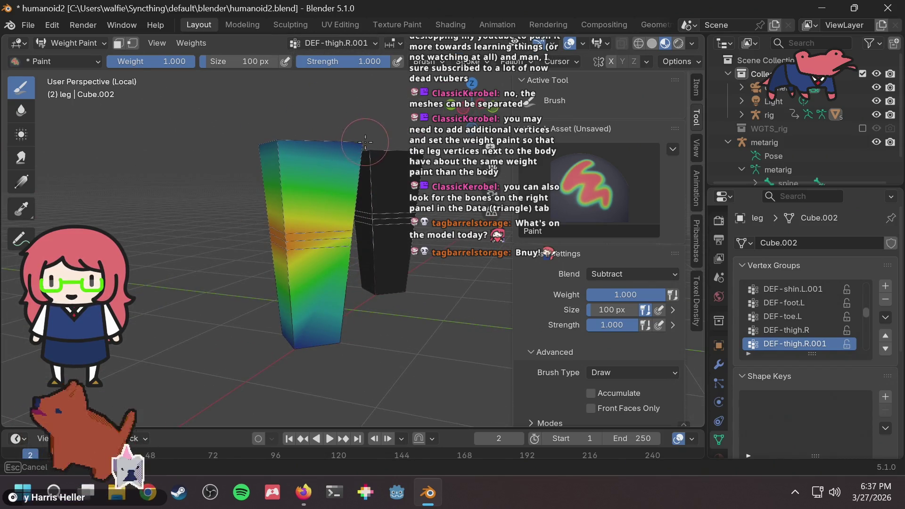
mouse_move(277, 139)
middle_mouse_down()
mouse_move(291, 184)
mouse_move(278, 172)
mouse_move(291, 142)
middle_mouse_up()
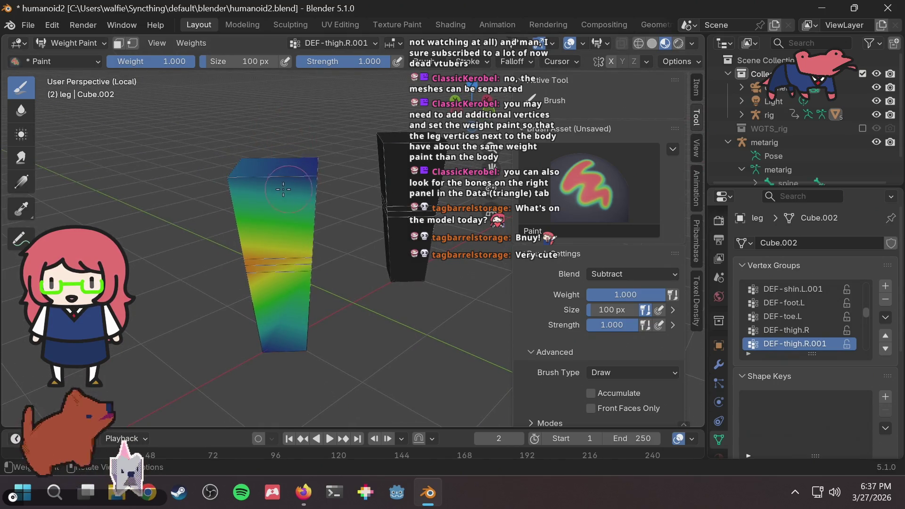
middle_click_drag(250, 213, 330, 170)
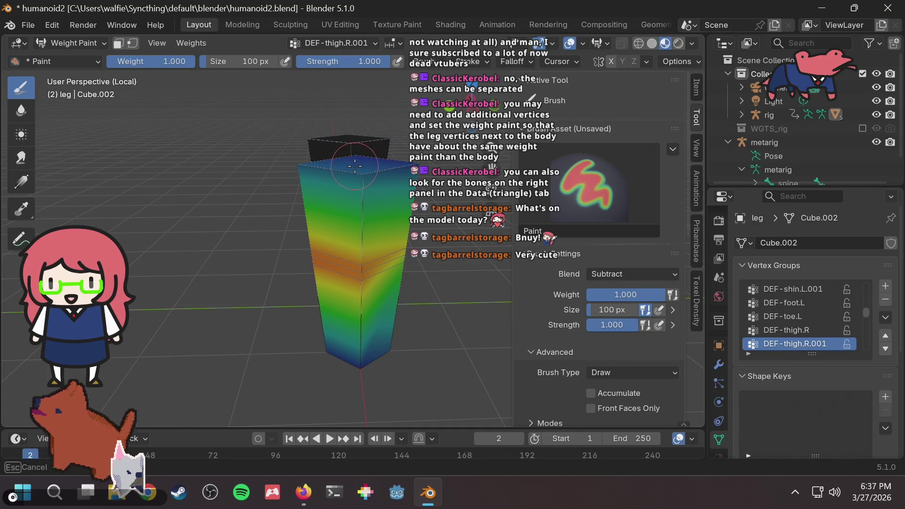
left_click(349, 42)
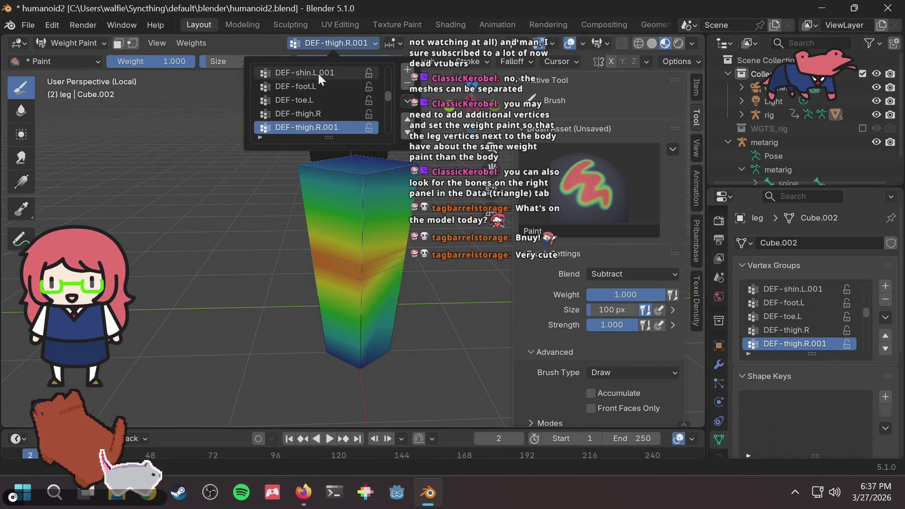
left_click(314, 114)
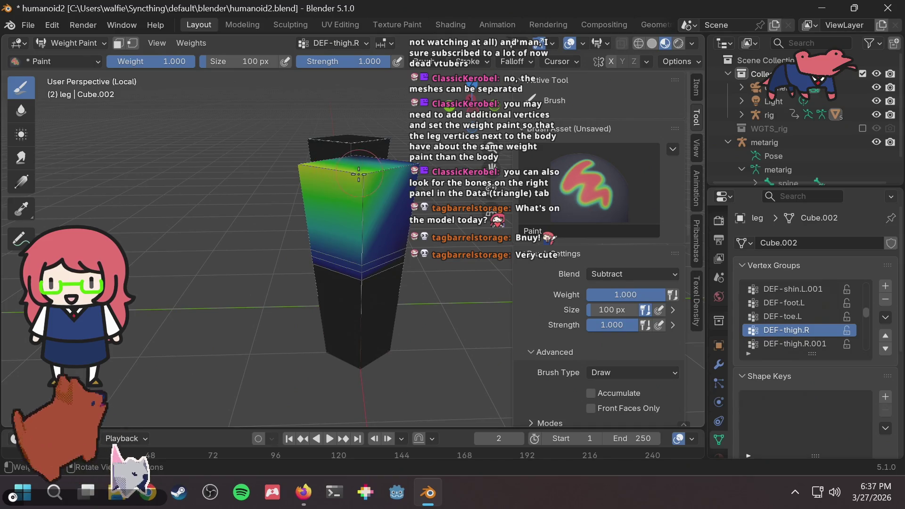
Orbit around both leg cubes and subtract weight from the top of the DEF-thigh.R leg cube
mouse_move(329, 193)
middle_mouse_down()
mouse_move(270, 193)
mouse_move(400, 213)
middle_mouse_up()
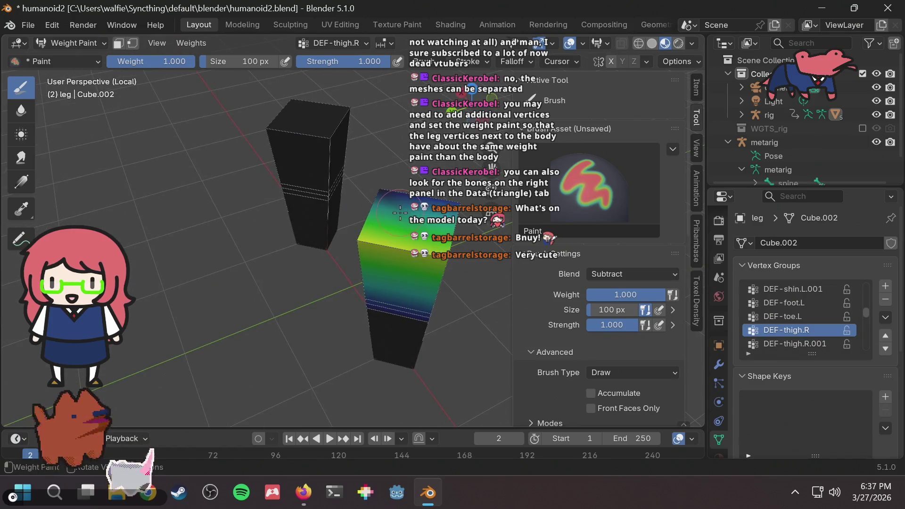
mouse_move(368, 245)
middle_mouse_down()
mouse_move(313, 208)
mouse_move(382, 195)
mouse_move(341, 212)
mouse_move(286, 185)
middle_mouse_up()
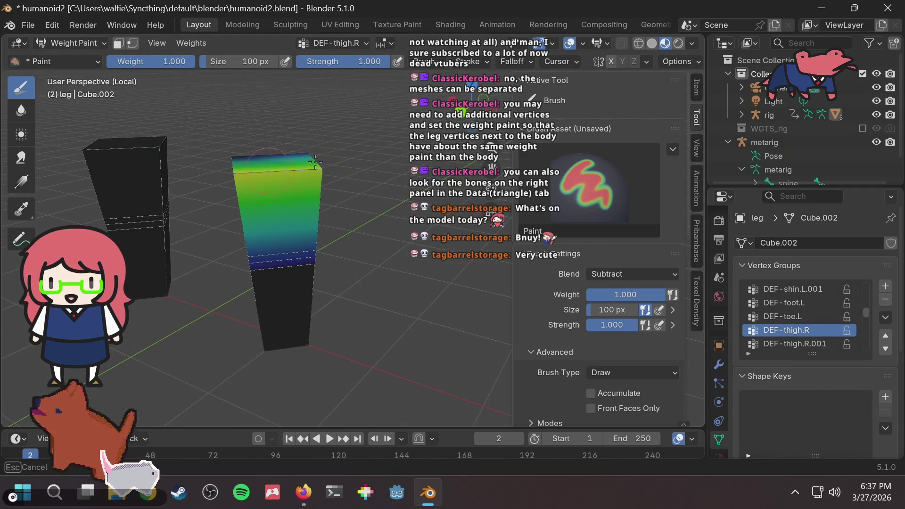
middle_click_drag(287, 257, 368, 167)
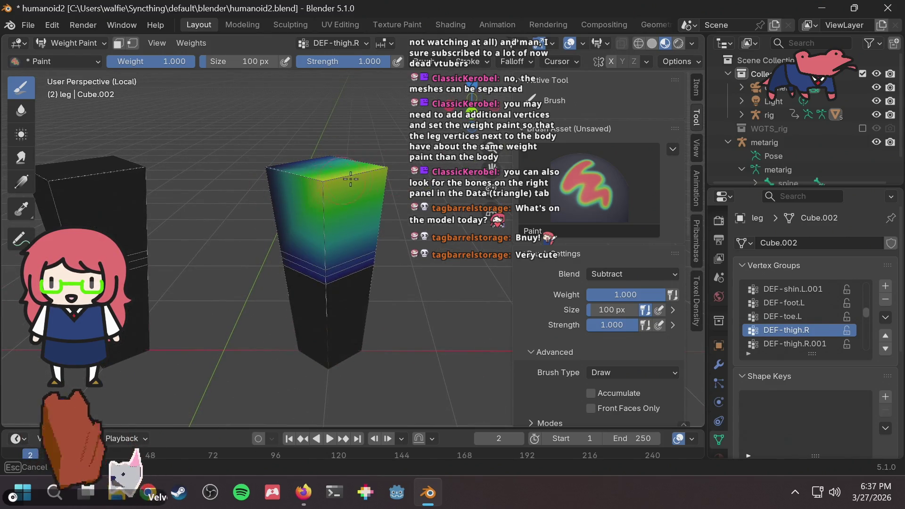
mouse_move(320, 187)
left_mouse_down()
mouse_move(374, 163)
mouse_move(282, 193)
mouse_move(362, 170)
mouse_move(284, 186)
mouse_move(321, 182)
left_mouse_up()
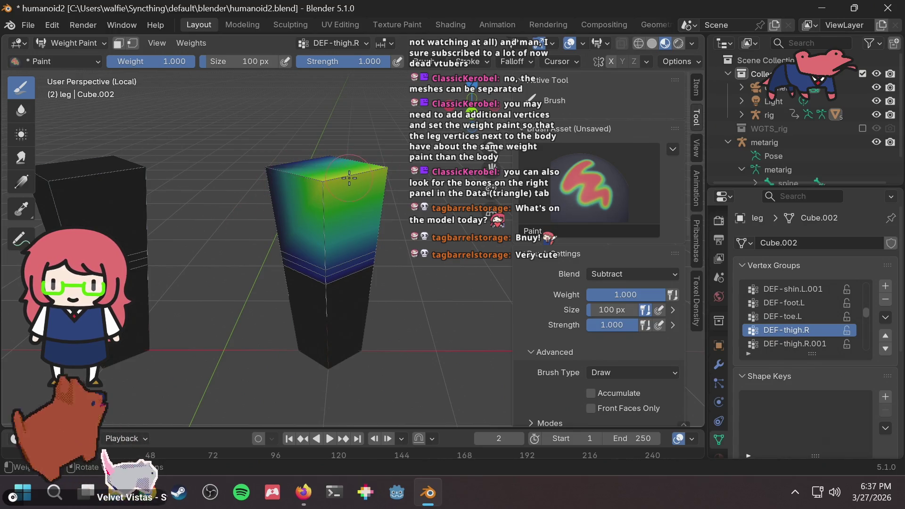
scroll(646, 311, "down", 6)
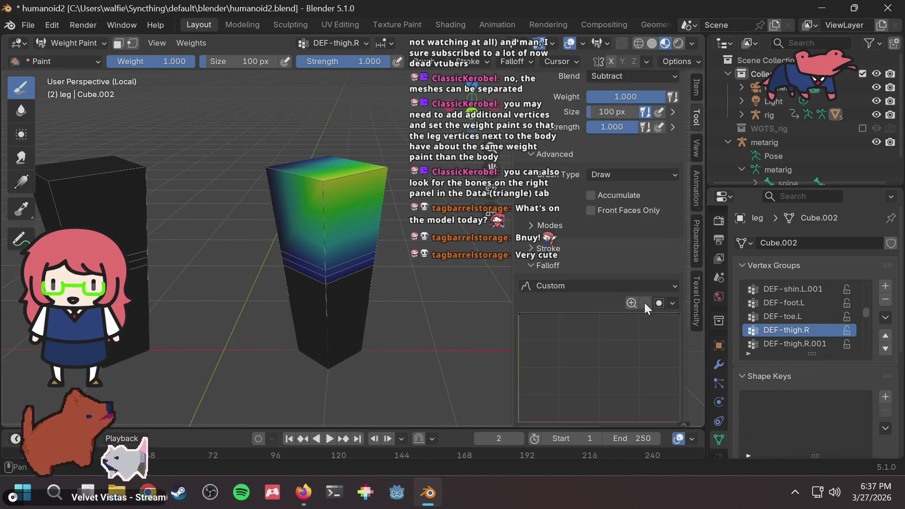
scroll(570, 301, "up", 1)
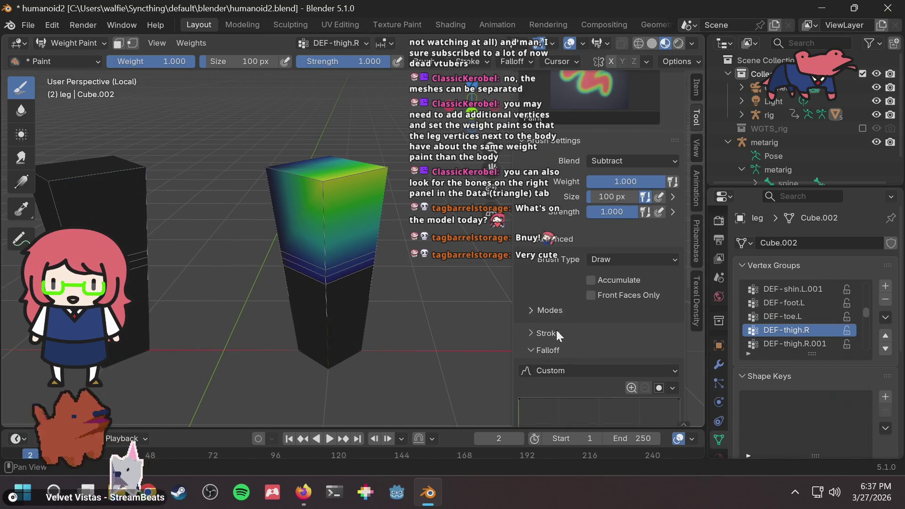
left_click(551, 312)
left_click(558, 311)
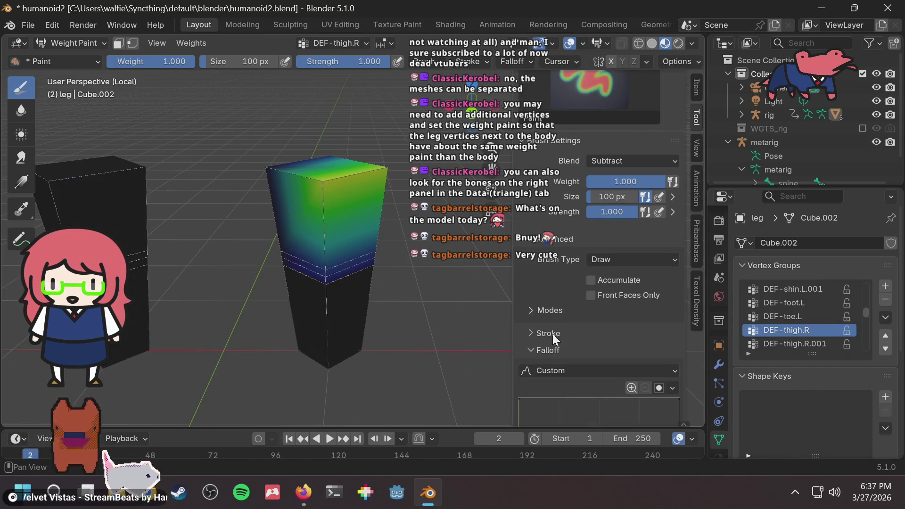
left_click(552, 346)
left_click(552, 346)
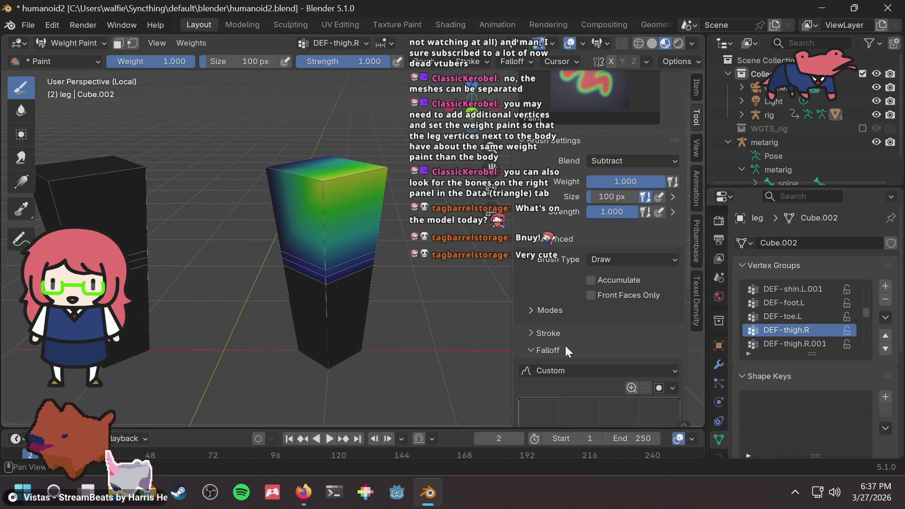
scroll(580, 330, "down", 6)
scroll(574, 272, "down", 4)
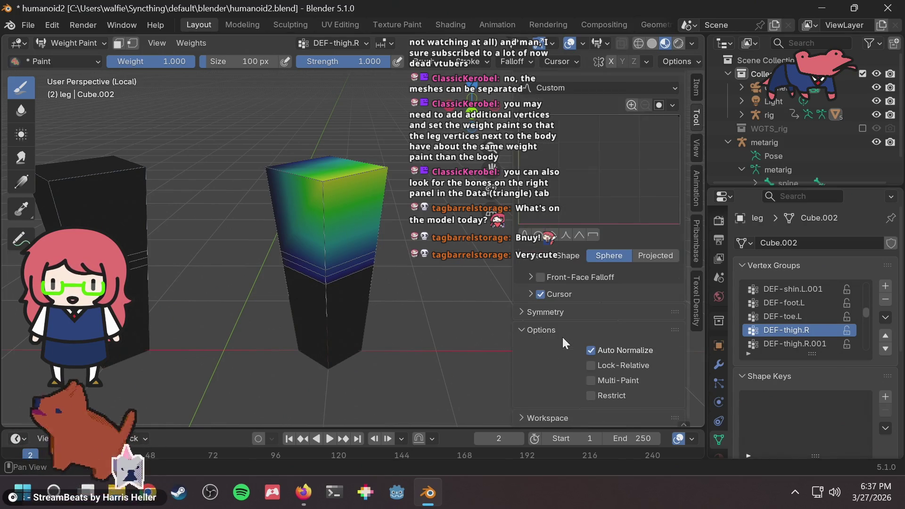
left_click(598, 350)
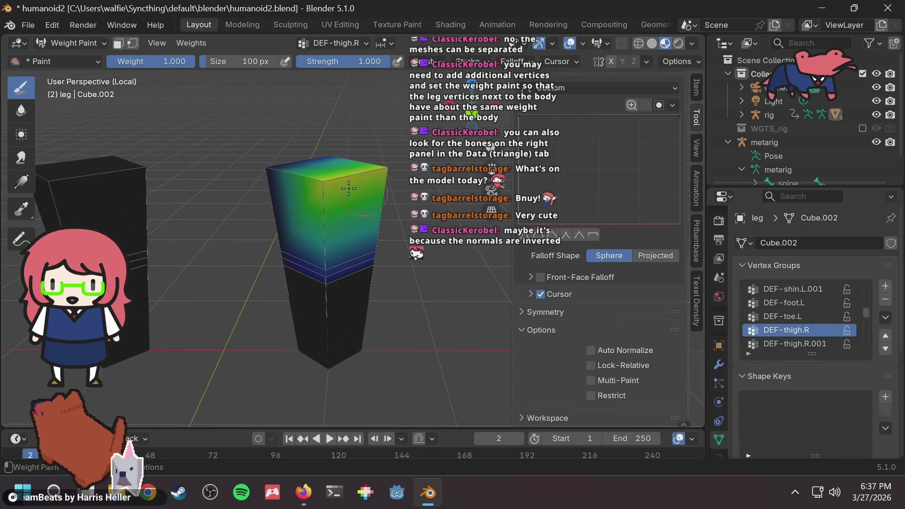
left_click_drag(296, 167, 355, 168)
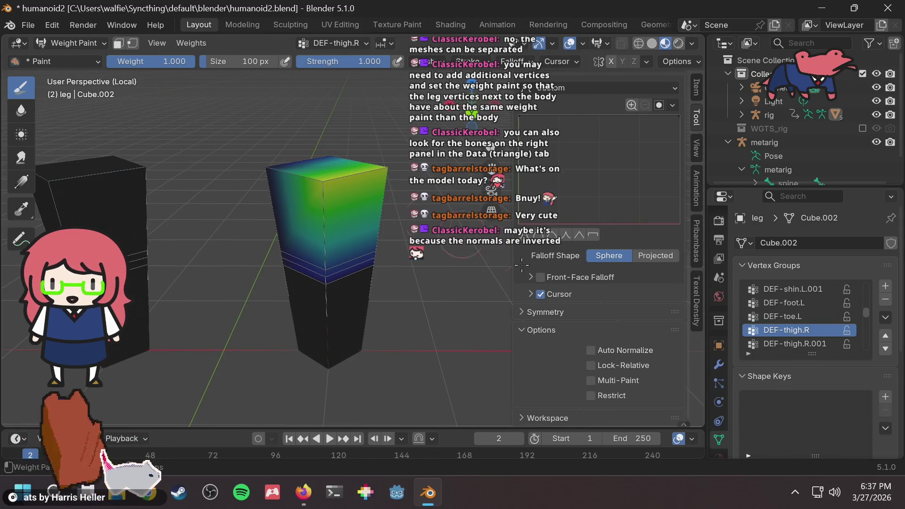
left_click(591, 349)
scroll(311, 157, "up", 5)
scroll(313, 155, "down", 3)
scroll(636, 259, "up", 10)
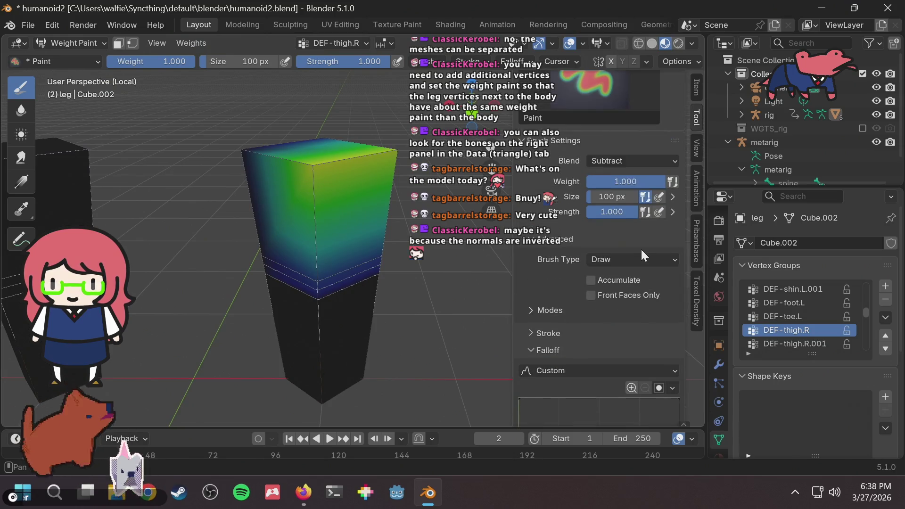
scroll(640, 248, "up", 5)
scroll(631, 316, "up", 2)
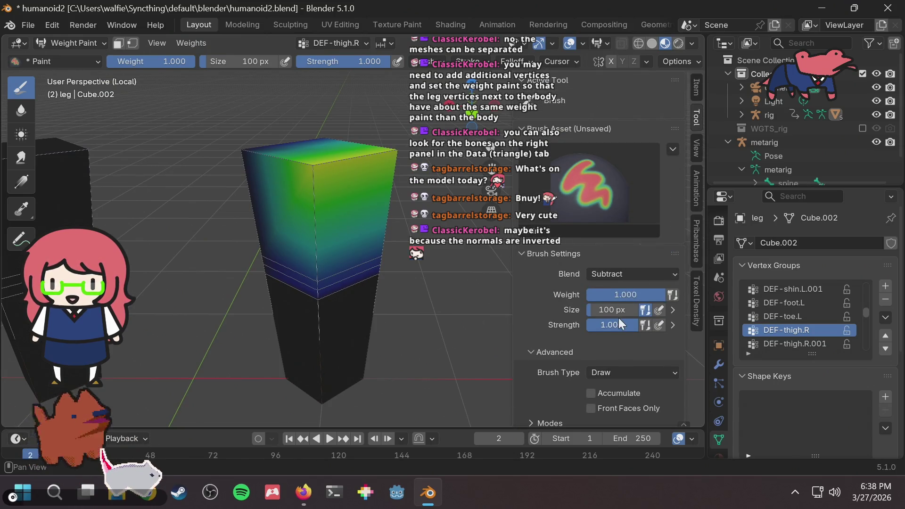
scroll(618, 317, "down", 5)
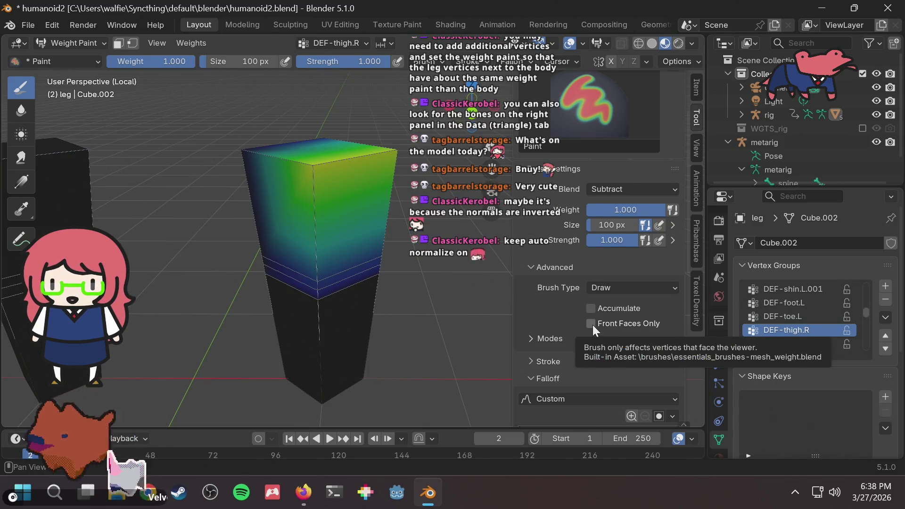
scroll(588, 321, "down", 15)
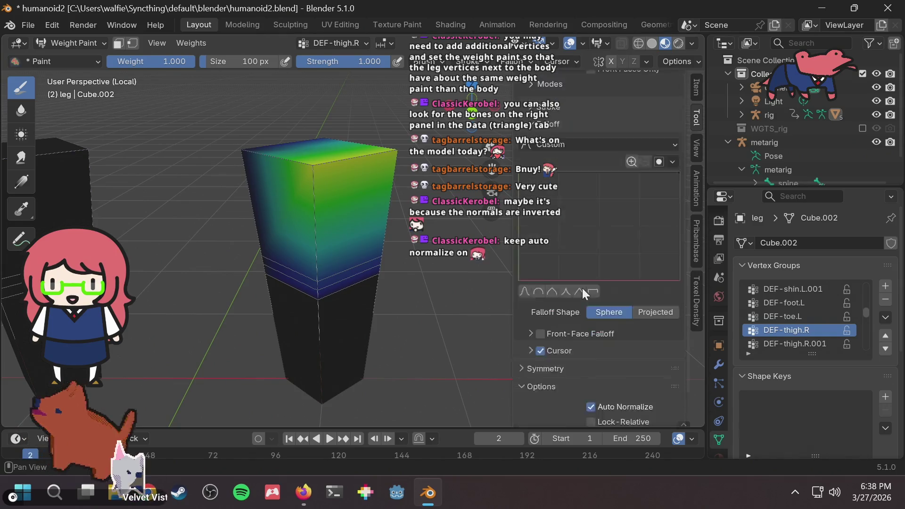
scroll(582, 309, "up", 3)
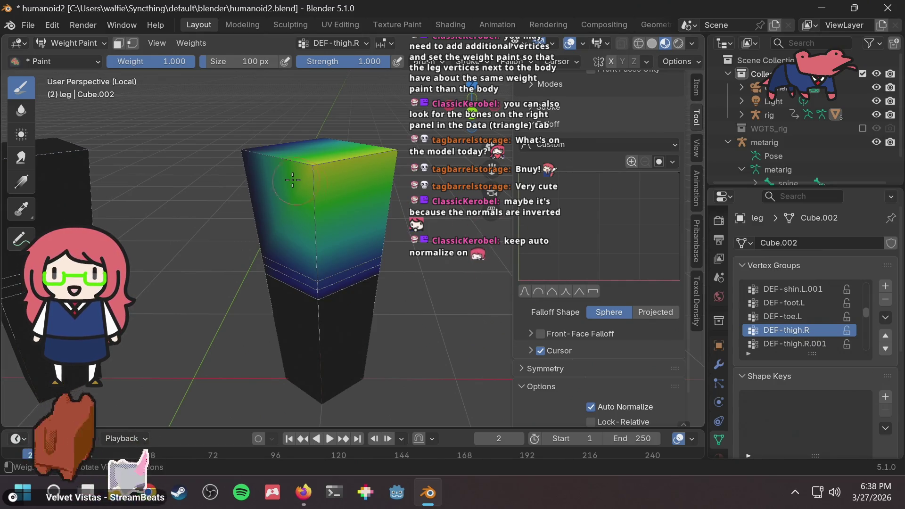
middle_click_drag(319, 175, 319, 185)
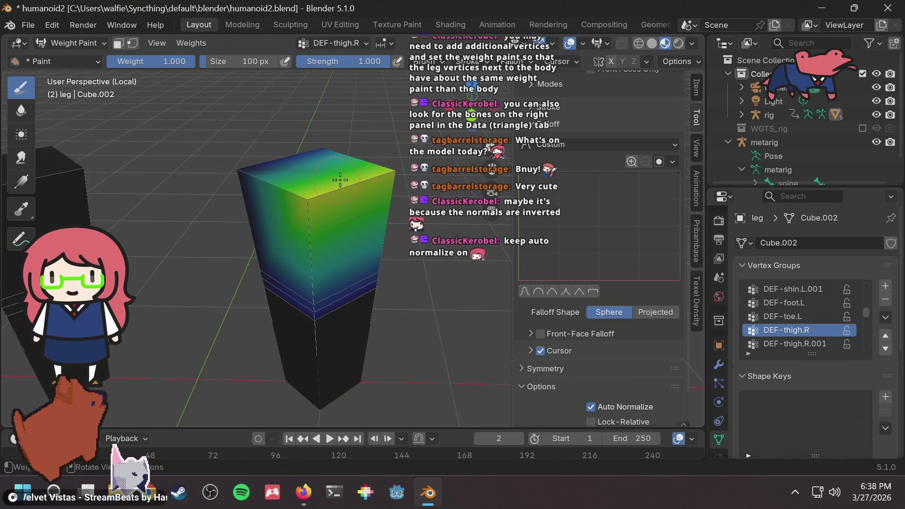
scroll(622, 263, "down", 3)
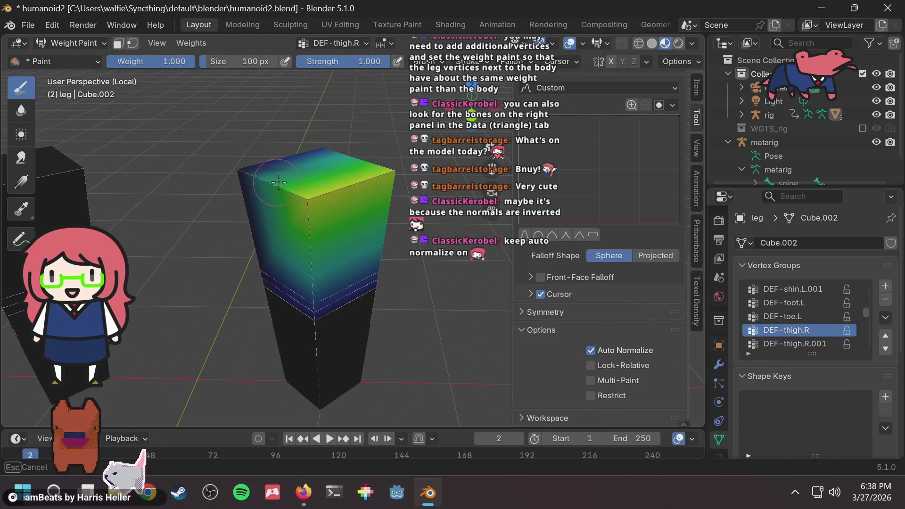
middle_click_drag(361, 175, 273, 228)
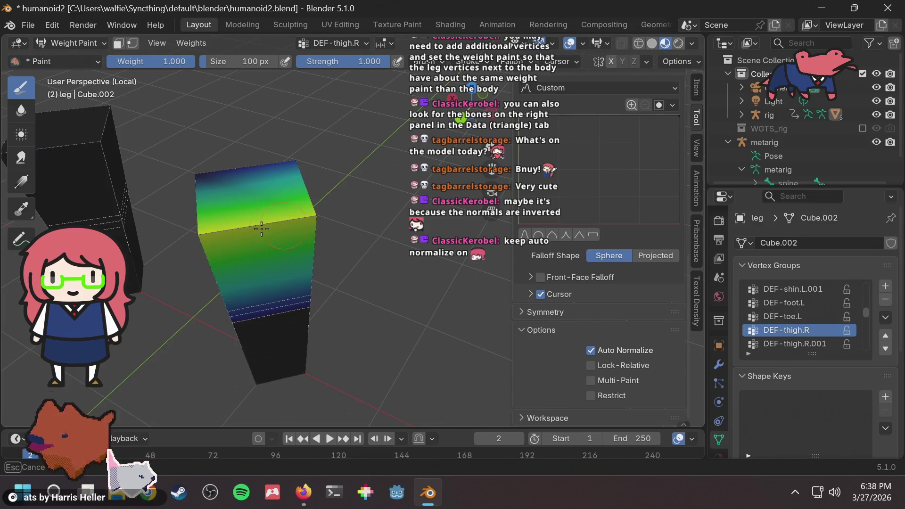
scroll(302, 208, "up", 4)
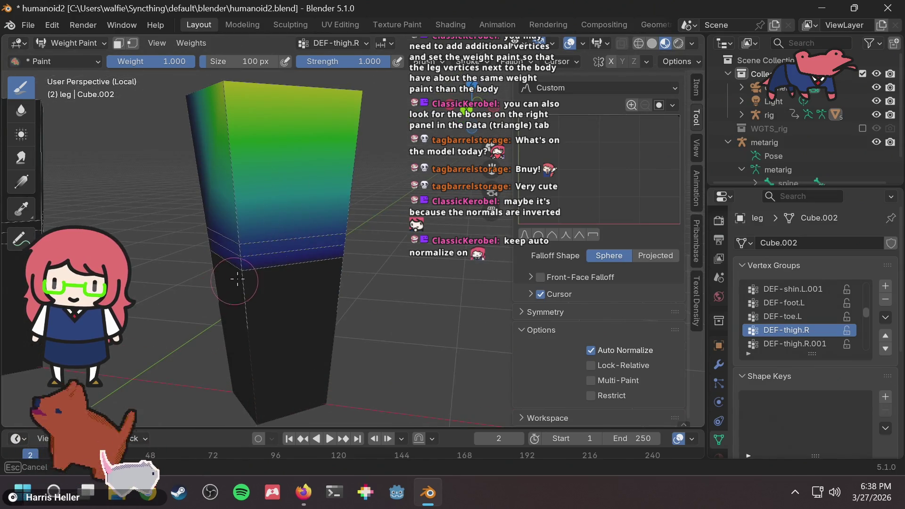
scroll(654, 149, "up", 2)
scroll(653, 147, "up", 10)
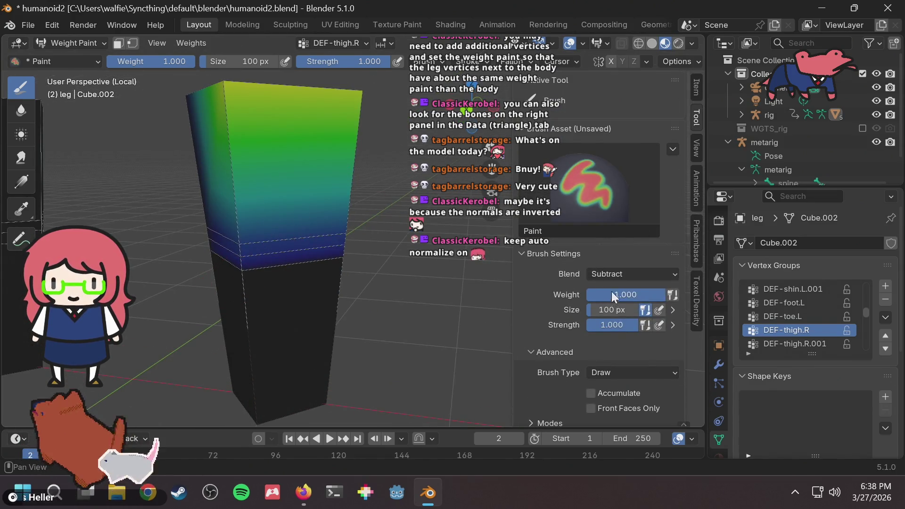
Set the brush blend mode to Mix and orbit until the painted leg stands upright
left_click(615, 277)
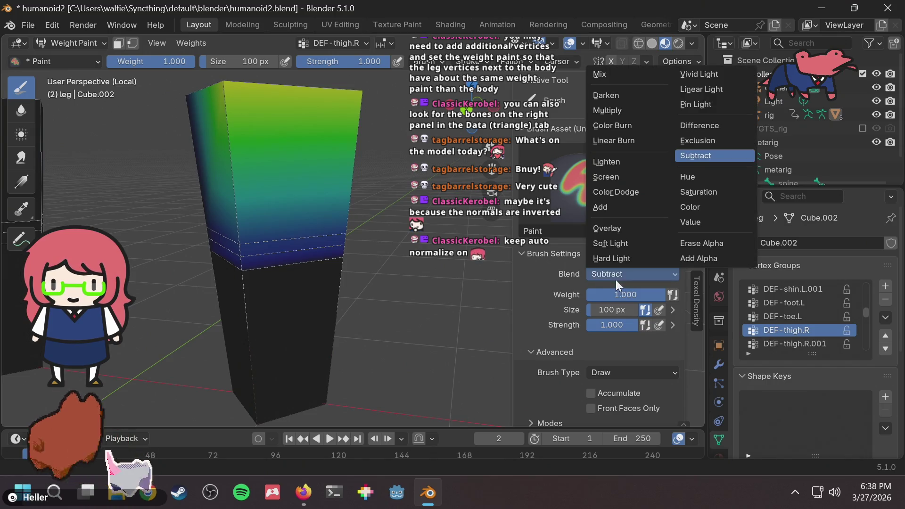
left_click(642, 73)
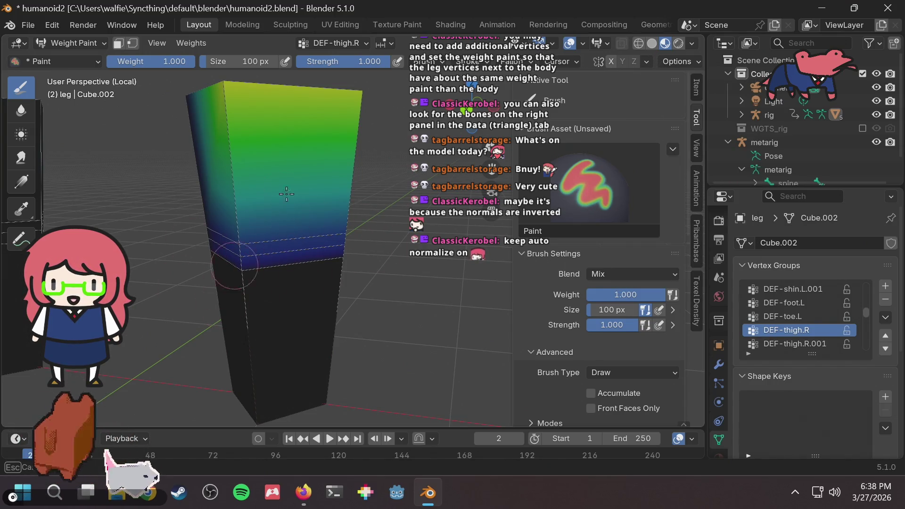
mouse_move(356, 137)
middle_mouse_down()
mouse_move(398, 203)
mouse_move(224, 233)
middle_mouse_up()
middle_click_drag(245, 196, 289, 185)
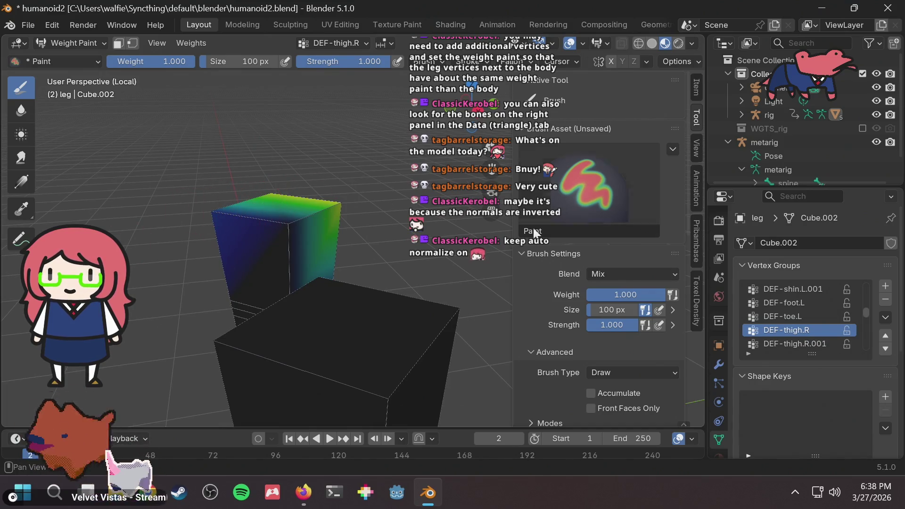
middle_click_drag(299, 226, 311, 234)
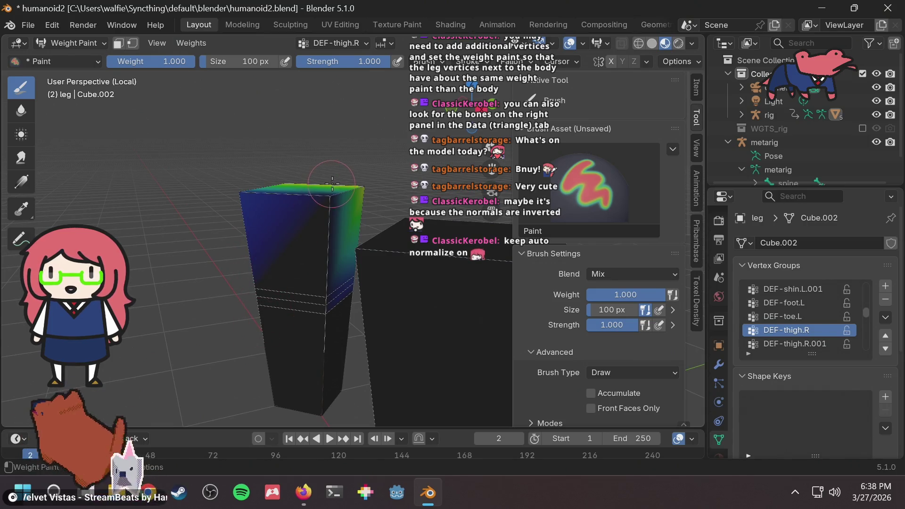
Switch the brush blend back to Subtract and remove weight across the leg's top
left_click(626, 272)
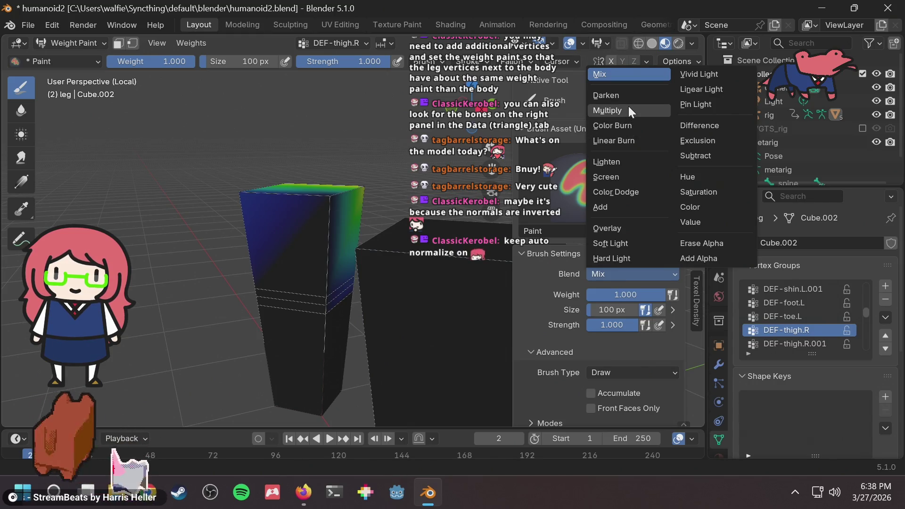
left_click(700, 156)
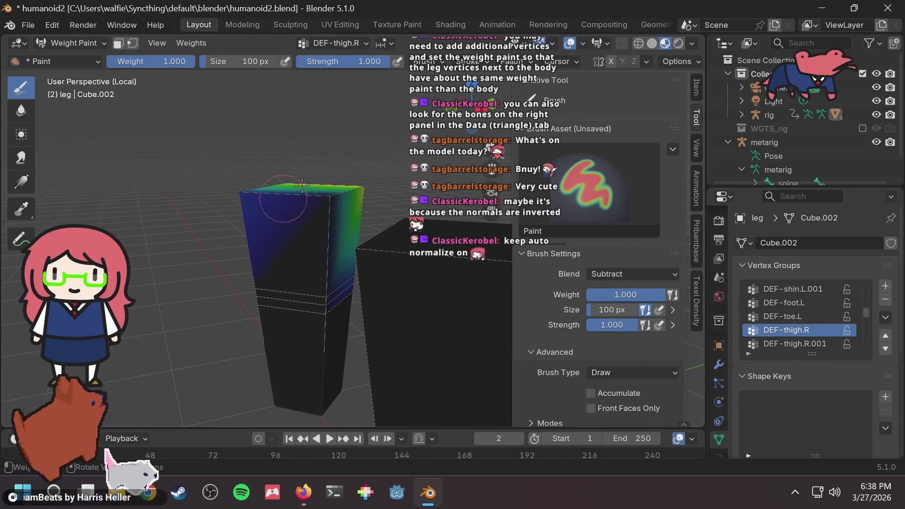
middle_click_drag(313, 202, 221, 197)
left_click_drag(221, 196, 222, 198)
scroll(593, 312, "down", 2)
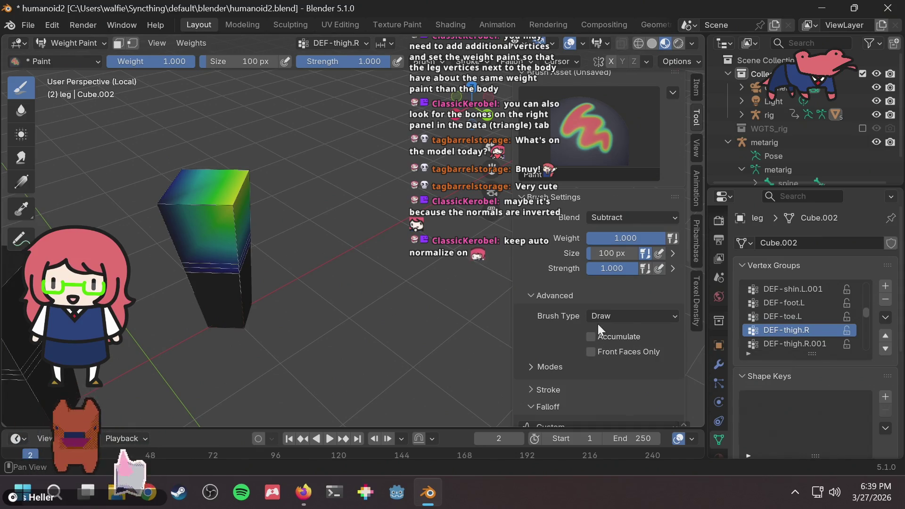
left_click(603, 316)
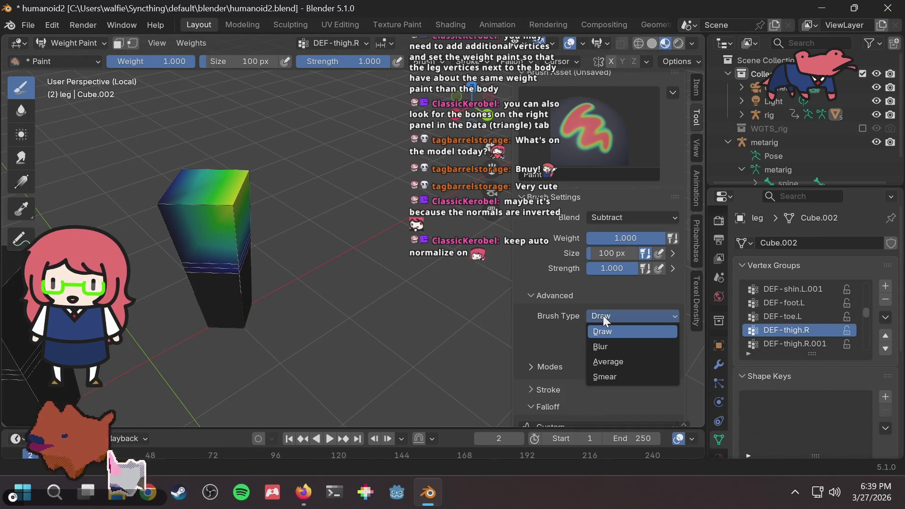
left_click(603, 315)
left_click(542, 370)
scroll(552, 360, "down", 1)
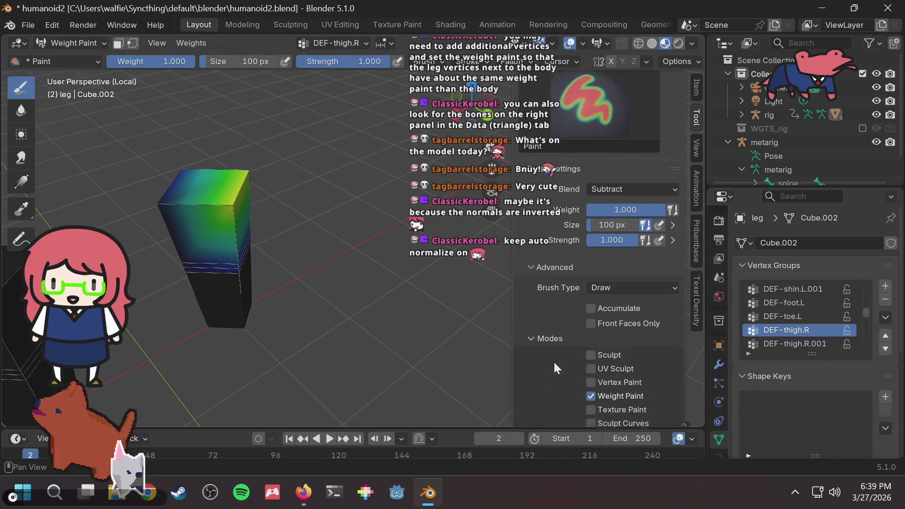
scroll(554, 363, "down", 2)
left_click(552, 277)
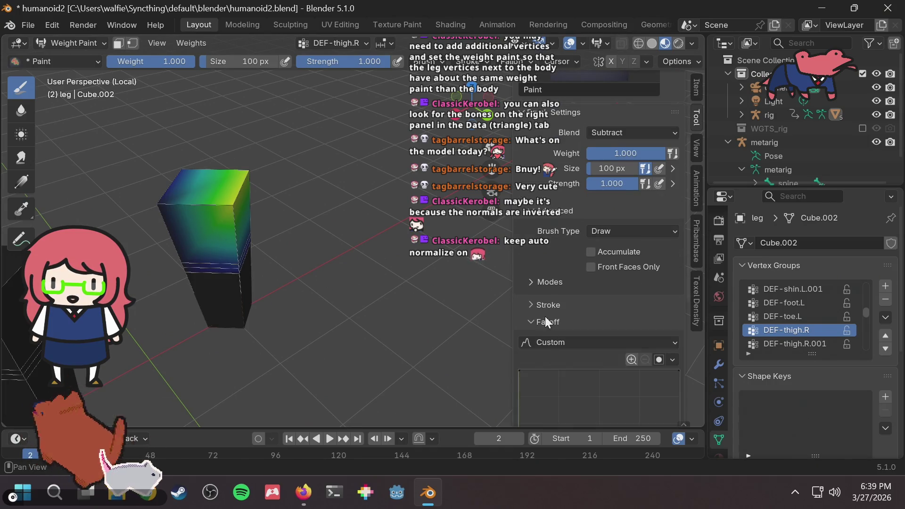
scroll(570, 318, "down", 4)
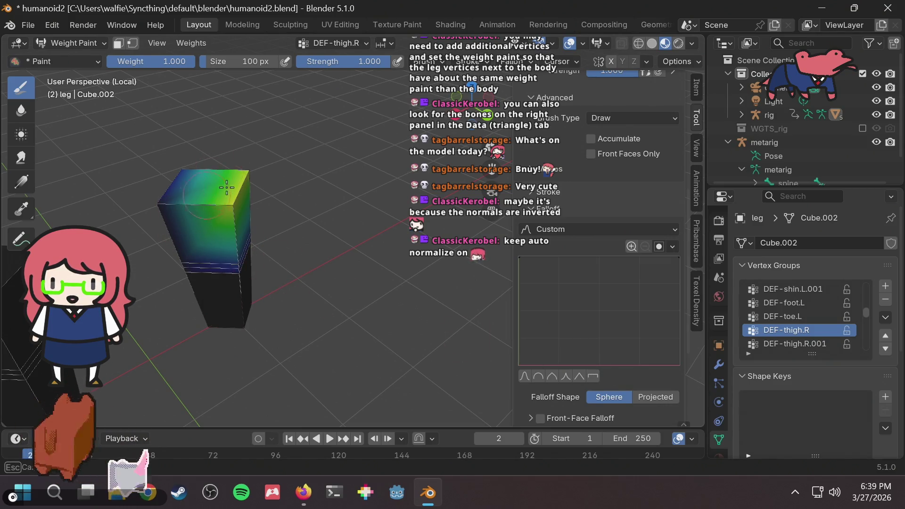
left_click(638, 396)
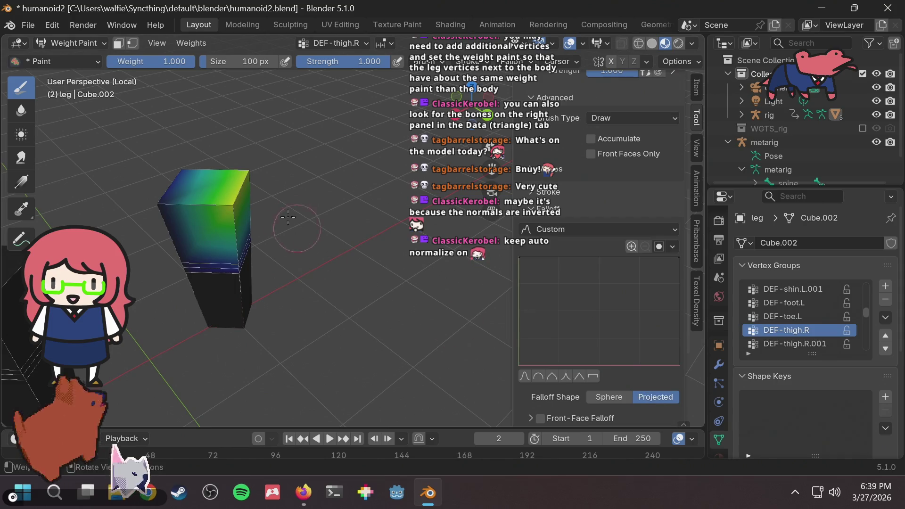
left_click(601, 394)
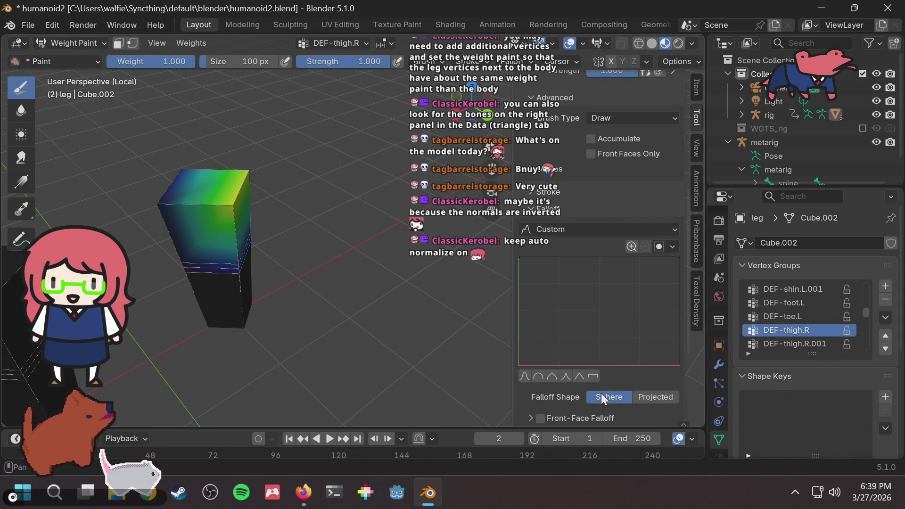
mouse_move(255, 248)
middle_mouse_down()
mouse_move(393, 217)
mouse_move(374, 236)
middle_mouse_up()
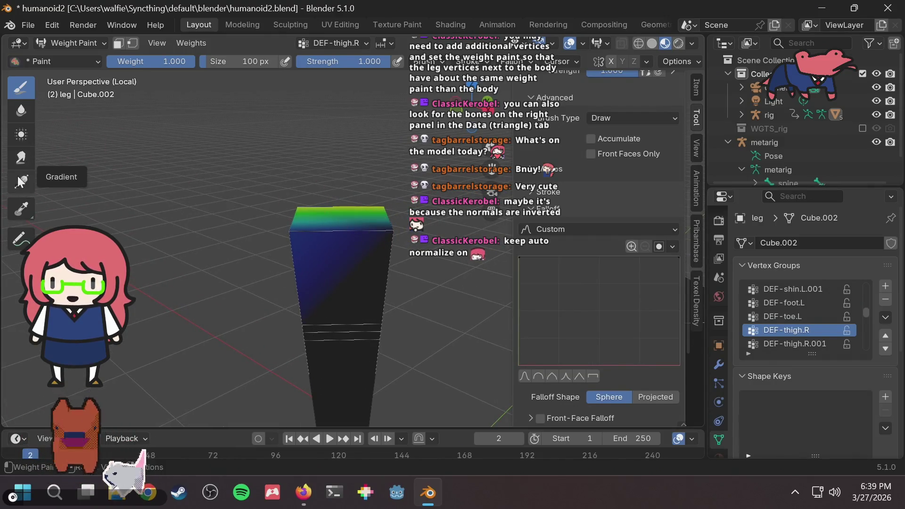
left_click(21, 181)
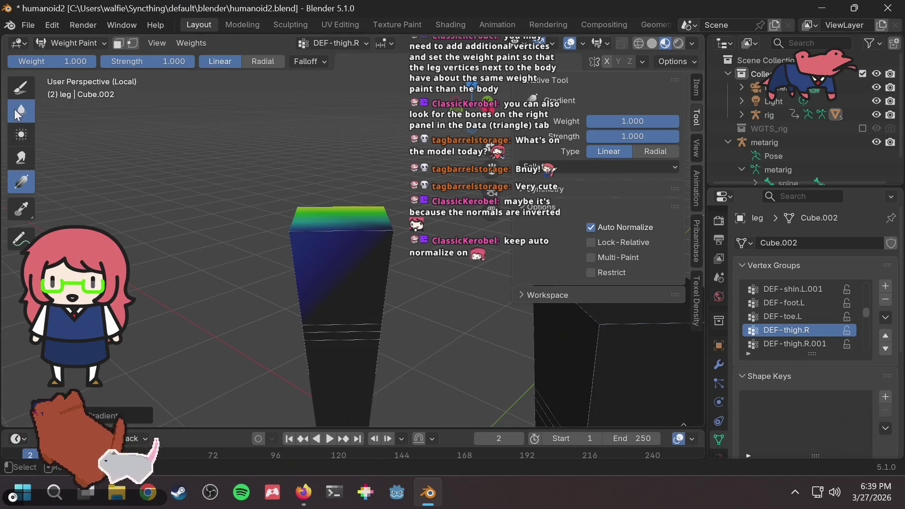
left_click(20, 88)
scroll(640, 296, "down", 4)
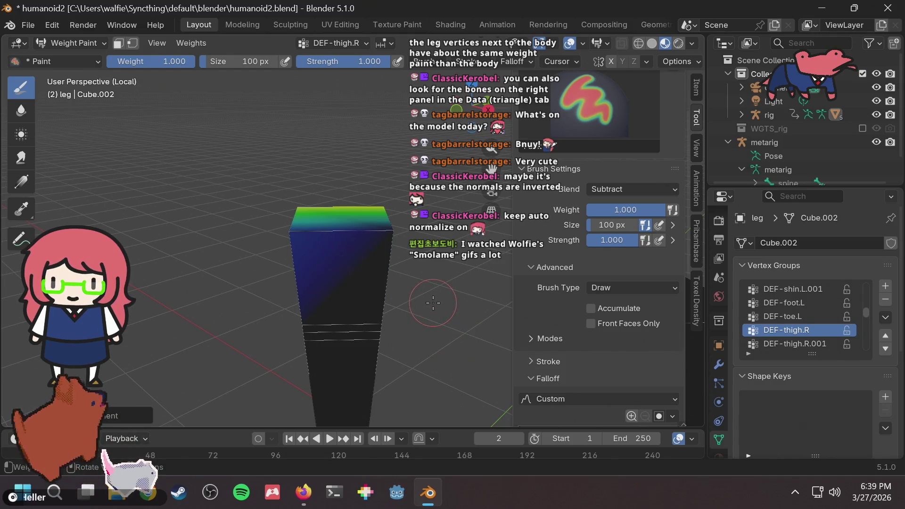
Toggle the leg mesh into Edit Mode and back to weight painting
scroll(405, 303, "down", 5)
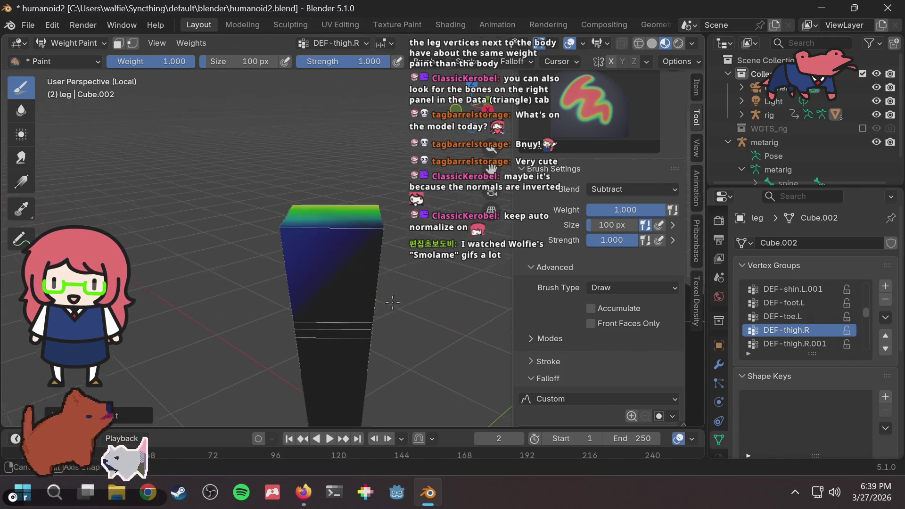
scroll(382, 302, "up", 4)
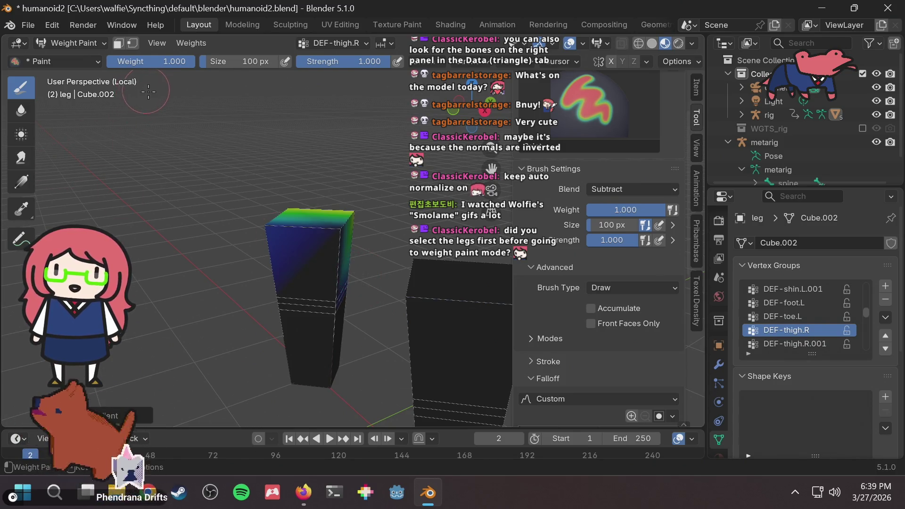
key("Tab")
middle_click_drag(328, 266, 368, 248)
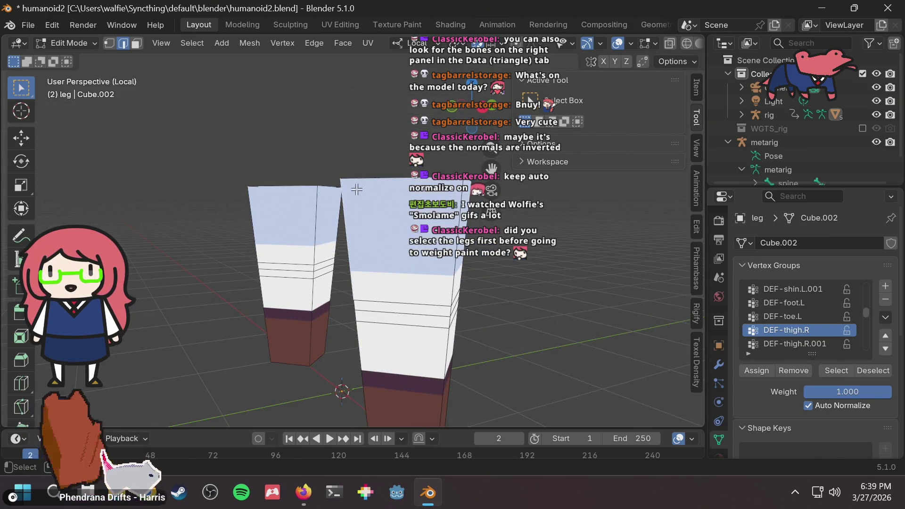
key("Tab")
Box-select both leg meshes in Object Mode and return them to Weight Paint
left_click(80, 41)
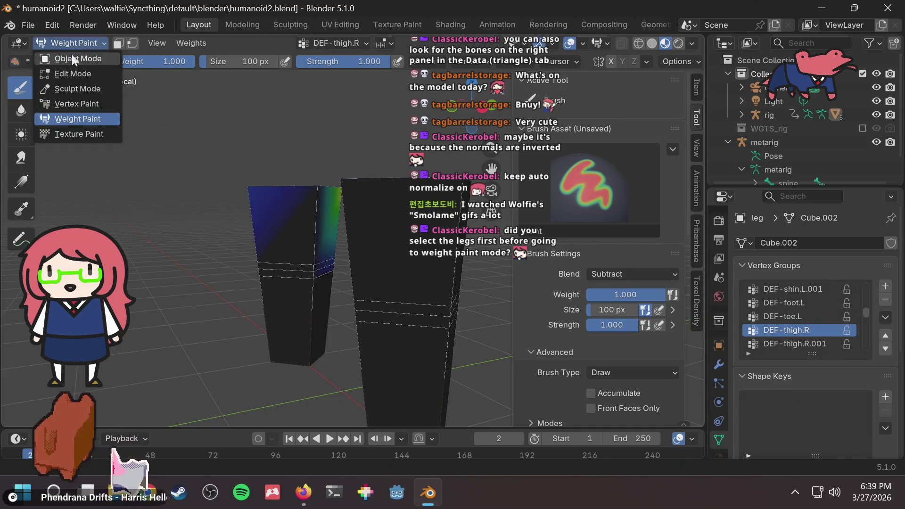
left_click(72, 53)
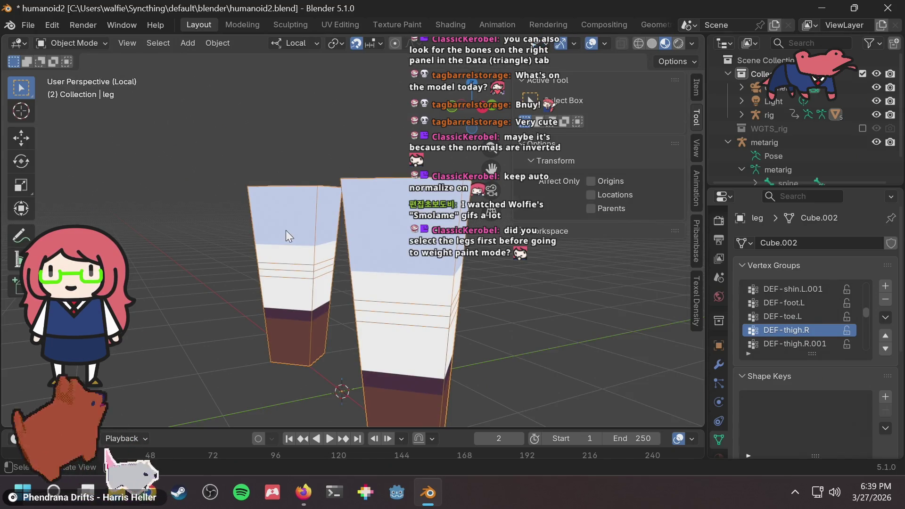
scroll(277, 220, "down", 4)
left_click_drag(375, 277, 271, 186)
left_click(96, 43)
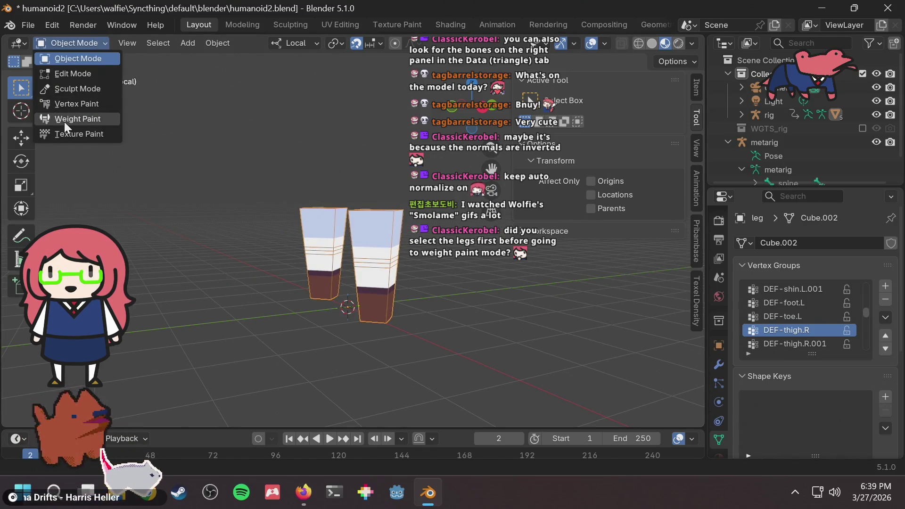
left_click(64, 121)
Subtract weight across the top of one leg, then switch over to Firefox
scroll(424, 302, "up", 5)
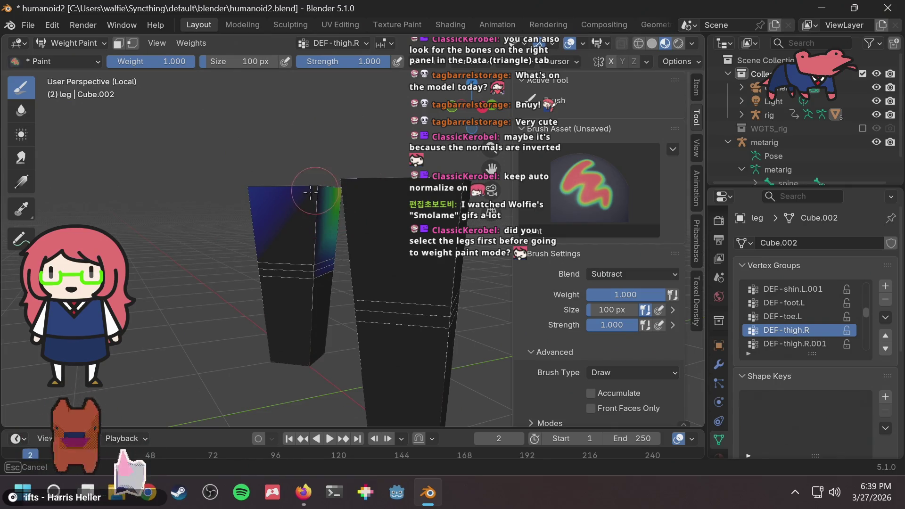
mouse_move(351, 182)
middle_mouse_down()
mouse_move(256, 242)
mouse_move(263, 188)
mouse_move(255, 179)
mouse_move(179, 180)
middle_mouse_up()
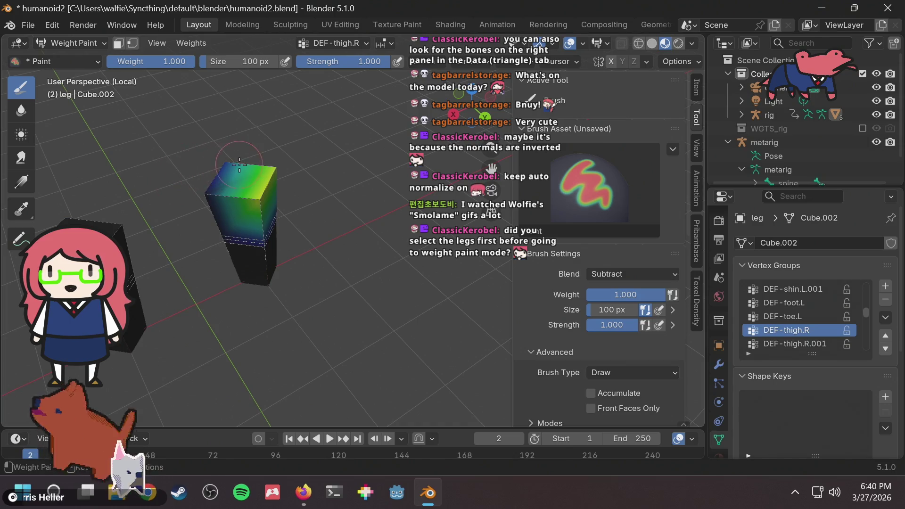
middle_click_drag(238, 162, 220, 149)
mouse_move(286, 149)
left_mouse_down()
mouse_move(281, 183)
mouse_move(290, 158)
mouse_move(308, 174)
mouse_move(292, 165)
left_mouse_up()
scroll(290, 163, "up", 4)
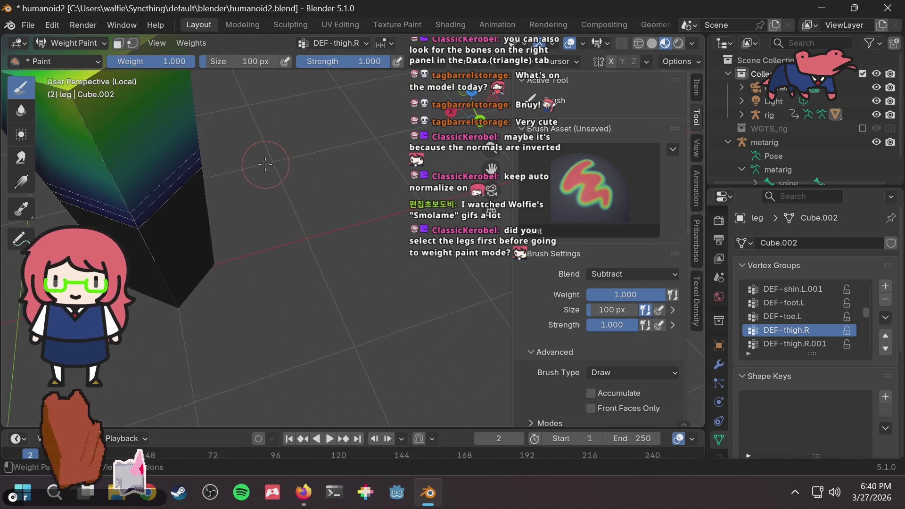
key("alt+Tab")
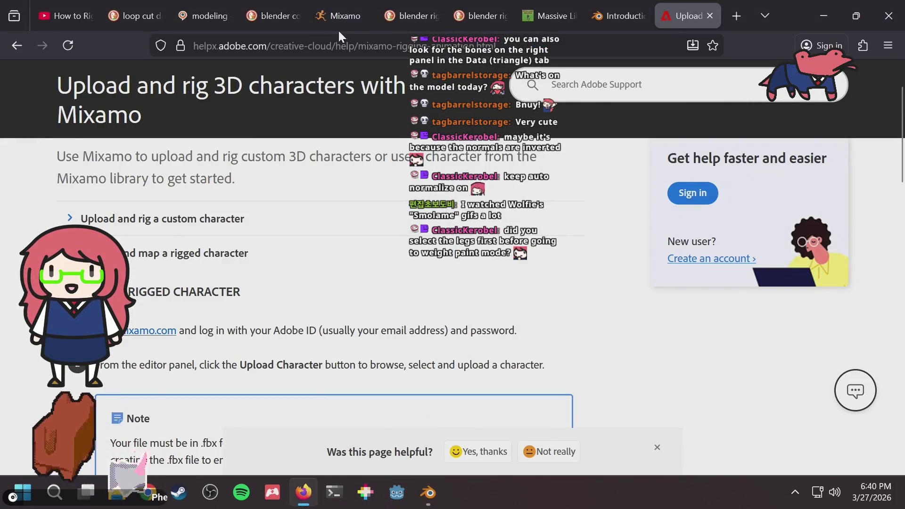
Search the web for 'blender weight paint not working'
left_click(335, 46)
type("ble")
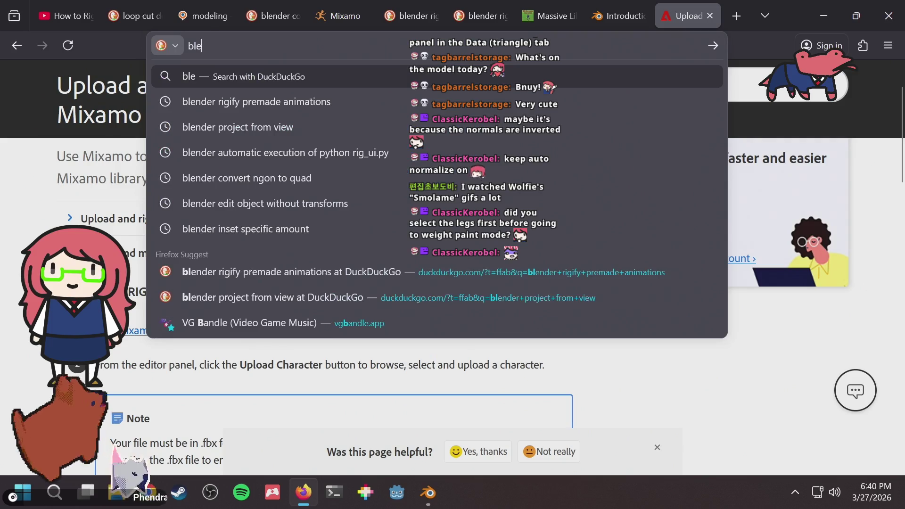
type("nder weigh")
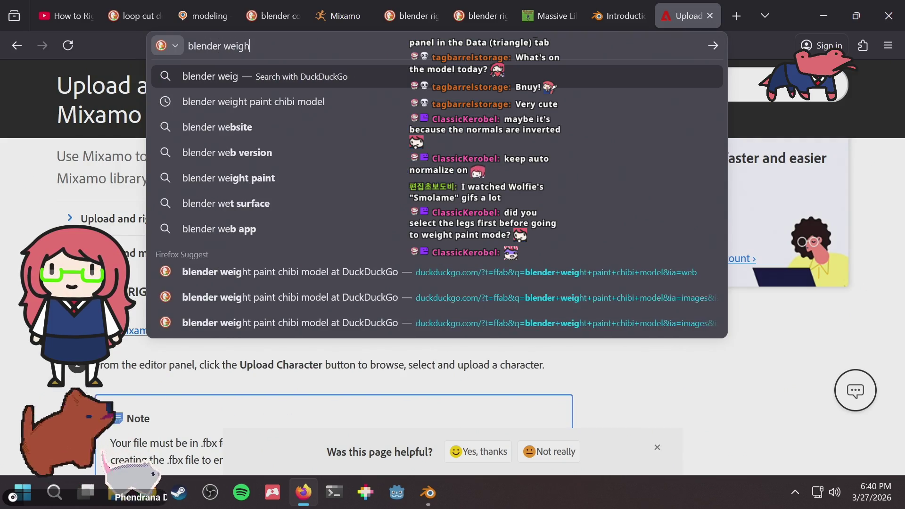
type("tpaint not")
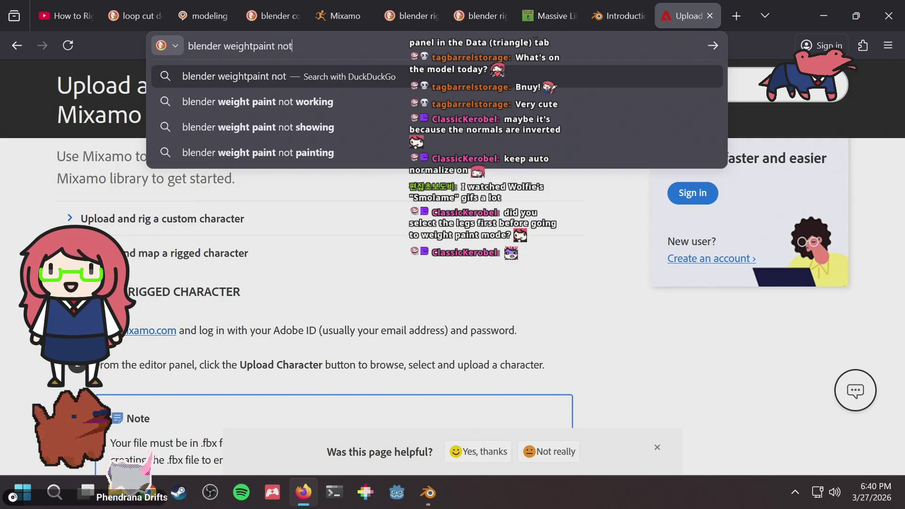
key("Down")
key("Return")
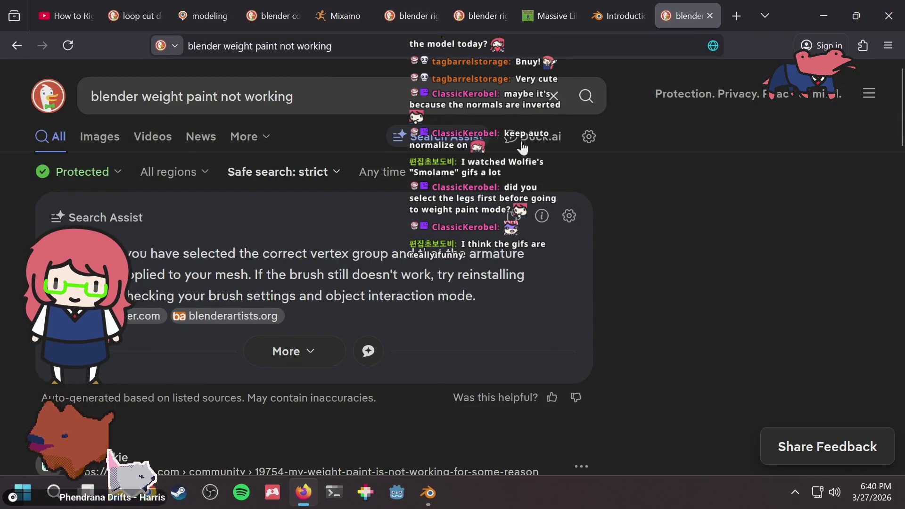
Open and skim the CG Cookie thread on weight paint issues, then return to Blender
scroll(731, 220, "down", 2)
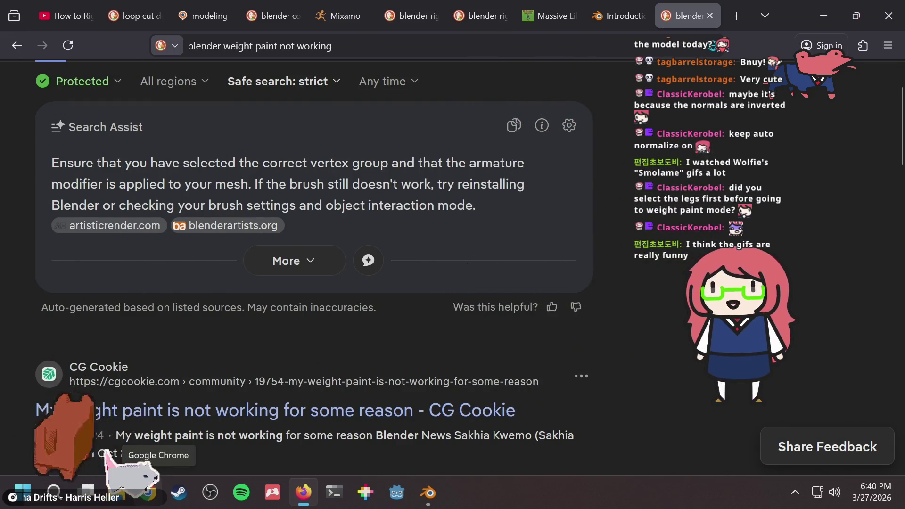
scroll(401, 340, "down", 5)
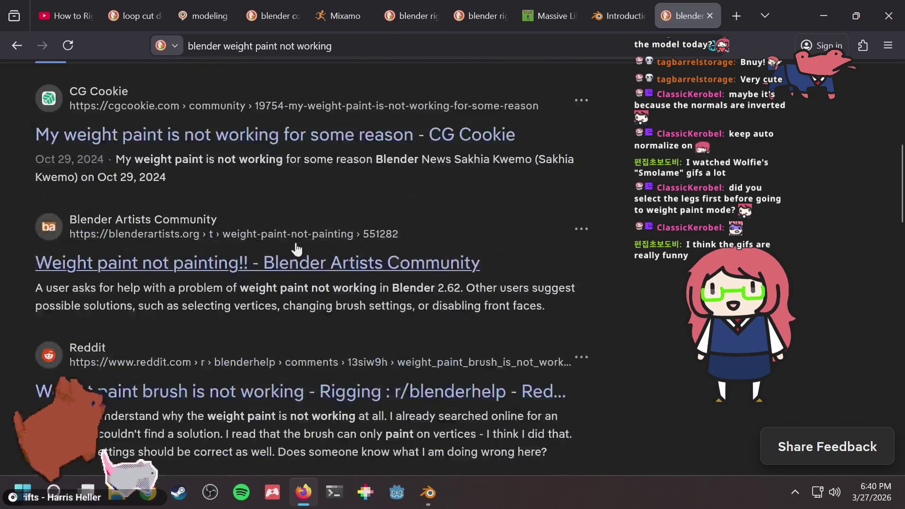
left_click(244, 141)
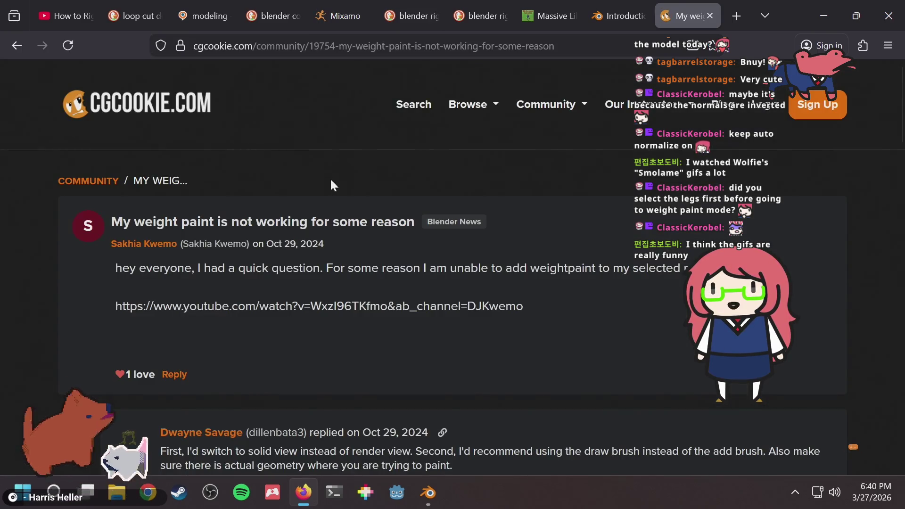
scroll(331, 184, "down", 2)
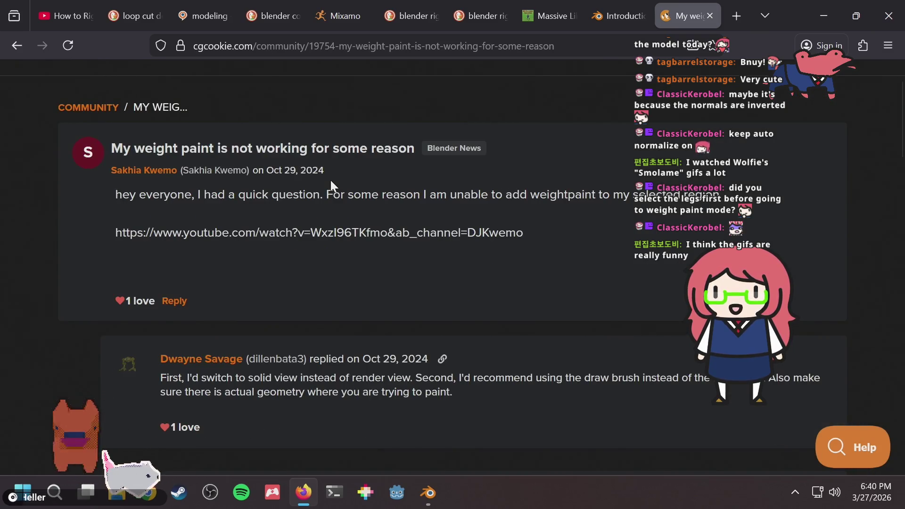
key("alt+Tab")
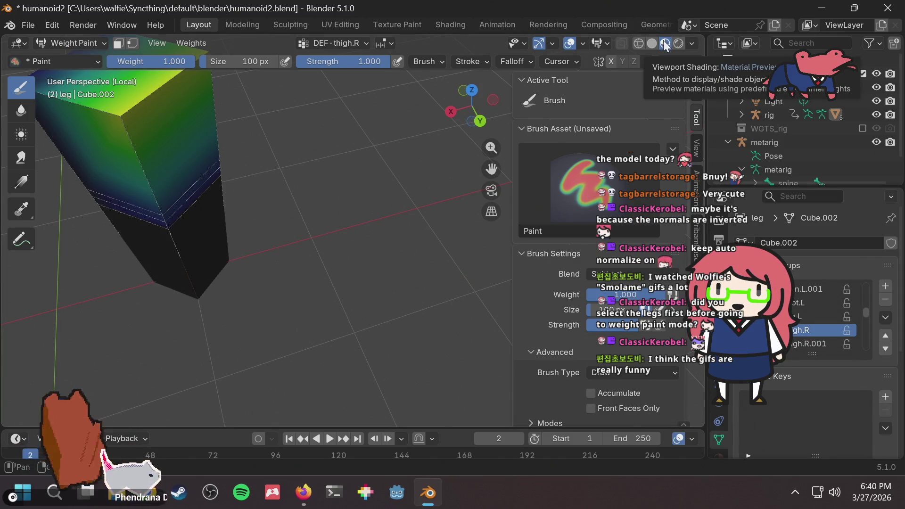
Compare the leg's weights in Solid, Material Preview and Wireframe shading, then reopen the forum thread
left_click(655, 42)
left_click(664, 43)
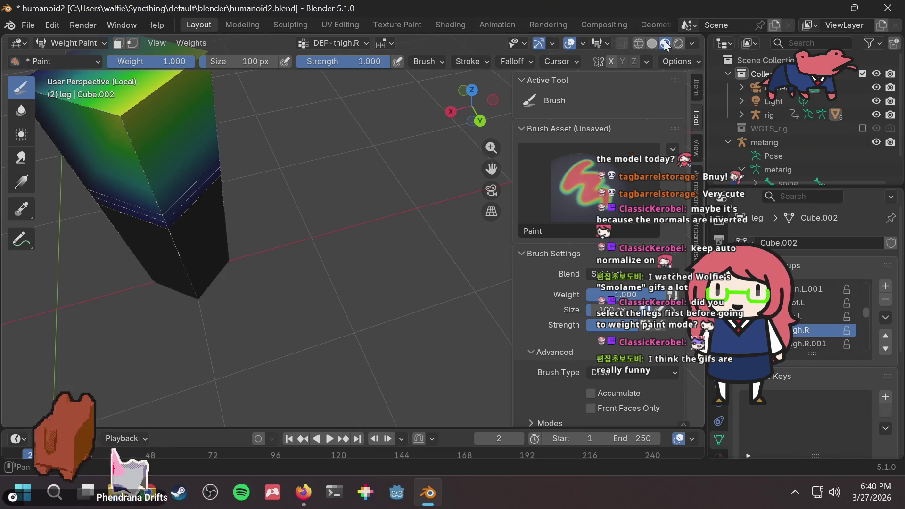
left_click(652, 43)
left_click(638, 42)
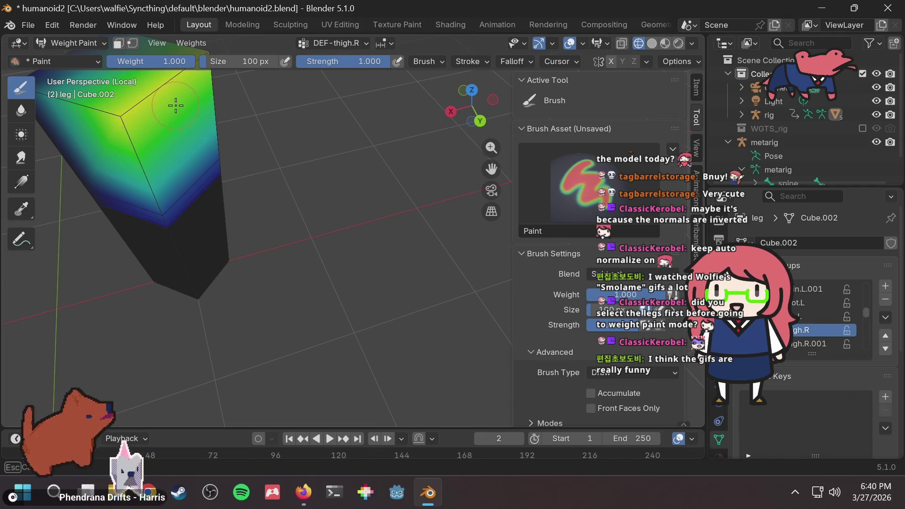
middle_click_drag(175, 106, 177, 127)
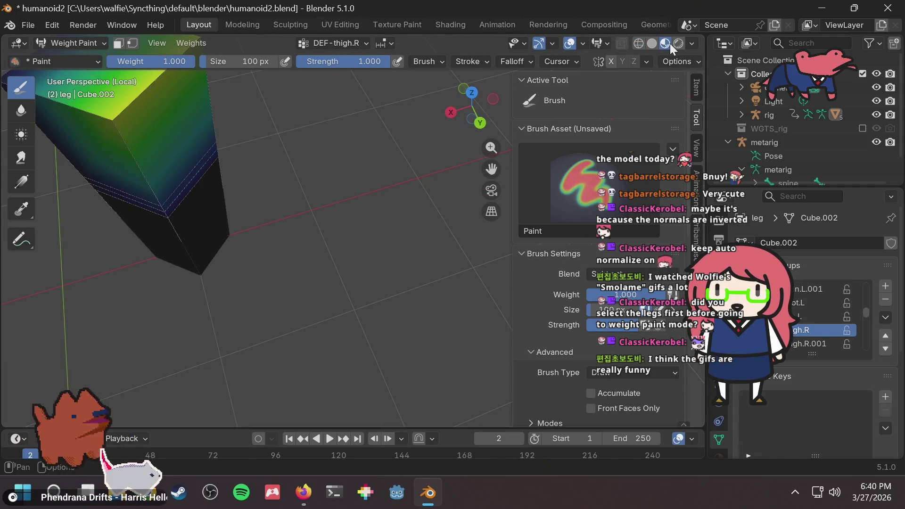
key("alt+Tab")
scroll(384, 198, "up", 1)
Scroll through the CG Cookie replies, then return to Blender and orbit around the leg
scroll(387, 200, "down", 2)
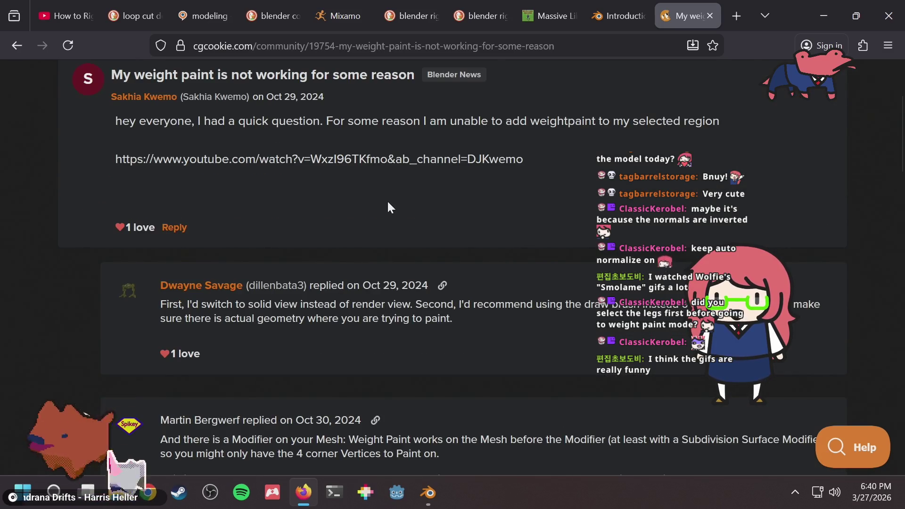
scroll(388, 203, "down", 3)
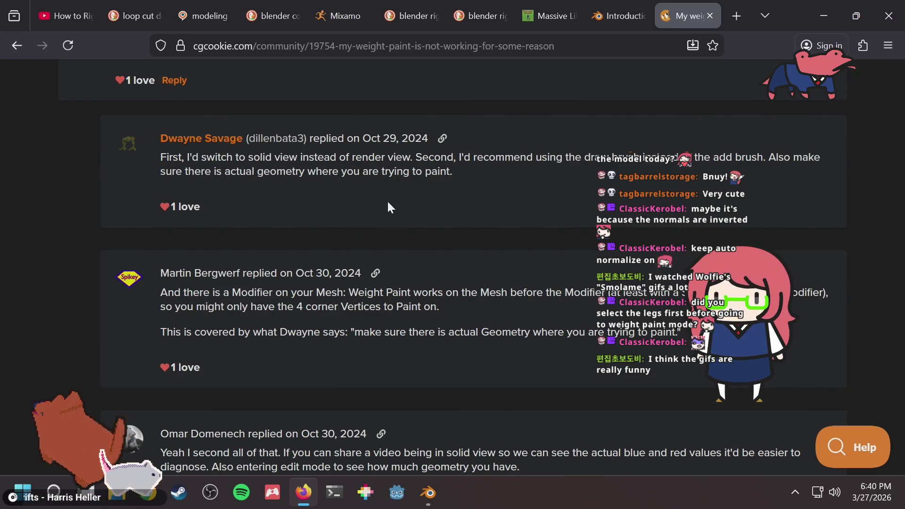
scroll(388, 203, "down", 2)
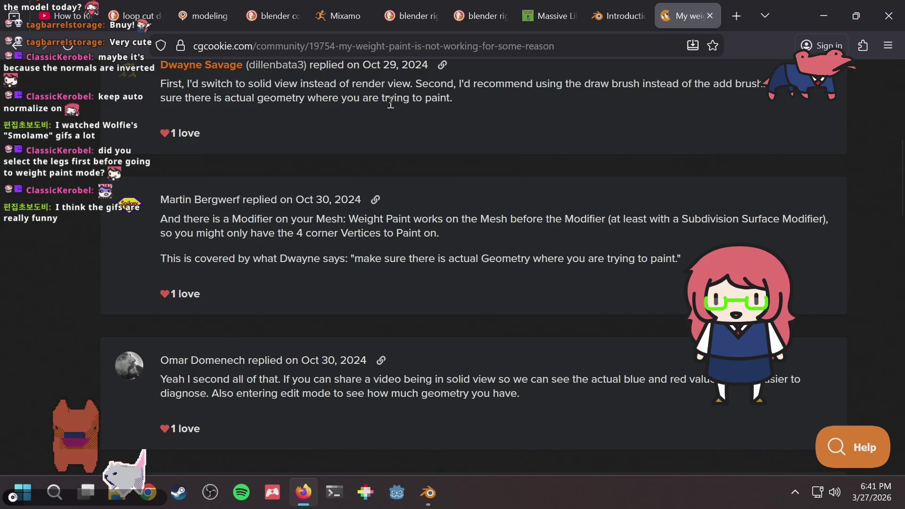
key("alt+Tab")
mouse_move(263, 167)
middle_mouse_down()
mouse_move(284, 143)
mouse_move(269, 159)
middle_mouse_up()
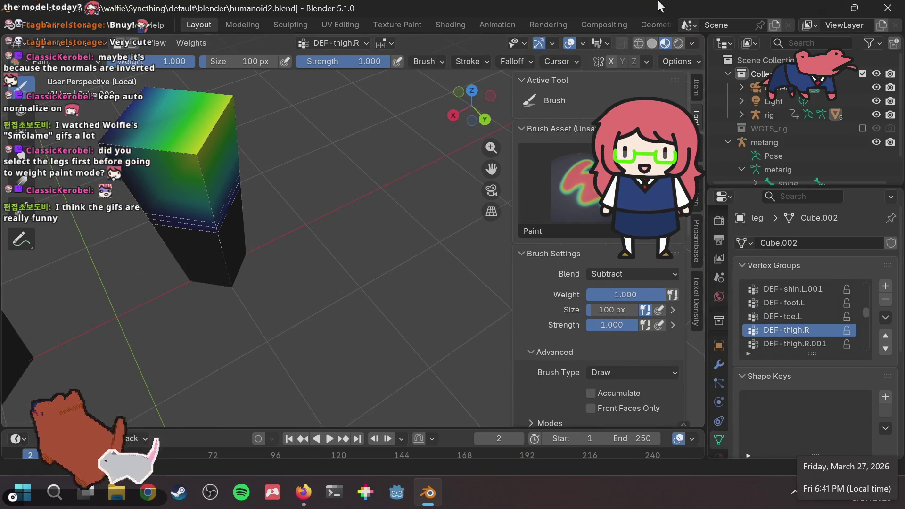
Review the leg's Mirror and Armature modifiers in the Modifiers tab
scroll(716, 344, "down", 3)
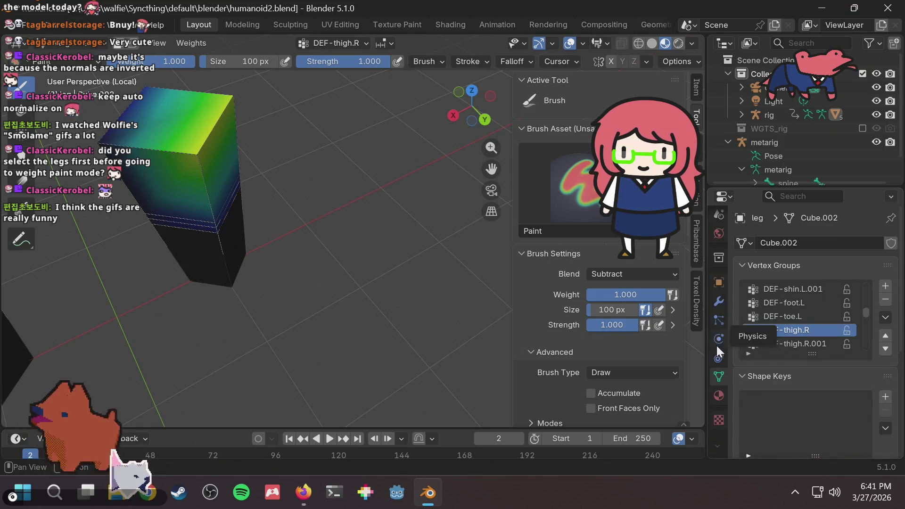
left_click(718, 302)
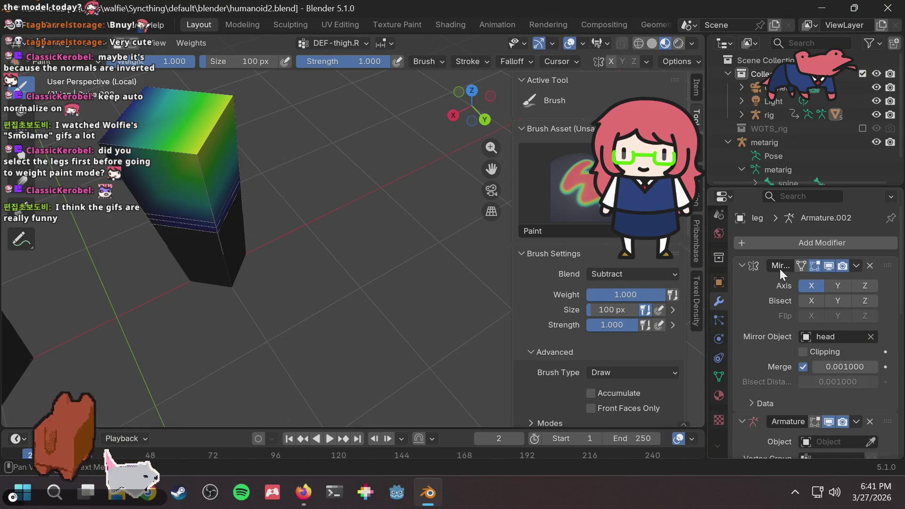
scroll(780, 283, "down", 8)
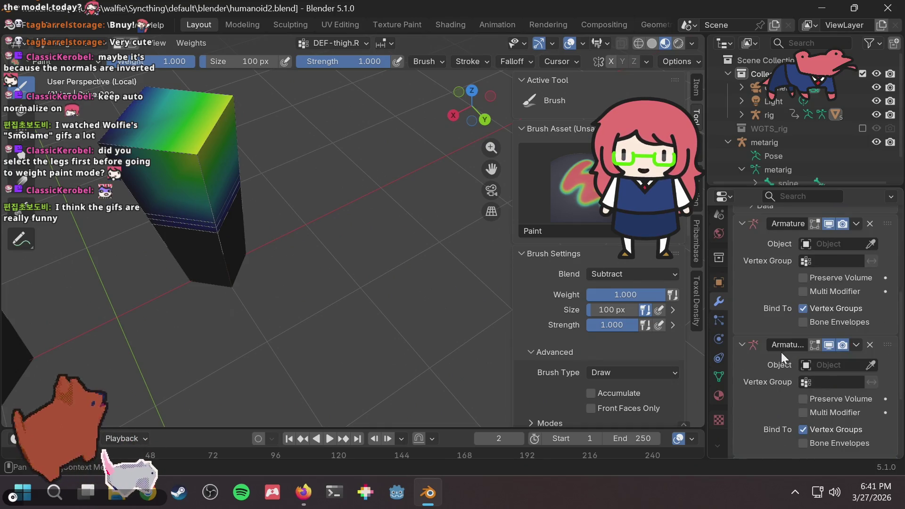
scroll(779, 350, "down", 4)
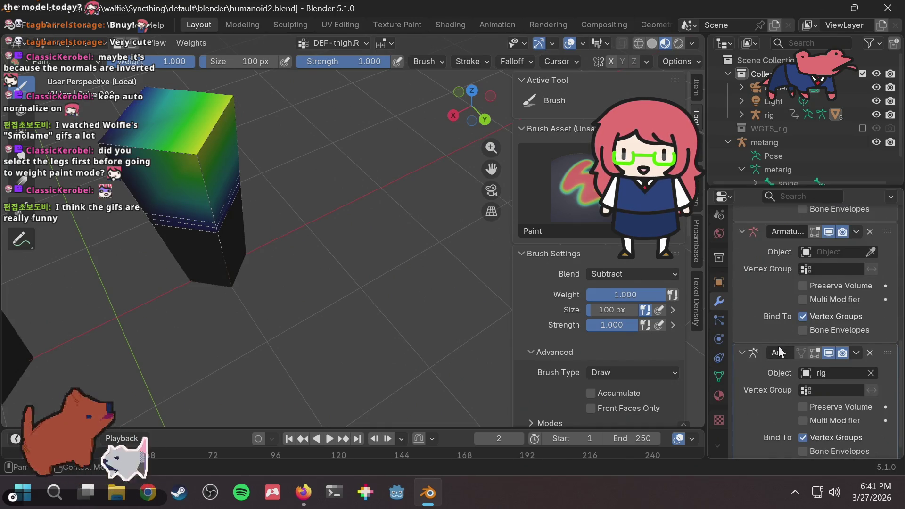
scroll(778, 346, "up", 10)
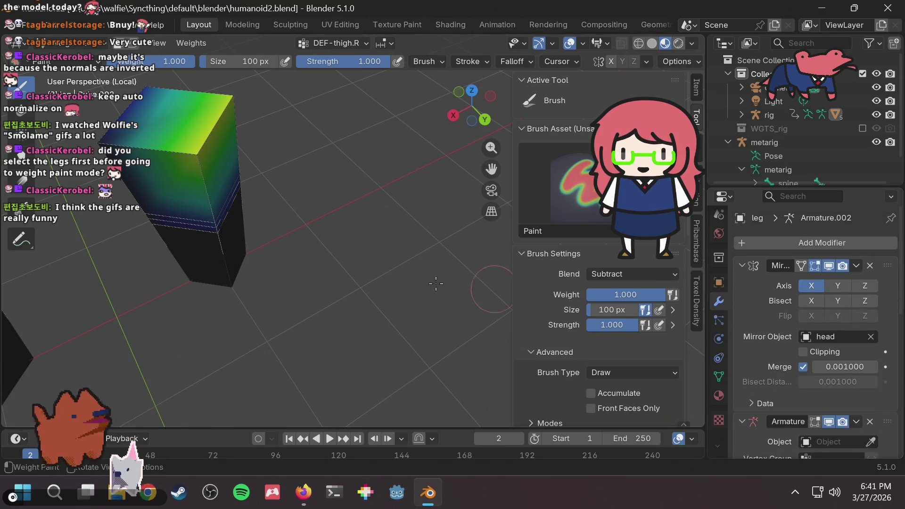
middle_click_drag(200, 259, 280, 110)
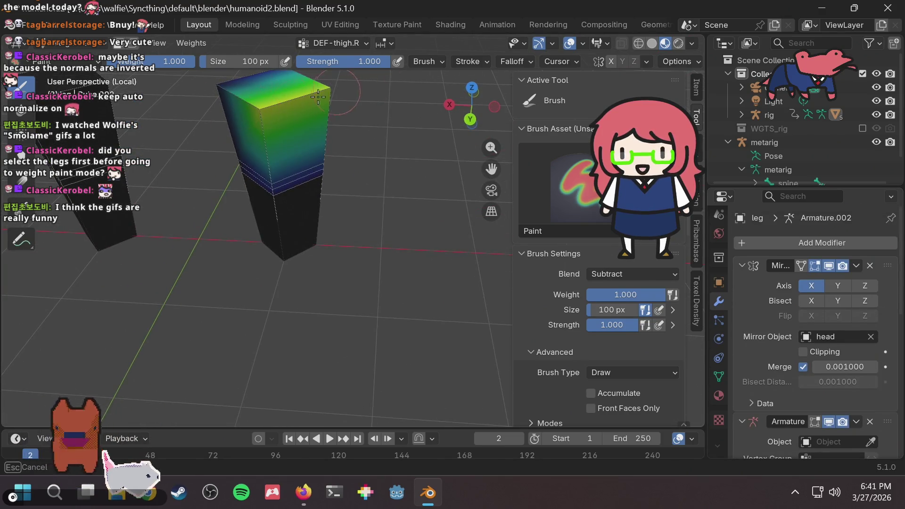
Enter Edit Mode and enable X-axis mirroring for weight painting
key("Tab")
key("Tab")
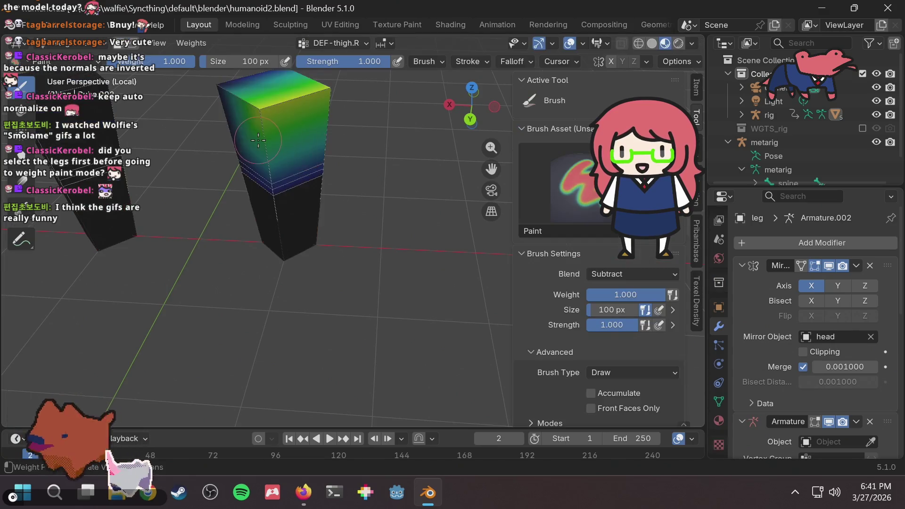
middle_click_drag(94, 122, 321, 189, "shift")
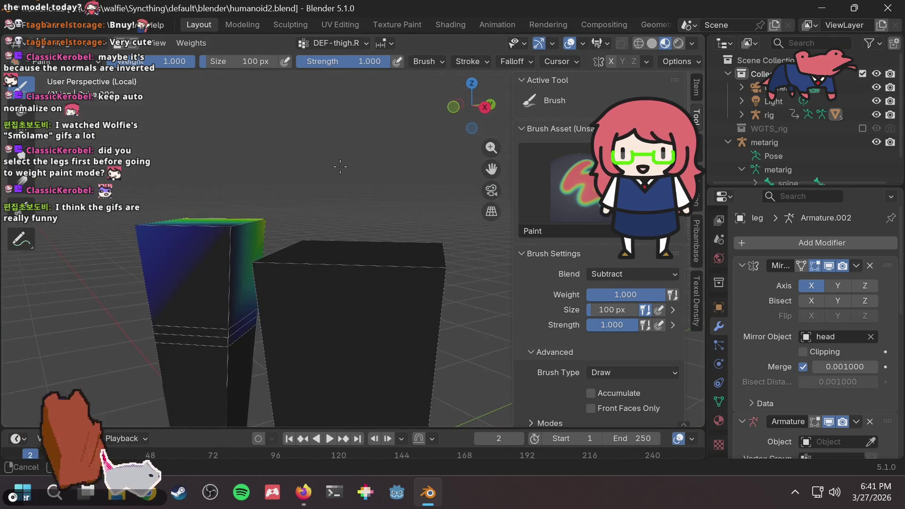
left_click(610, 61)
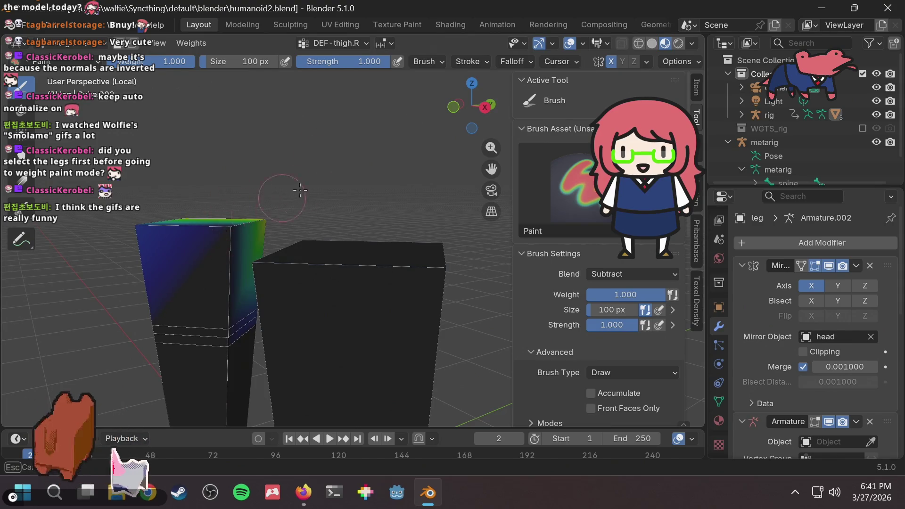
middle_click_drag(462, 141, 417, 181)
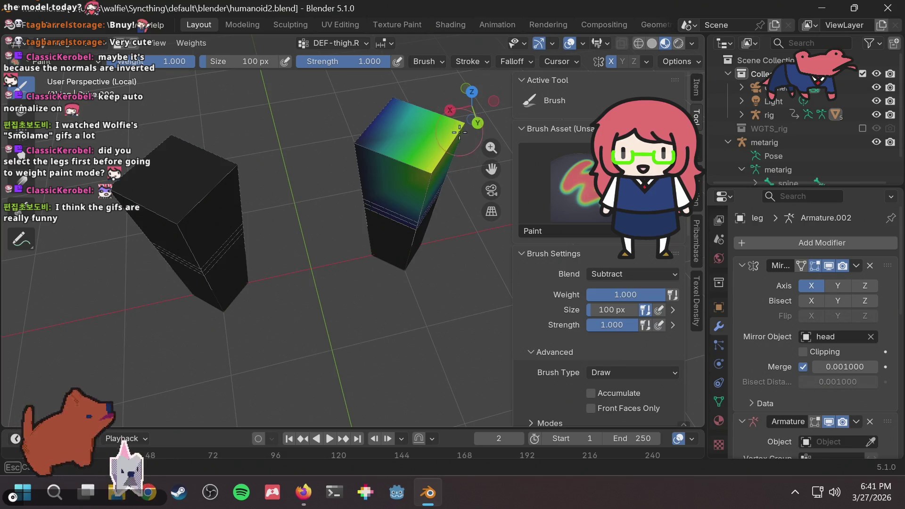
Cycle the leg through Edit and Object Mode back into Weight Paint, then return to Firefox
key("Tab")
key("Tab")
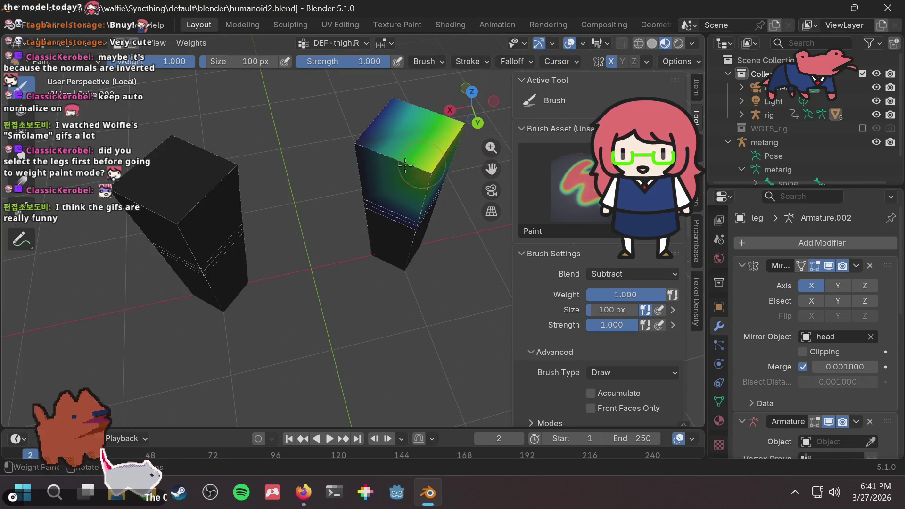
key("Tab")
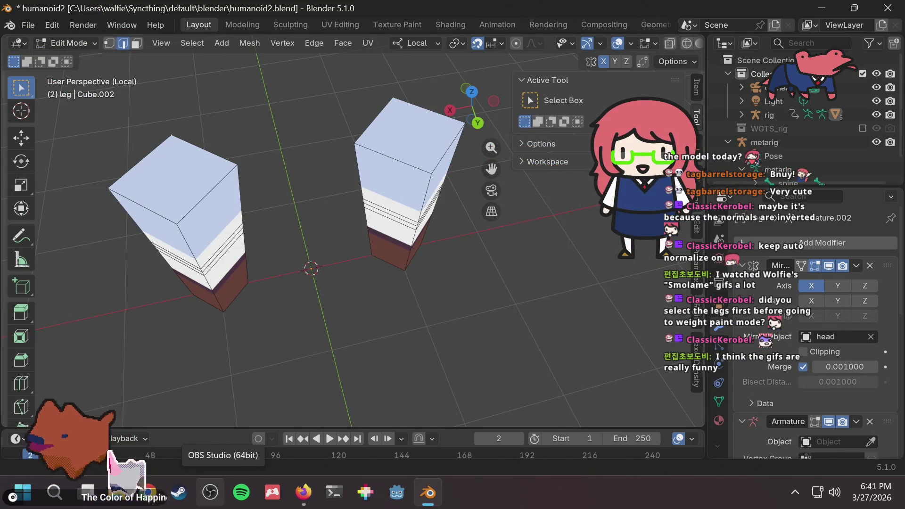
left_click(82, 40)
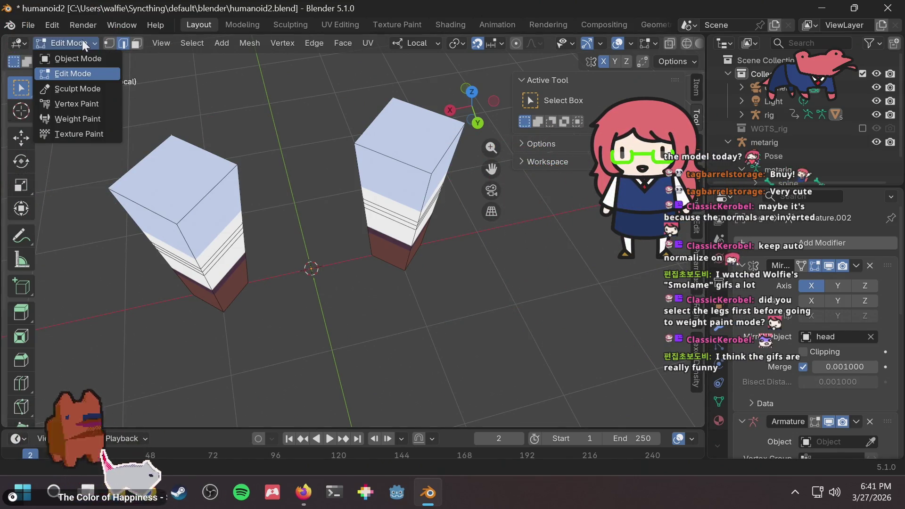
left_click(77, 64)
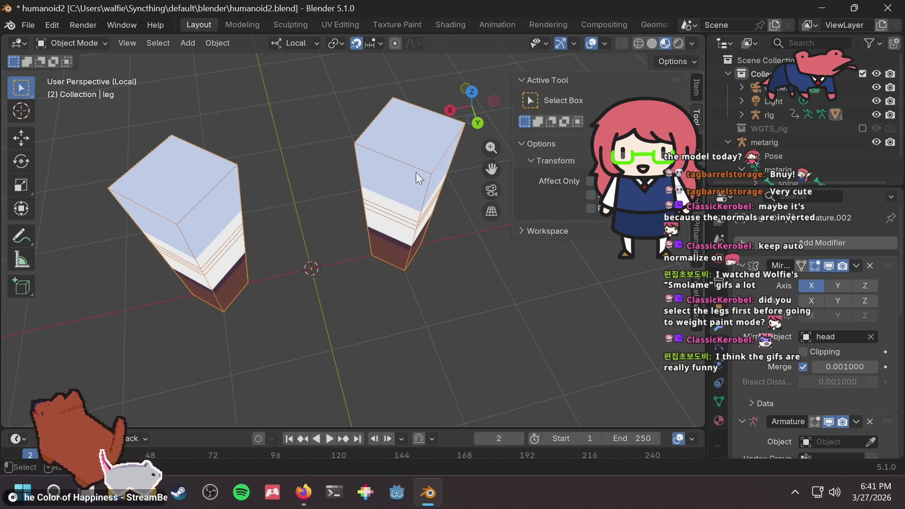
key("Tab")
key("Tab")
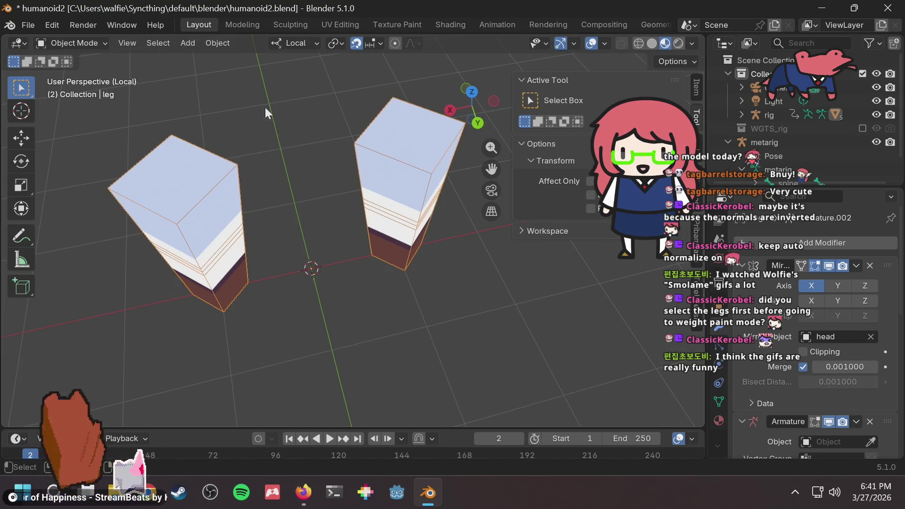
left_click(90, 46)
left_click(75, 119)
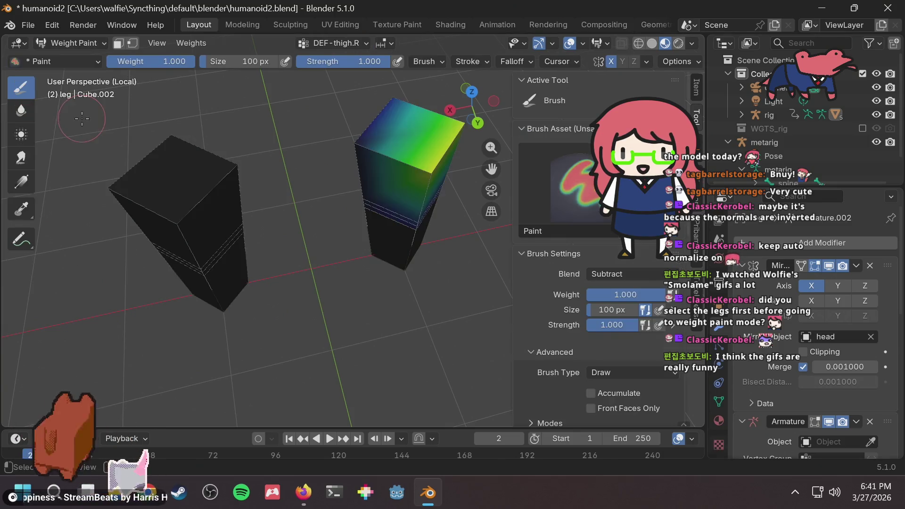
key("f")
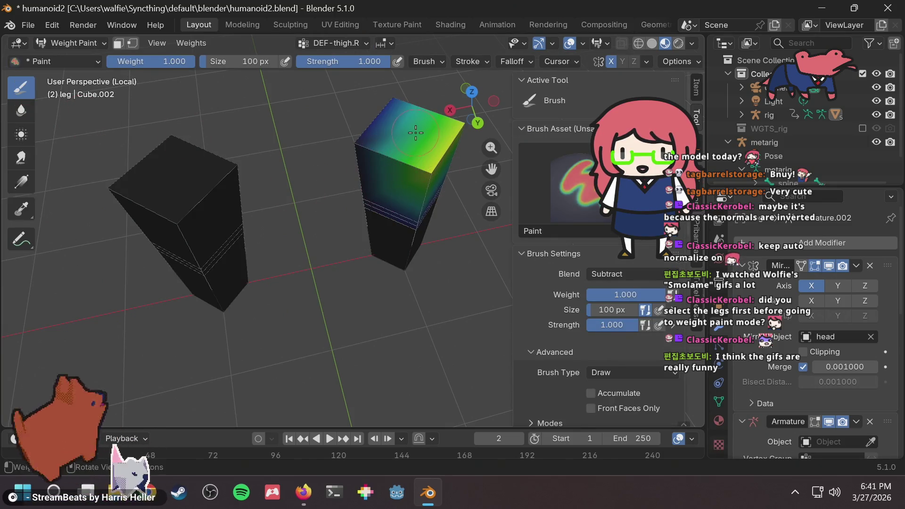
key("alt+Tab")
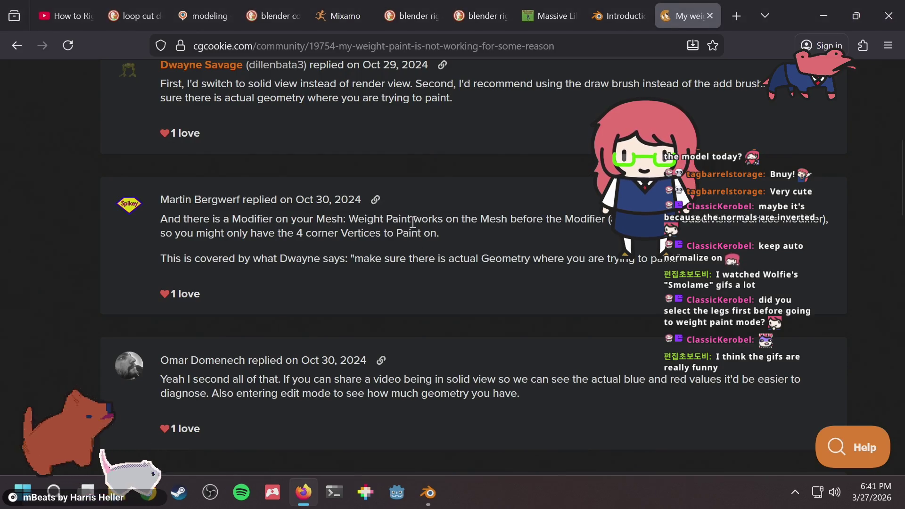
Reread the CG Cookie thread's replies, then go back to Blender and orbit the leg cubes
scroll(415, 224, "down", 3)
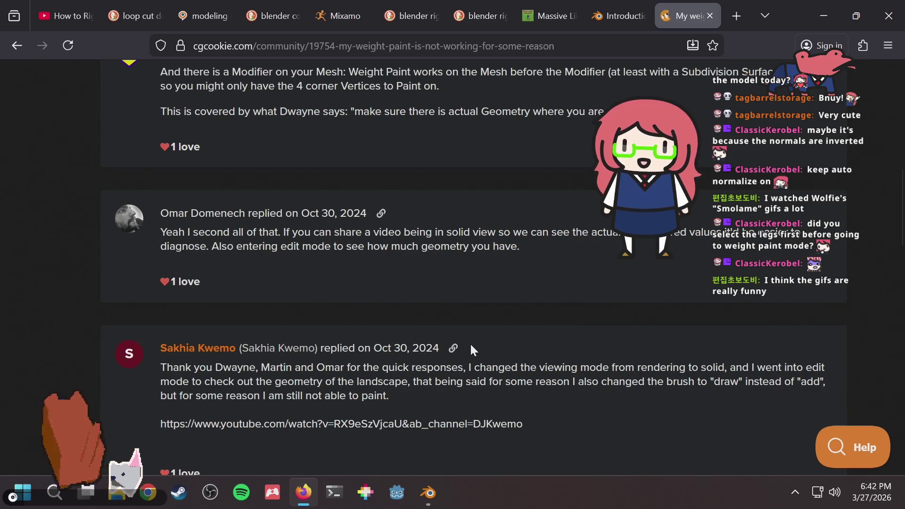
scroll(468, 342, "down", 5)
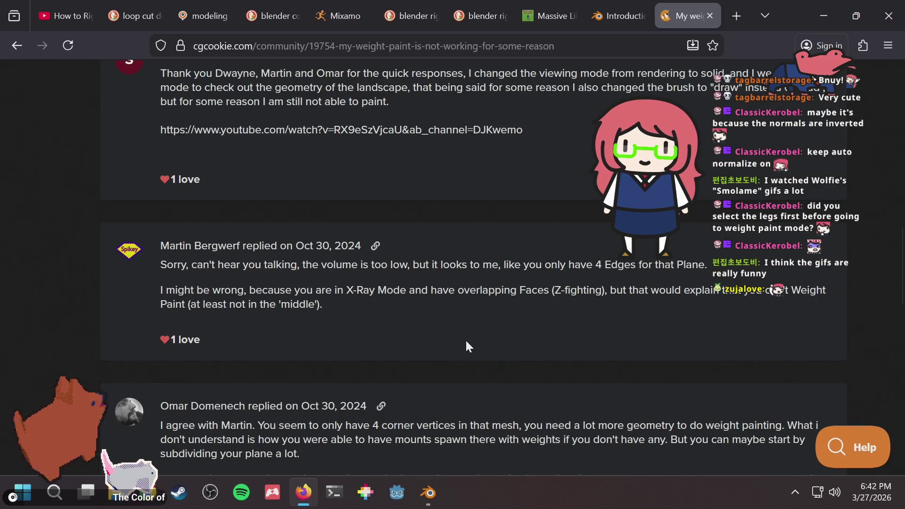
scroll(466, 342, "up", 3)
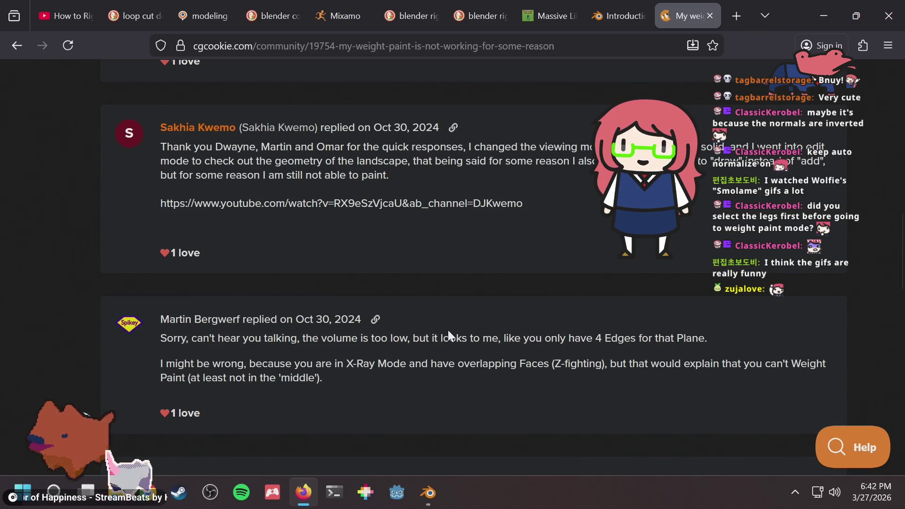
key("alt+Tab")
mouse_move(439, 325)
middle_mouse_down()
mouse_move(317, 216)
mouse_move(355, 169)
middle_mouse_up()
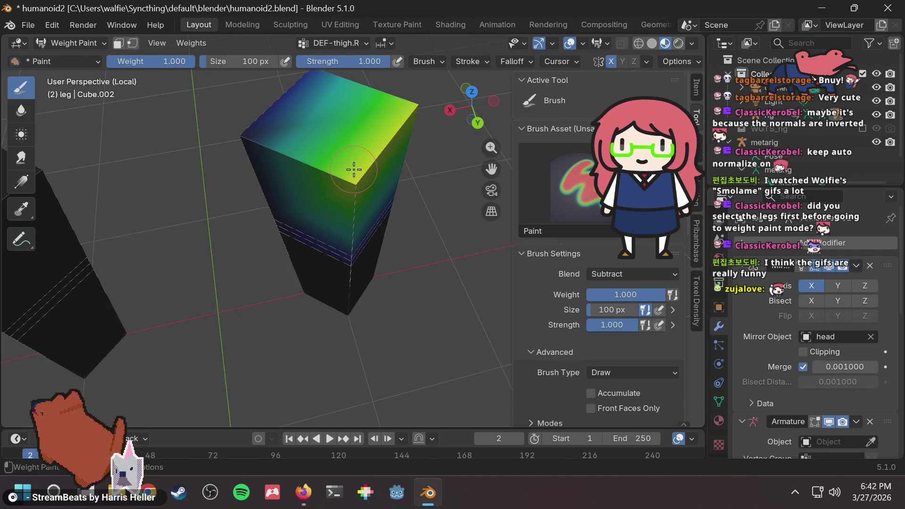
scroll(353, 169, "up", 1)
scroll(358, 198, "up", 2)
scroll(360, 210, "up", 5)
scroll(338, 207, "up", 1)
mouse_move(403, 201)
middle_mouse_down()
mouse_move(415, 201)
mouse_move(294, 200)
middle_mouse_up()
scroll(307, 193, "down", 5)
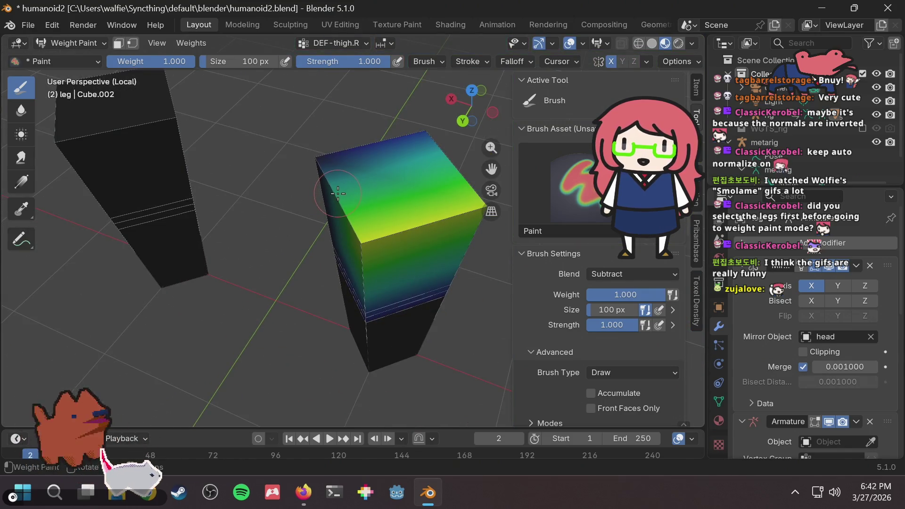
key("shift+z")
scroll(376, 231, "up", 5)
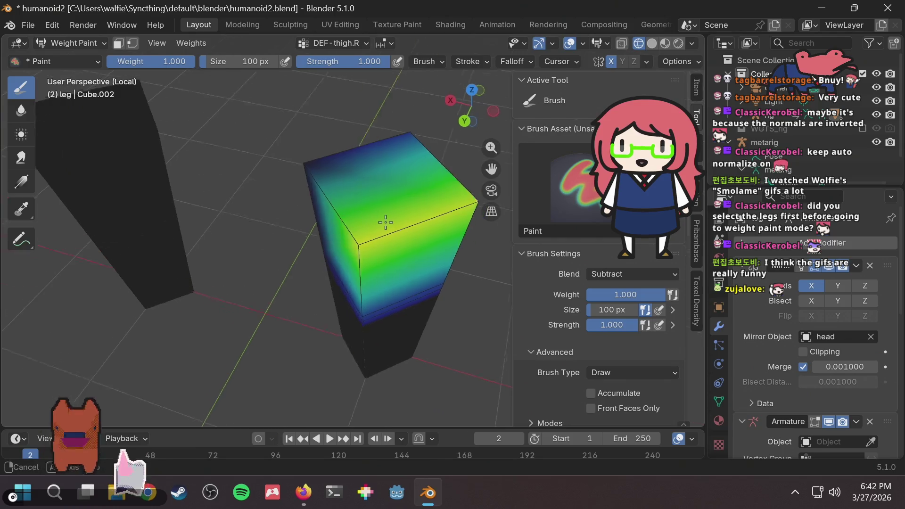
scroll(362, 224, "down", 4)
scroll(362, 224, "down", 4)
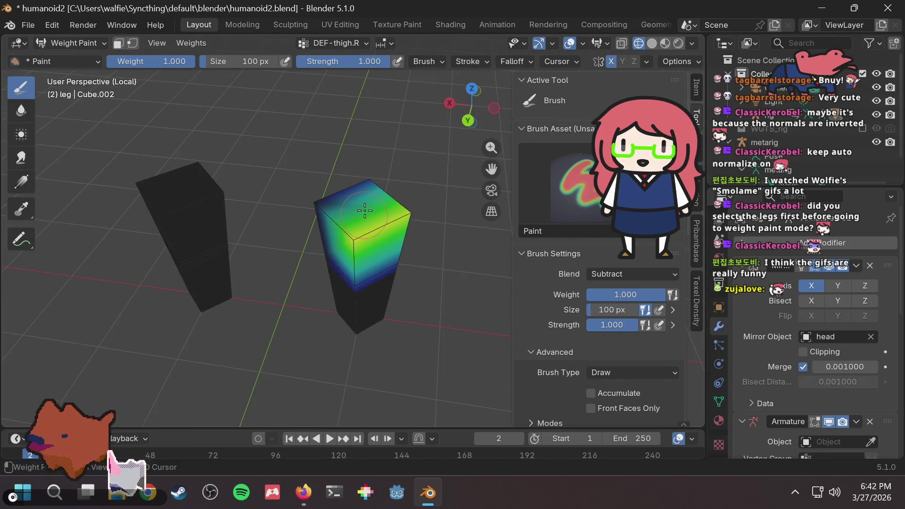
key("shift+z")
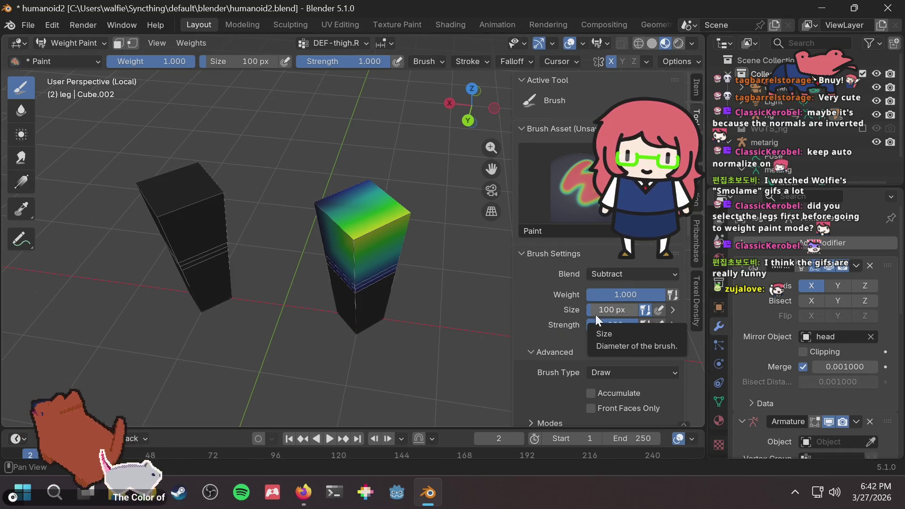
Try Front Faces Only painting with a test stroke on the right cube, then turn it off
scroll(614, 348, "down", 1)
left_click(607, 380)
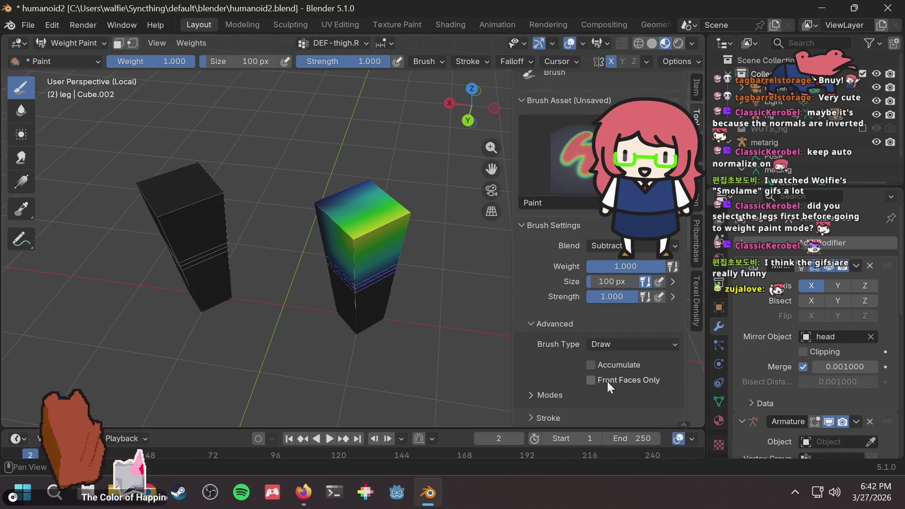
left_click_drag(434, 216, 383, 242)
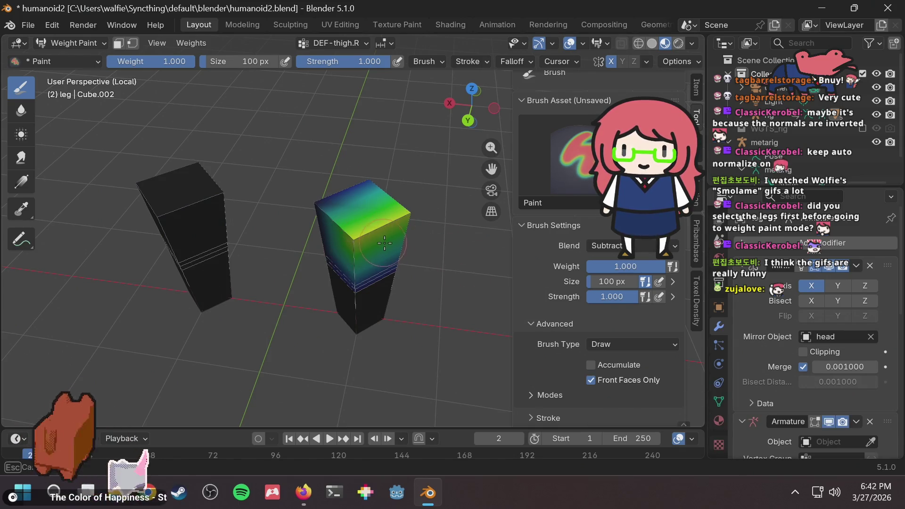
left_click(607, 380)
Review the brush Modes and Symmetry settings, then save humanoid2.blend
left_click(559, 396)
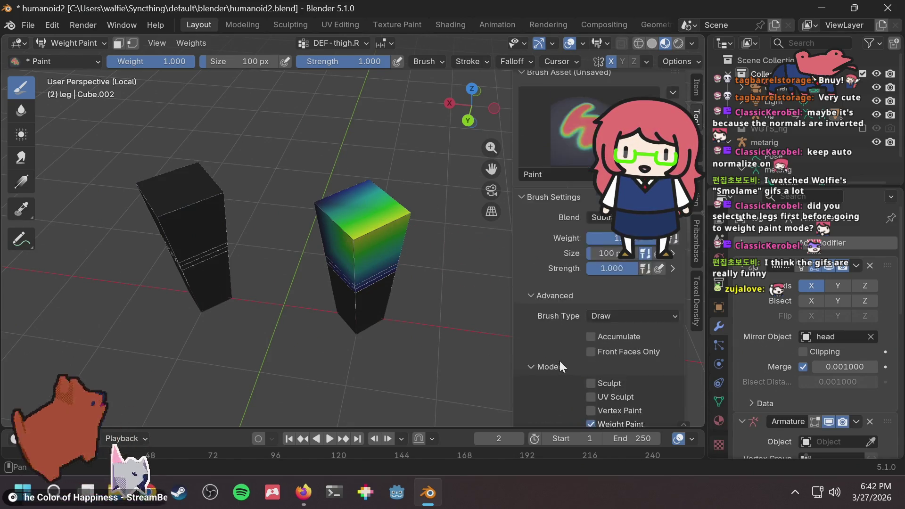
scroll(558, 318, "down", 2)
left_click(547, 338)
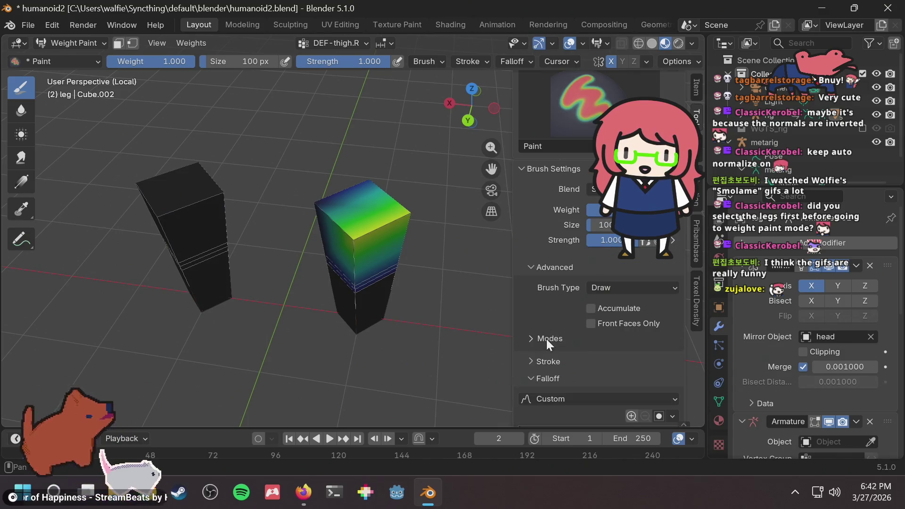
scroll(550, 320, "down", 9)
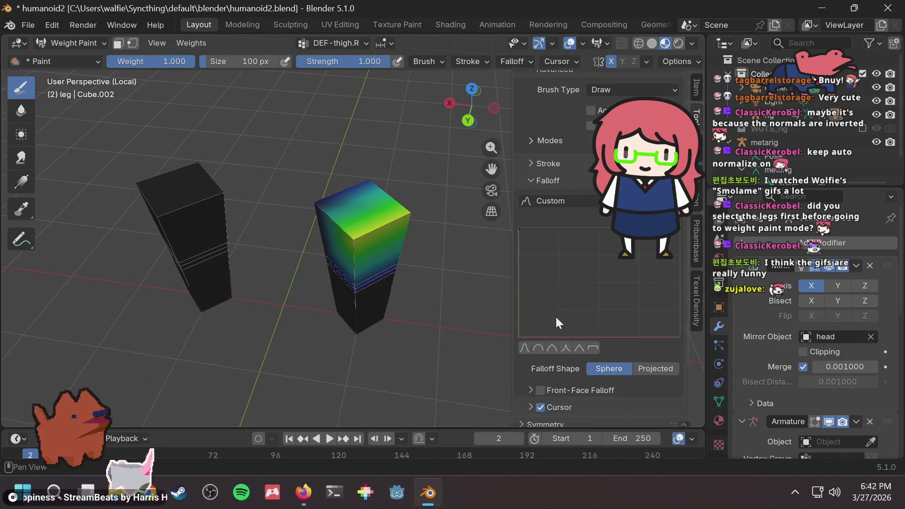
scroll(544, 333, "down", 2)
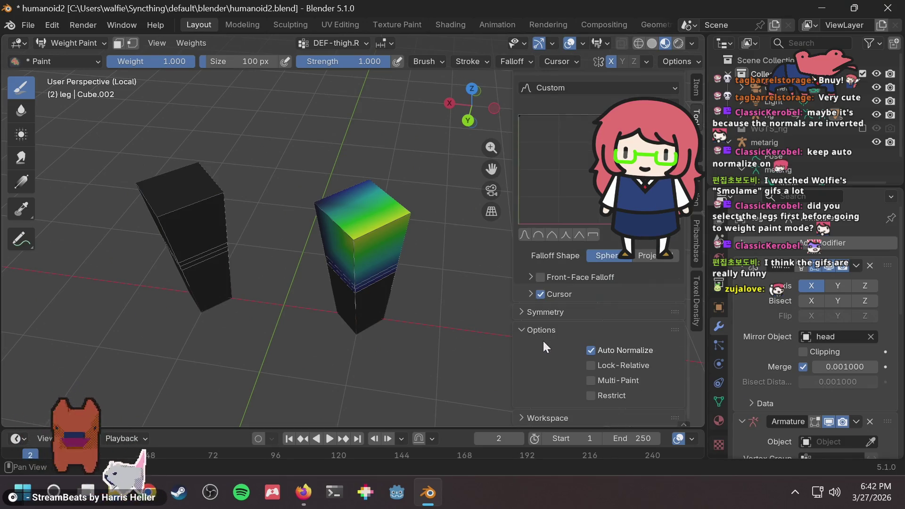
left_click(542, 310)
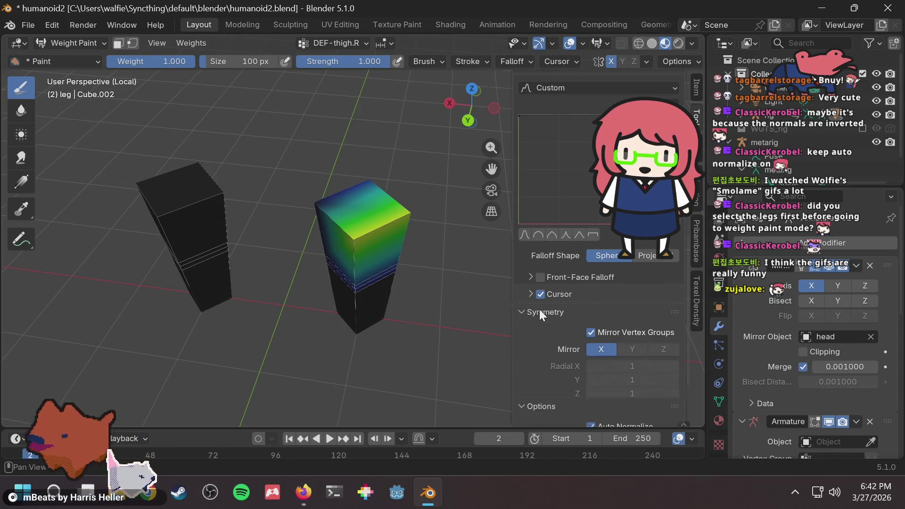
left_click(539, 311)
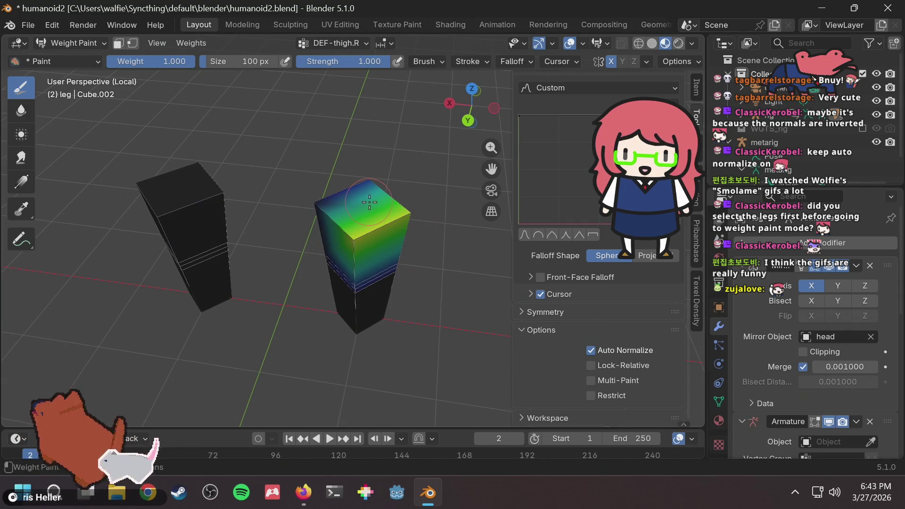
key("ctrl+s")
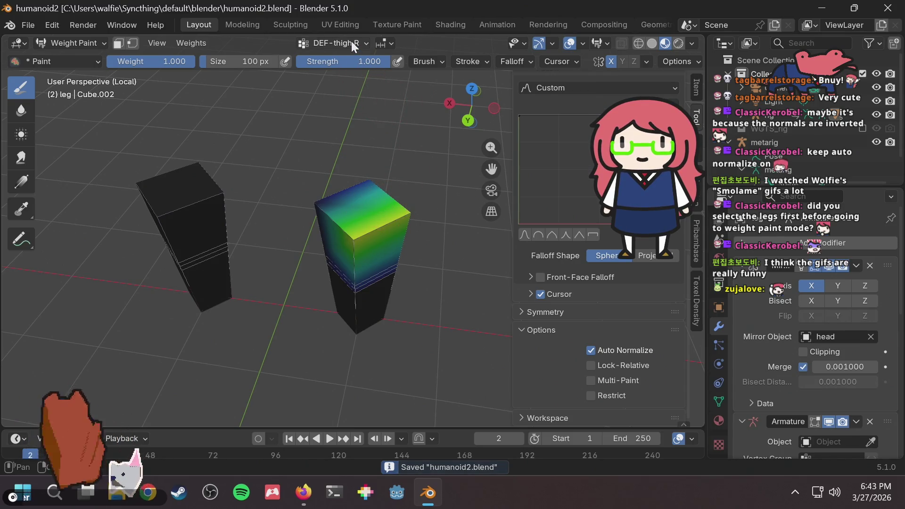
Make DEF-toe.L the active vertex group and orbit to see its toe weights on the leg cubes
left_click(352, 41)
left_click(315, 113)
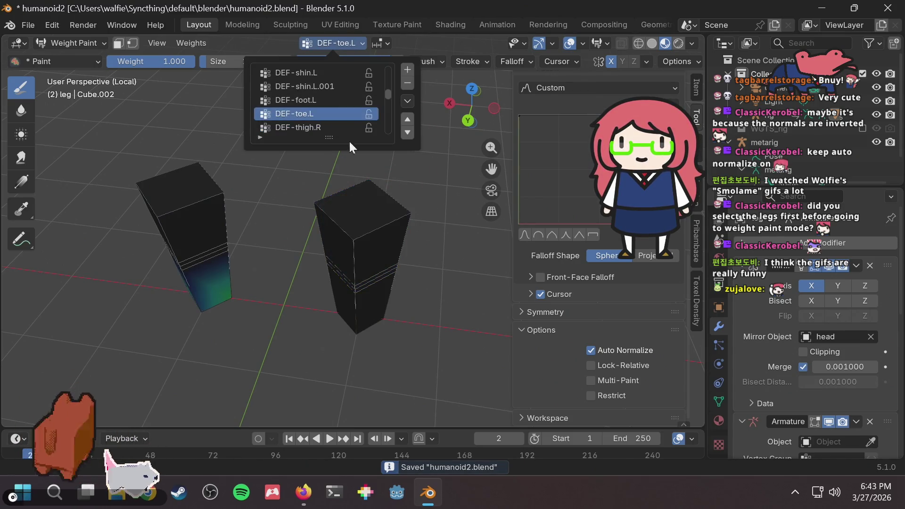
mouse_move(262, 235)
middle_mouse_down()
mouse_move(281, 223)
mouse_move(245, 233)
mouse_move(243, 256)
middle_mouse_up()
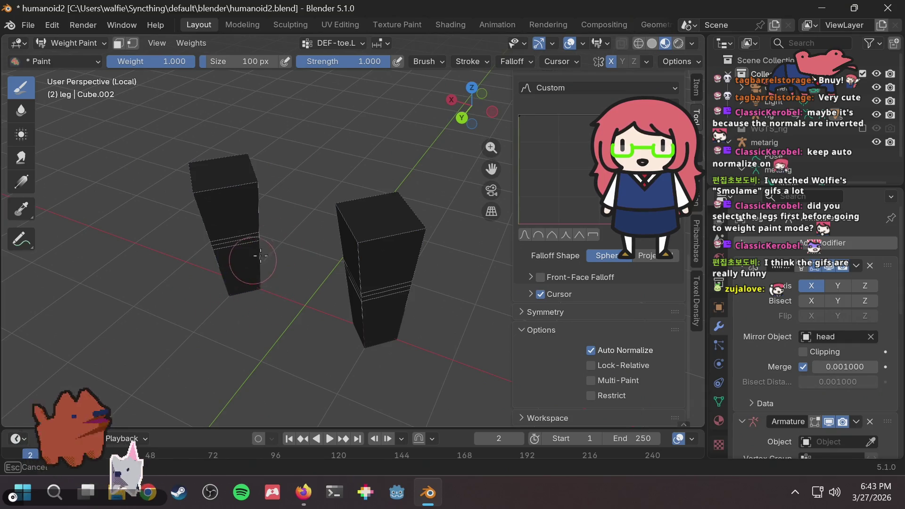
mouse_move(331, 178)
middle_mouse_down()
mouse_move(342, 167)
mouse_move(264, 264)
middle_mouse_up()
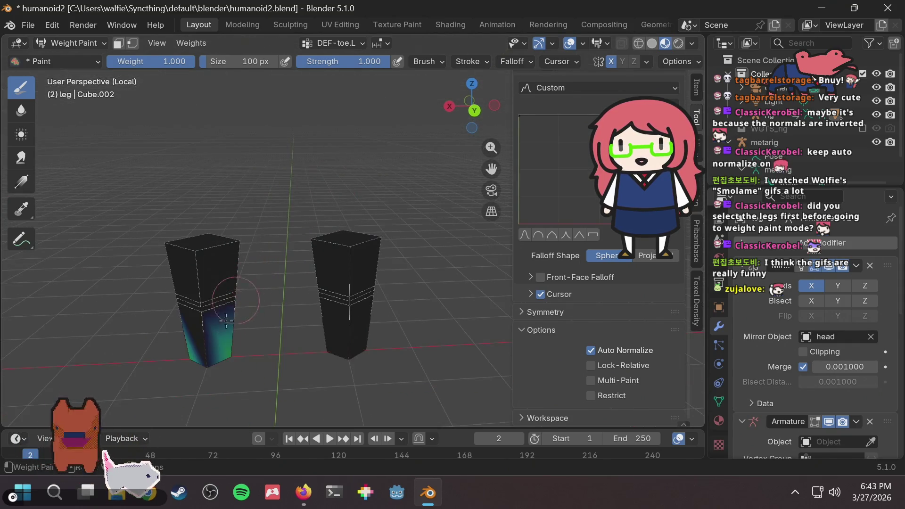
left_click_drag(253, 281, 373, 130)
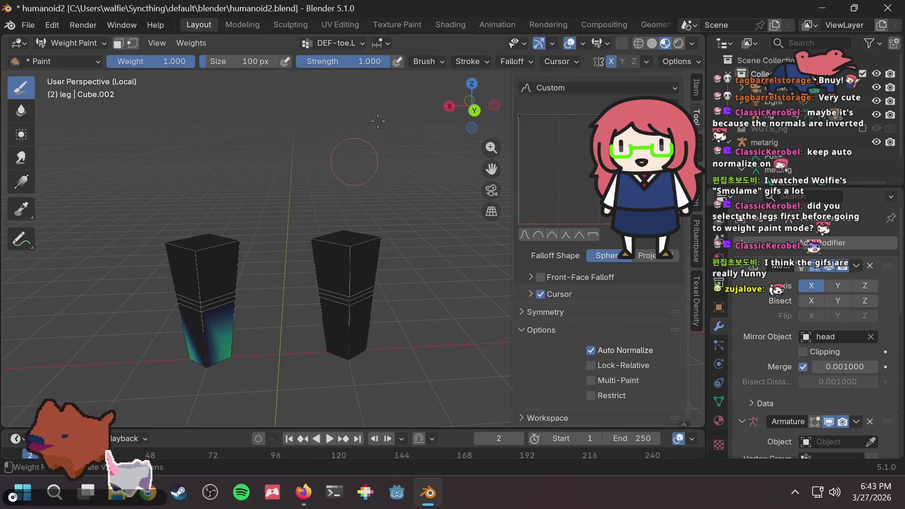
left_click(340, 44)
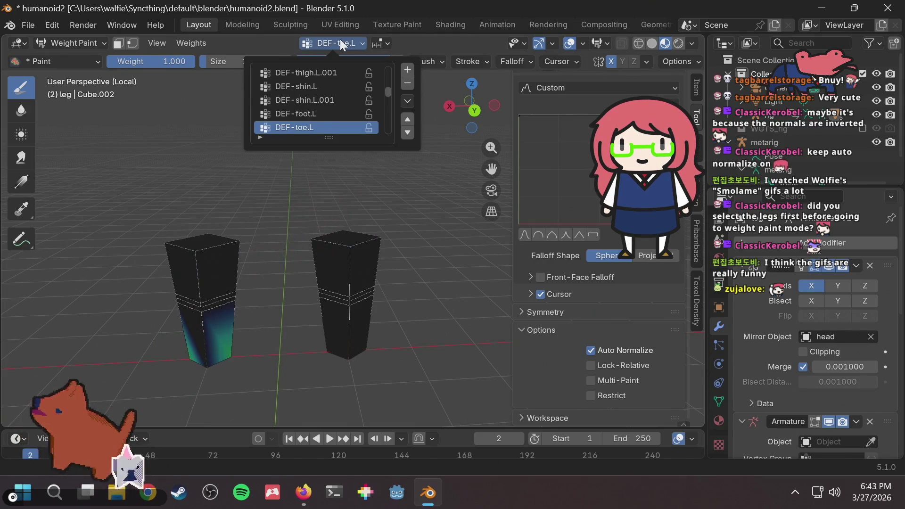
Switch to the DEF-thigh.L vertex group and paint a weight stroke across the left cube's top
left_click(315, 73)
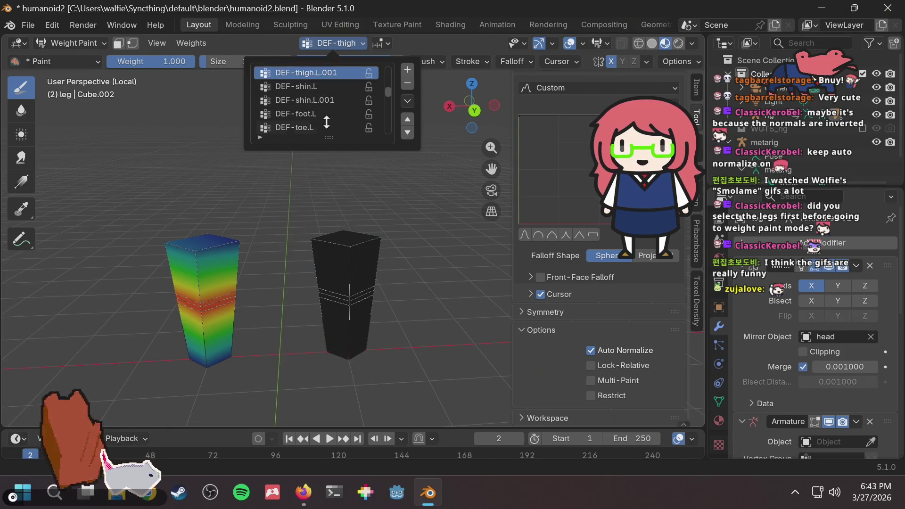
scroll(329, 100, "up", 2)
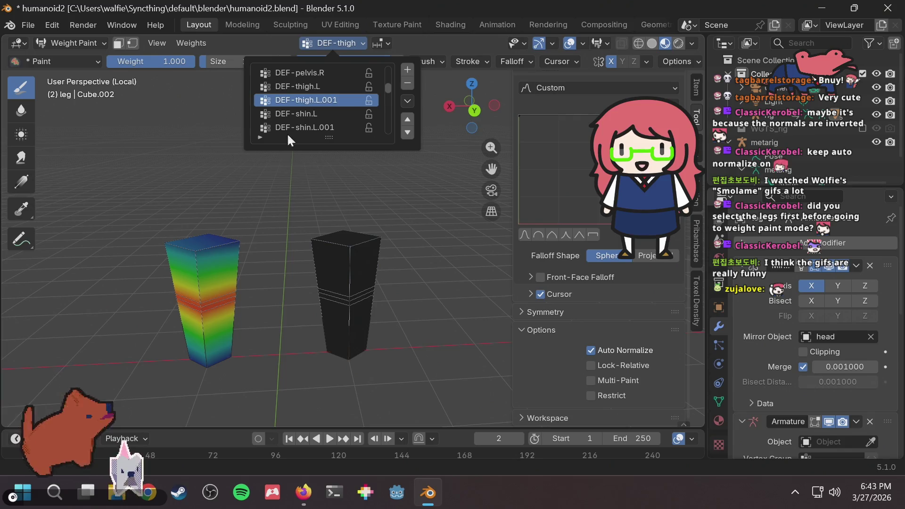
left_click(310, 86)
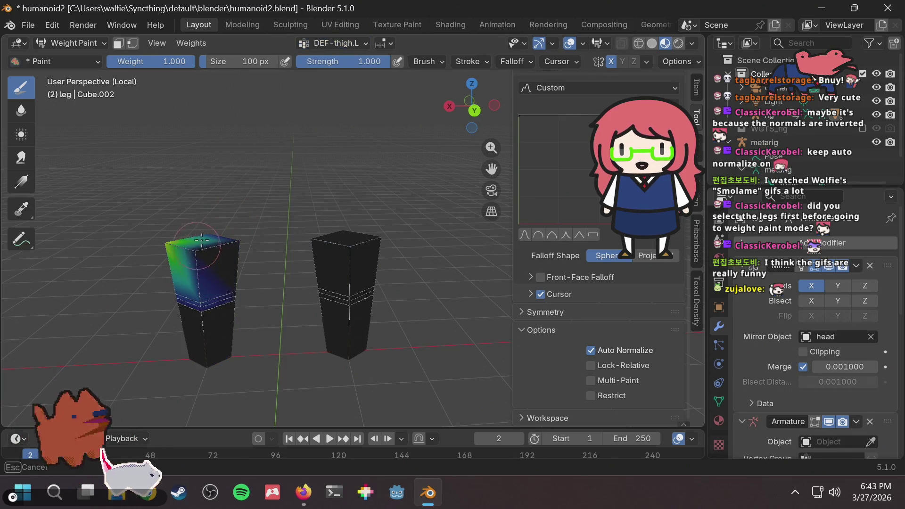
middle_click_drag(212, 217, 362, 250)
mouse_move(363, 249)
left_mouse_down()
mouse_move(265, 282)
mouse_move(298, 289)
left_mouse_up()
scroll(298, 290, "down", 3)
middle_click_drag(299, 290, 306, 190)
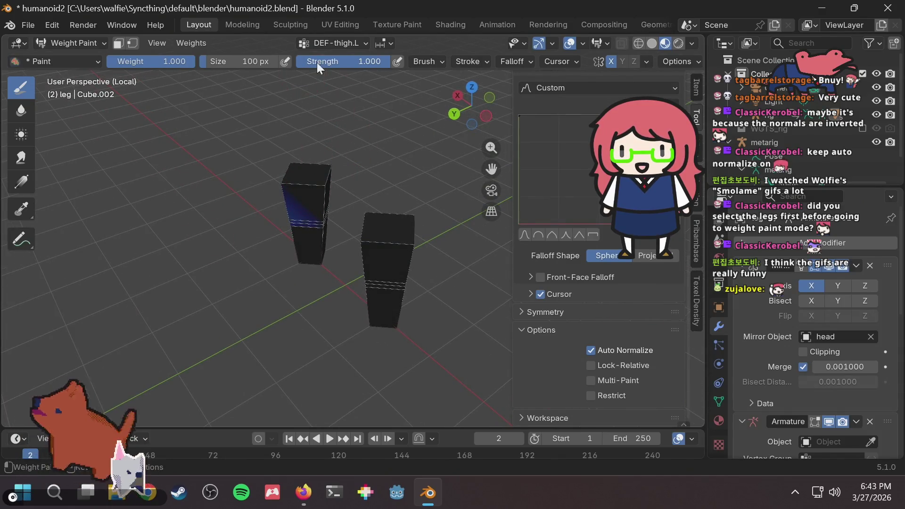
left_click(343, 44)
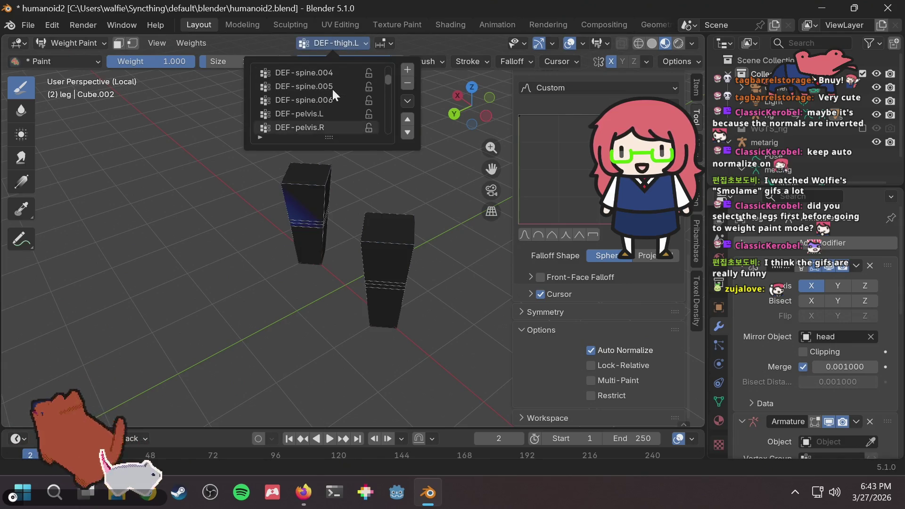
Make DEF-thigh.R the active vertex group and orbit around both leg cubes
scroll(330, 101, "down", 7)
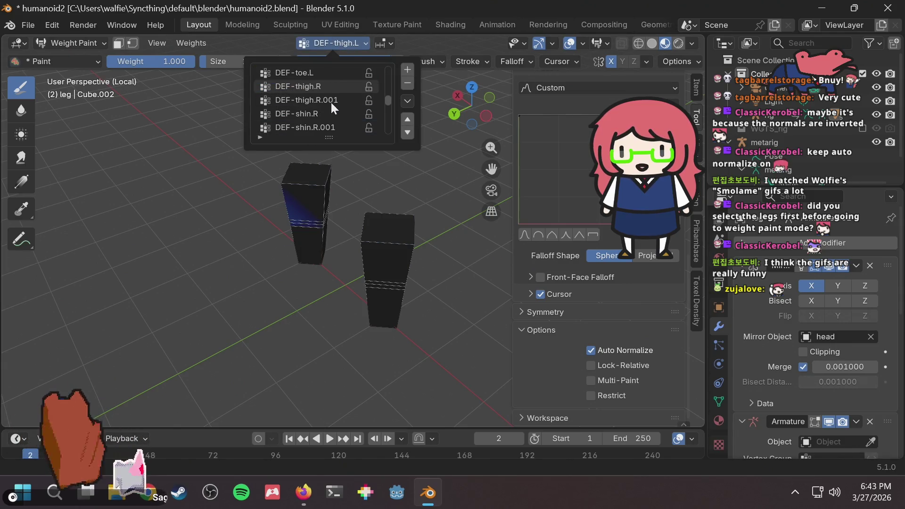
left_click(325, 88)
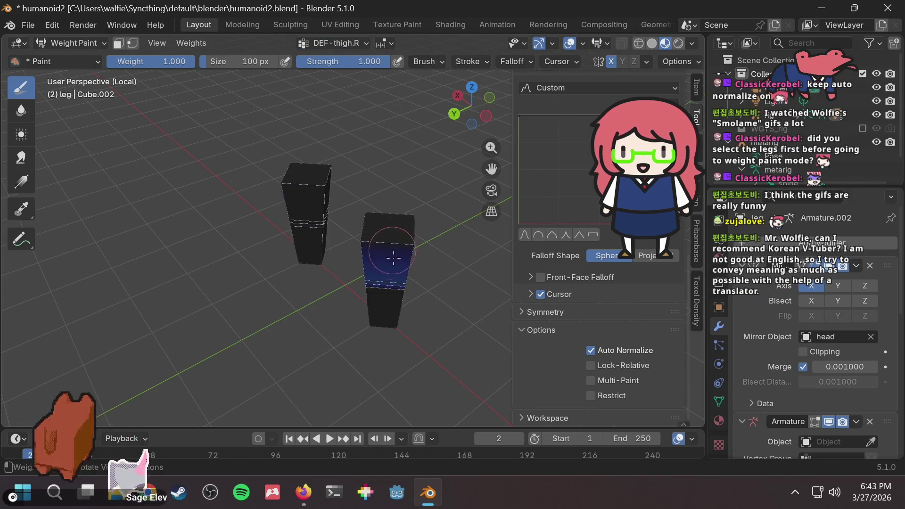
mouse_move(372, 233)
middle_mouse_down()
mouse_move(273, 191)
mouse_move(318, 229)
mouse_move(394, 226)
mouse_move(288, 273)
middle_mouse_up()
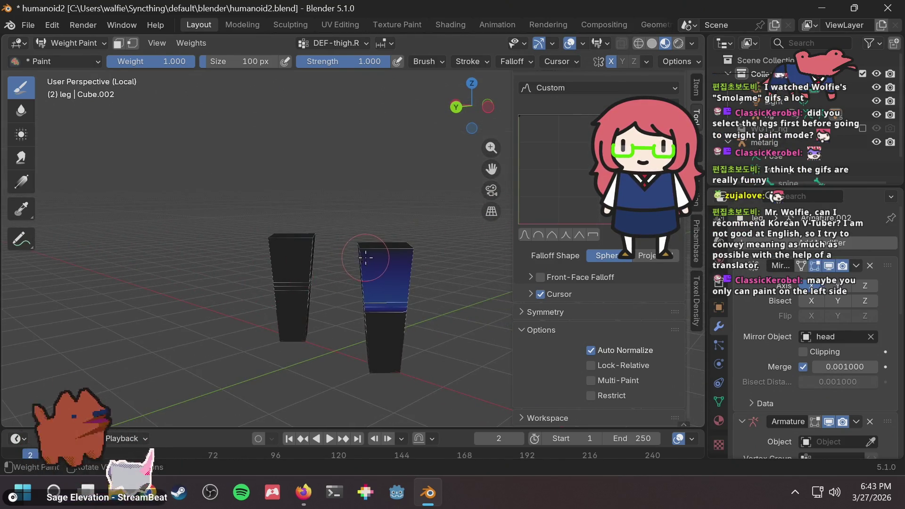
scroll(365, 257, "up", 2)
middle_click_drag(384, 323, 288, 271)
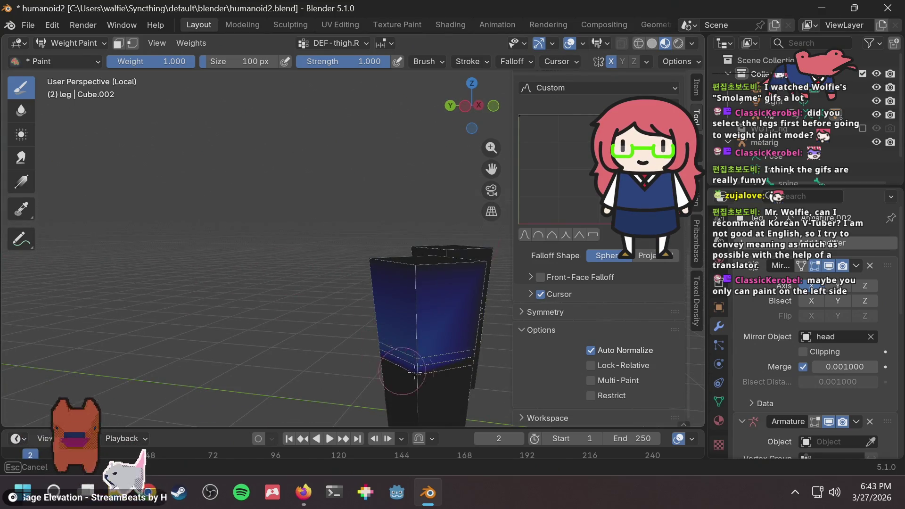
middle_click_drag(444, 255, 416, 281)
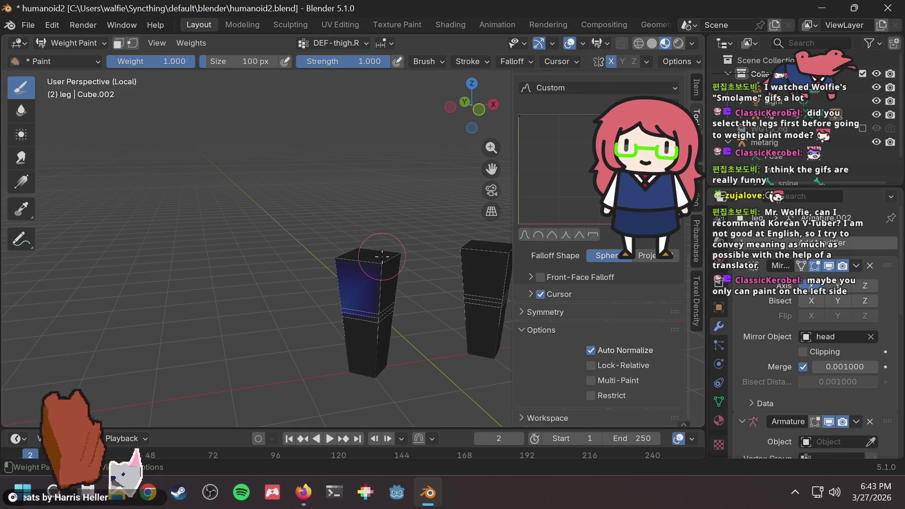
scroll(381, 255, "up", 4)
scroll(396, 265, "down", 2)
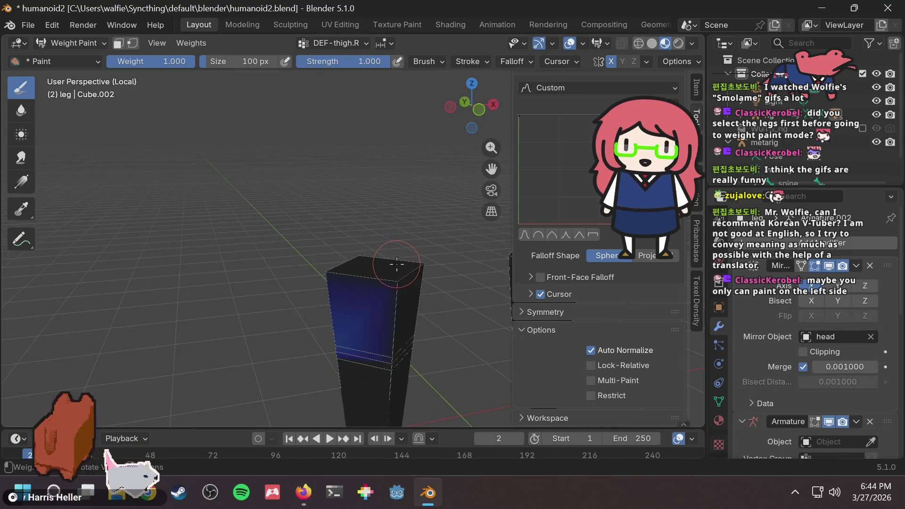
scroll(397, 265, "down", 2)
scroll(313, 270, "up", 5)
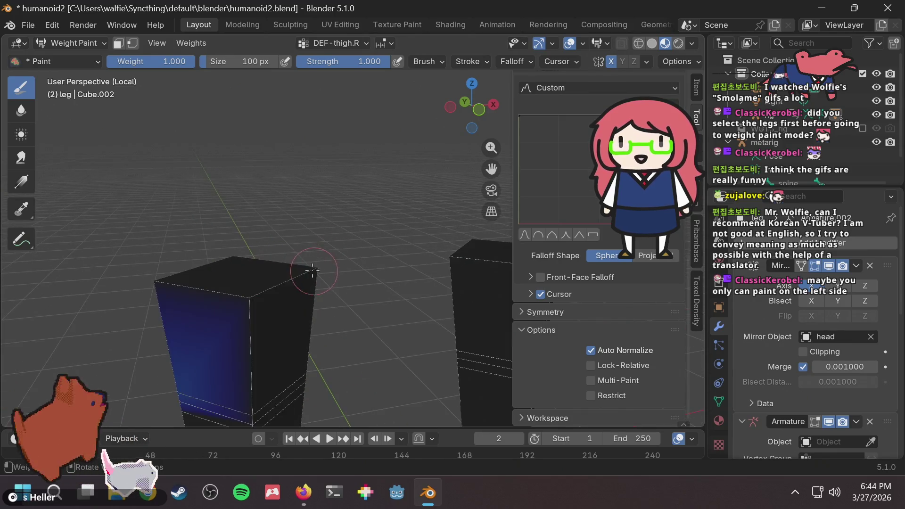
Paint DEF-thigh.R weight over the upper part of the right leg block and save humanoid2.blend
mouse_move(258, 274)
middle_mouse_down()
mouse_move(329, 245)
mouse_move(366, 216)
mouse_move(353, 242)
mouse_move(225, 264)
mouse_move(345, 263)
middle_mouse_up()
scroll(210, 247, "down", 3)
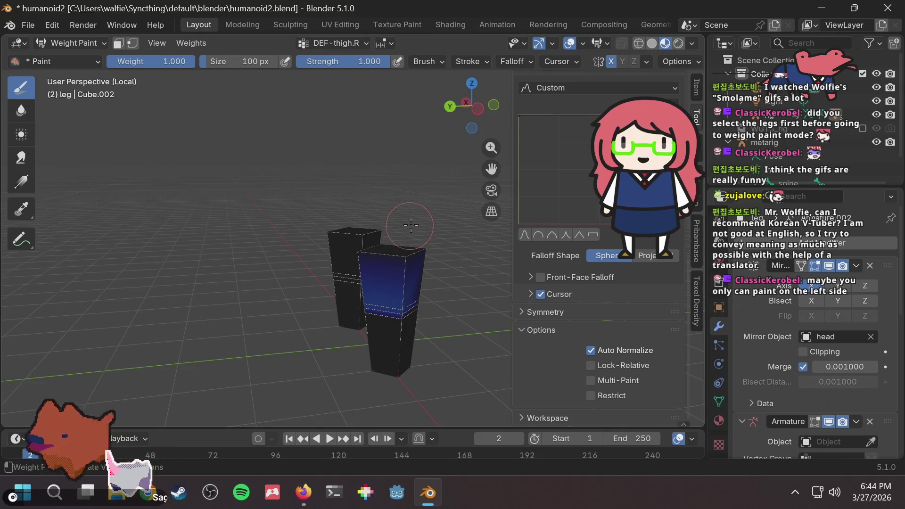
mouse_move(394, 286)
middle_mouse_down()
mouse_move(307, 269)
mouse_move(482, 276)
middle_mouse_up()
middle_click_drag(409, 272, 411, 266)
scroll(369, 299, "up", 3)
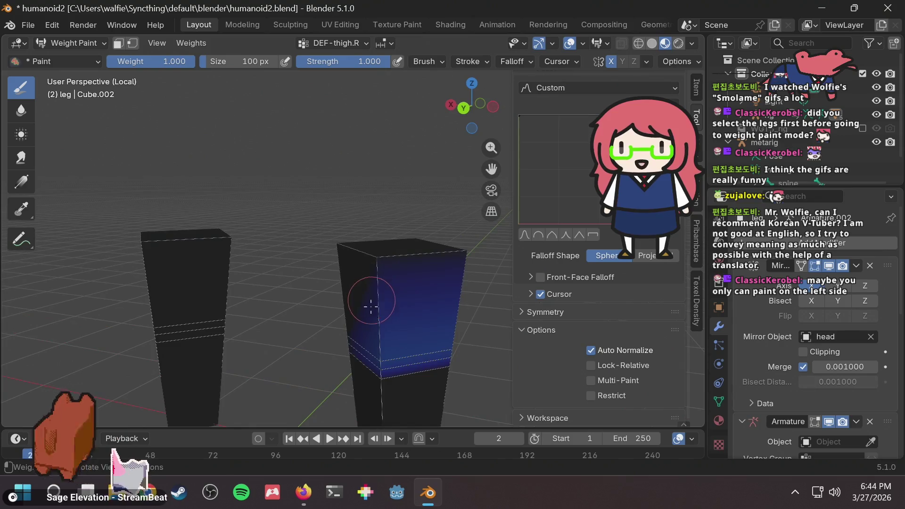
scroll(372, 301, "down", 2)
left_click_drag(379, 312, 408, 312)
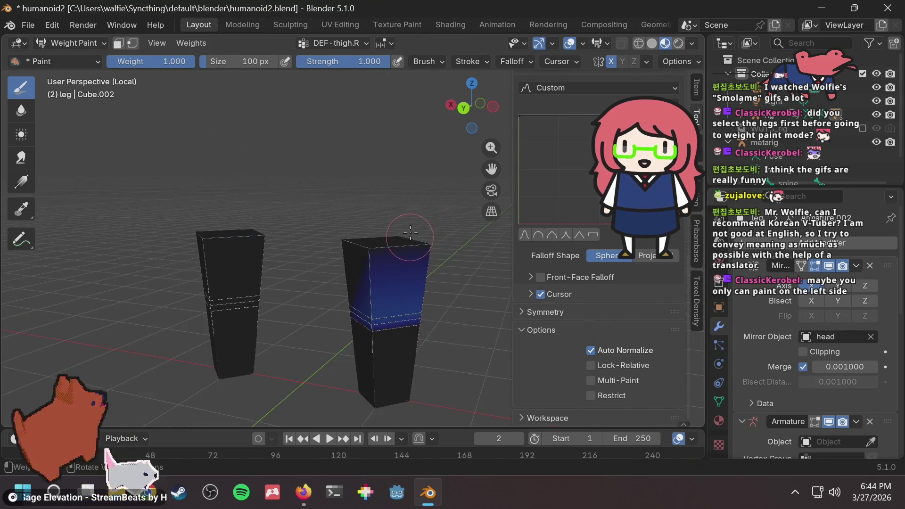
key("ctrl+s")
middle_click_drag(425, 234, 365, 273)
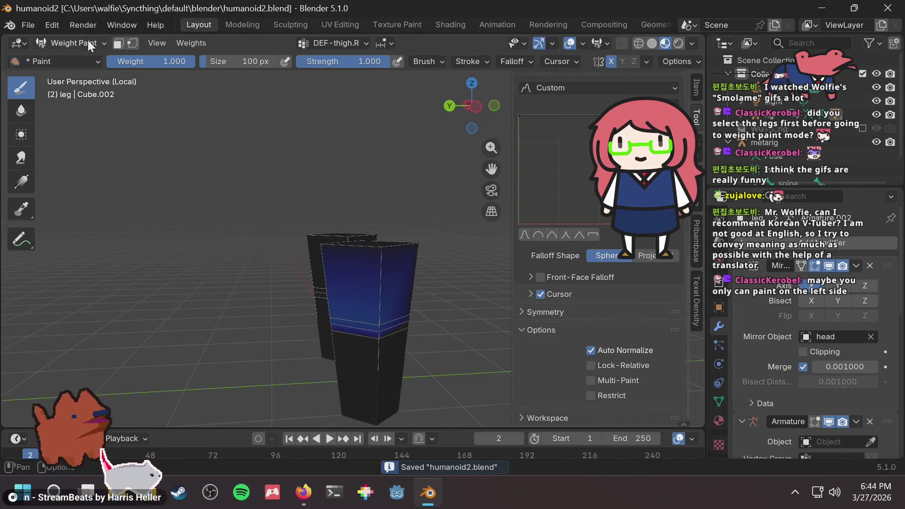
left_click(330, 42)
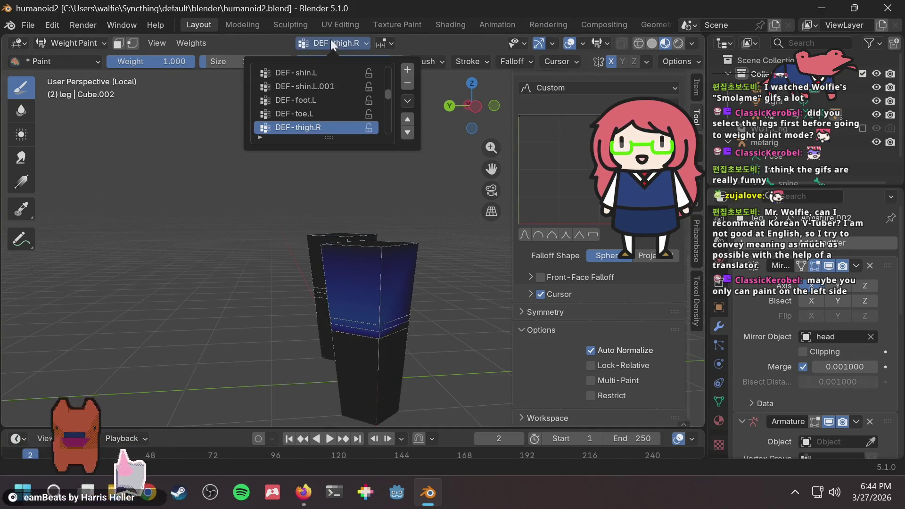
Make DEF-thigh.R.001 active and orbit to inspect its weights on the painted leg block
scroll(313, 119, "down", 1)
left_click(318, 125)
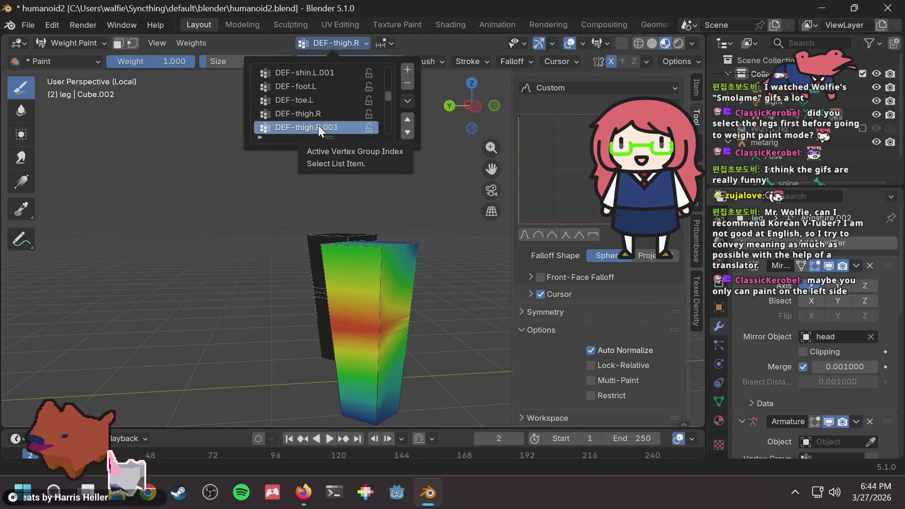
middle_click_drag(452, 230, 354, 233)
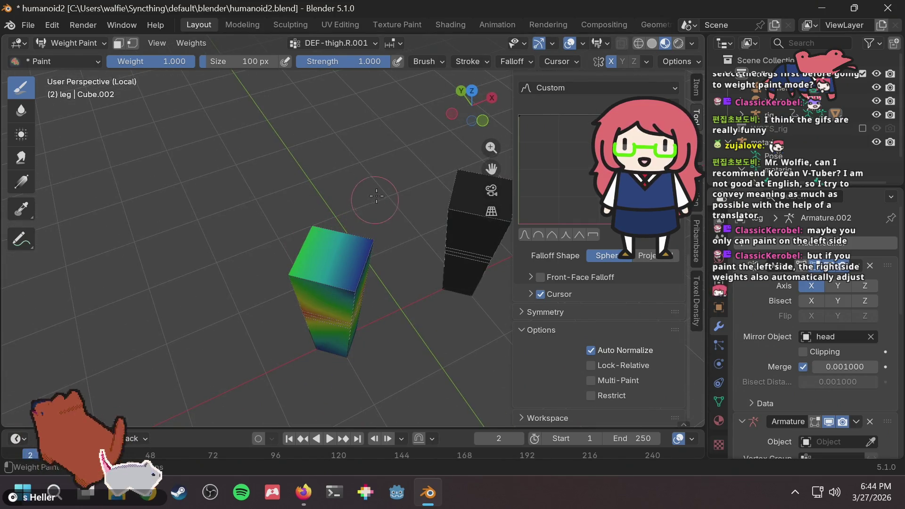
mouse_move(376, 196)
middle_mouse_down()
mouse_move(433, 190)
mouse_move(471, 212)
mouse_move(402, 267)
middle_mouse_up()
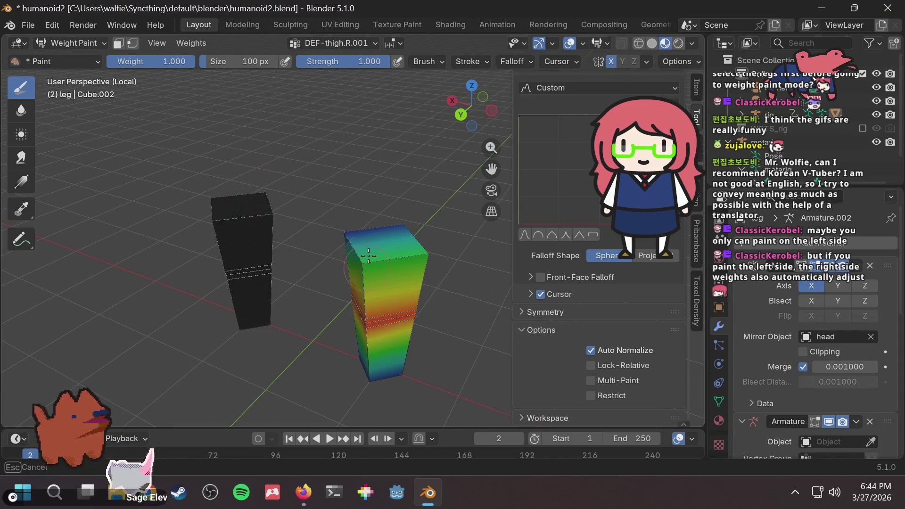
Switch to DEF-thigh.L.001 to show its blue-to-red gradient, orbiting around both leg blocks
left_click(357, 42)
scroll(326, 97, "down", 2)
scroll(326, 97, "up", 5)
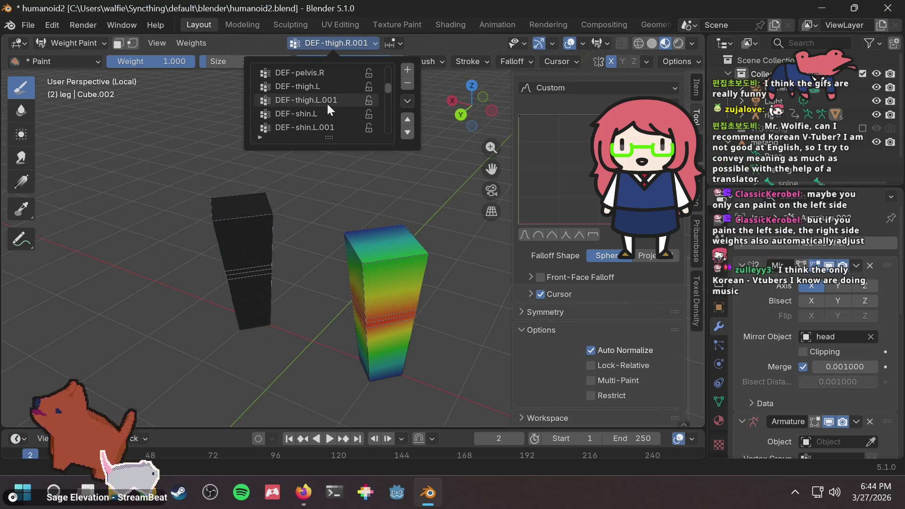
left_click(327, 105)
middle_click_drag(339, 171, 377, 150)
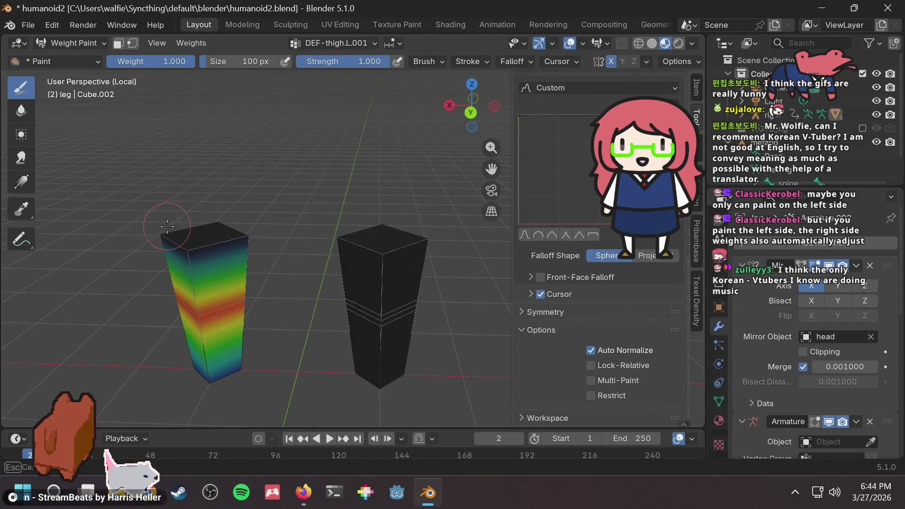
mouse_move(248, 231)
middle_mouse_down()
mouse_move(304, 183)
mouse_move(329, 123)
middle_mouse_up()
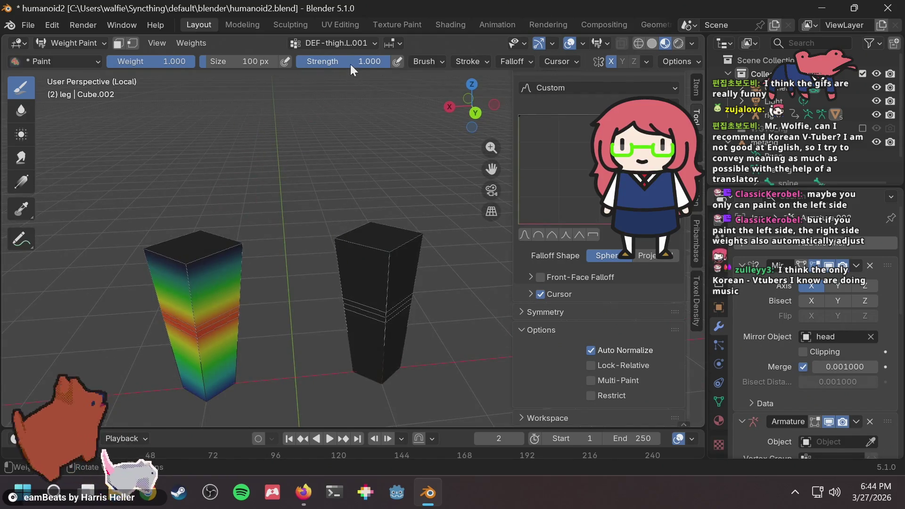
left_click(352, 44)
Compare the DEF-thigh.R and DEF-thigh.R.001 weights, ending on DEF-thigh.R
scroll(318, 110, "down", 3)
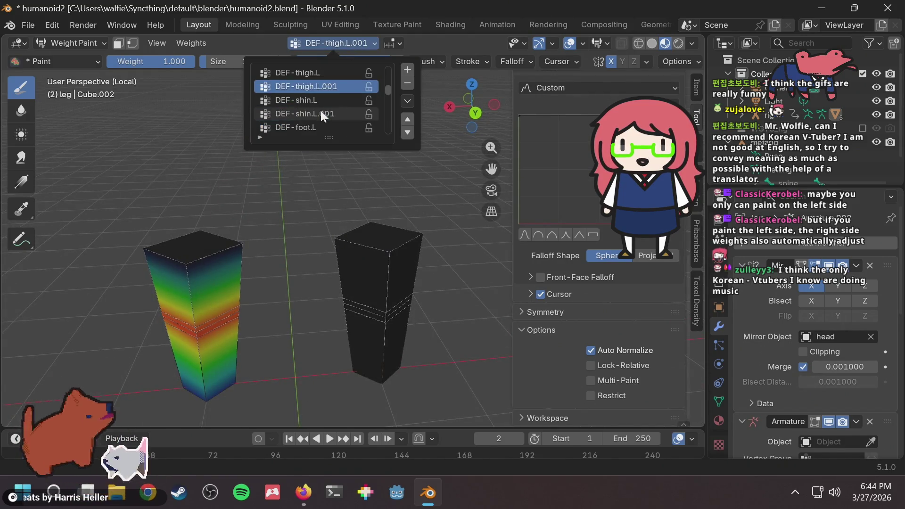
scroll(323, 112, "down", 5)
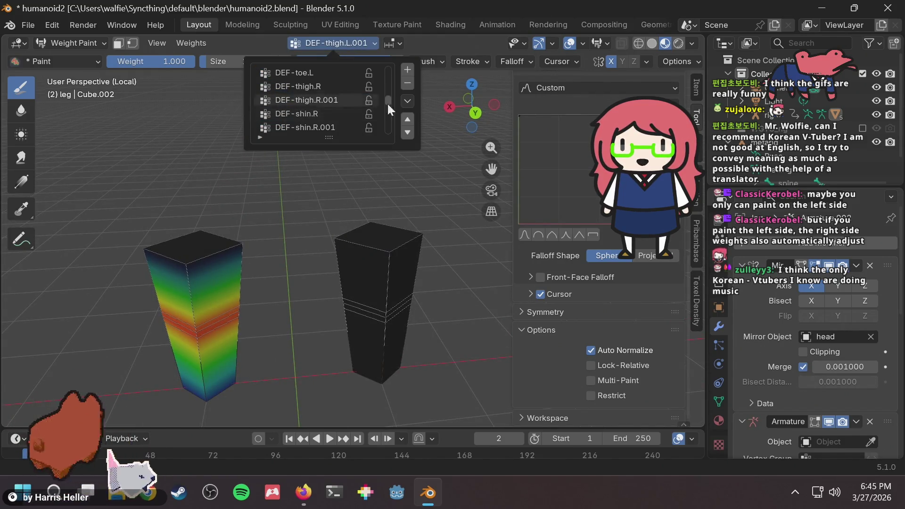
left_click(321, 87)
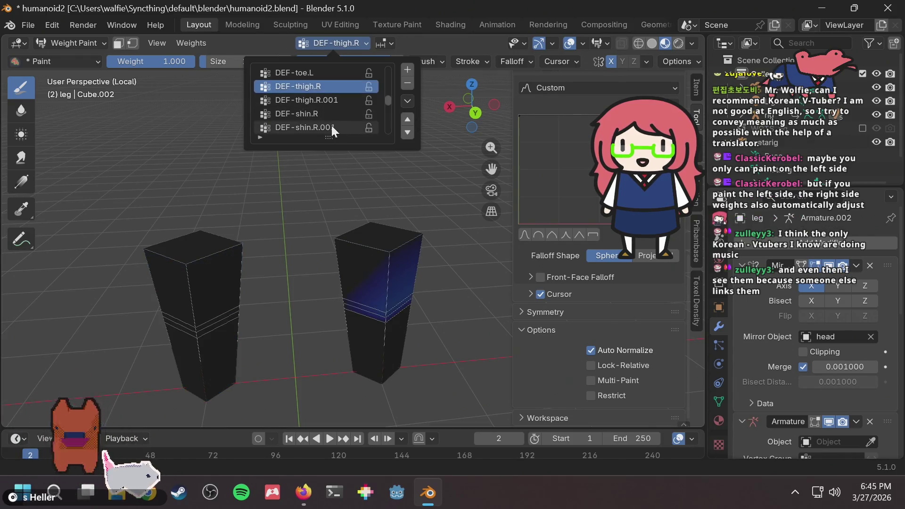
left_click(330, 100)
left_click(332, 85)
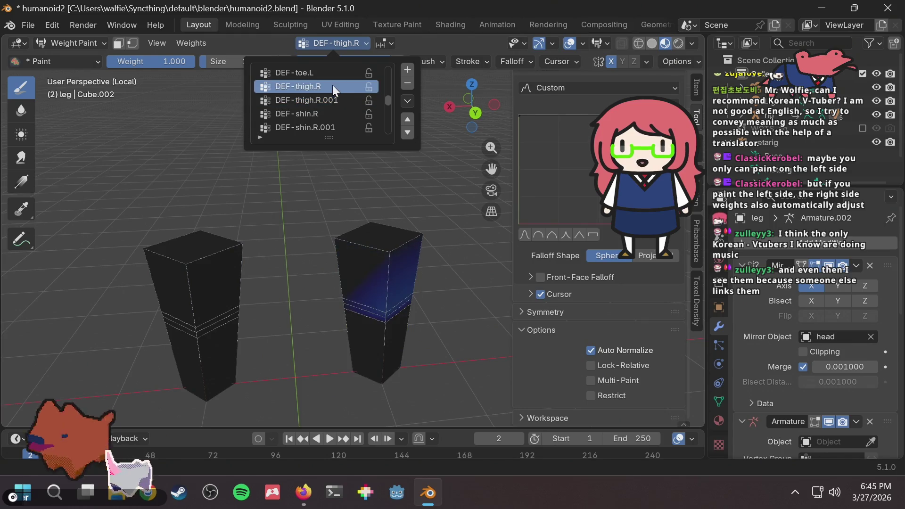
Check DEF-thigh.L.001, then make DEF-thigh.L active and orbit to see both blocks unweighted
scroll(335, 111, "up", 3)
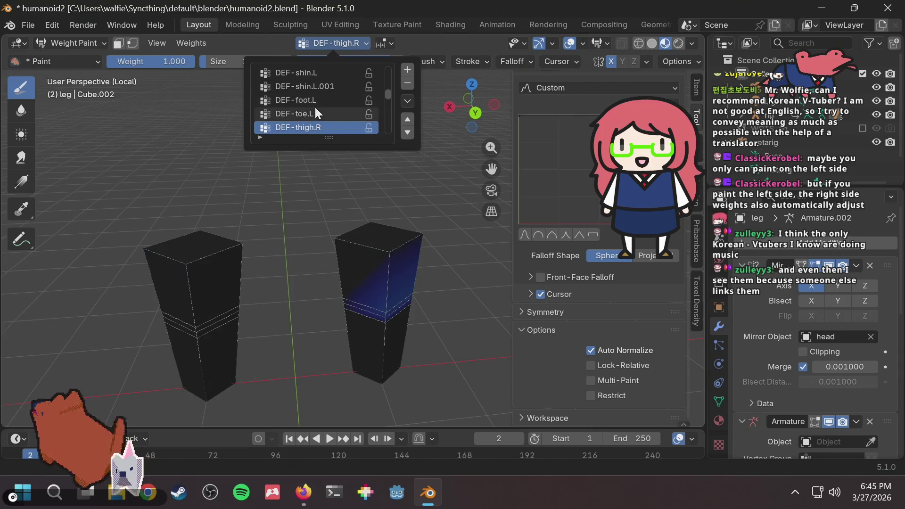
scroll(325, 87, "down", 2)
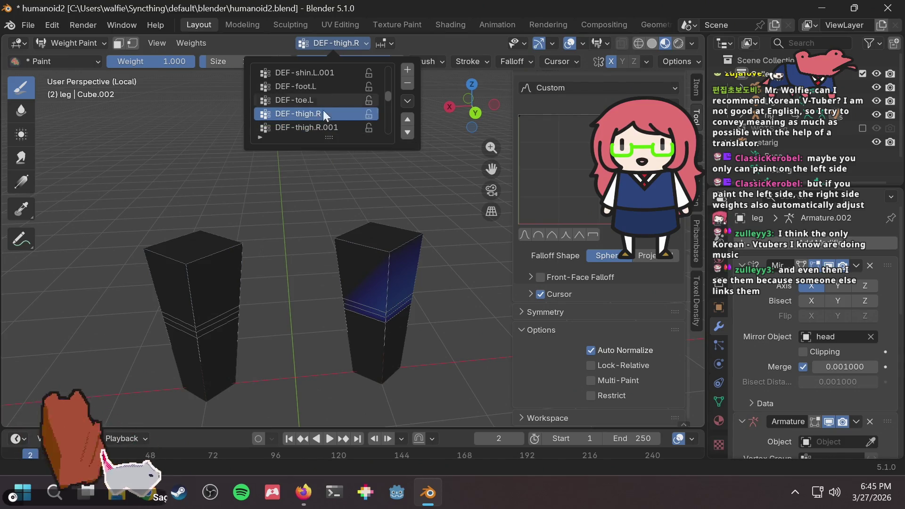
scroll(320, 120, "up", 4)
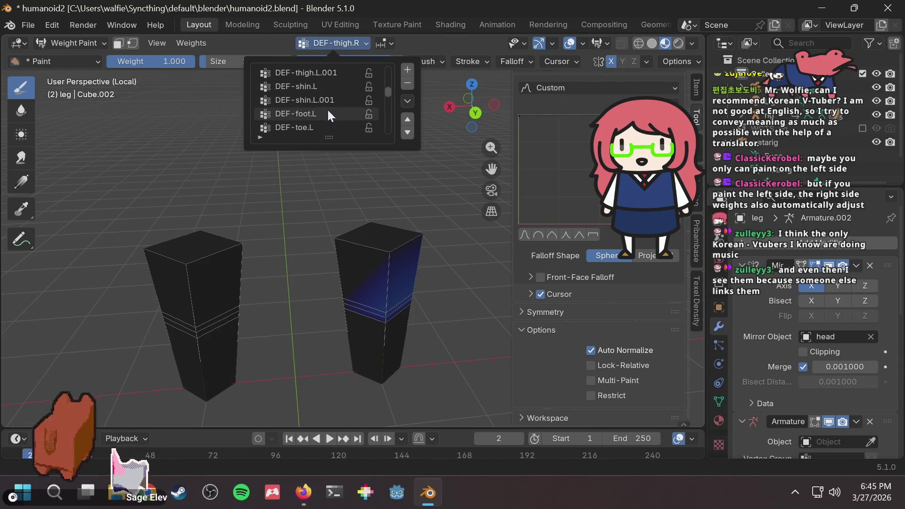
left_click(325, 86)
left_click(324, 86)
middle_click_drag(268, 253, 416, 188)
left_click(330, 43)
left_click(324, 75)
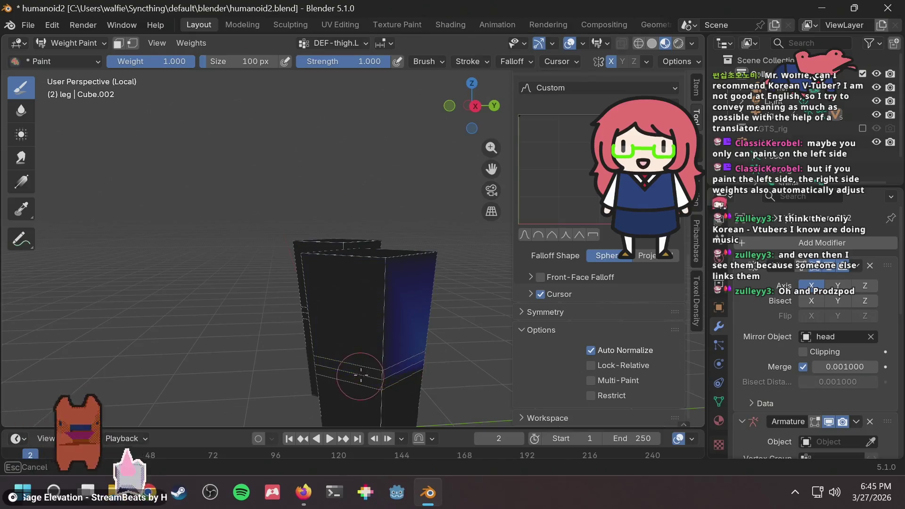
middle_click_drag(445, 315, 295, 338)
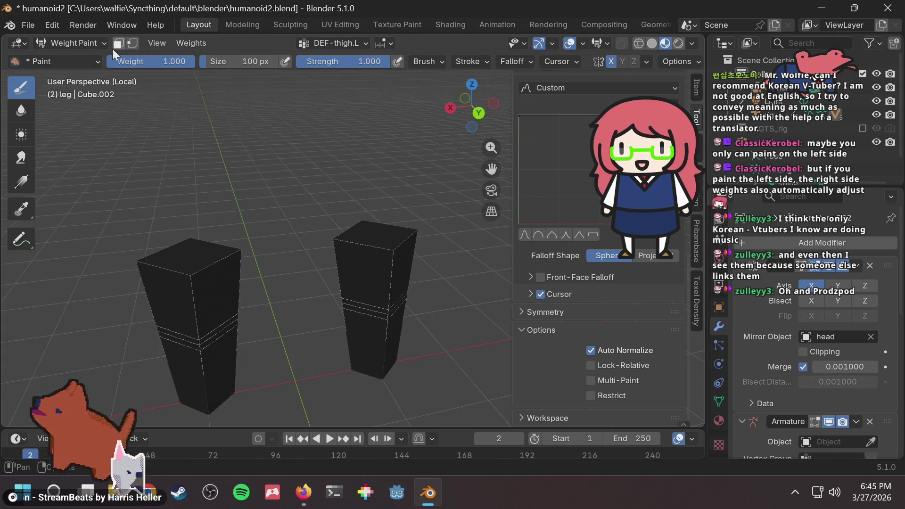
Switch back to Object Mode and leave Local View to show the whole rigged bunny
left_click(67, 47)
left_click(69, 58)
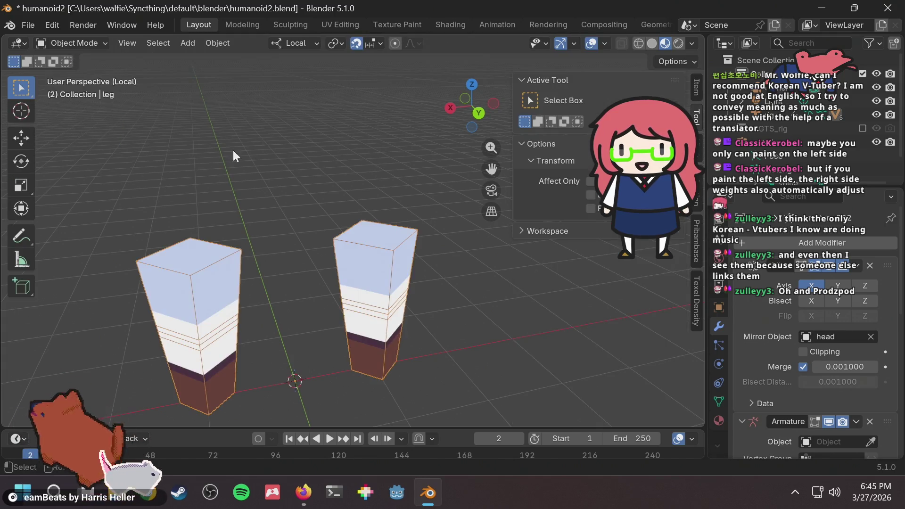
key("KP_Divide")
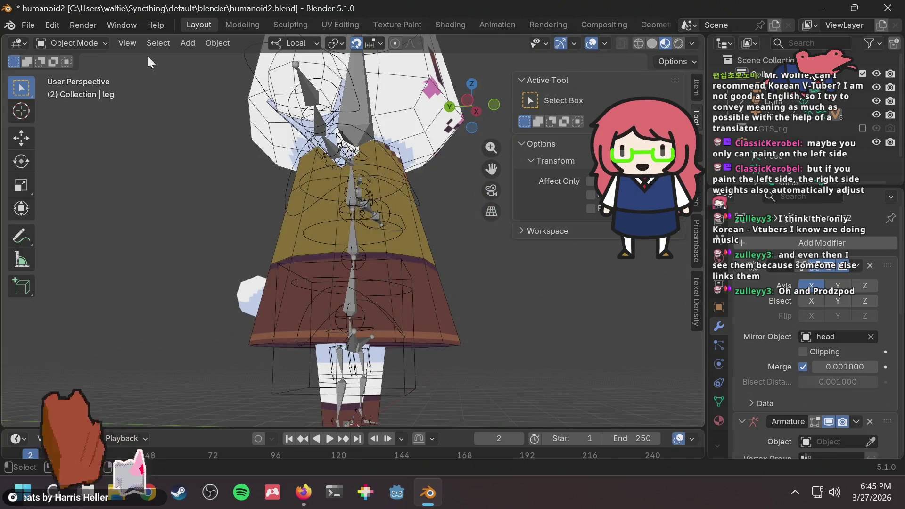
mouse_move(332, 318)
middle_mouse_down()
mouse_move(367, 318)
mouse_move(413, 238)
middle_mouse_up()
left_click(86, 40)
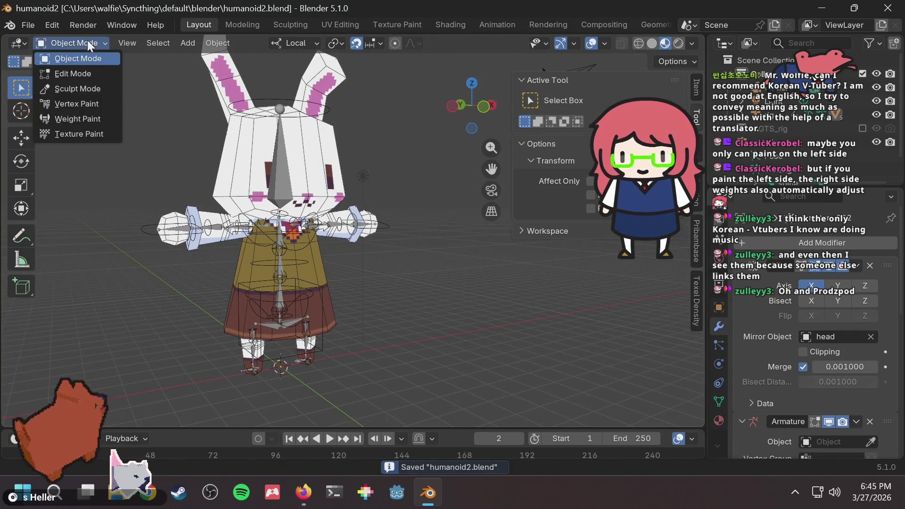
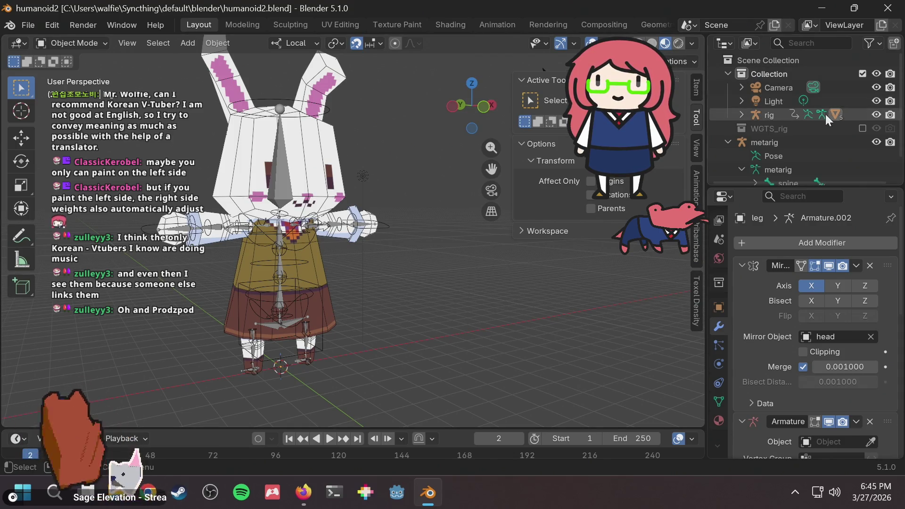
Select the bunny's rig armature and switch it from Object Mode to Pose Mode
scroll(795, 115, "down", 2)
scroll(793, 118, "up", 2)
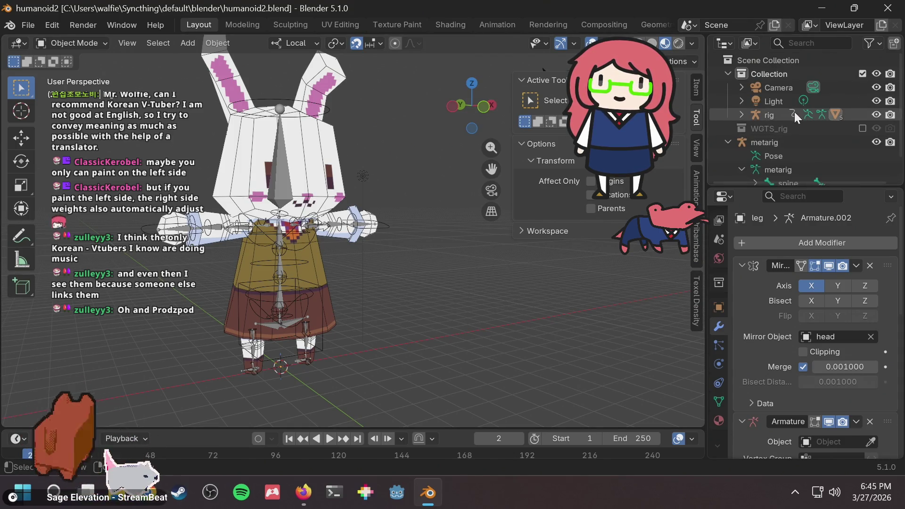
left_click(765, 117)
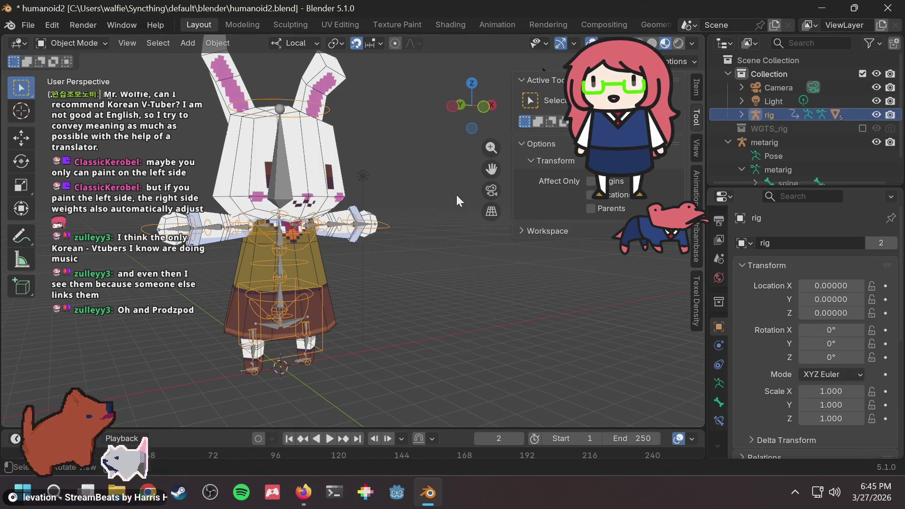
left_click(405, 269)
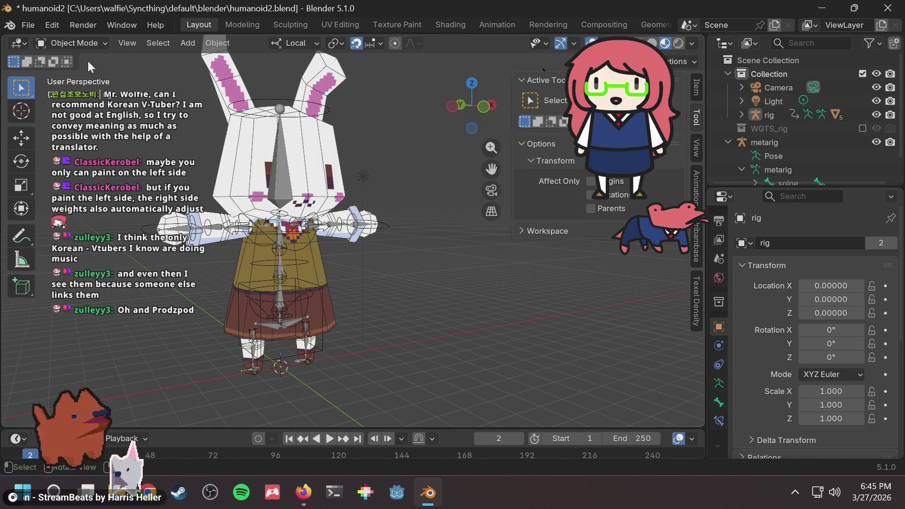
left_click(91, 42)
left_click(77, 88)
scroll(447, 245, "up", 1)
scroll(358, 348, "up", 1)
Select the toe_ik.R bone and orbit to look down on the character's feet
scroll(358, 348, "up", 3)
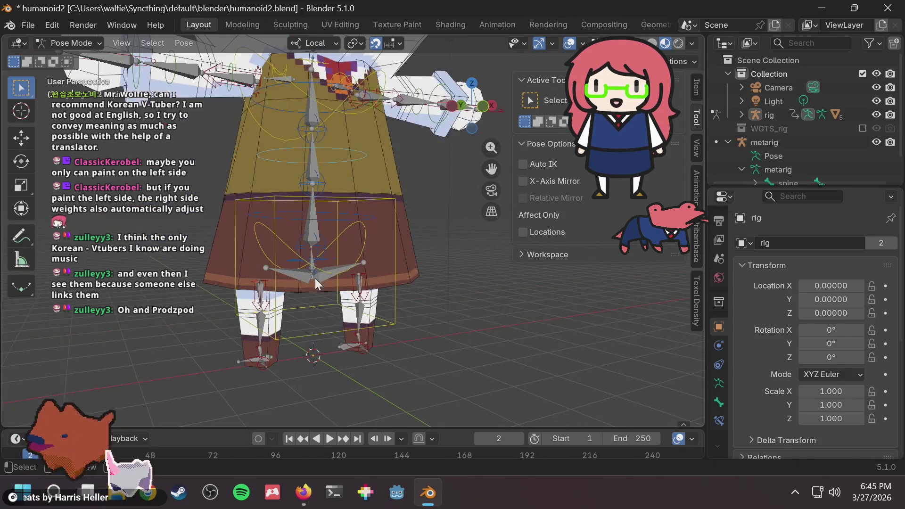
left_click(364, 353)
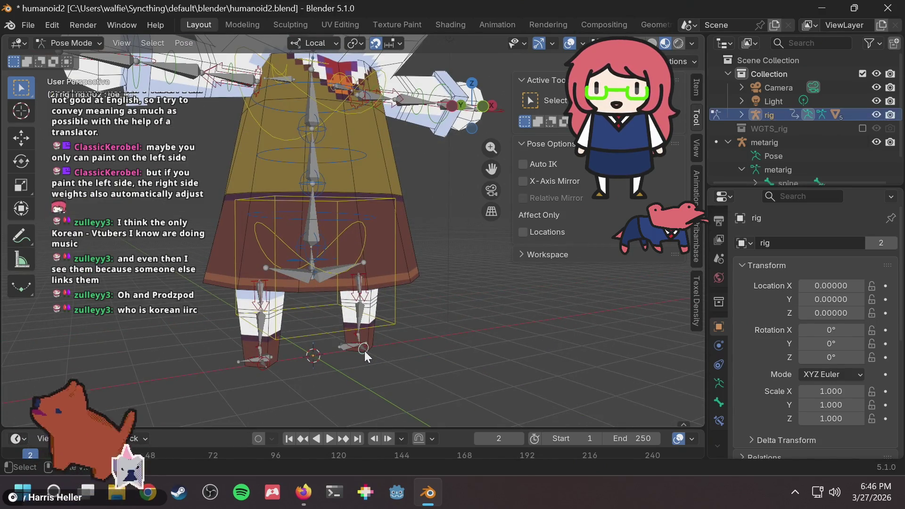
mouse_move(378, 347)
middle_mouse_down()
mouse_move(449, 306)
mouse_move(455, 319)
mouse_move(433, 339)
middle_mouse_up()
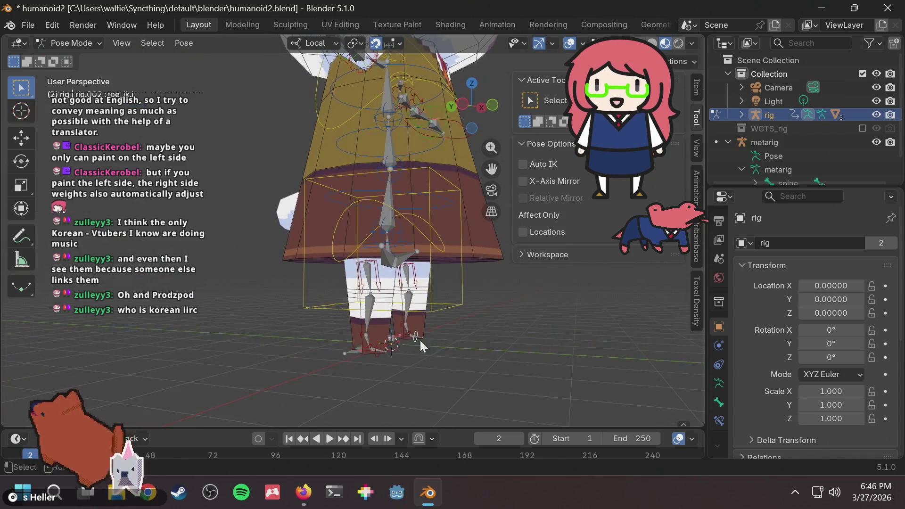
scroll(369, 326, "up", 2)
scroll(474, 301, "up", 2)
scroll(469, 232, "down", 3)
middle_click_drag(395, 272, 375, 363)
Test-move the foot_ik.R bone around, then cancel so the leg returns to rest
left_click(397, 348)
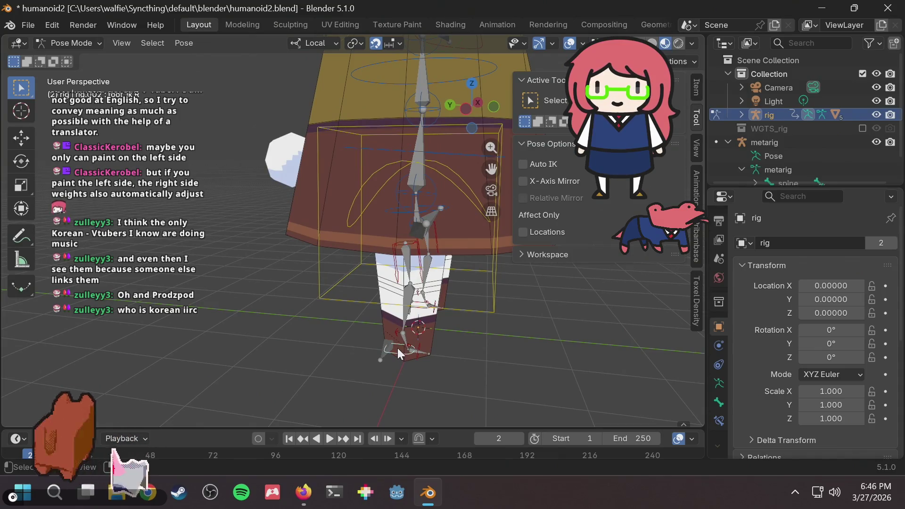
key("g")
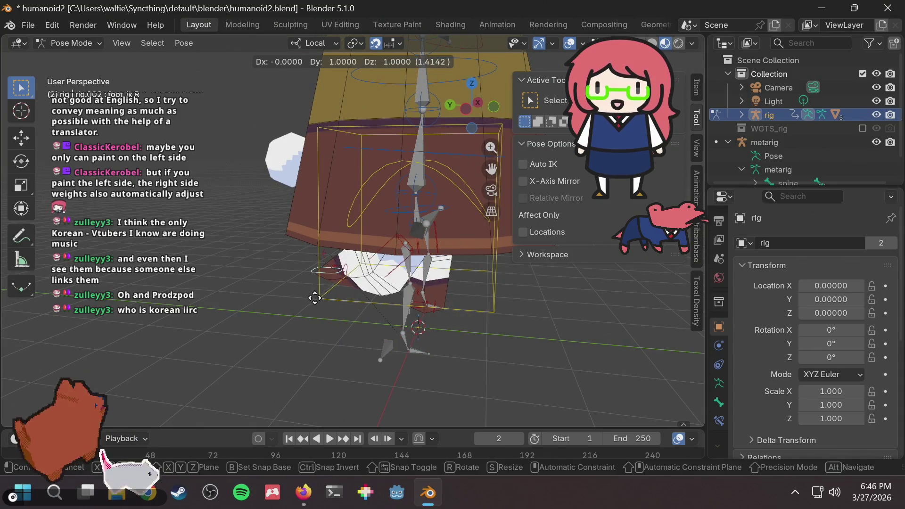
mouse_move(441, 304)
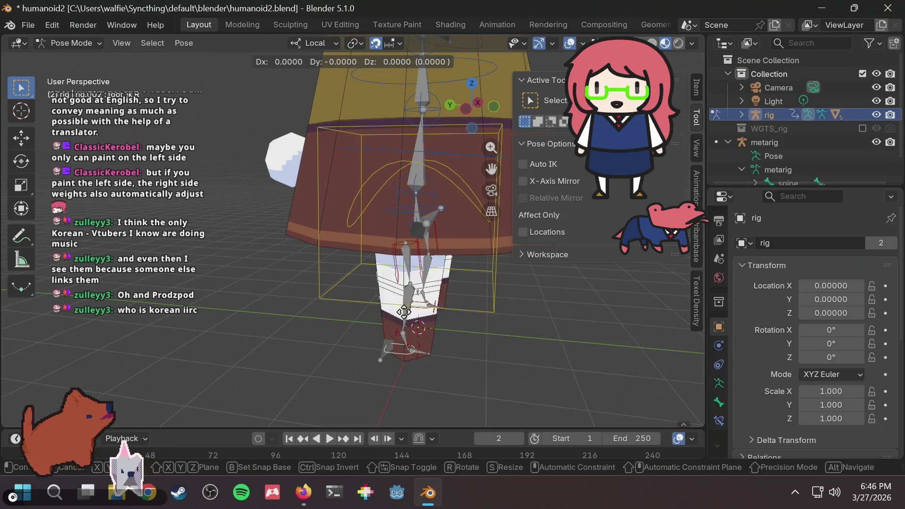
mouse_move(445, 324)
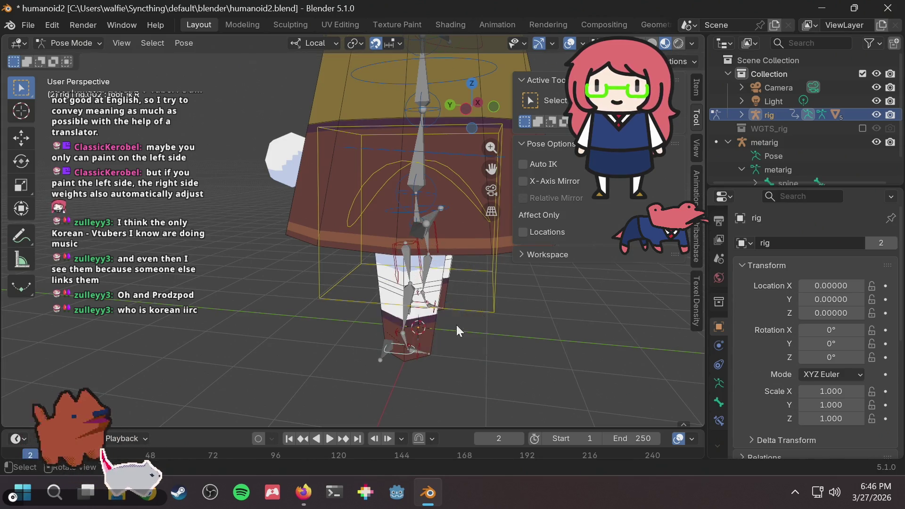
mouse_move(488, 262)
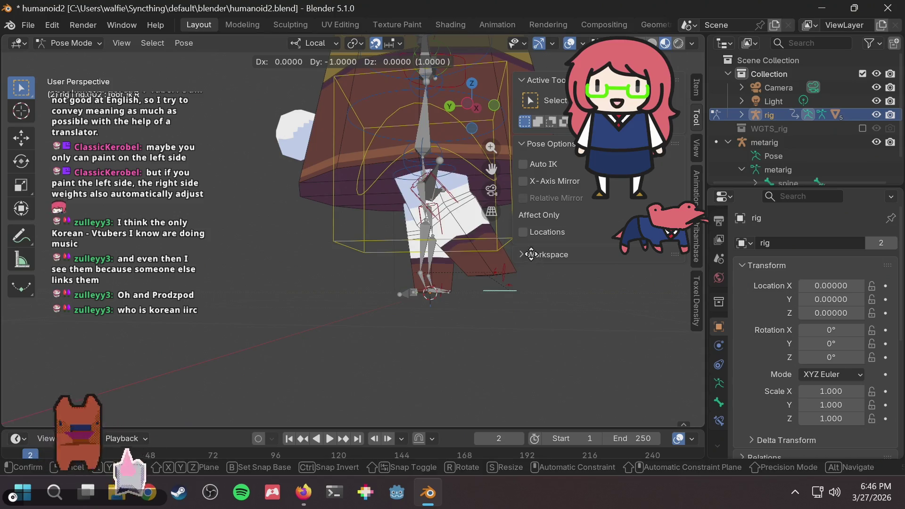
mouse_move(394, 272)
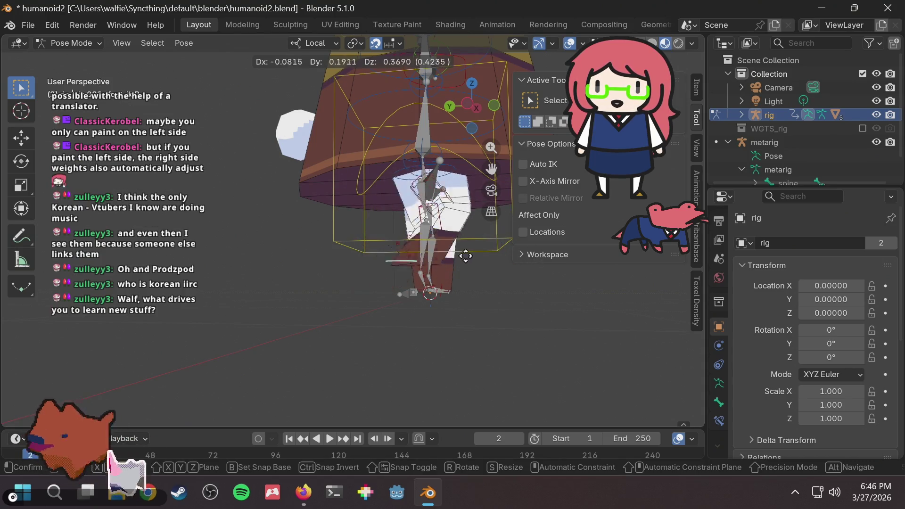
mouse_move(471, 297)
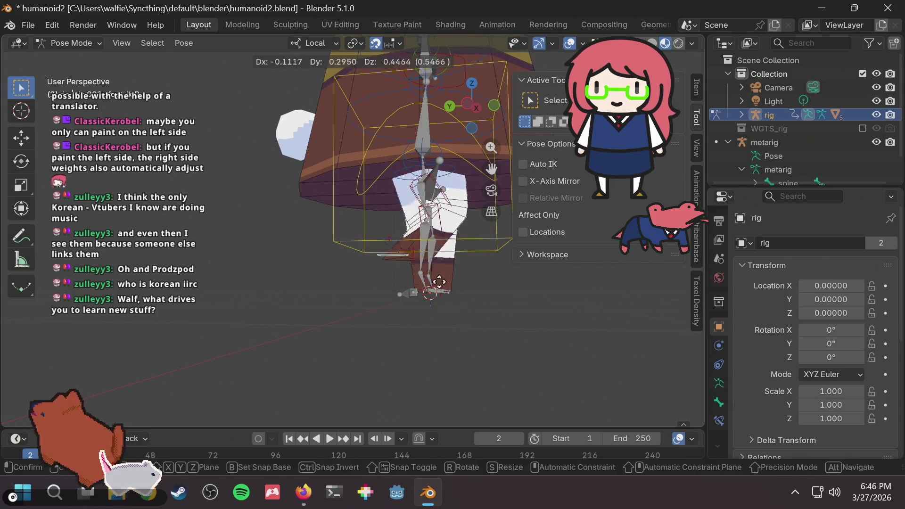
key("Escape")
Save humanoid2.blend with the leg in its rest position
mouse_move(465, 267)
middle_mouse_down()
mouse_move(338, 299)
mouse_move(314, 330)
mouse_move(351, 311)
middle_mouse_up()
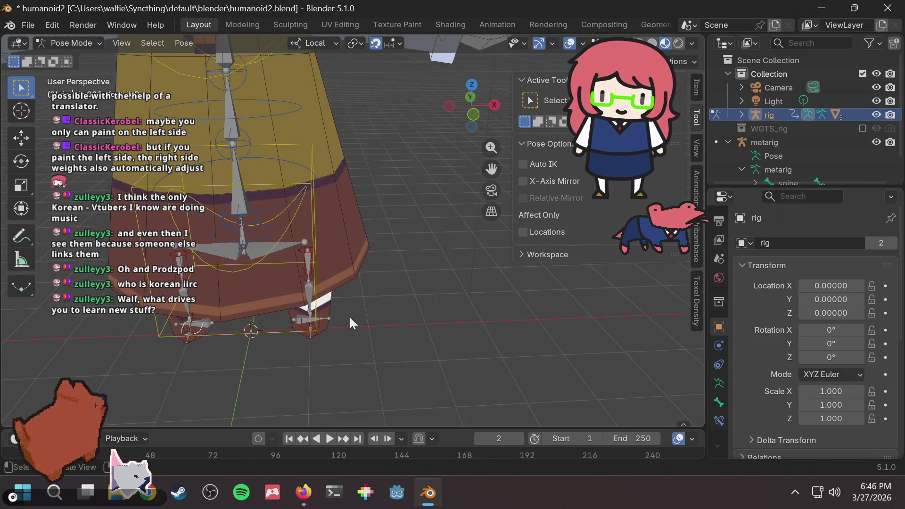
key("ctrl+s")
mouse_move(350, 319)
middle_mouse_down()
mouse_move(365, 308)
mouse_move(342, 307)
middle_mouse_up()
scroll(339, 288, "down", 4)
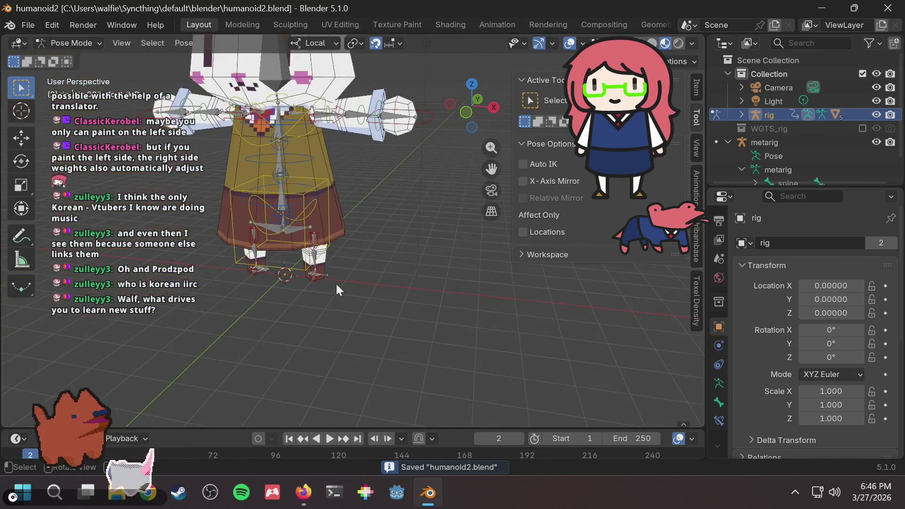
Frame the whole character and move foot_ik.R to a new confirmed position
mouse_move(331, 275)
middle_mouse_down("shift")
mouse_move(450, 352)
mouse_move(440, 340)
middle_mouse_up("shift")
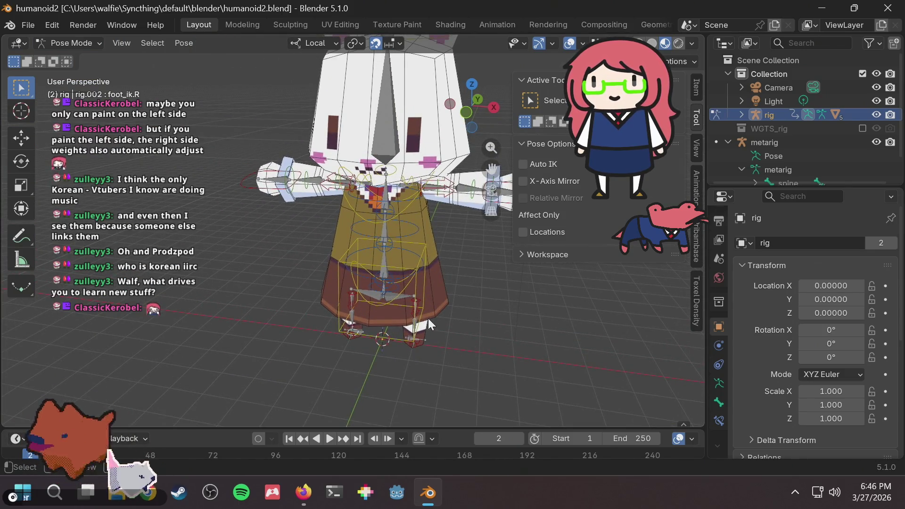
scroll(415, 339, "up", 2)
scroll(492, 346, "down", 3)
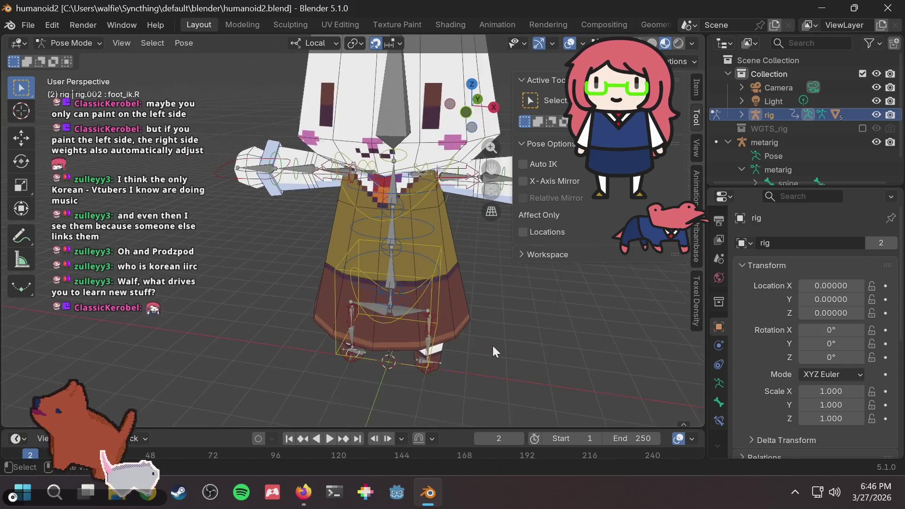
mouse_move(493, 345)
middle_mouse_down()
mouse_move(482, 332)
mouse_move(334, 316)
mouse_move(383, 254)
middle_mouse_up()
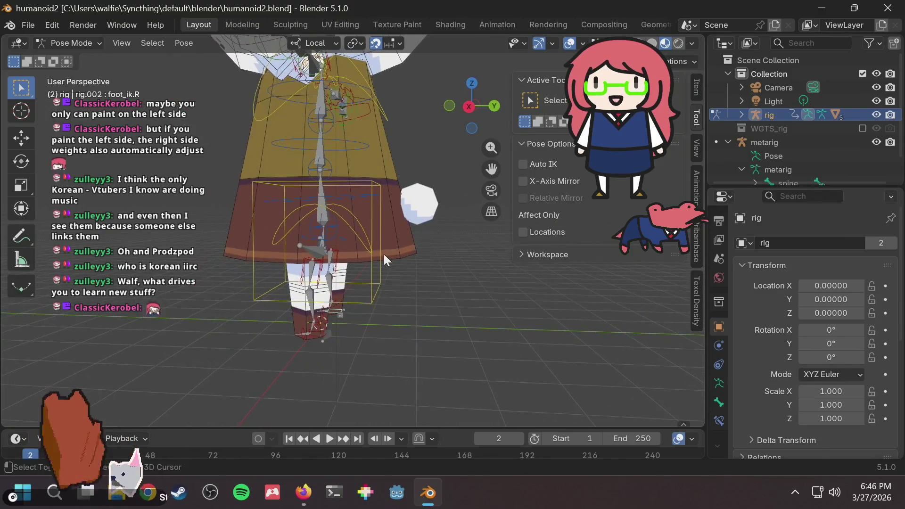
scroll(355, 284, "up", 3)
scroll(350, 285, "down", 3)
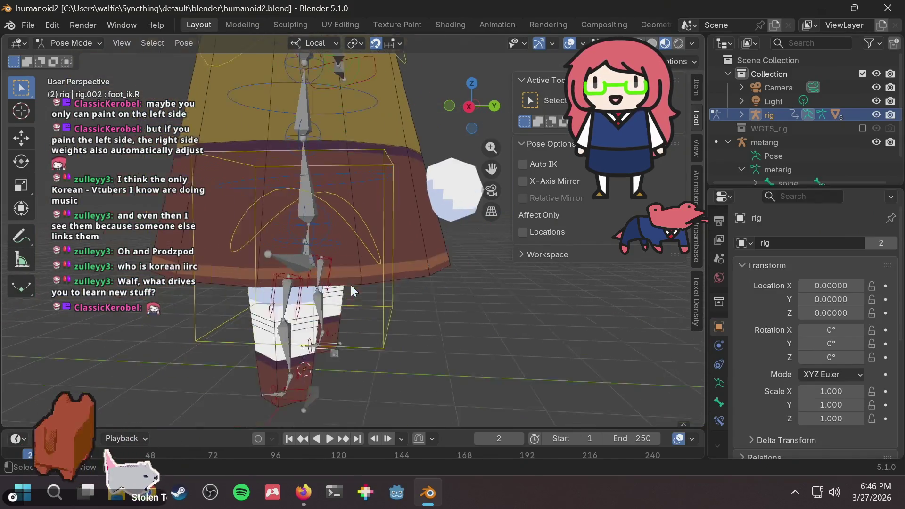
scroll(347, 286, "up", 2)
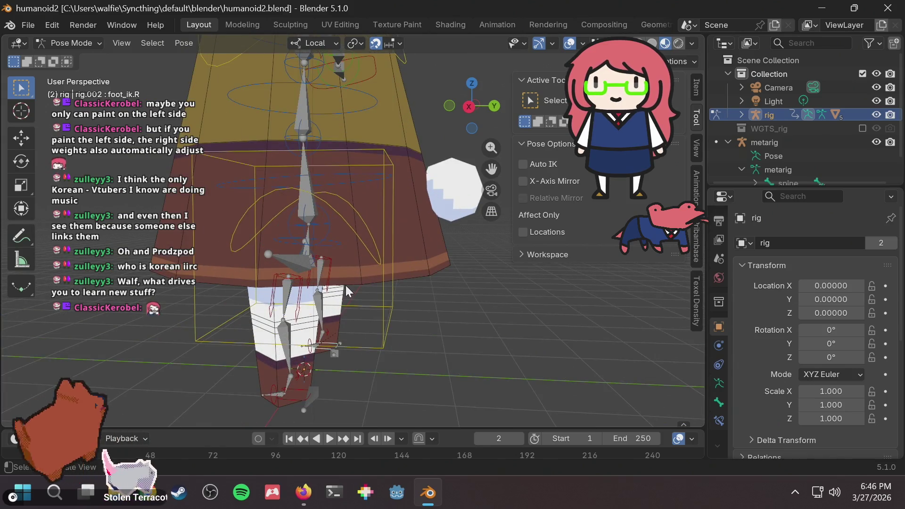
scroll(349, 299, "down", 3)
mouse_move(348, 298)
middle_mouse_down()
mouse_move(237, 299)
mouse_move(290, 289)
mouse_move(94, 315)
middle_mouse_up()
key("g")
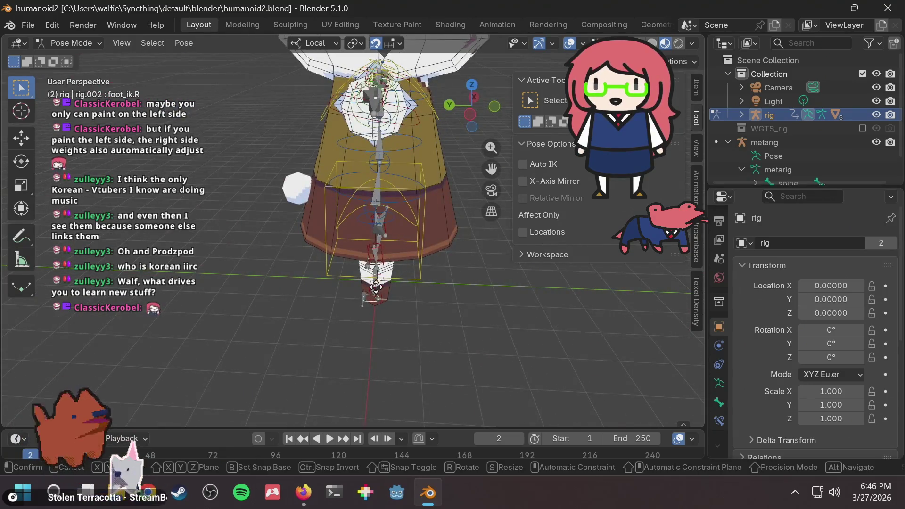
left_click(405, 299)
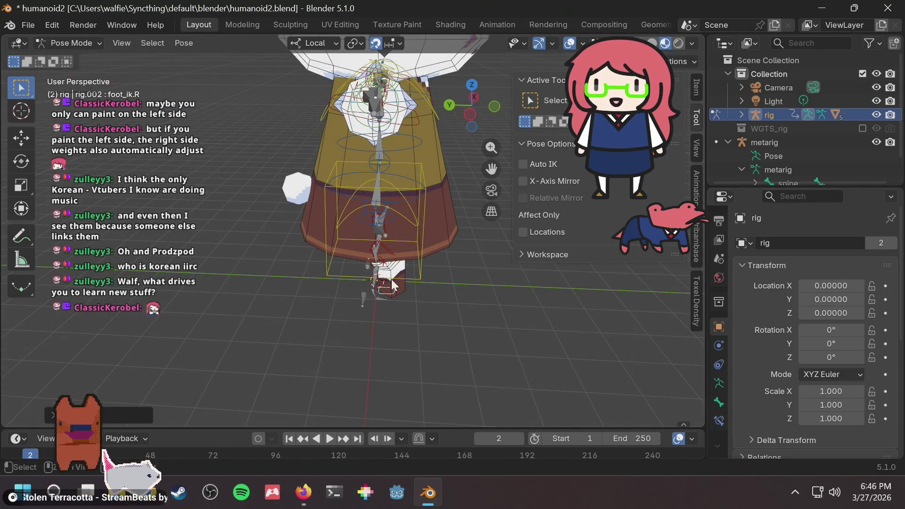
Orbit around the skirt and legs and start grabbing foot_ik.R again
middle_click_drag(405, 300, 413, 278)
scroll(413, 277, "up", 4)
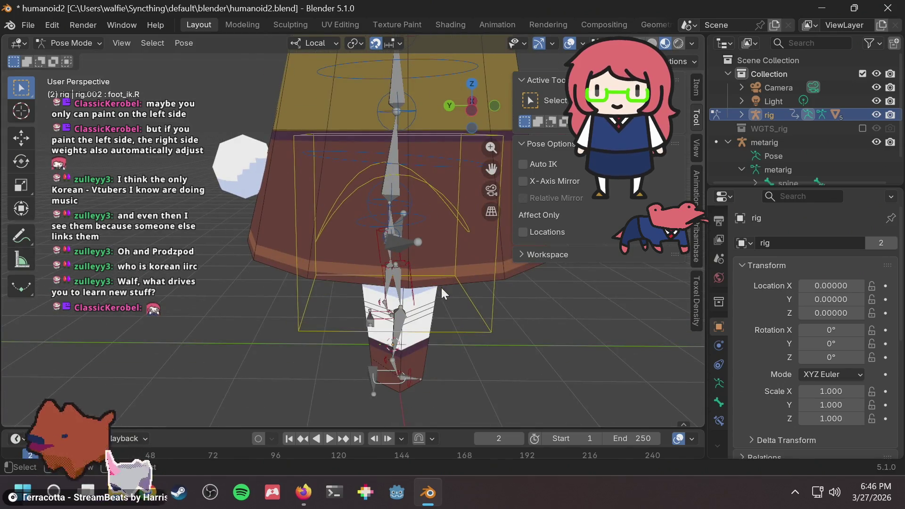
mouse_move(448, 344)
middle_mouse_down()
mouse_move(442, 316)
mouse_move(459, 321)
middle_mouse_up()
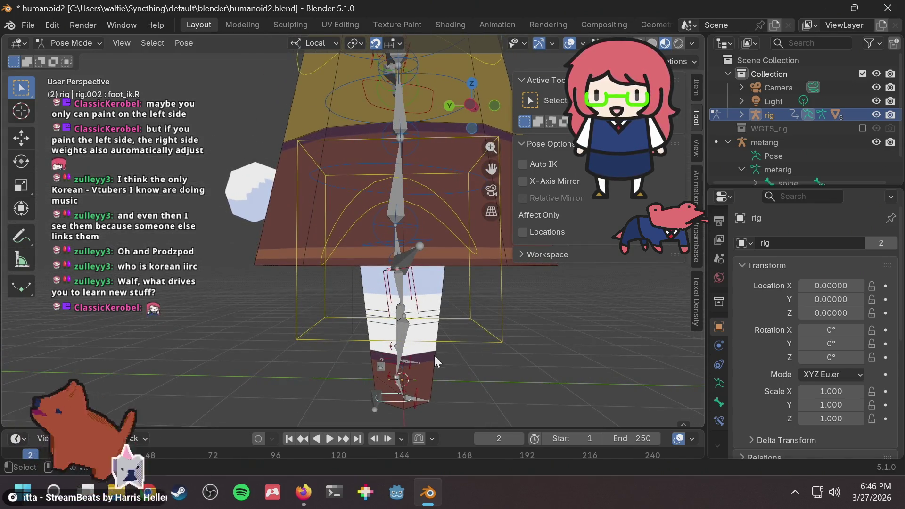
key("g")
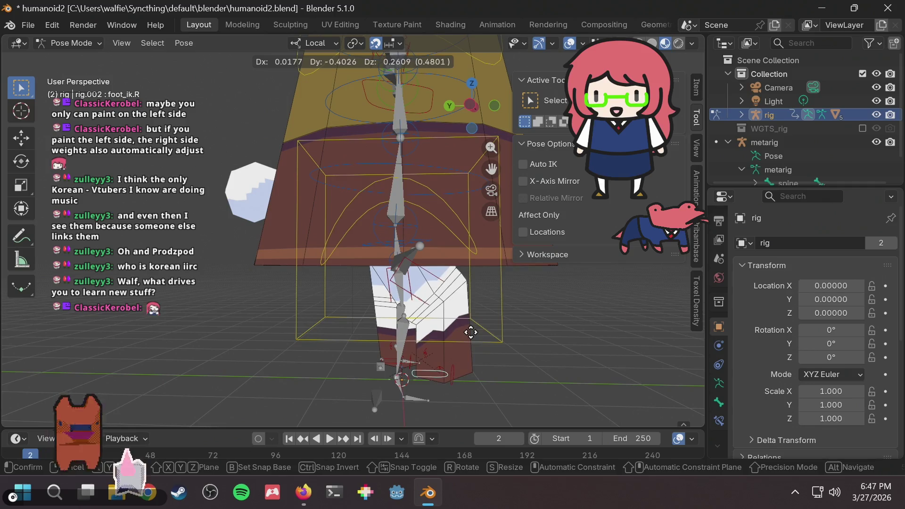
Confirm the foot_ik.R move, then try another grab and cancel it
left_click(459, 342)
scroll(457, 344, "up", 2)
middle_click_drag(457, 343, 299, 326)
key("g")
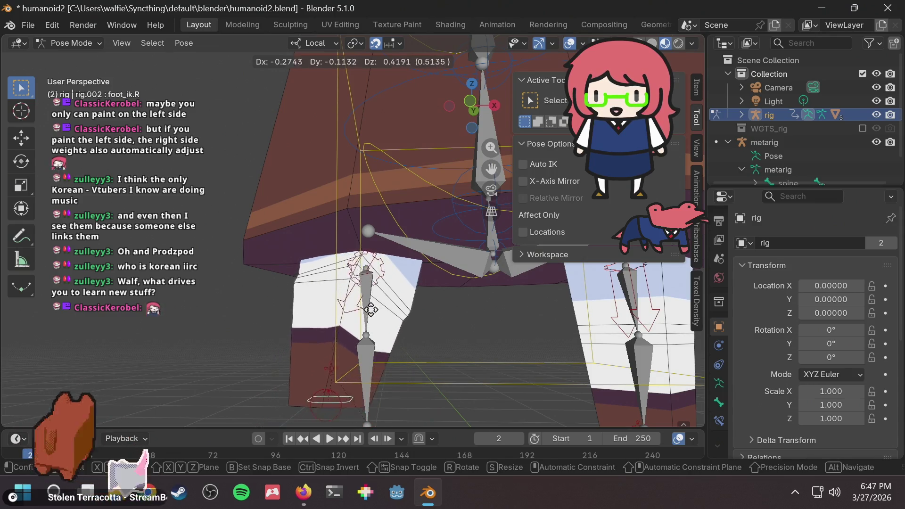
right_click(395, 314)
middle_click_drag(395, 314, 552, 309)
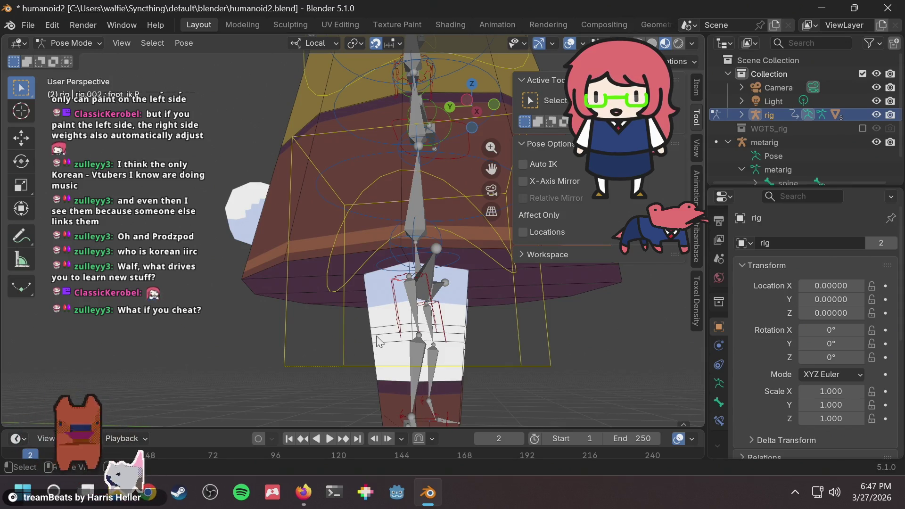
Move the foot IK bone to a new confirmed spot and view the rig from the front
key("g")
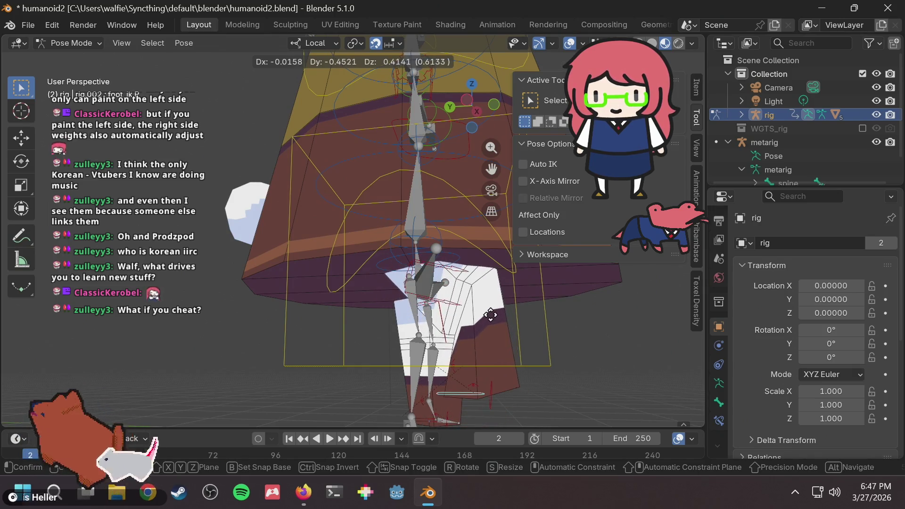
left_click(465, 363)
scroll(466, 363, "up", 2)
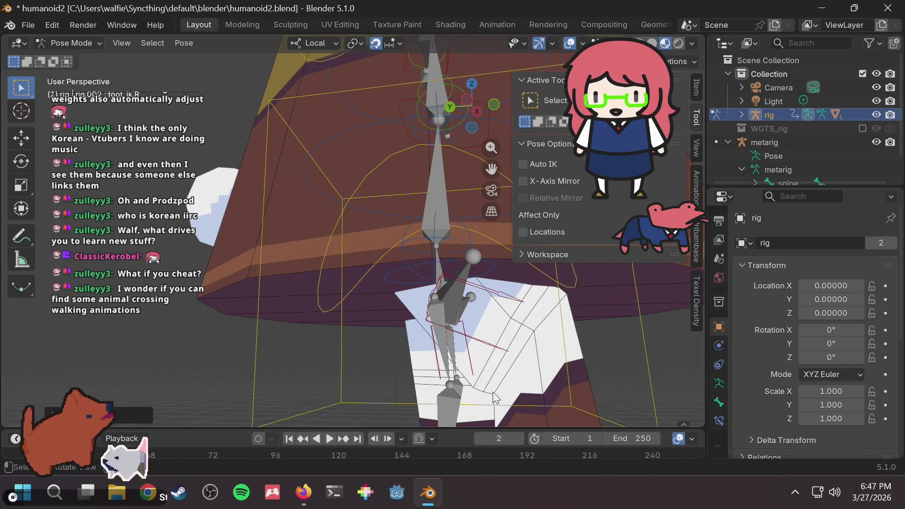
scroll(513, 369, "down", 4)
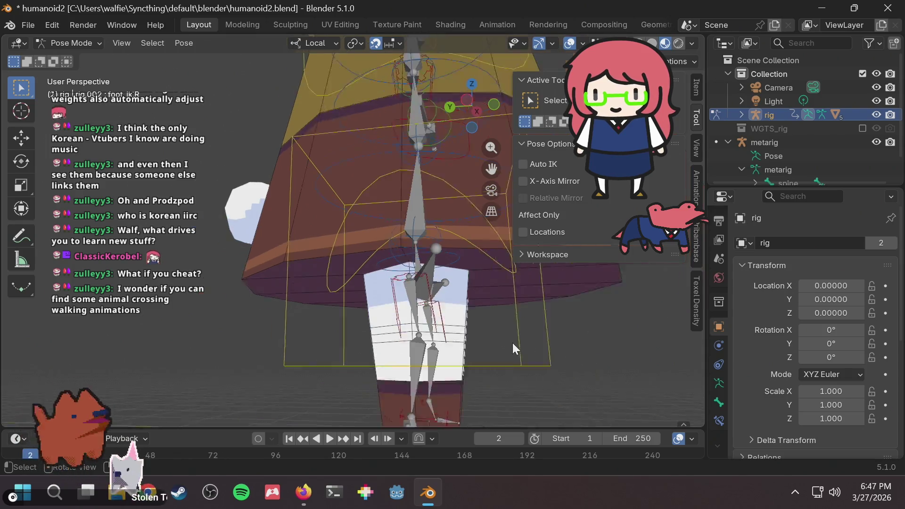
scroll(543, 345, "down", 2)
mouse_move(543, 346)
middle_mouse_down()
mouse_move(514, 320)
mouse_move(470, 346)
mouse_move(468, 336)
middle_mouse_up()
mouse_move(462, 279)
middle_mouse_down()
mouse_move(439, 281)
mouse_move(399, 324)
middle_mouse_up()
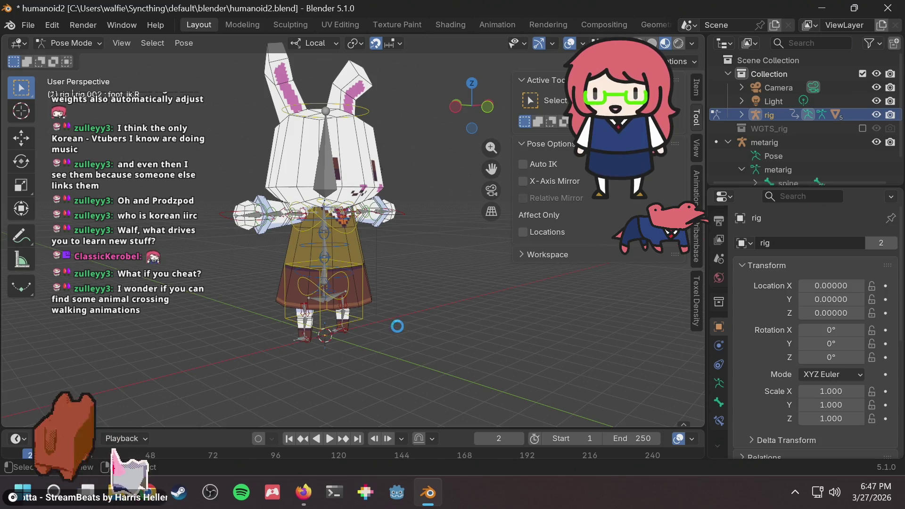
Save humanoid2.blend
key("ctrl+s")
scroll(408, 261, "up", 2)
scroll(408, 261, "down", 1)
scroll(380, 282, "down", 1)
scroll(381, 282, "up", 2)
Zoom in on the legs from the front and start grabbing the right foot IK control
mouse_move(381, 282)
middle_mouse_down()
mouse_move(407, 242)
mouse_move(430, 302)
mouse_move(341, 307)
middle_mouse_up()
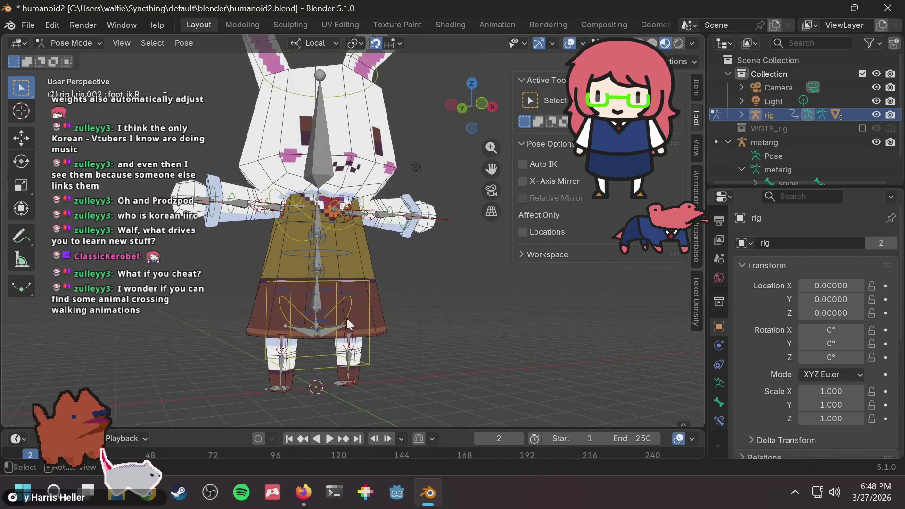
scroll(346, 317, "up", 1)
mouse_move(314, 341)
middle_mouse_down()
mouse_move(354, 289)
mouse_move(383, 279)
mouse_move(490, 287)
mouse_move(488, 275)
mouse_move(409, 318)
mouse_move(443, 251)
middle_mouse_up()
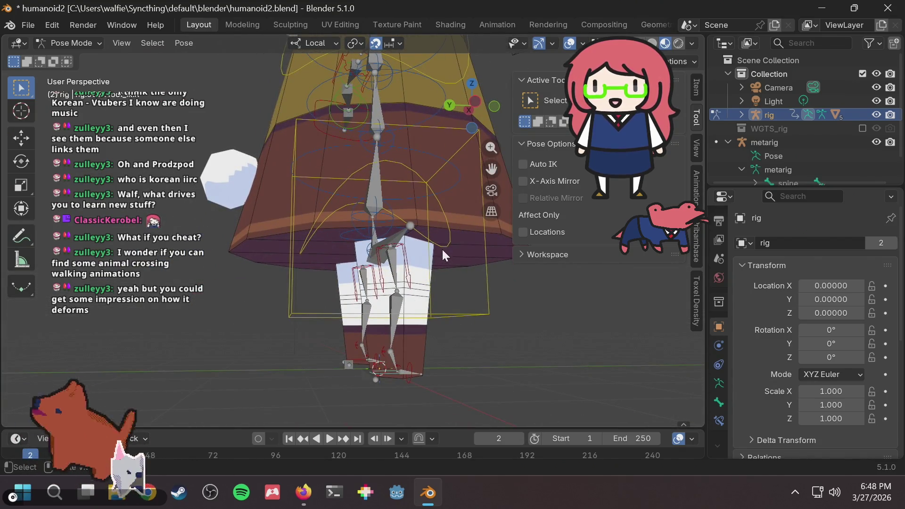
mouse_move(423, 245)
middle_mouse_down("ctrl")
mouse_move(389, 324)
mouse_move(427, 326)
mouse_move(418, 334)
middle_mouse_up("ctrl")
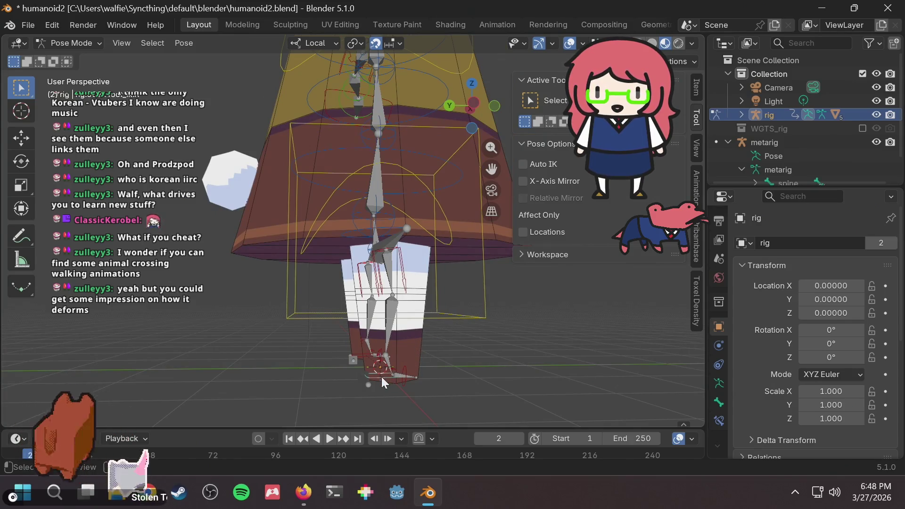
key("g")
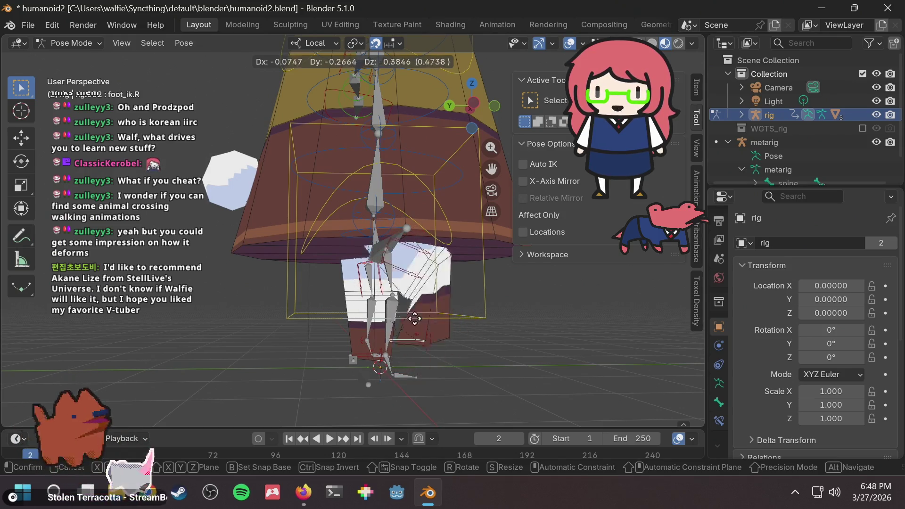
Cancel the grab, then lift foot_ik.R straight up and confirm its new position
key("Escape")
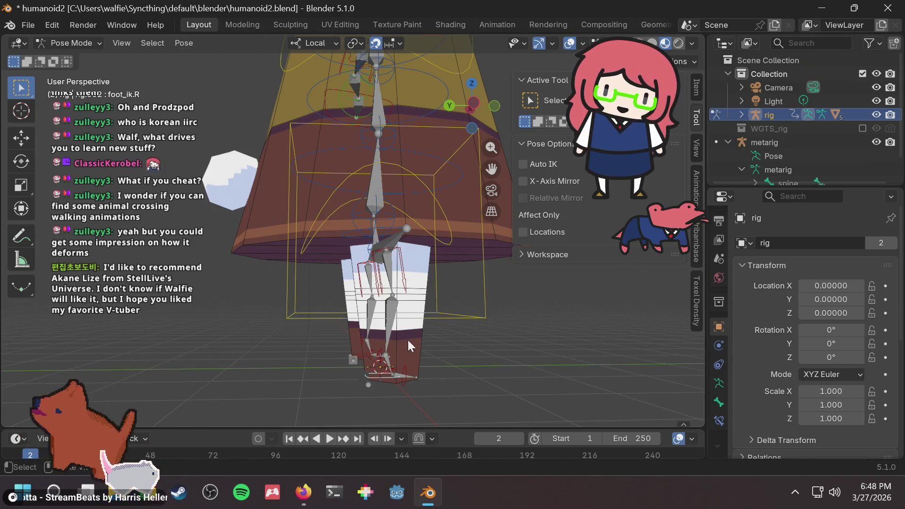
key("g")
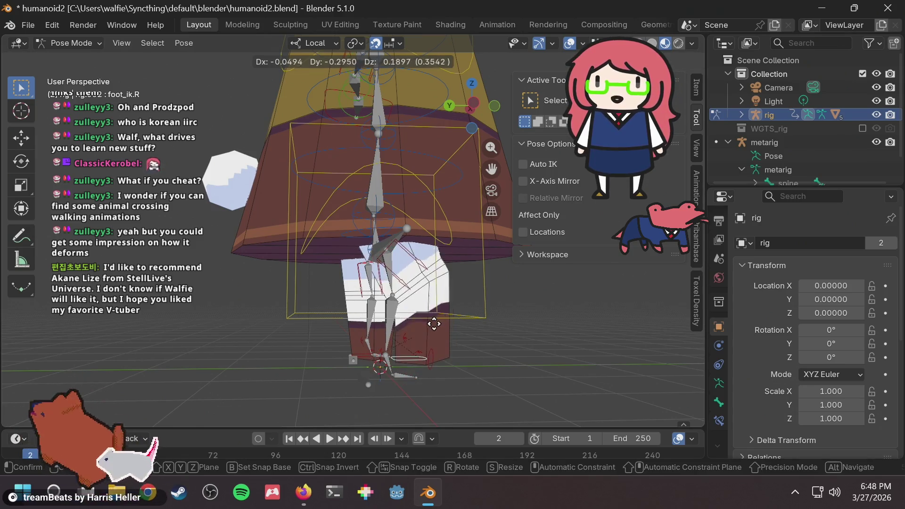
key("ctrl")
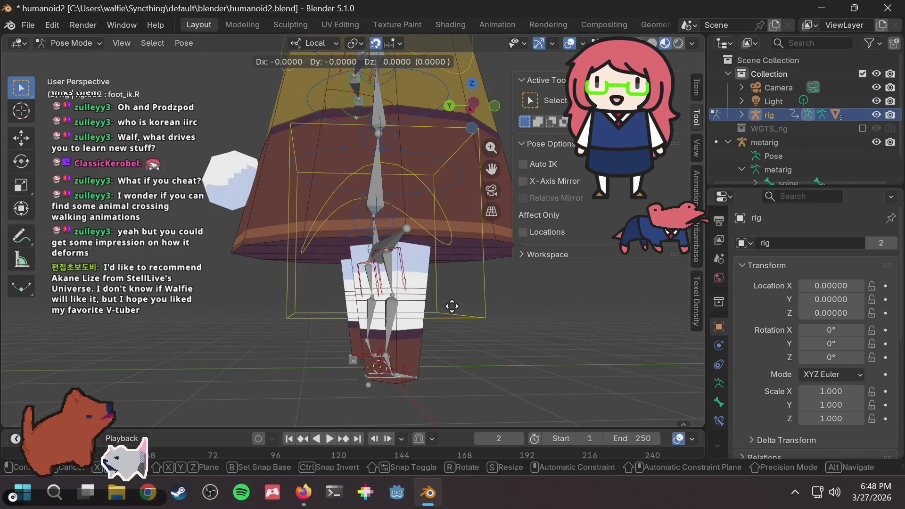
left_click(451, 306)
Move the right foot control twice more, confirming each new position
key("g")
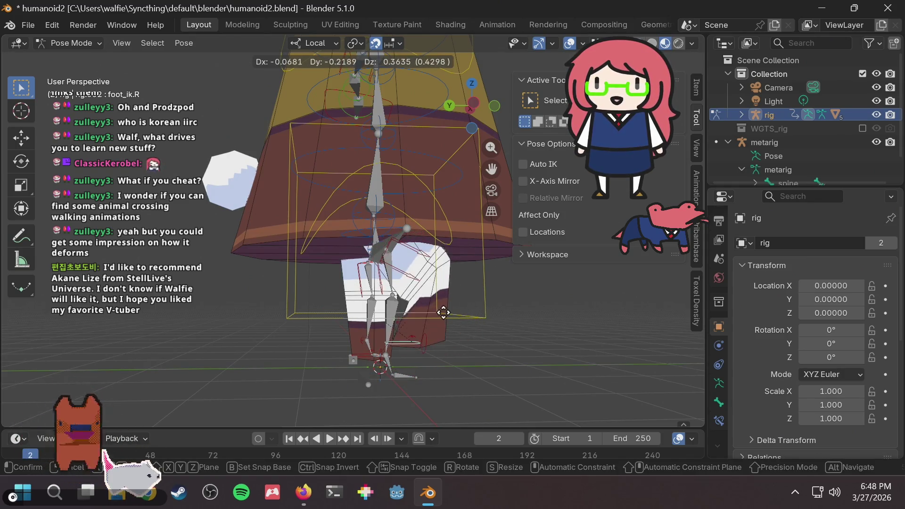
left_click(436, 349)
scroll(437, 348, "up", 2)
mouse_move(436, 349)
middle_mouse_down()
mouse_move(481, 293)
mouse_move(471, 306)
middle_mouse_up()
key("g")
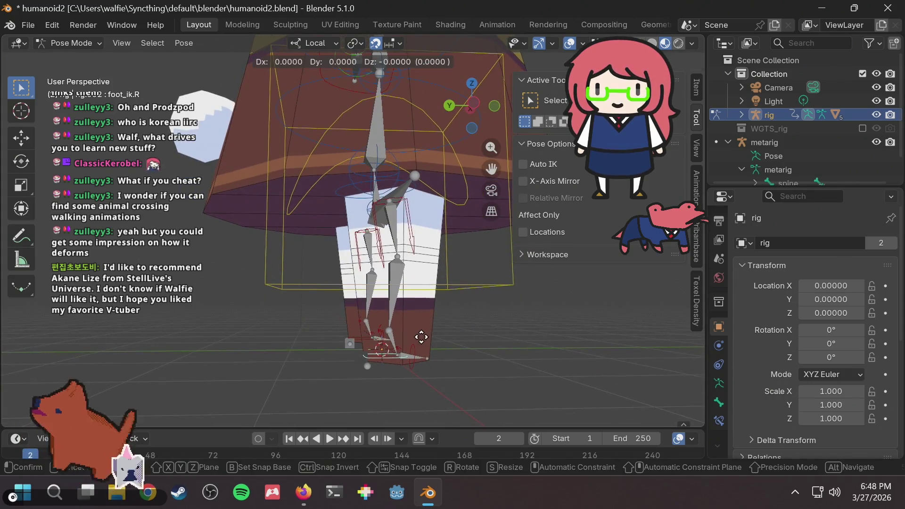
left_click(454, 295)
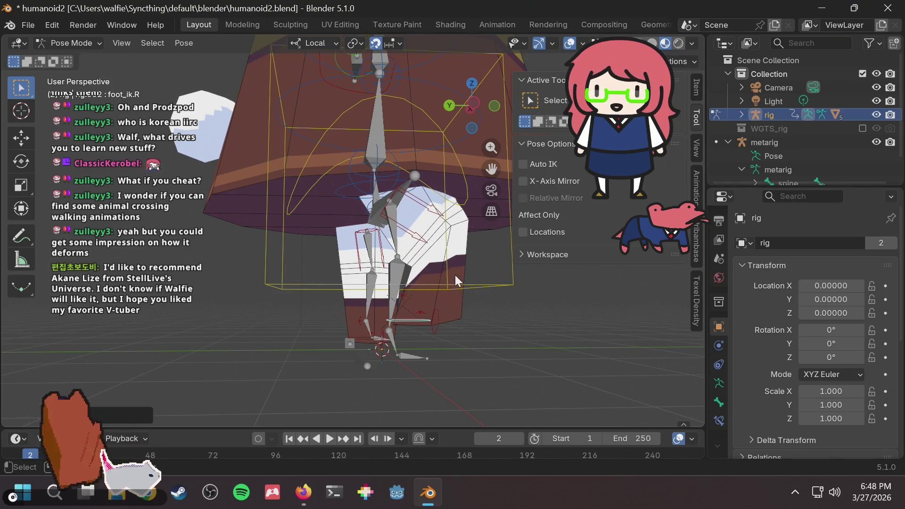
Undo the last move to straighten the leg and orbit around it
key("ctrl+z")
scroll(452, 275, "up", 2)
middle_click_drag(450, 275, 418, 296)
middle_click_drag(450, 328, 457, 302)
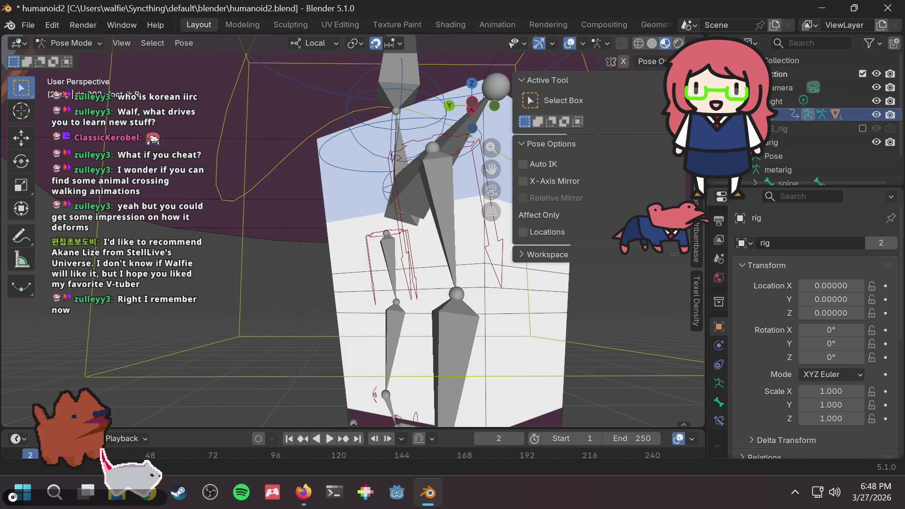
Inspect the leg in a Left Orthographic side view, then return to perspective
left_click(473, 105)
scroll(428, 328, "up", 3)
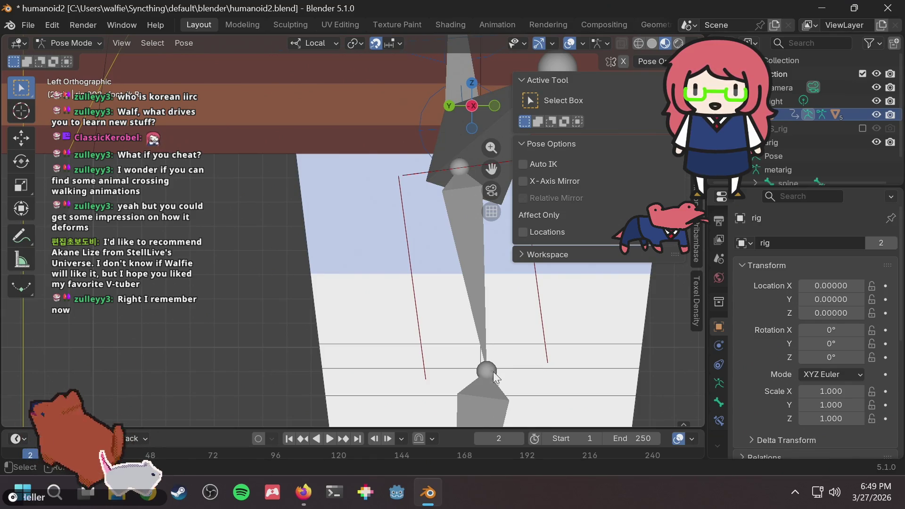
mouse_move(492, 372)
middle_mouse_down("shift")
mouse_move(416, 238)
mouse_move(365, 195)
mouse_move(370, 188)
middle_mouse_up("shift")
scroll(369, 187, "down", 5)
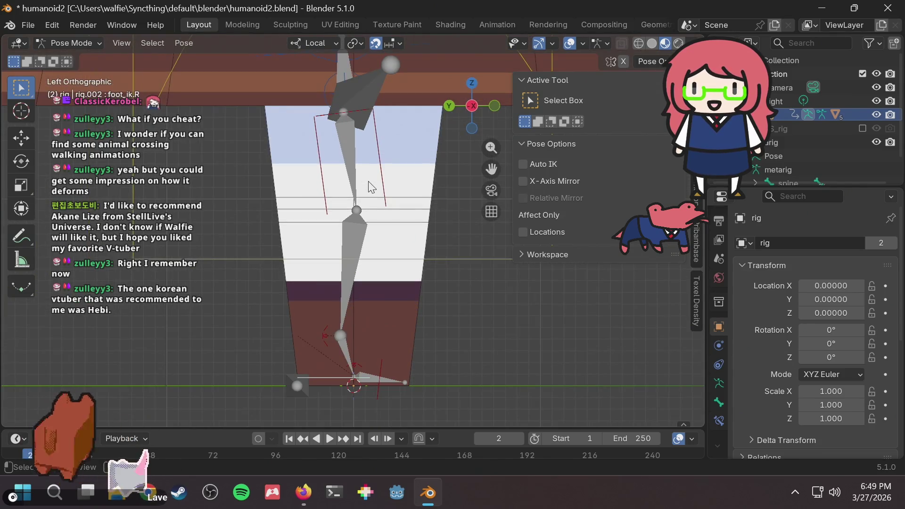
scroll(358, 207, "up", 3)
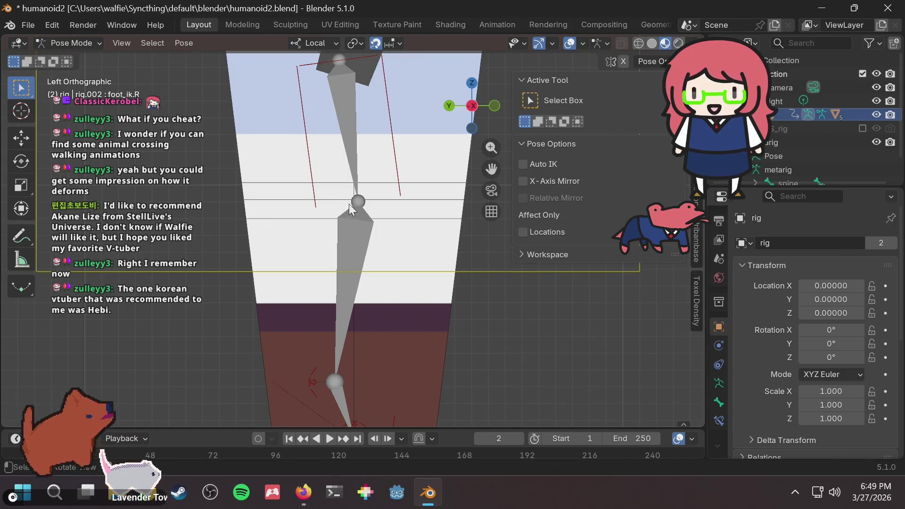
middle_click_drag(245, 203, 300, 200)
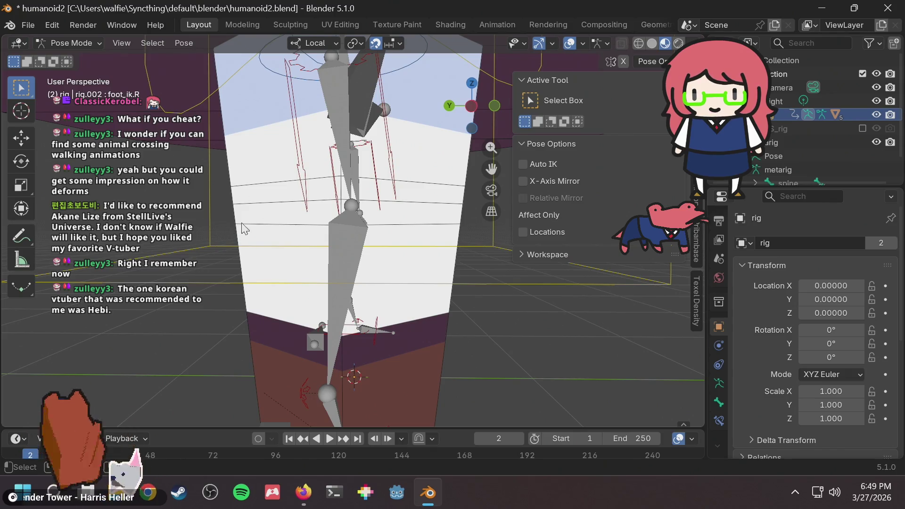
scroll(309, 239, "down", 3)
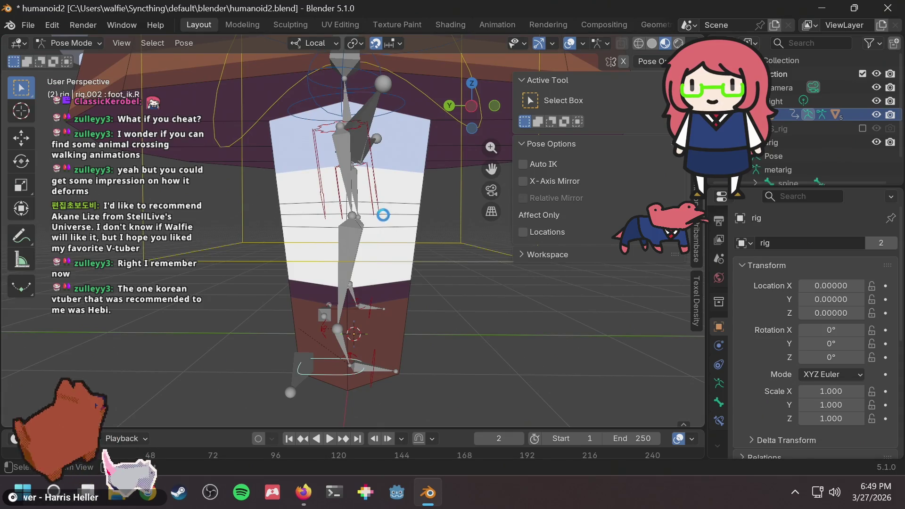
Save humanoid2.blend, rotate the upper spine bone into a new pose, and exit Pose Mode
key("ctrl+s")
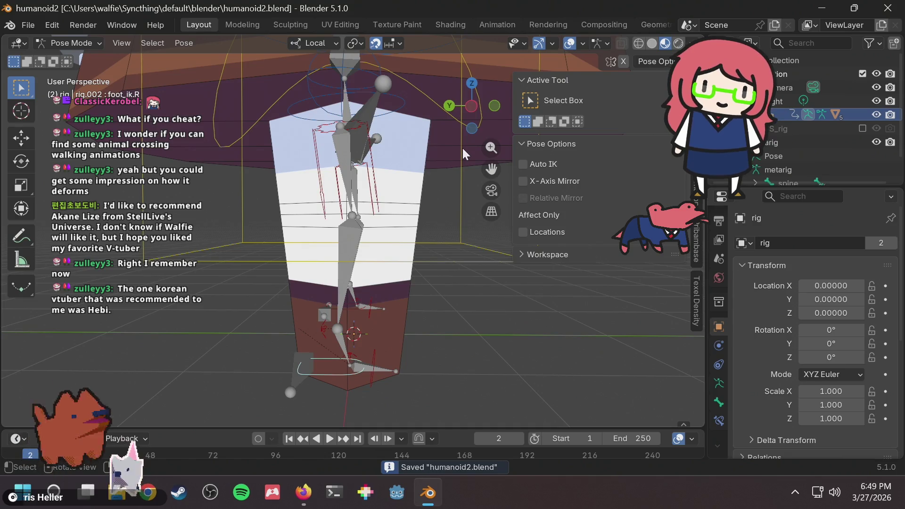
key("r")
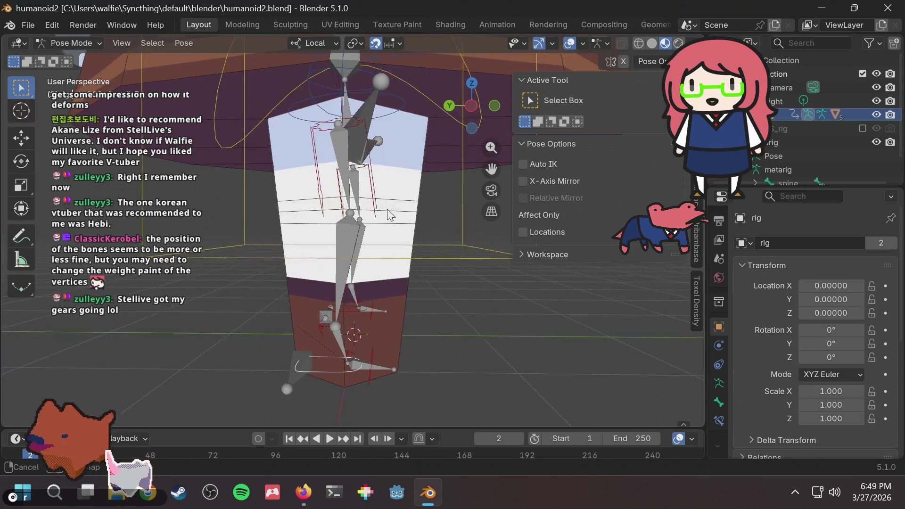
left_click(338, 123)
key("Tab")
key("Tab")
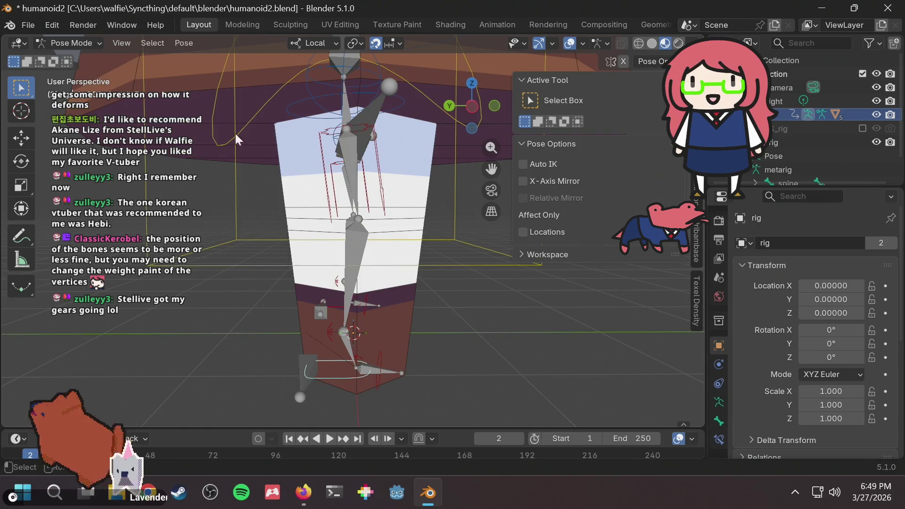
left_click(91, 41)
Select the leg mesh, switch it to Weight Paint mode, and save humanoid2.blend
left_click(87, 56)
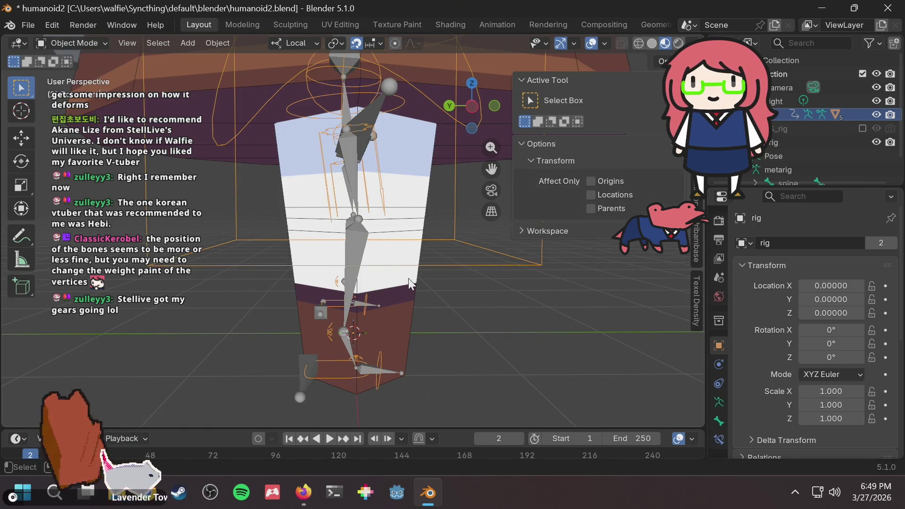
left_click(408, 280)
left_click(74, 43)
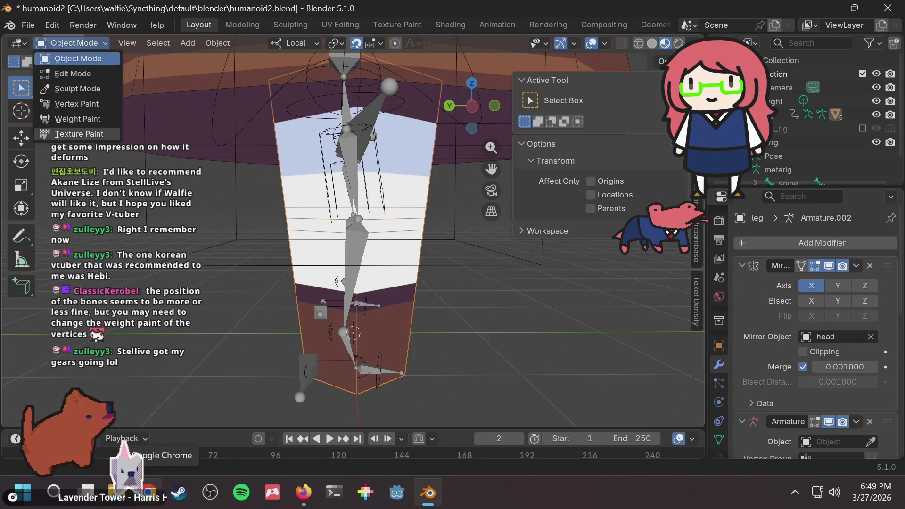
left_click(67, 42)
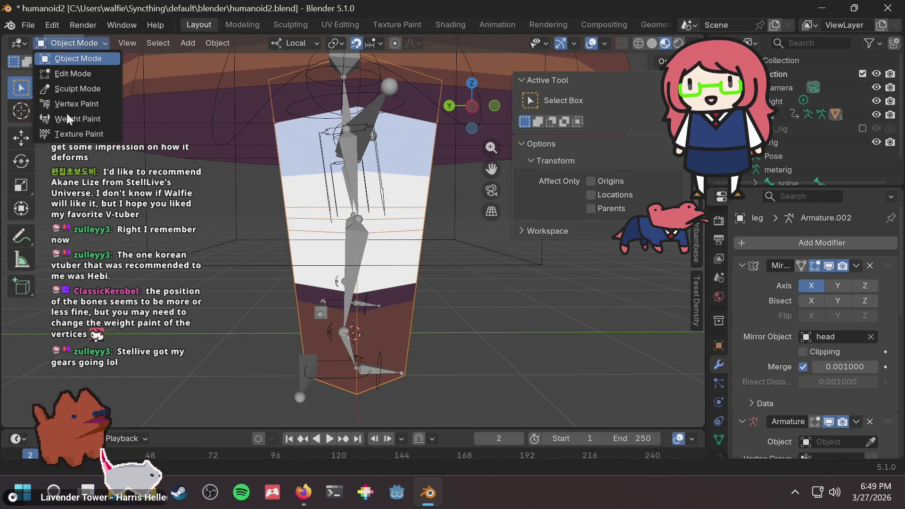
left_click(63, 118)
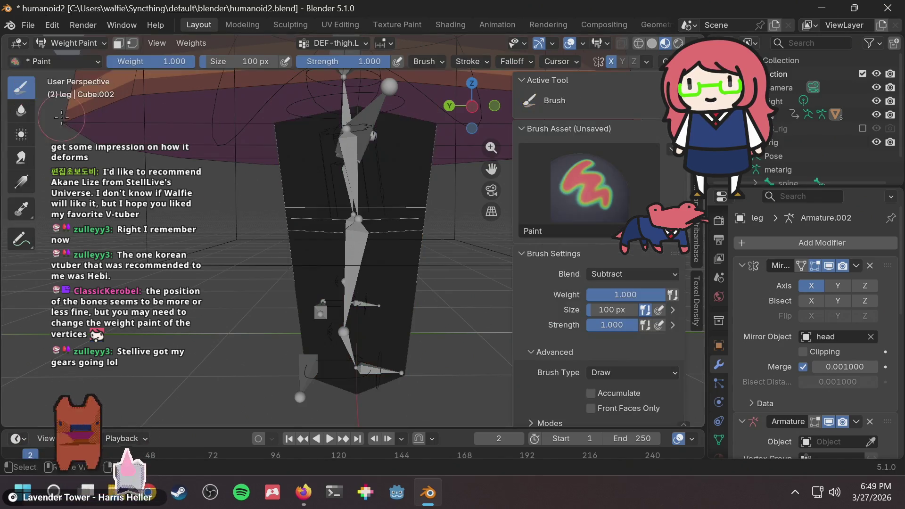
key("ctrl+s")
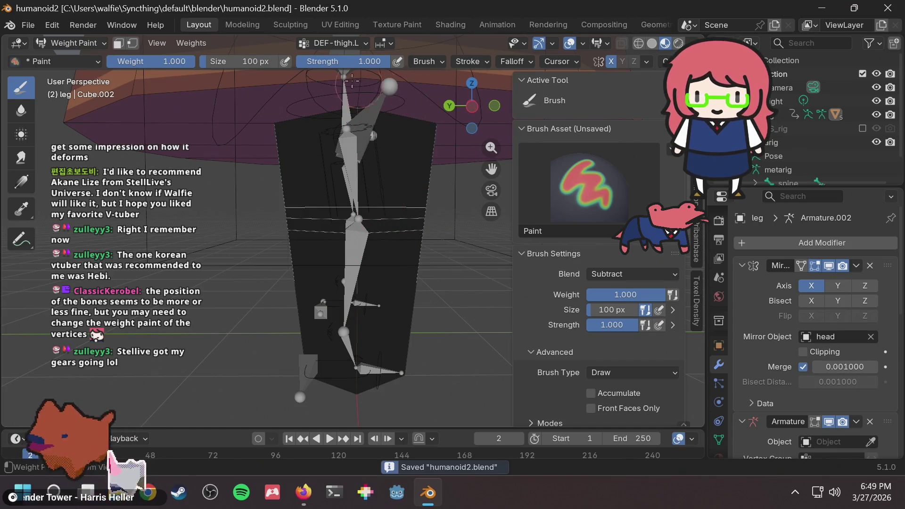
scroll(363, 179, "up", 2)
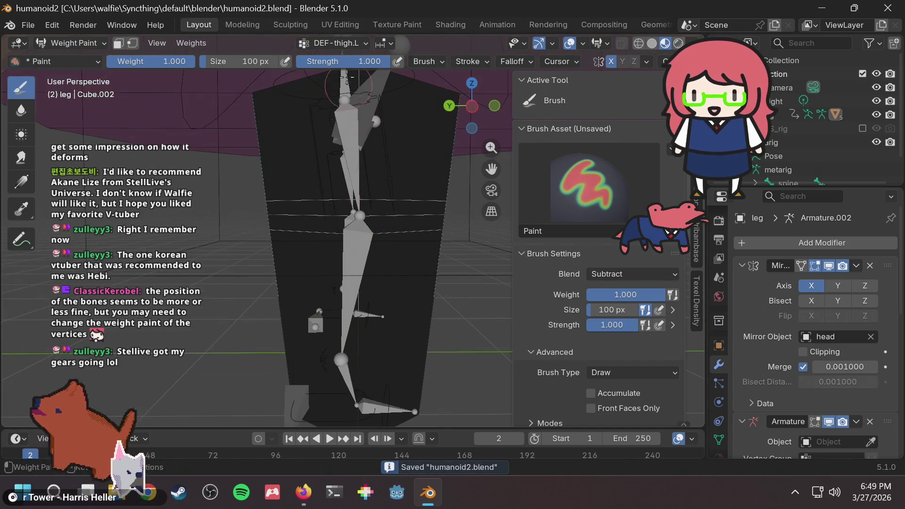
left_click(342, 47)
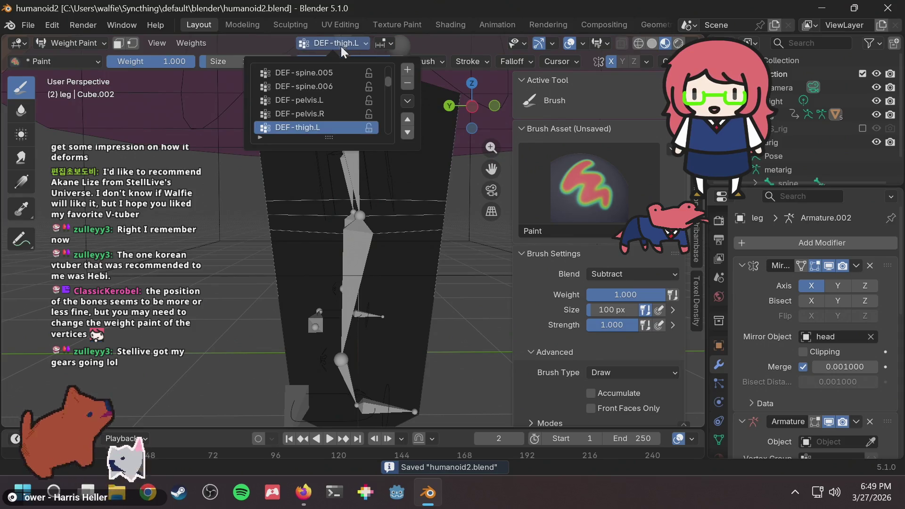
Make DEF-thigh.R.001 the displayed vertex group and zoom in and out on the leg's weights
left_click(319, 104)
scroll(353, 87, "down", 8, "ctrl")
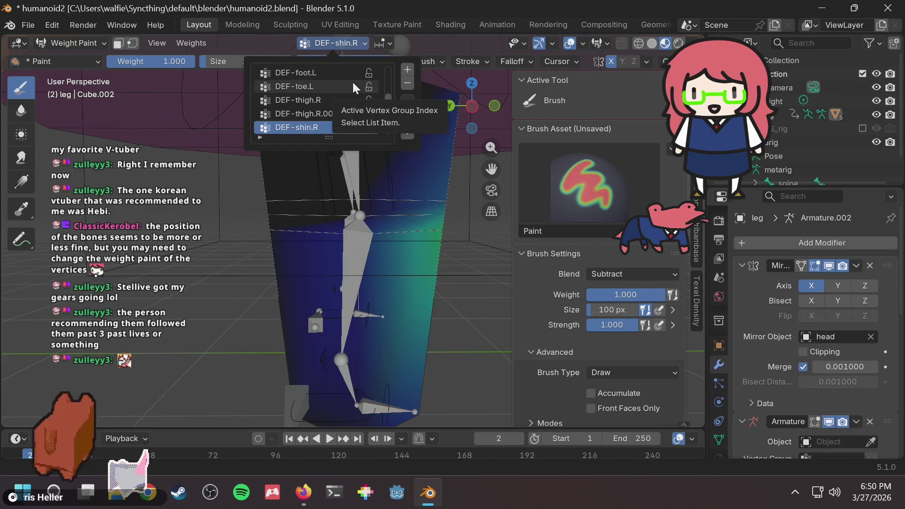
scroll(355, 87, "up", 1, "ctrl")
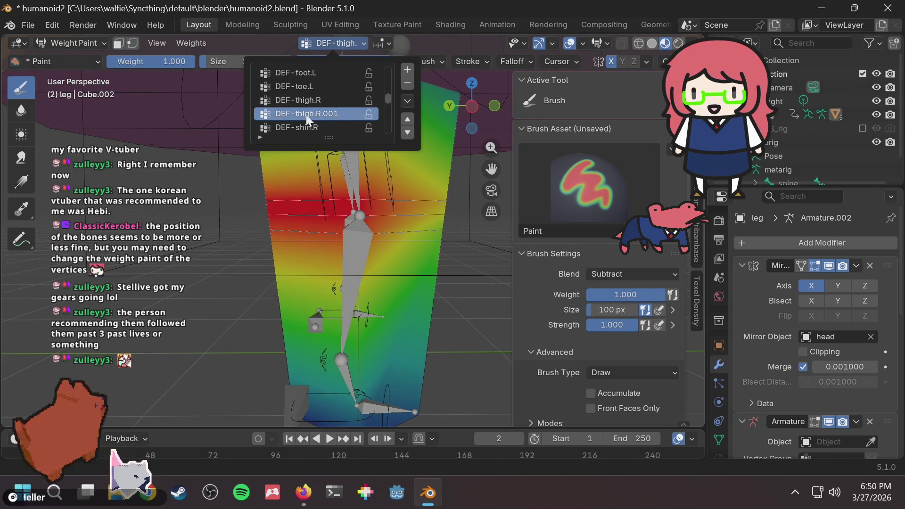
left_click(330, 128)
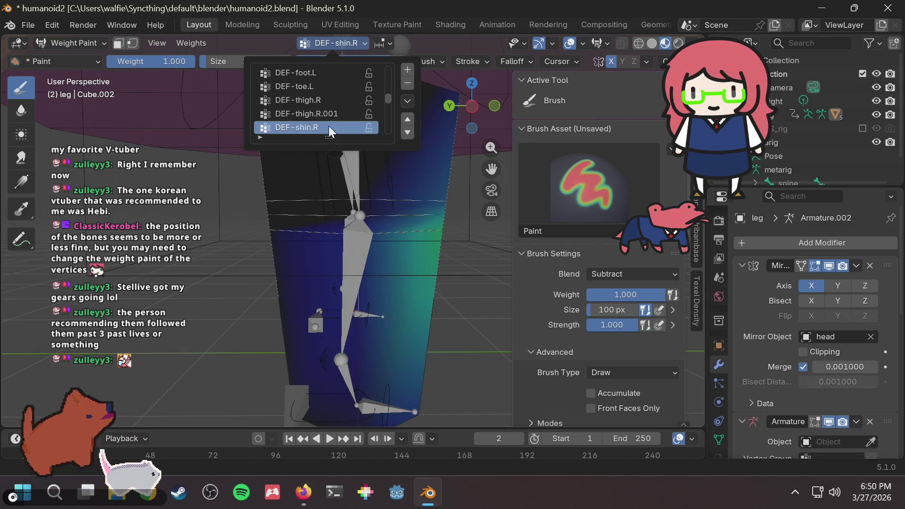
scroll(329, 129, "up", 1, "ctrl")
scroll(329, 129, "down", 1, "ctrl")
scroll(329, 130, "up", 1, "ctrl")
scroll(329, 130, "down", 1, "ctrl")
scroll(328, 129, "up", 1, "ctrl")
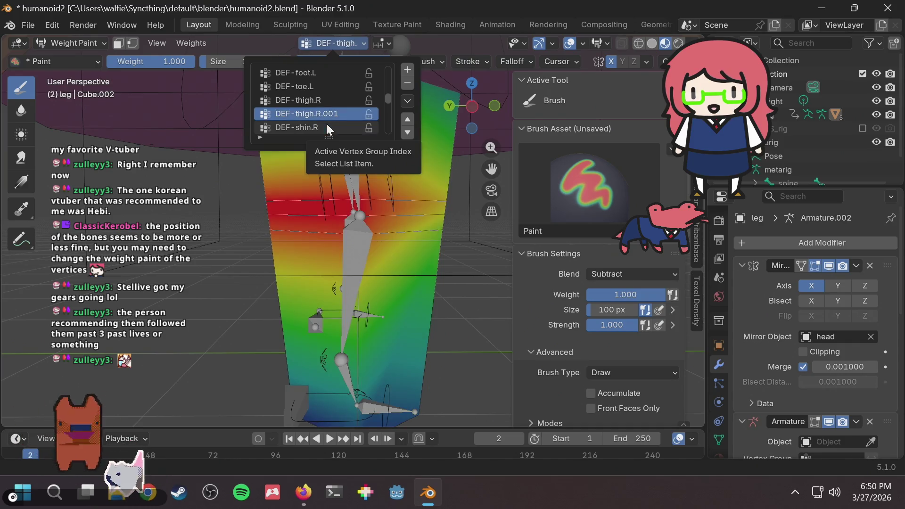
scroll(347, 206, "up", 3)
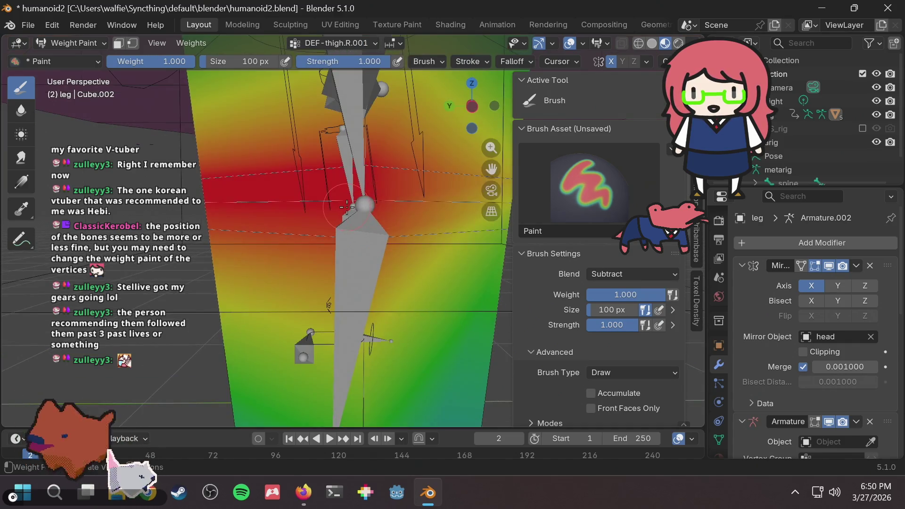
scroll(344, 206, "down", 4)
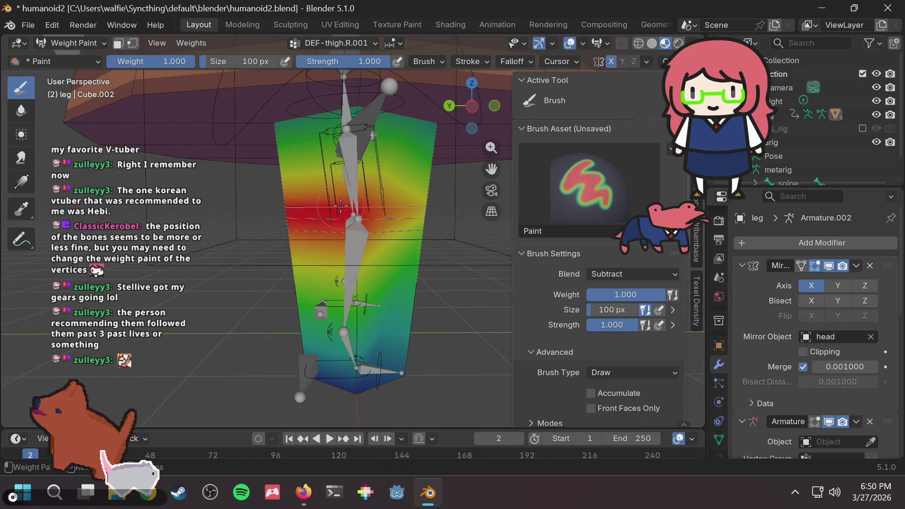
scroll(334, 193, "up", 1)
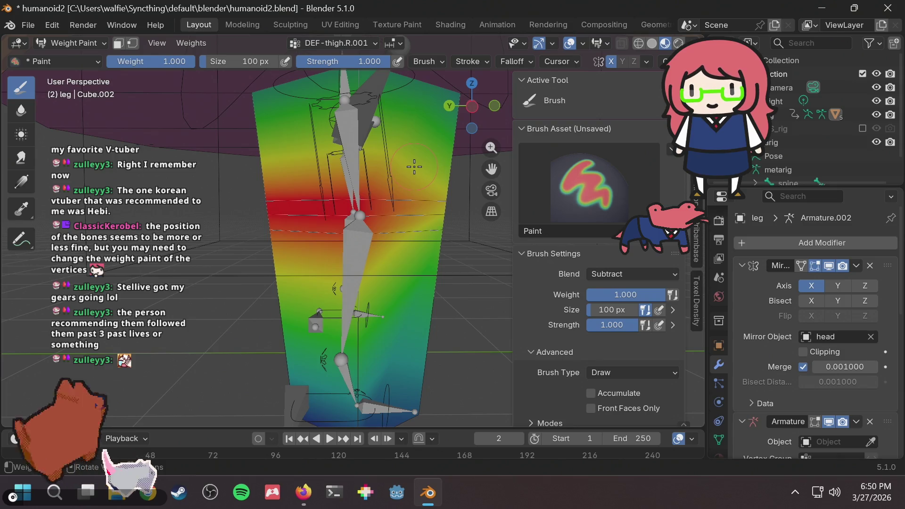
middle_click_drag(414, 166, 466, 176)
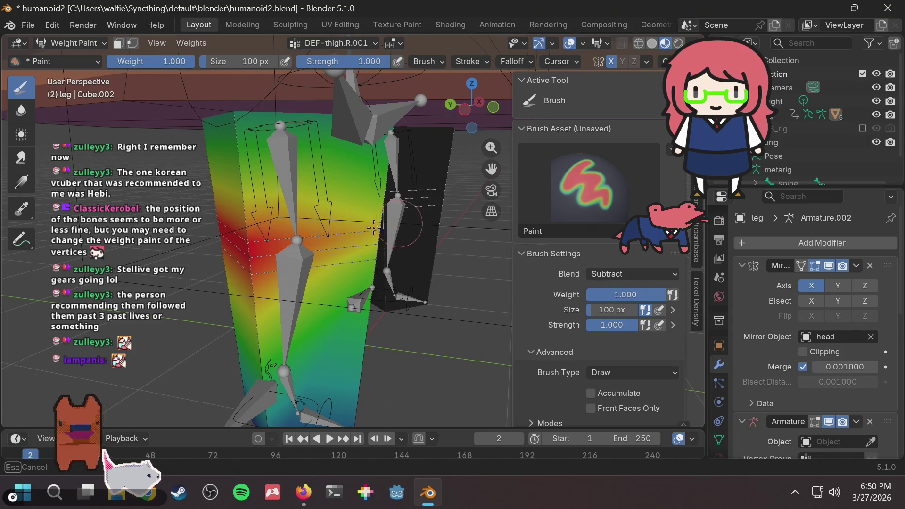
Orbit to compare both legs and switch the active vertex group to DEF-thigh.L.001
middle_click_drag(390, 206, 361, 214)
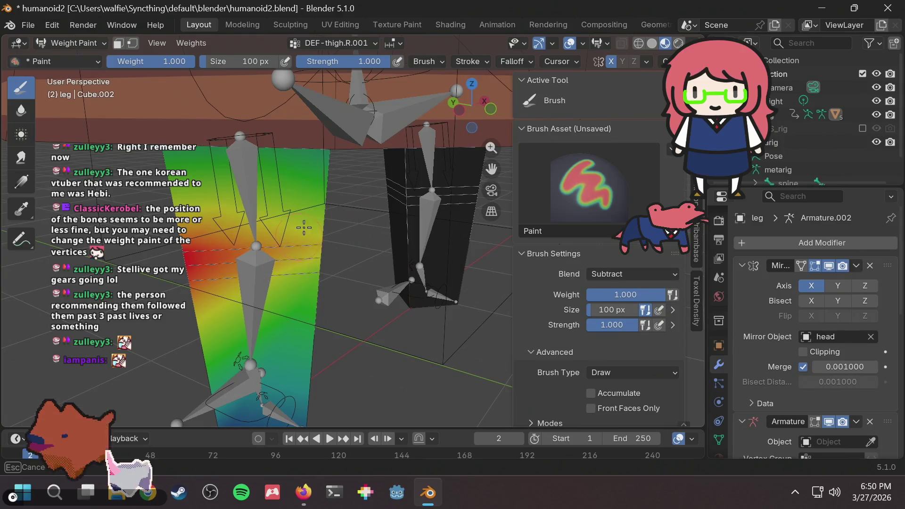
middle_click_drag(212, 287, 416, 210)
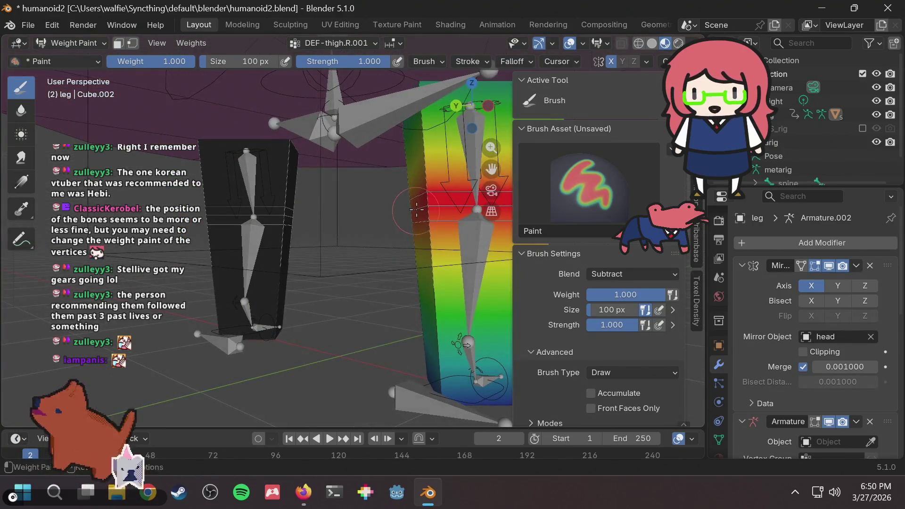
middle_click_drag(408, 350, 333, 92)
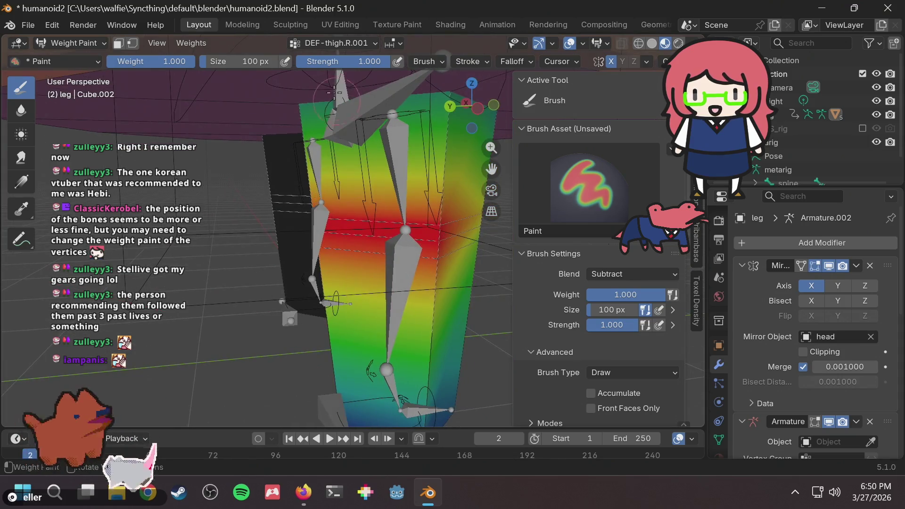
left_click(327, 42)
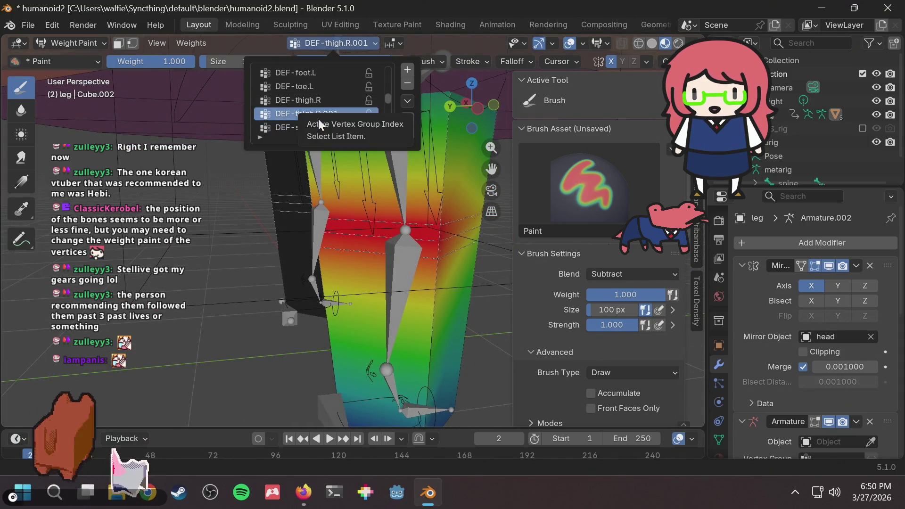
scroll(318, 118, "up", 4)
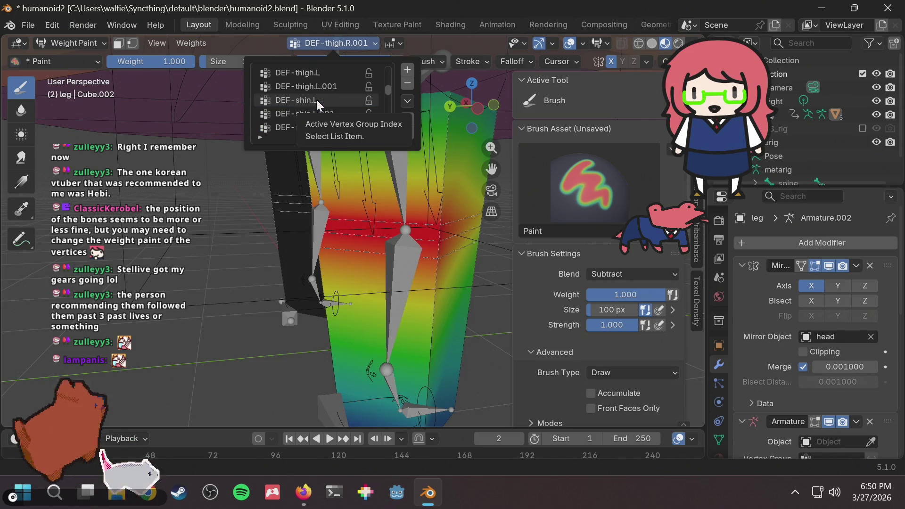
scroll(317, 101, "up", 1)
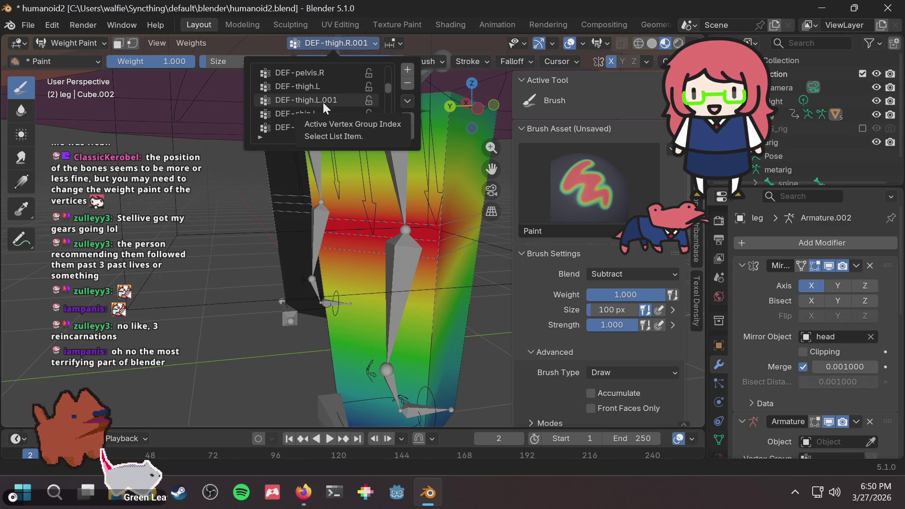
left_click(319, 100)
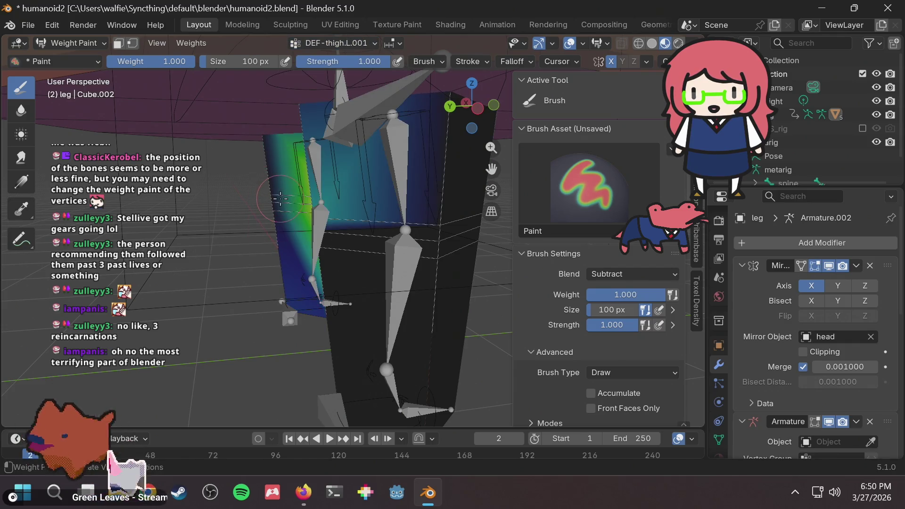
Orbit and zoom around the leg to inspect its DEF-thigh.L.001 weights from several sides
middle_click_drag(280, 198, 367, 242)
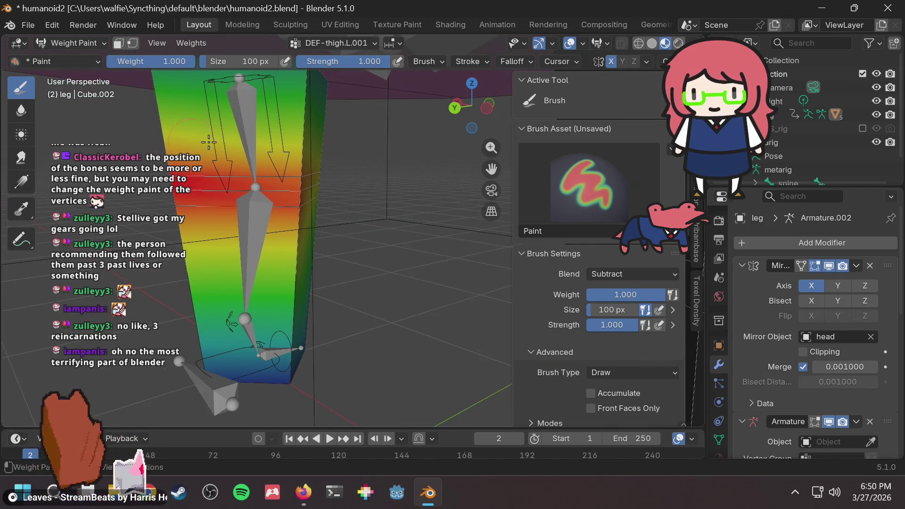
scroll(200, 141, "down", 2)
scroll(302, 168, "up", 2)
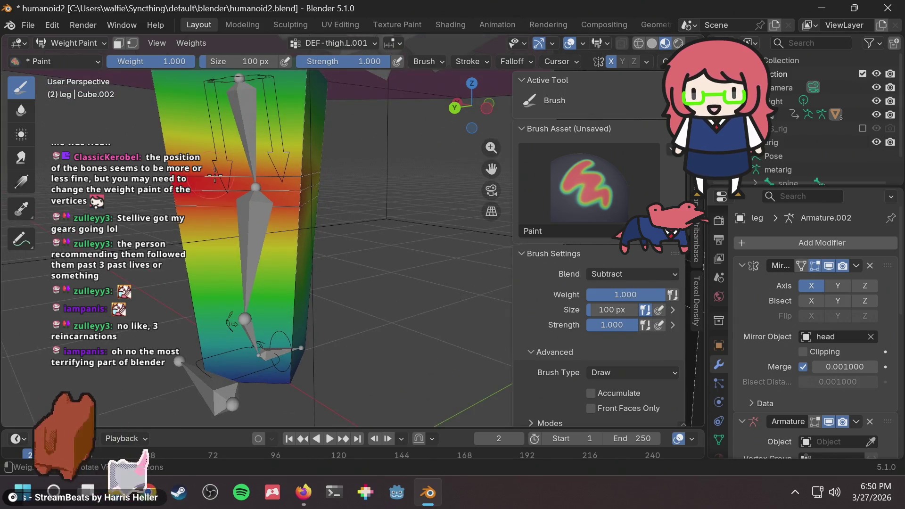
middle_click_drag(270, 173, 268, 185)
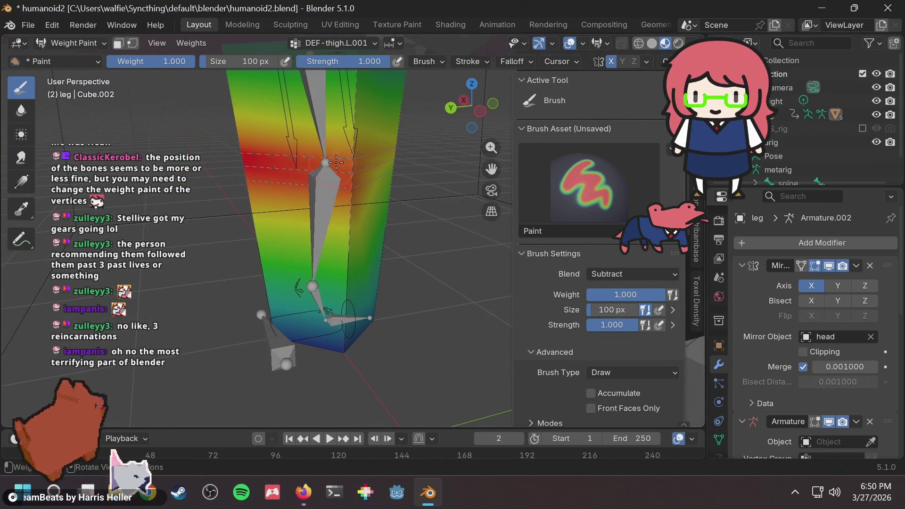
mouse_move(382, 151)
middle_mouse_down()
mouse_move(369, 174)
mouse_move(167, 186)
middle_mouse_up()
scroll(379, 162, "up", 2)
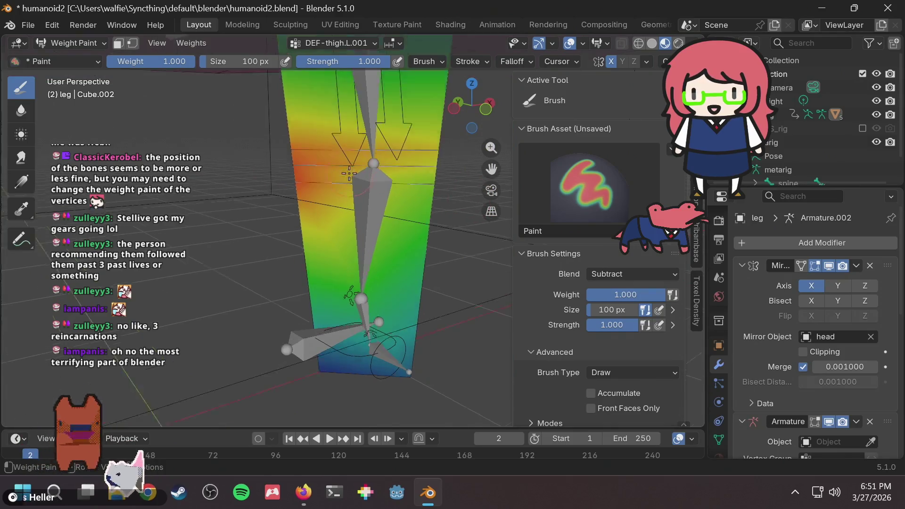
middle_click_drag(391, 175, 314, 152)
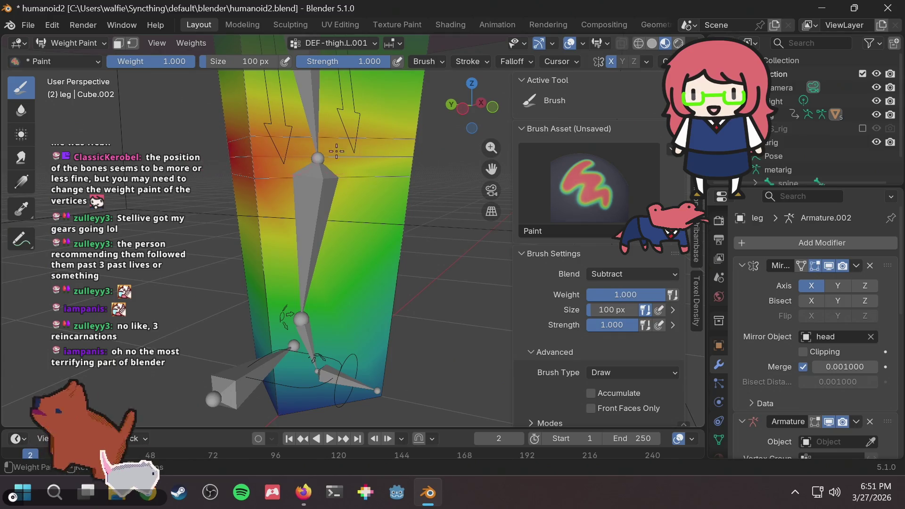
scroll(417, 161, "down", 1)
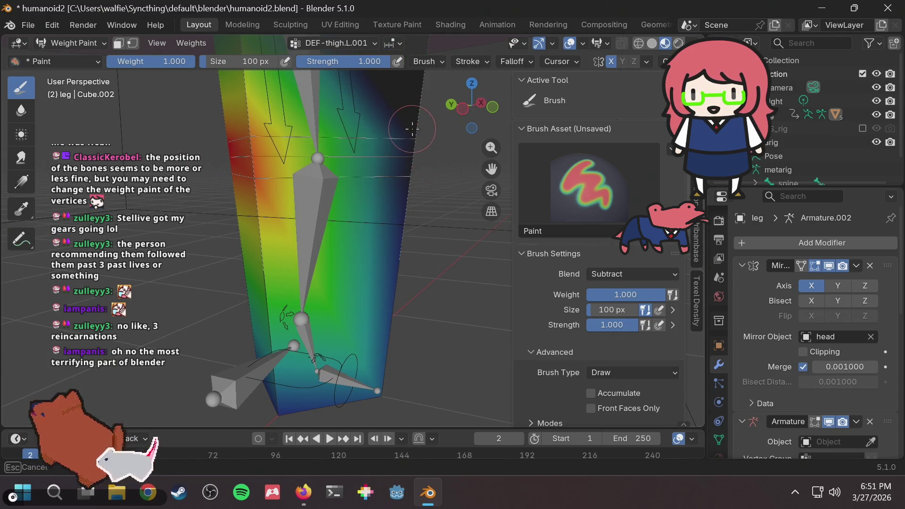
scroll(383, 157, "down", 3)
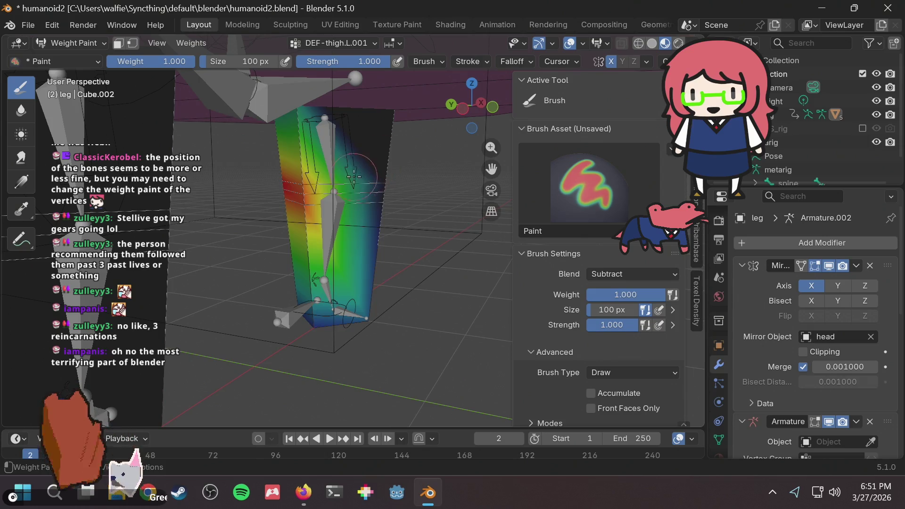
scroll(282, 174, "up", 4)
scroll(254, 180, "down", 2)
Zoom out to view the bones, then switch to the web browser for a new search
mouse_move(254, 179)
middle_mouse_down()
mouse_move(334, 178)
mouse_move(354, 194)
mouse_move(325, 203)
middle_mouse_up()
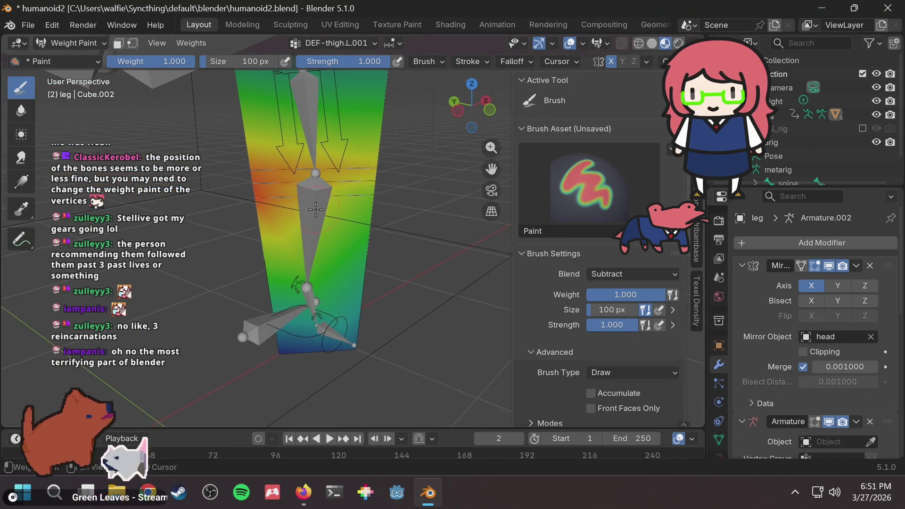
scroll(319, 206, "up", 2)
middle_click_drag(270, 200, 275, 201, "ctrl")
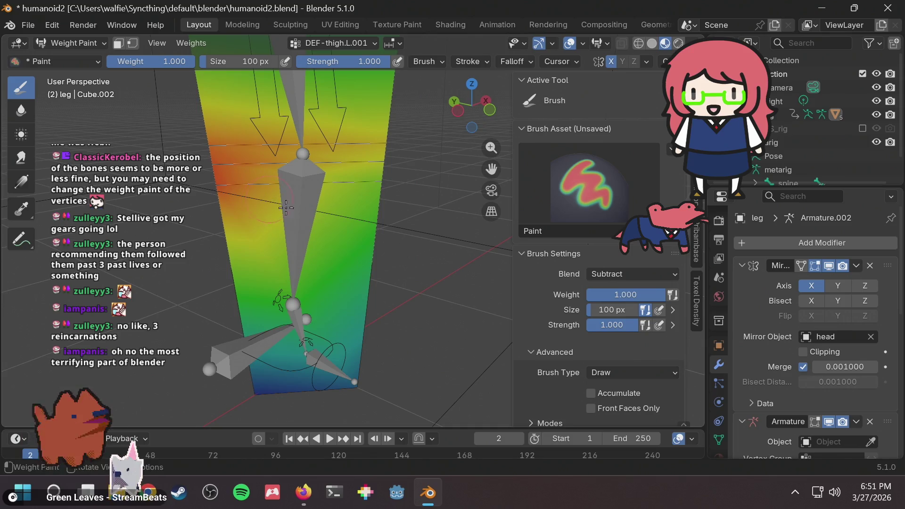
mouse_move(318, 333)
middle_mouse_down("ctrl")
mouse_move(465, 339)
mouse_move(421, 302)
middle_mouse_up("ctrl")
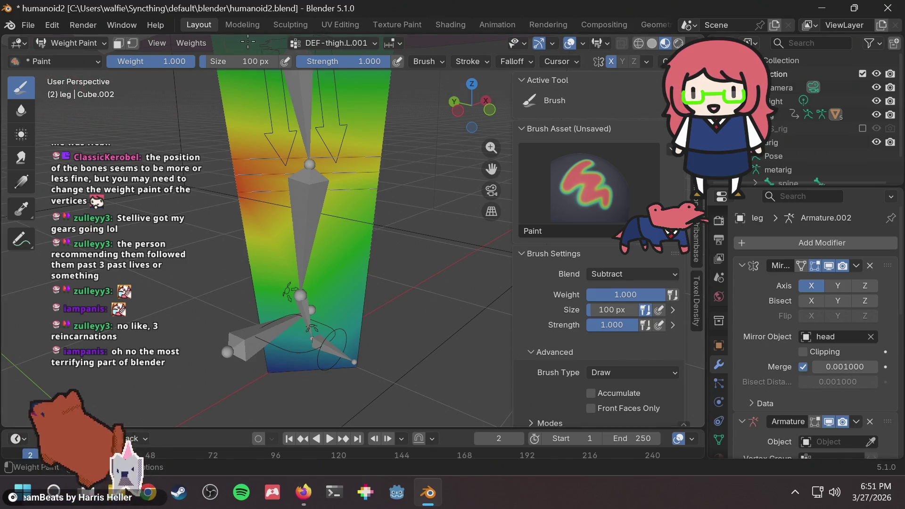
key("alt+Tab")
left_click(448, 45)
Search for 'blender rigify bones' and show the image results
type("blender ri")
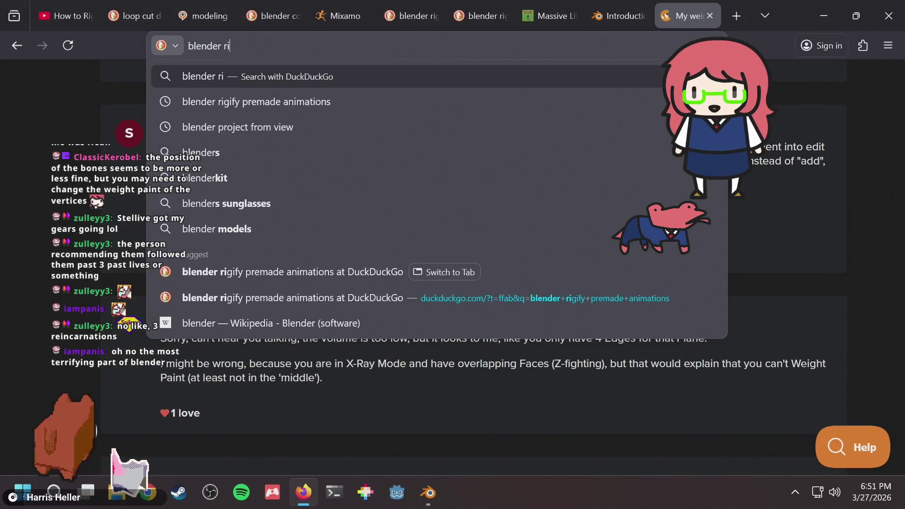
type("gify bones")
key("Return")
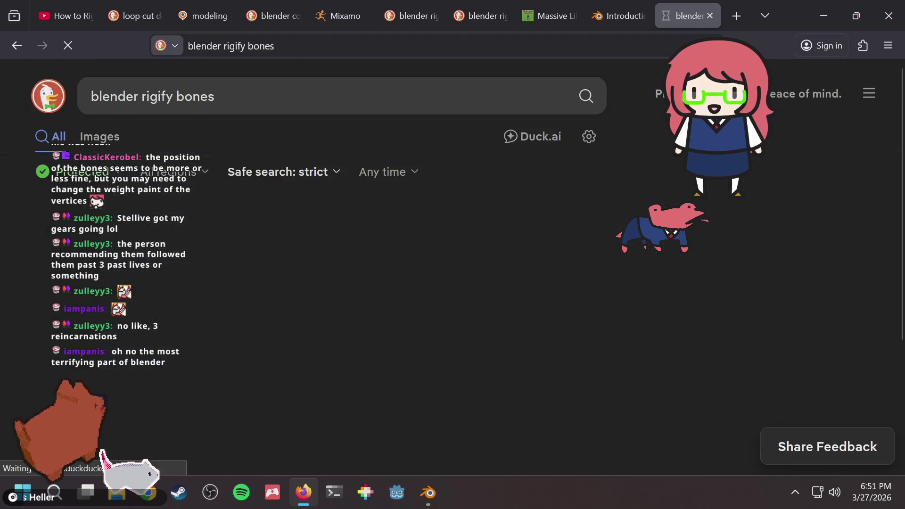
left_click(99, 136)
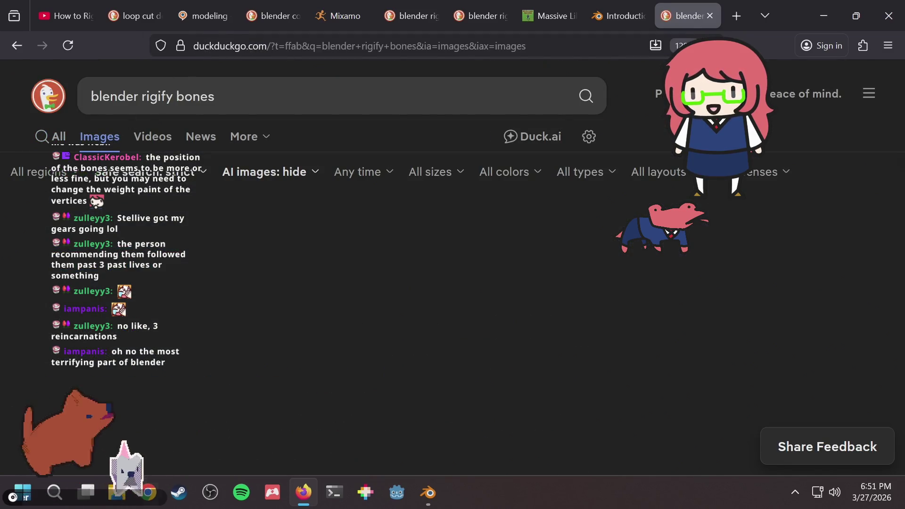
scroll(428, 254, "down", 3)
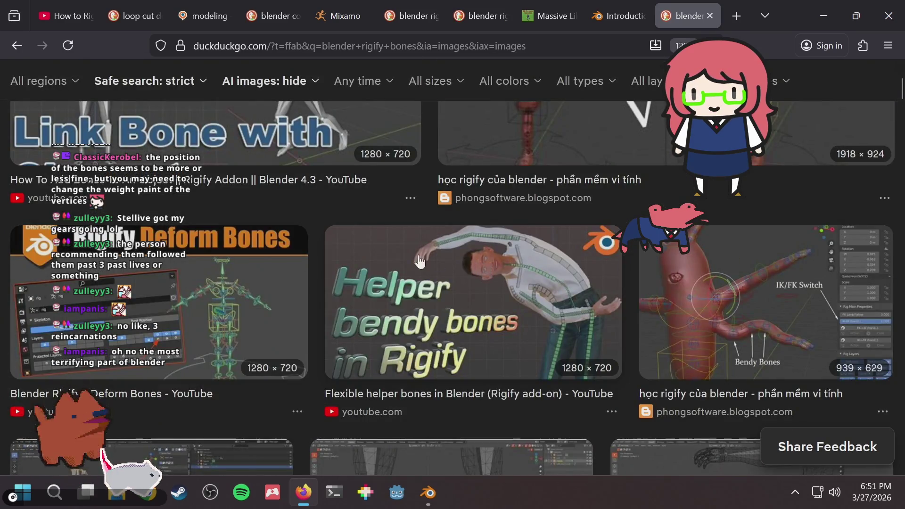
scroll(243, 182, "up", 4)
Refine the search to 'blender rigify bones human simple' and preview the meta-rig diagram
left_click(238, 99)
type("hu")
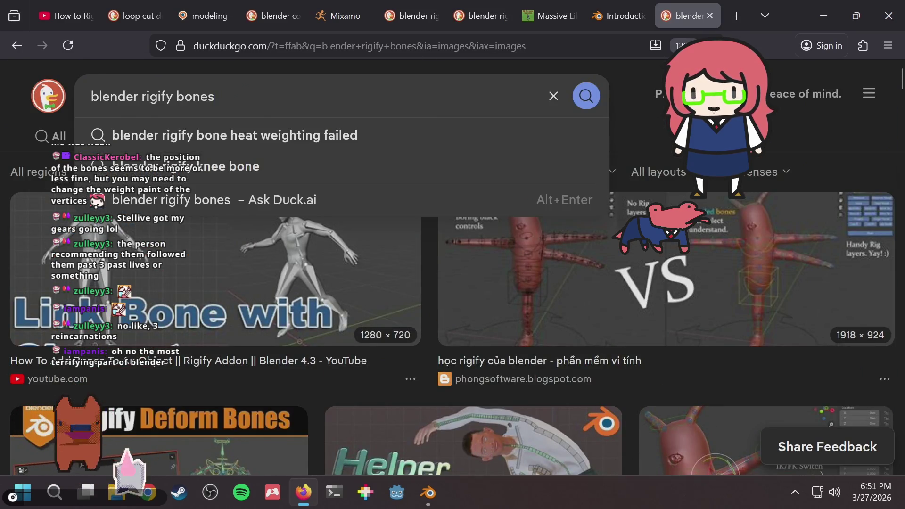
type("man si")
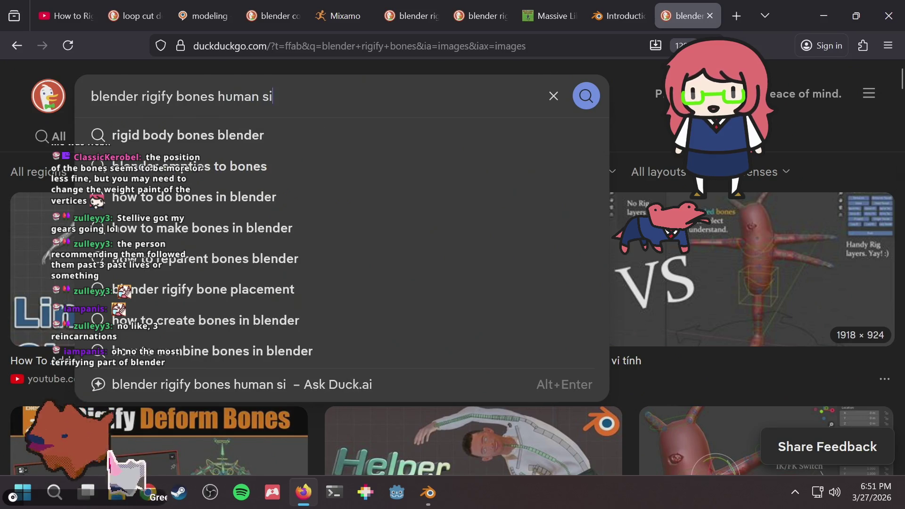
type("mple")
key("Return")
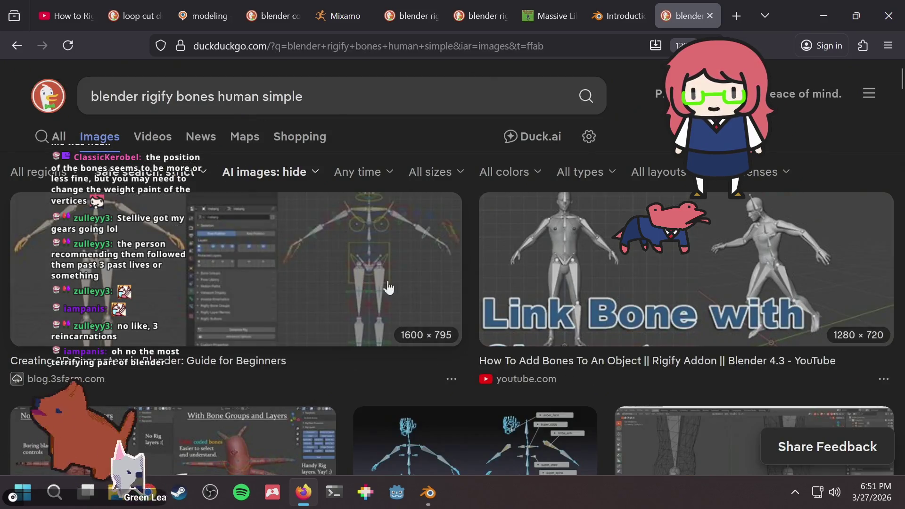
scroll(354, 263, "down", 2)
scroll(354, 263, "up", 2)
scroll(354, 263, "down", 2)
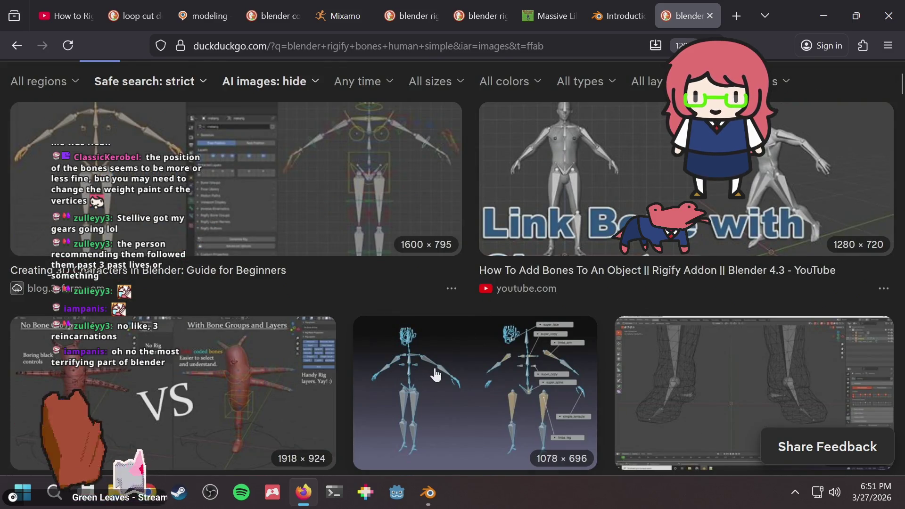
left_click(433, 374)
Scroll through the rigging image results, then return to Blender
scroll(386, 187, "down", 5)
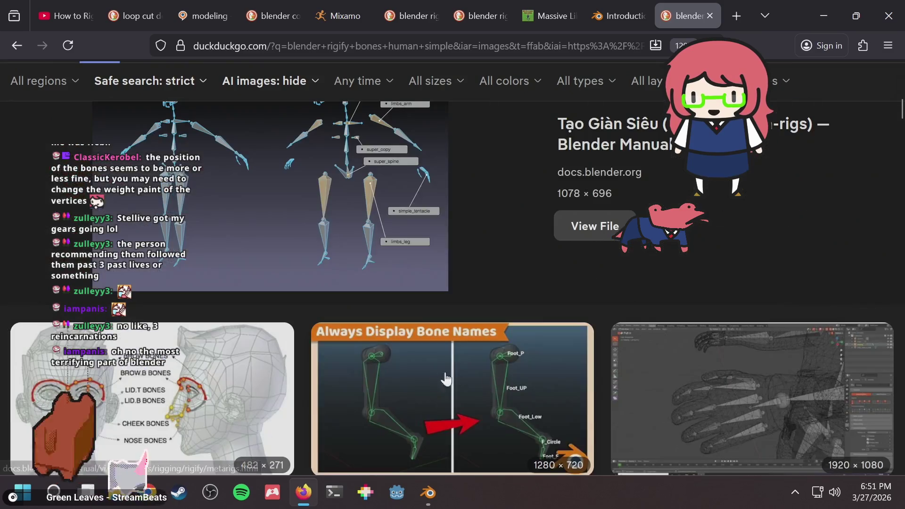
scroll(386, 188, "up", 3)
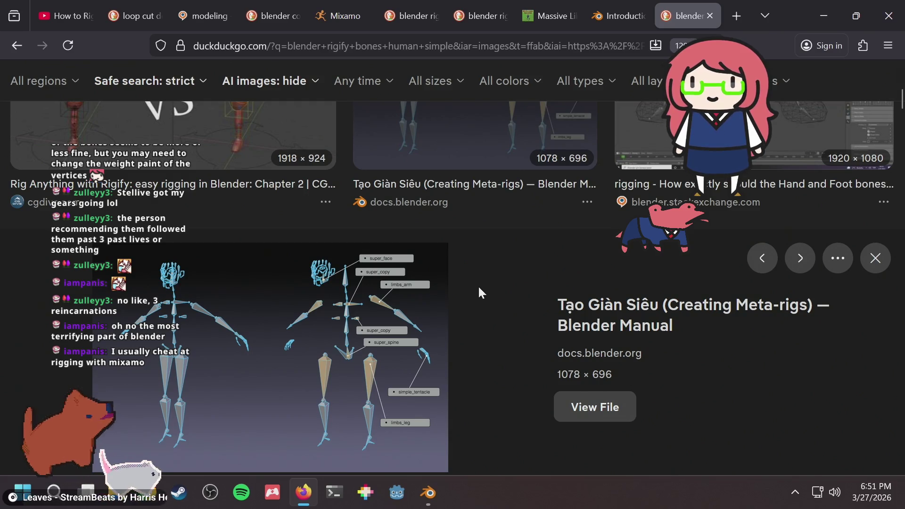
scroll(479, 288, "down", 6)
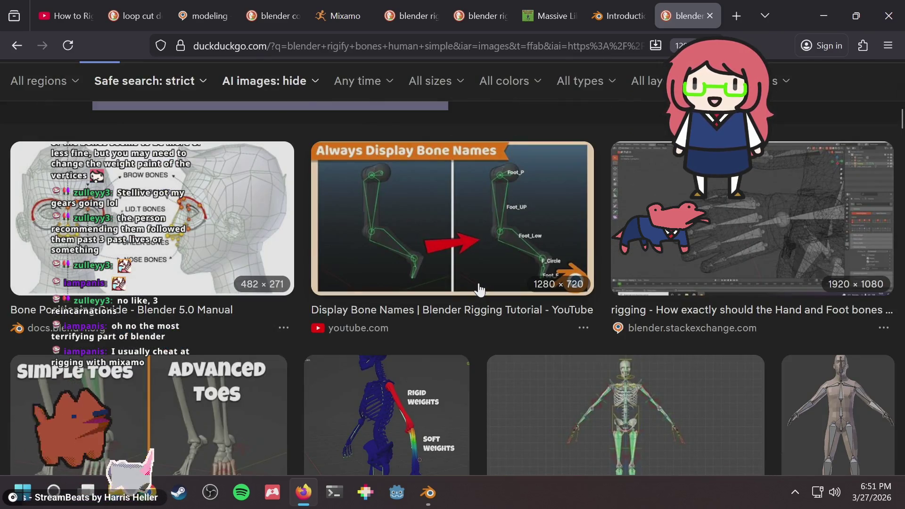
scroll(479, 289, "down", 3)
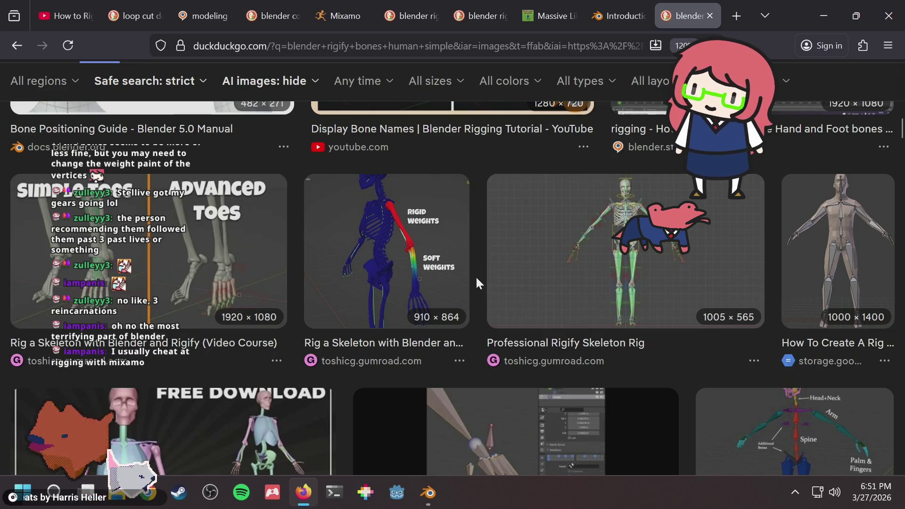
scroll(477, 280, "down", 5)
scroll(477, 283, "down", 3)
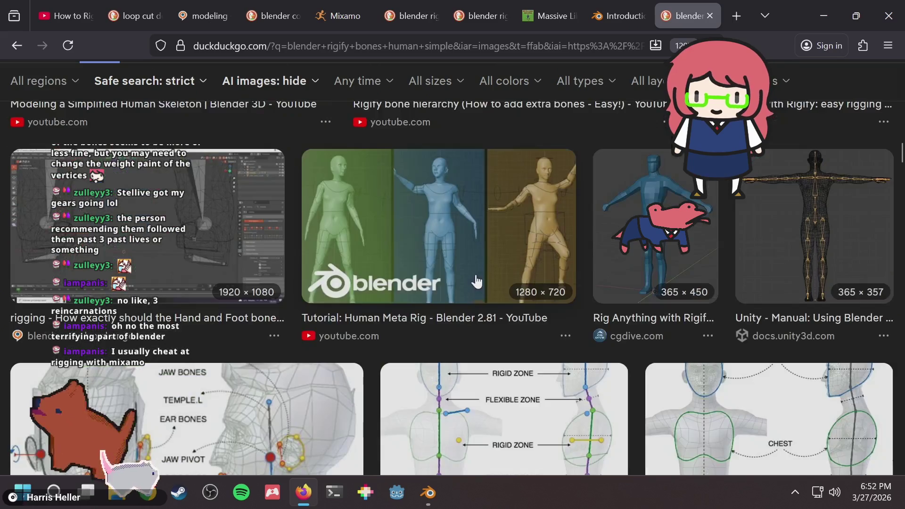
scroll(476, 276, "down", 3)
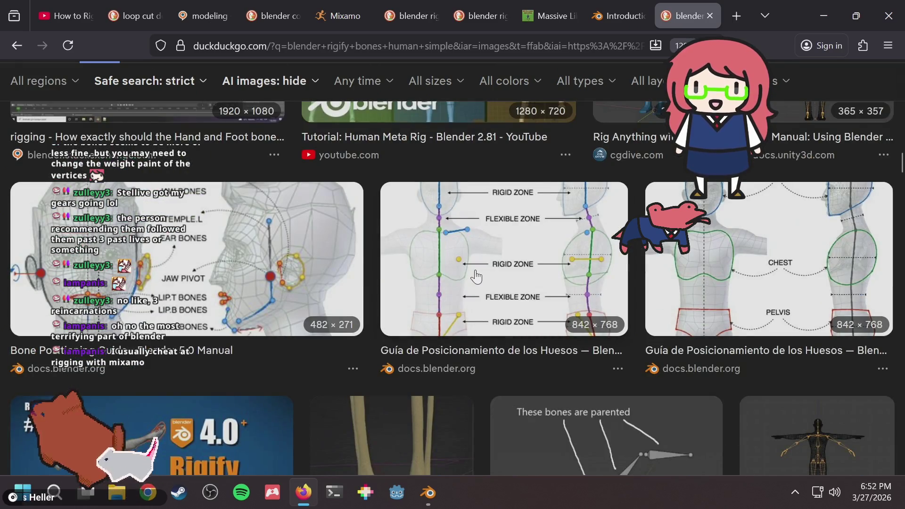
scroll(475, 277, "down", 5)
scroll(477, 274, "down", 4)
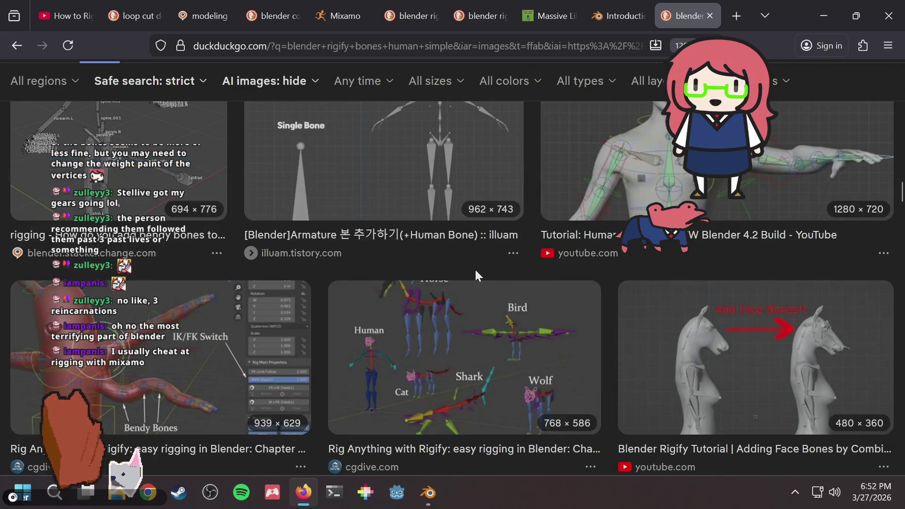
scroll(343, 359, "down", 8)
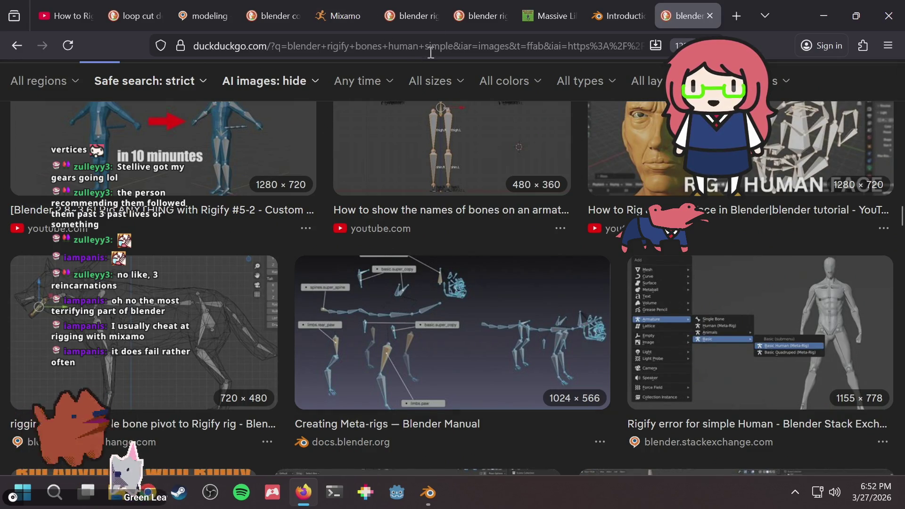
key("alt+Tab")
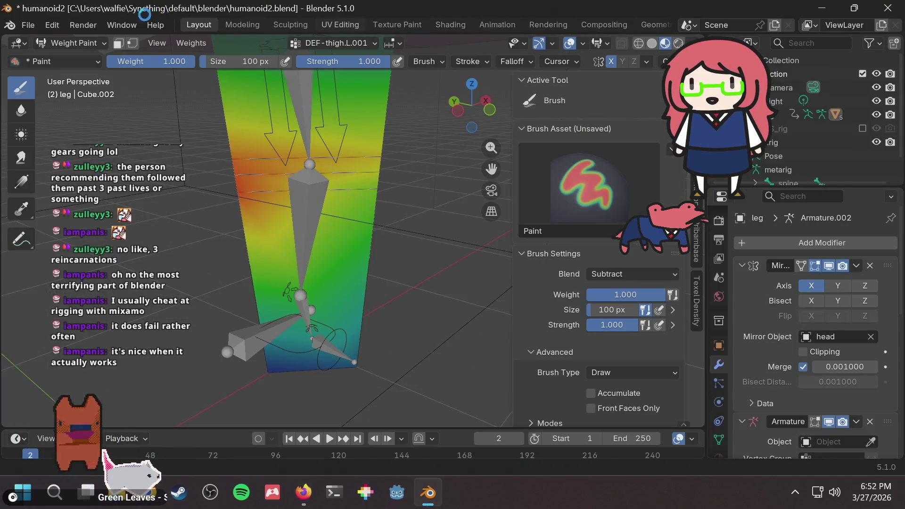
Save humanoid2.blend and re-export the rig as FBX, overwriting humanoid2.fbx
key("ctrl+s")
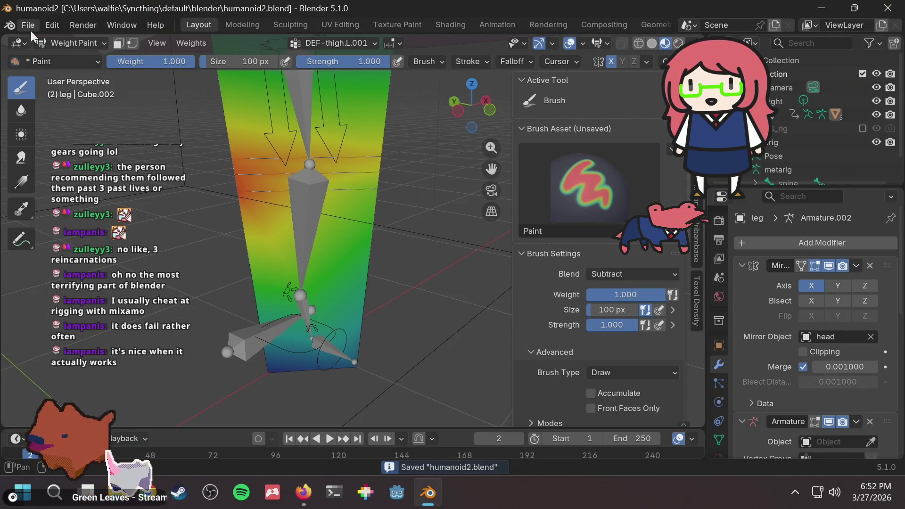
left_click(30, 29)
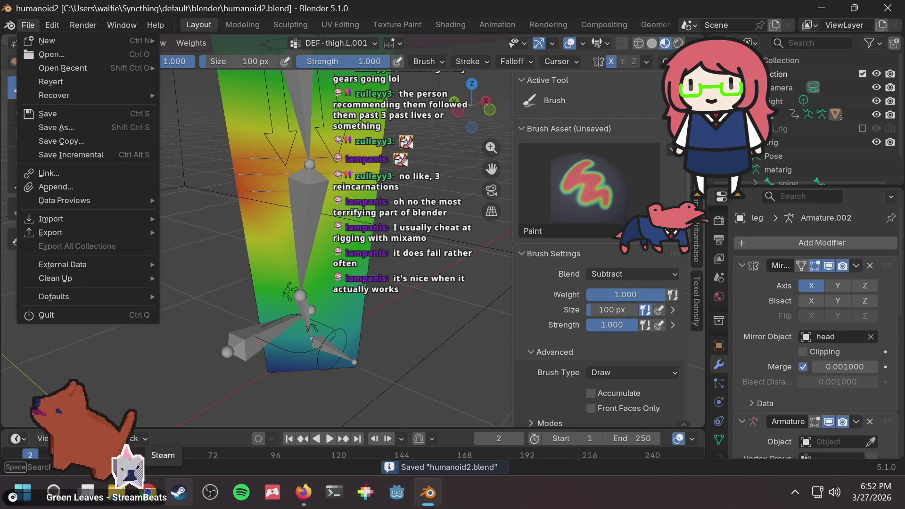
left_click(31, 25)
left_click(33, 23)
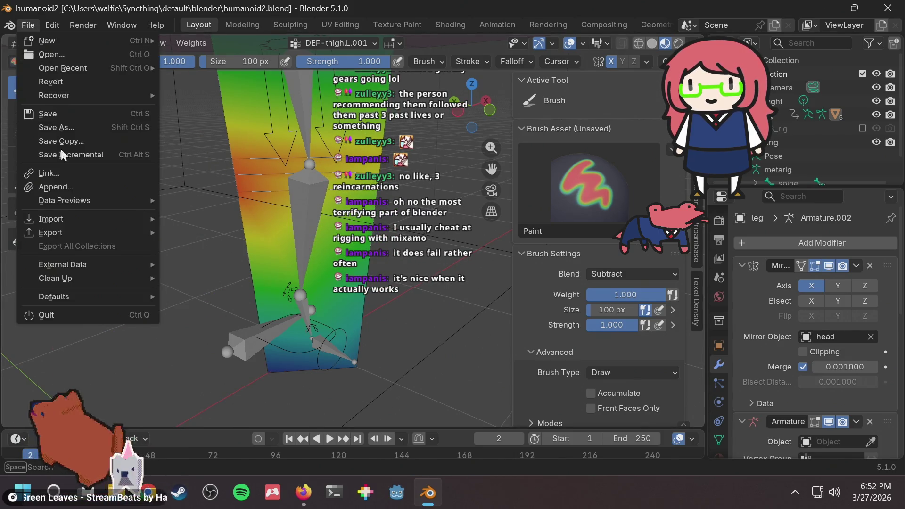
mouse_move(97, 219)
mouse_move(121, 230)
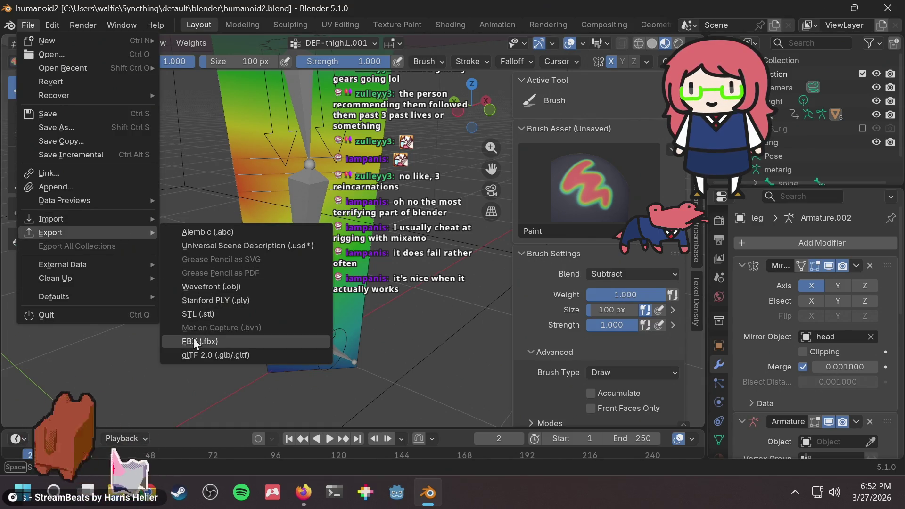
left_click(193, 339)
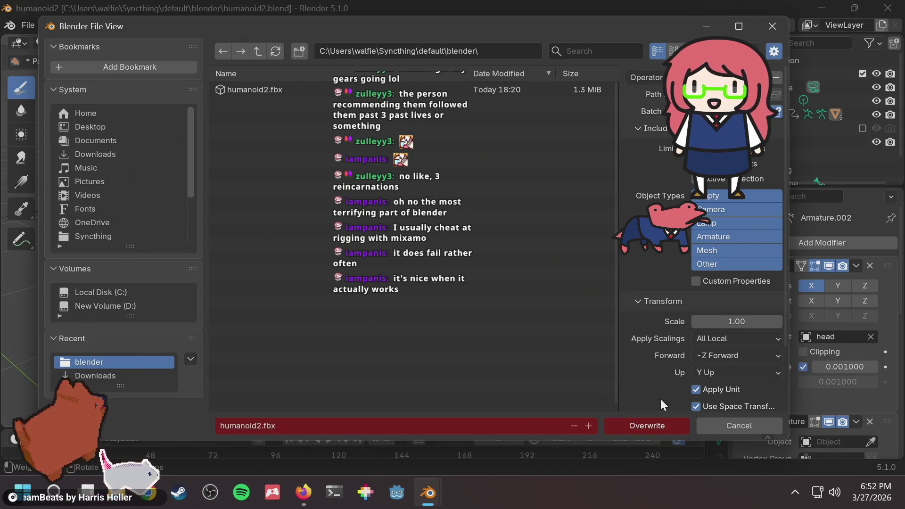
left_click(651, 428)
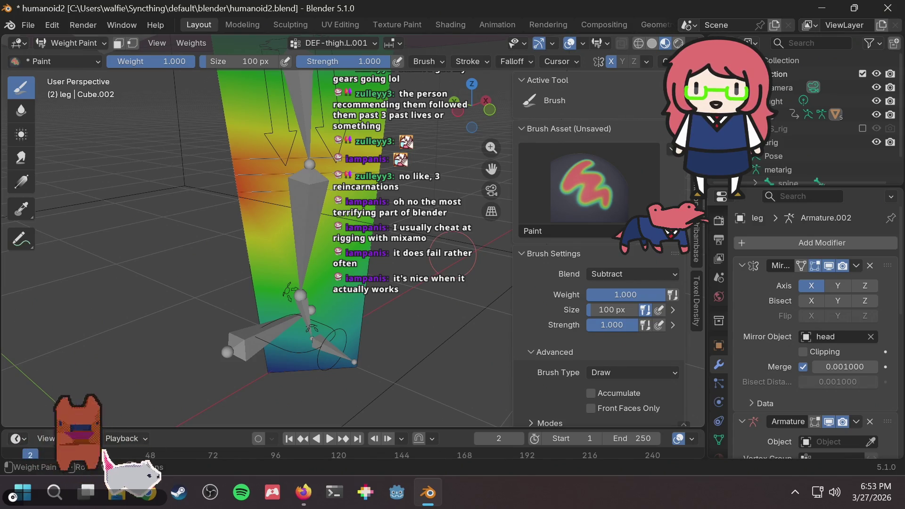
Orbit around the painted leg, save humanoid2.blend again, and return to Firefox
mouse_move(442, 142)
middle_mouse_down()
mouse_move(386, 198)
mouse_move(204, 180)
middle_mouse_up()
key("ctrl+s")
scroll(406, 189, "up", 3)
scroll(204, 179, "down", 5)
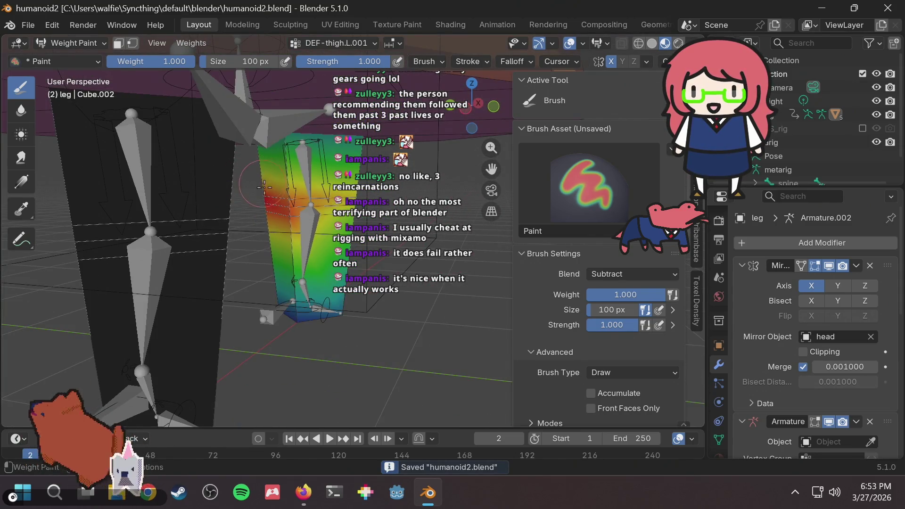
left_click(303, 492)
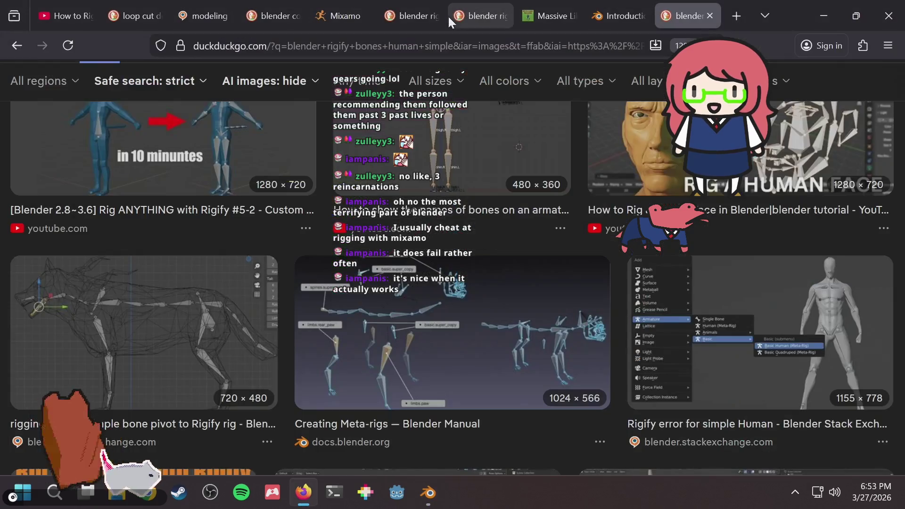
Search 'blender how to weight paint thigh bone', skim the Search Assist results, then return to Blender
left_click(552, 35)
type("b")
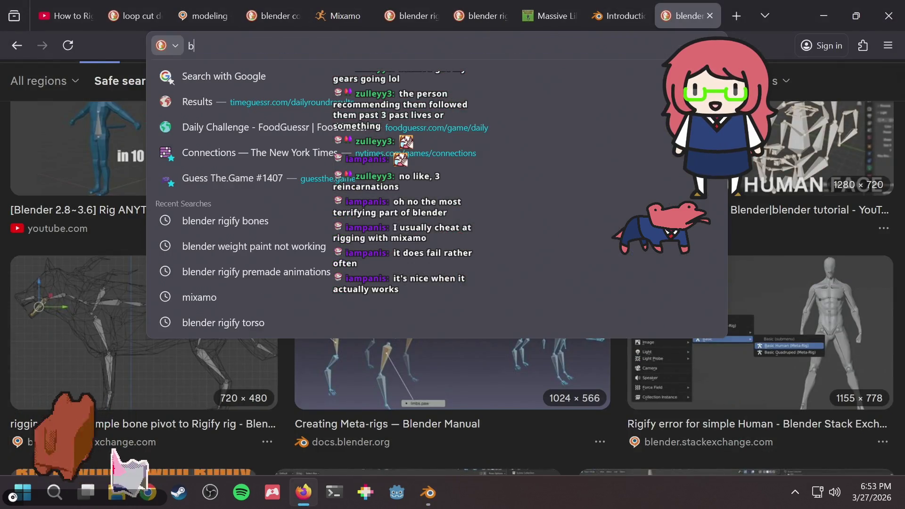
type("lender how to w")
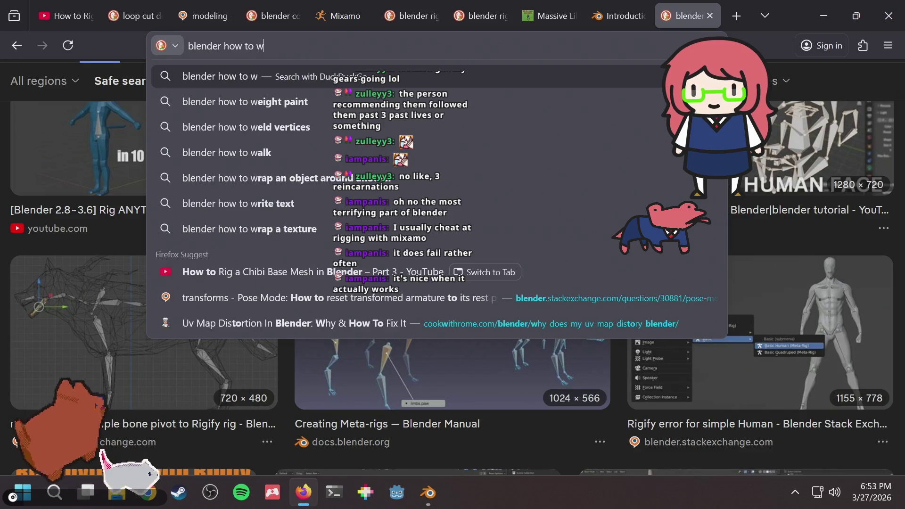
type("eight paint ")
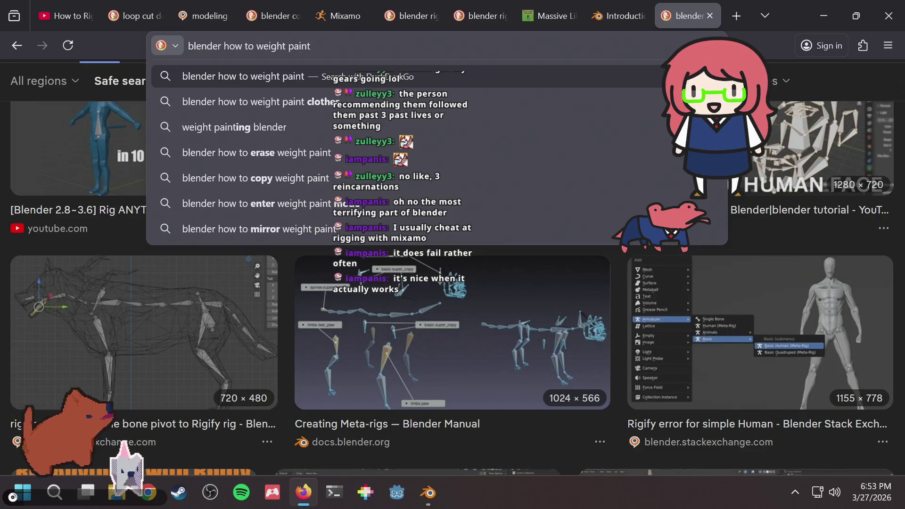
type("thigh ")
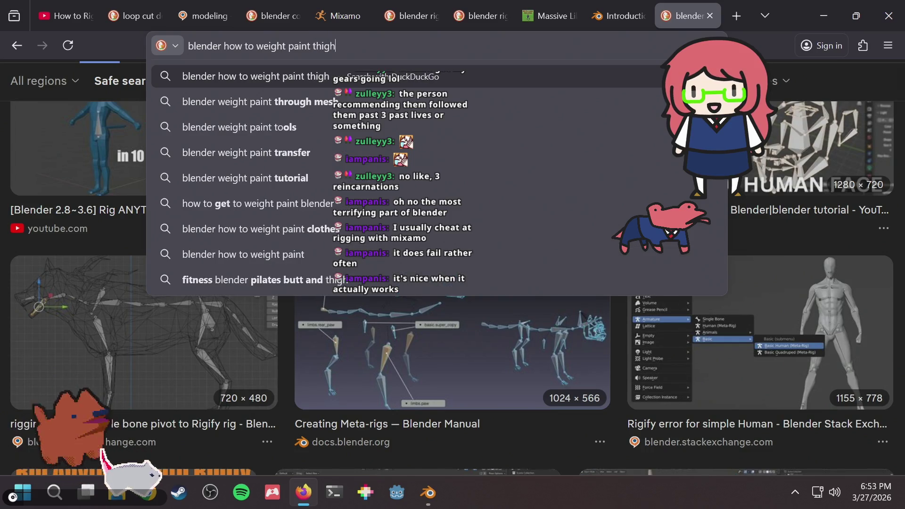
type("bone")
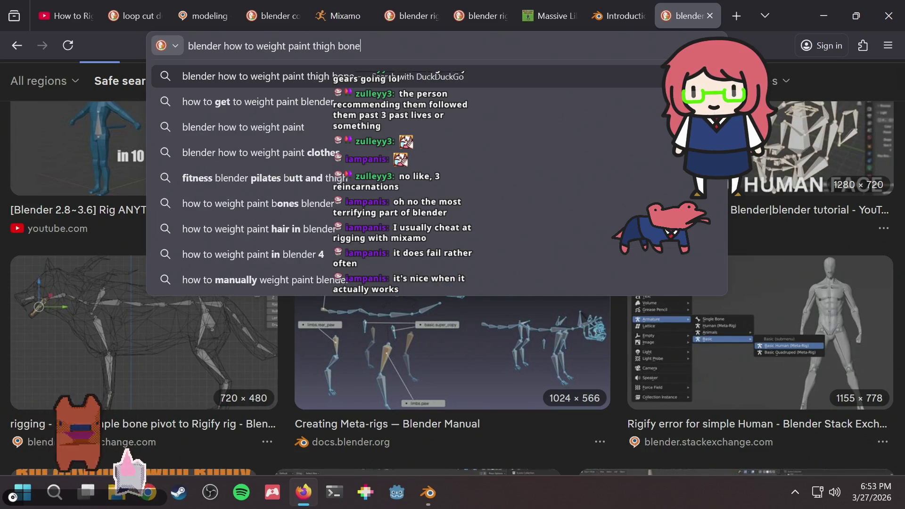
key("Return")
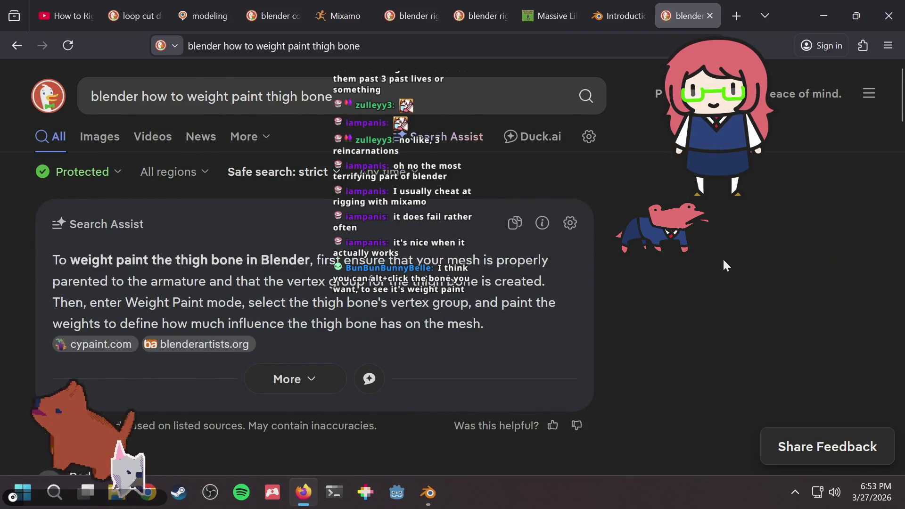
scroll(723, 260, "down", 10)
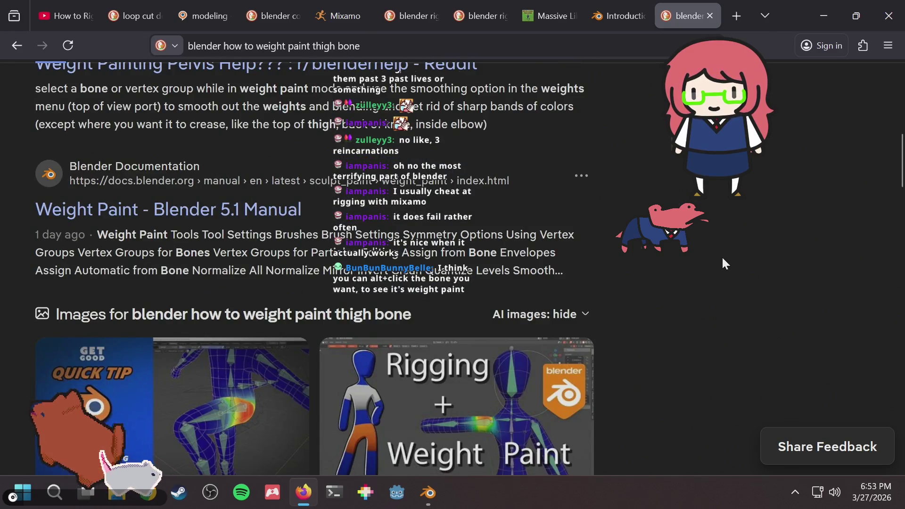
key("alt+Tab")
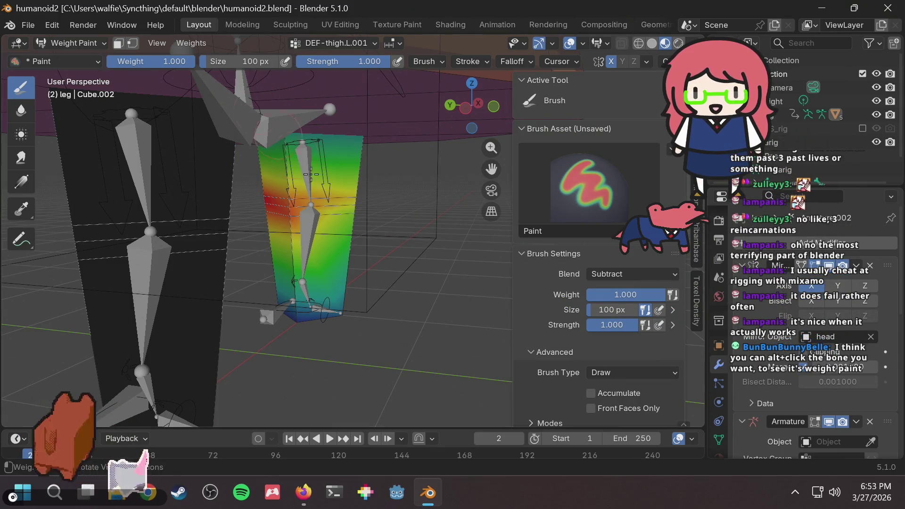
Paint a subtracting stroke on the leg, keeping Weight Paint mode and the DEF-thigh.L.001 group
left_click(312, 217)
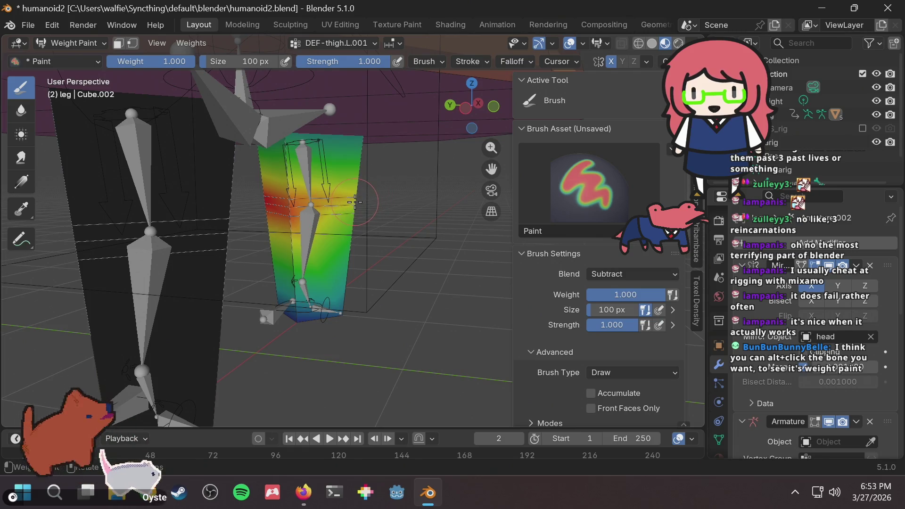
left_click(92, 41)
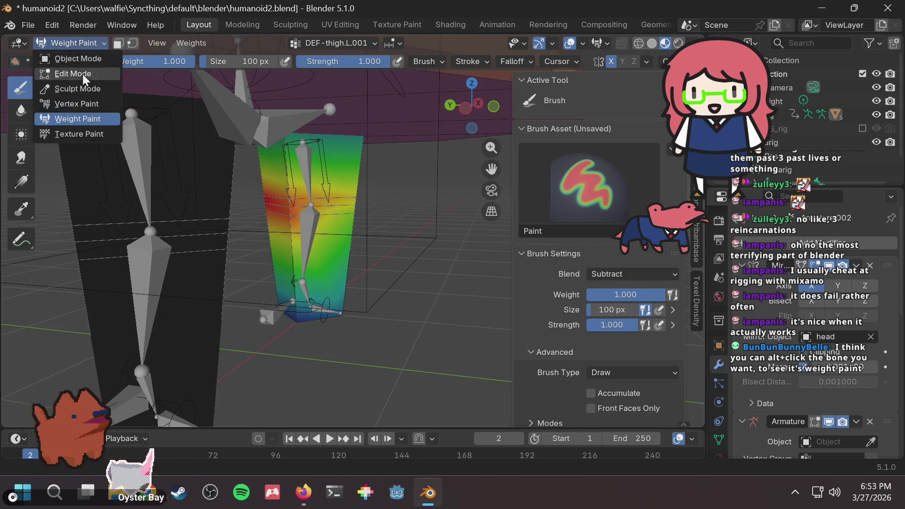
left_click(83, 43)
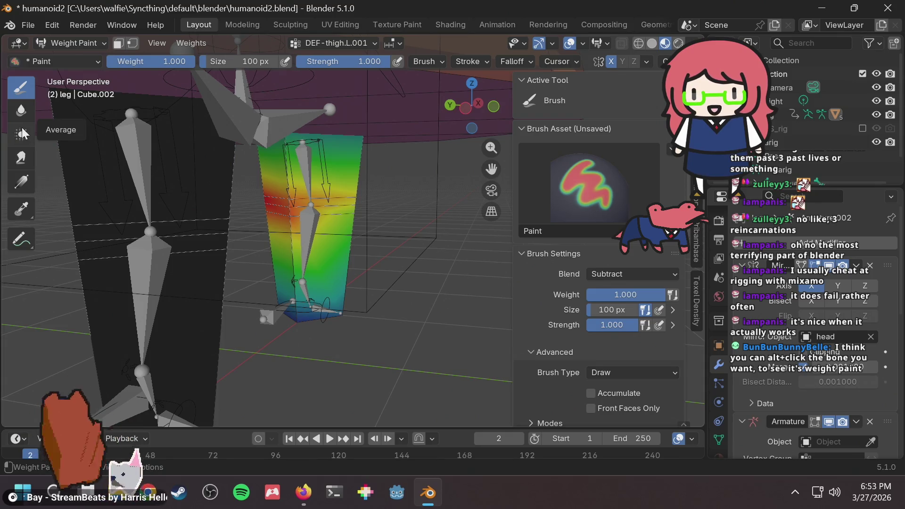
left_click(82, 41)
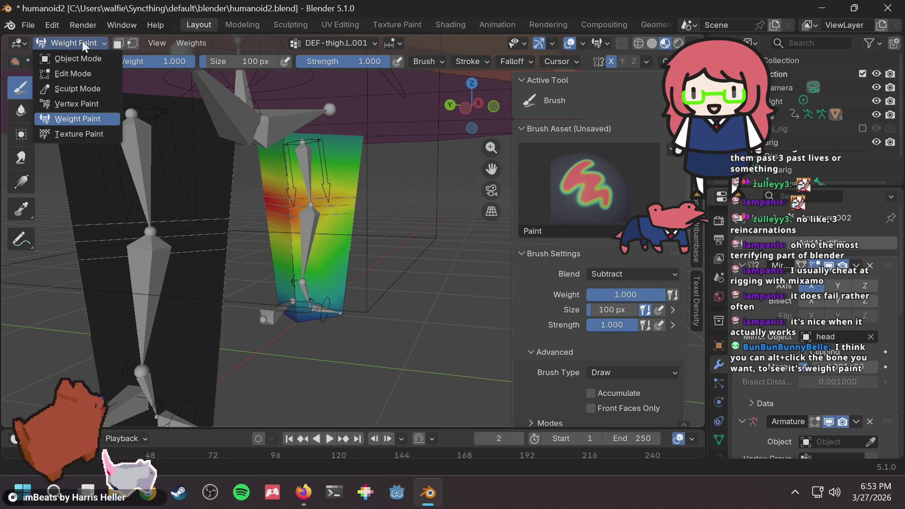
left_click(82, 40)
left_click(81, 41)
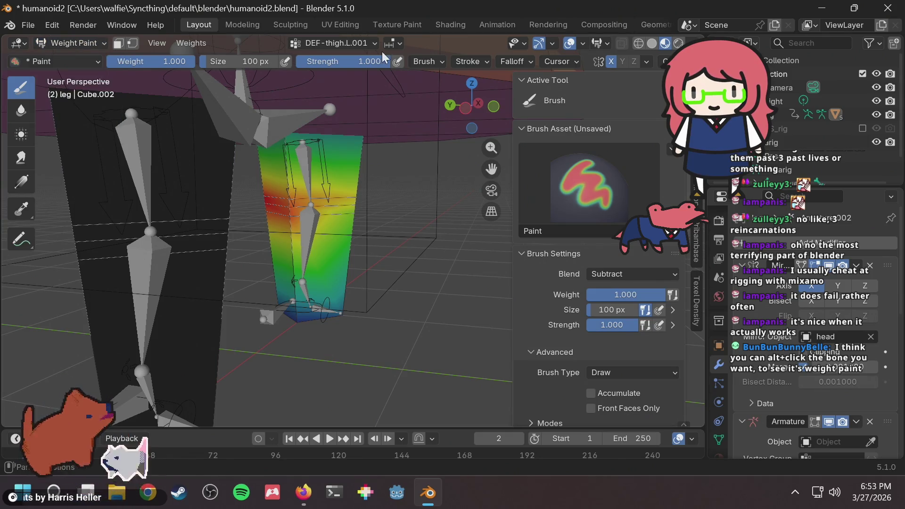
left_click(324, 42)
left_click(325, 42)
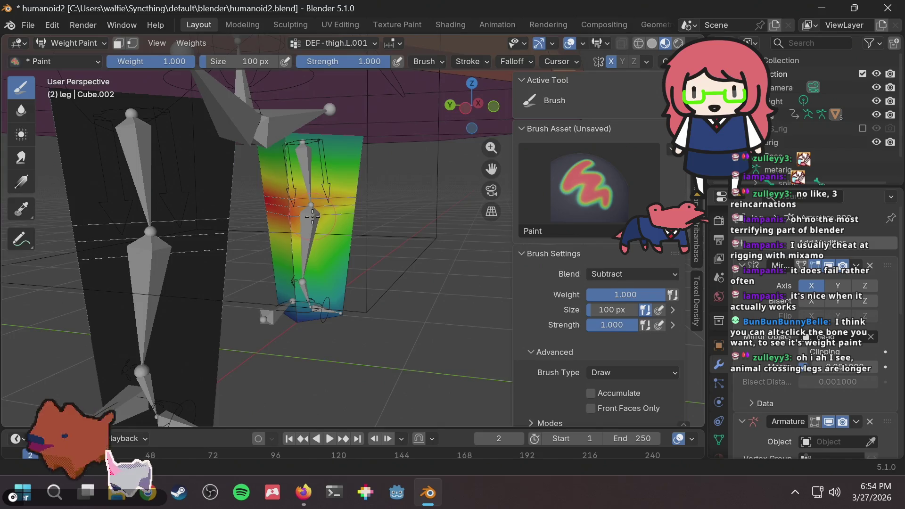
Check the interaction mode list while staying in Weight Paint, leaving it open
key("super")
key("super")
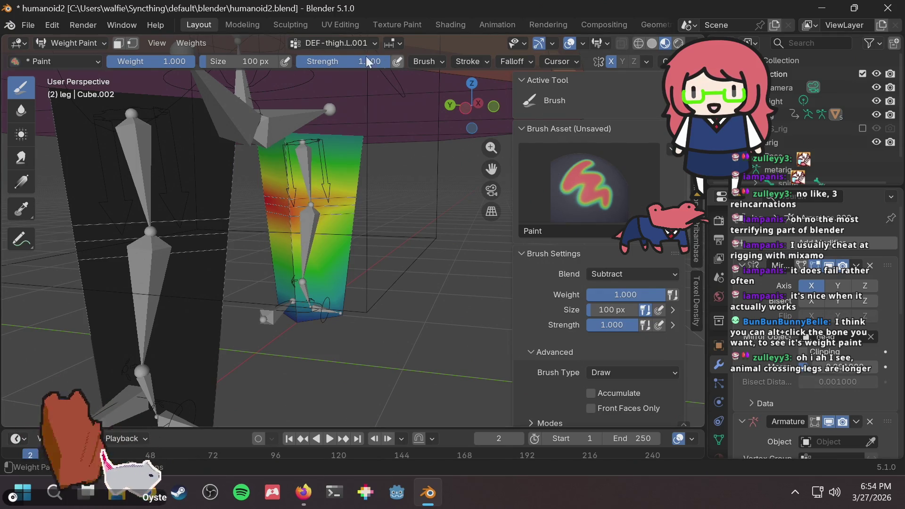
left_click(89, 42)
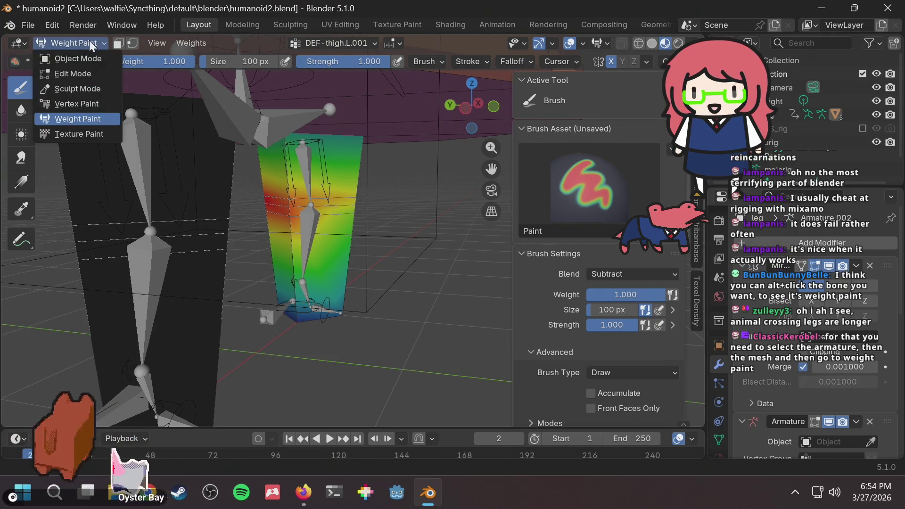
left_click(89, 41)
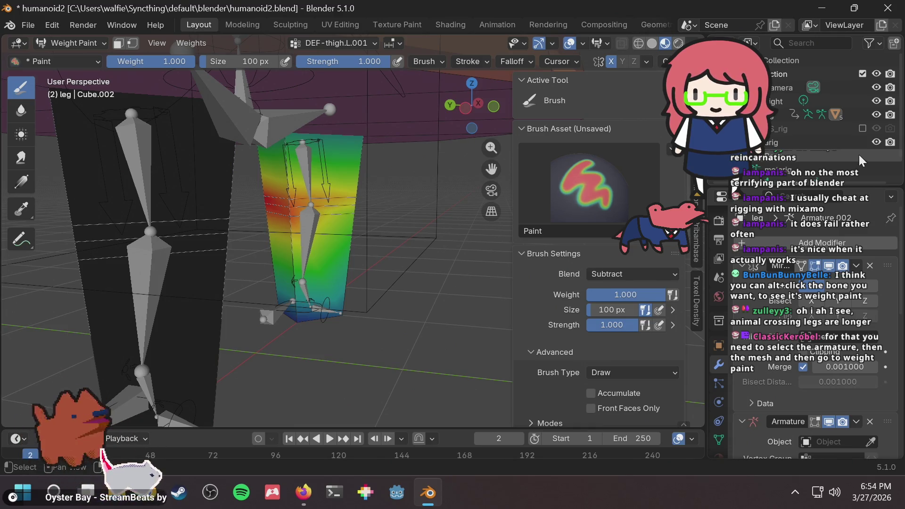
scroll(834, 133, "down", 2)
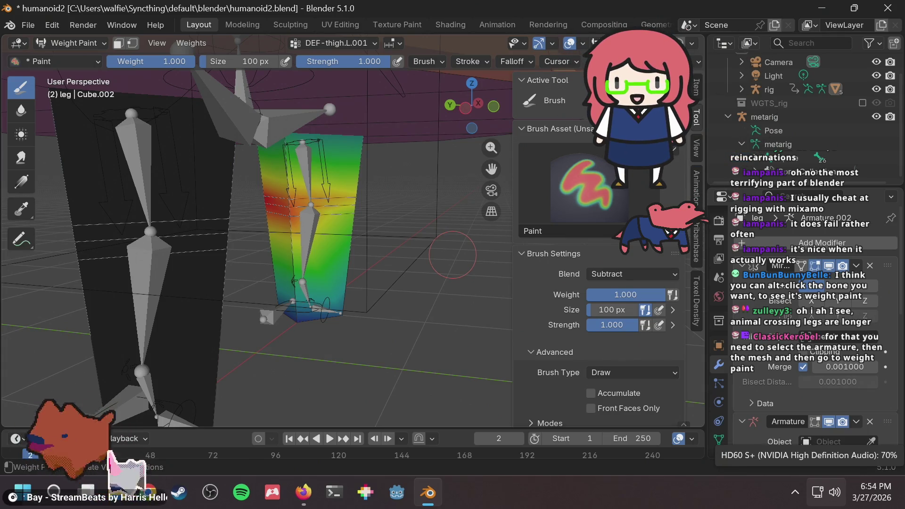
scroll(794, 118, "up", 2)
scroll(789, 122, "down", 2)
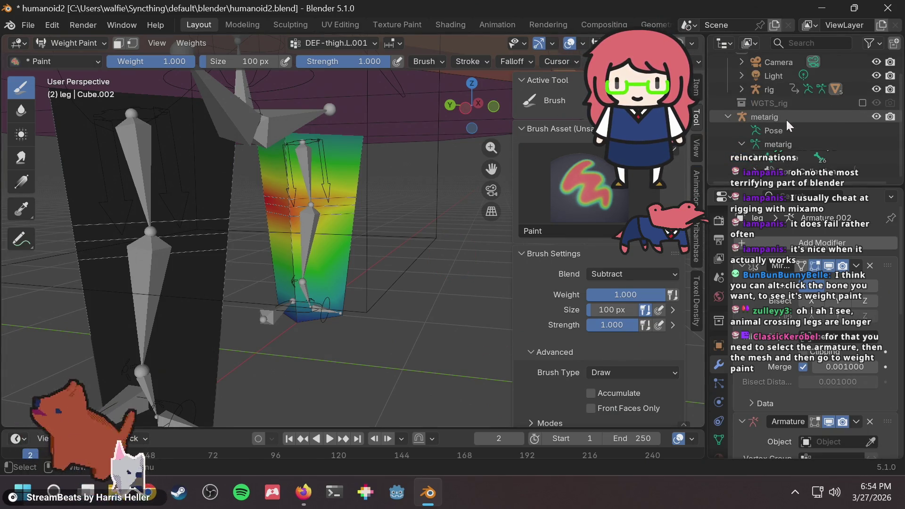
left_click(73, 43)
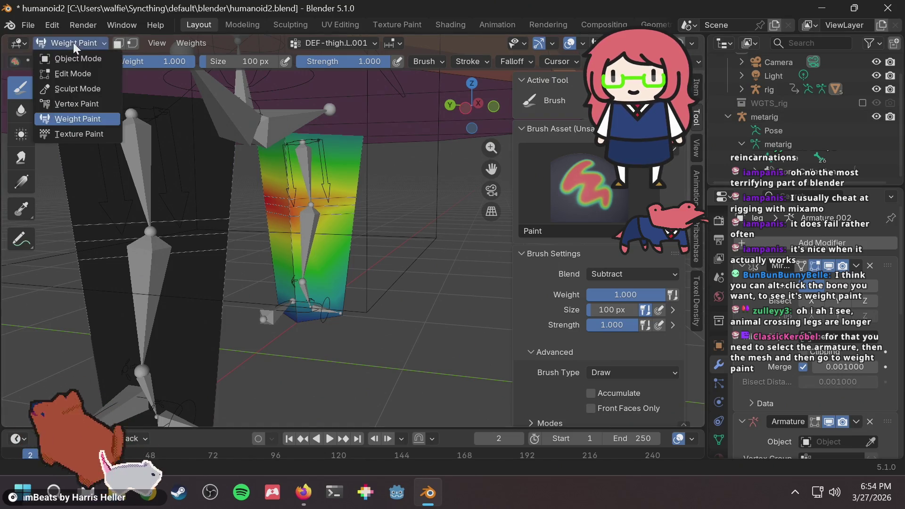
left_click(72, 41)
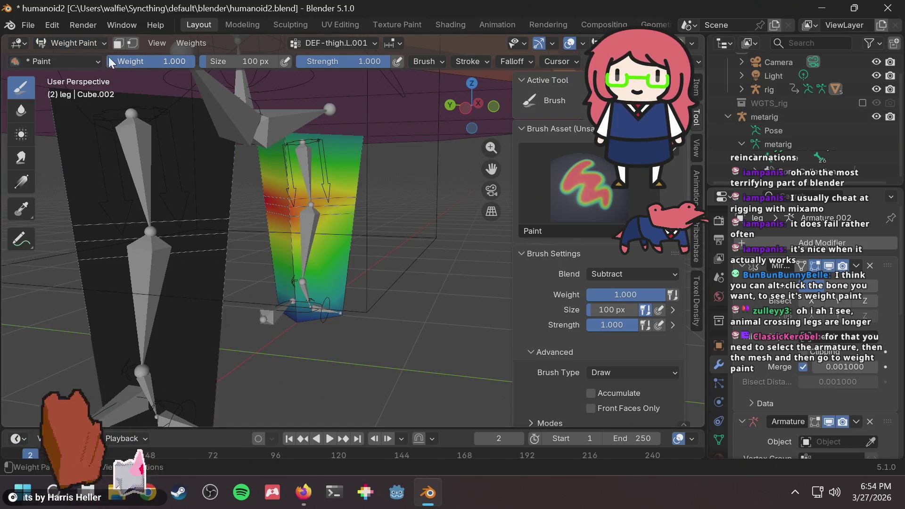
left_click(78, 44)
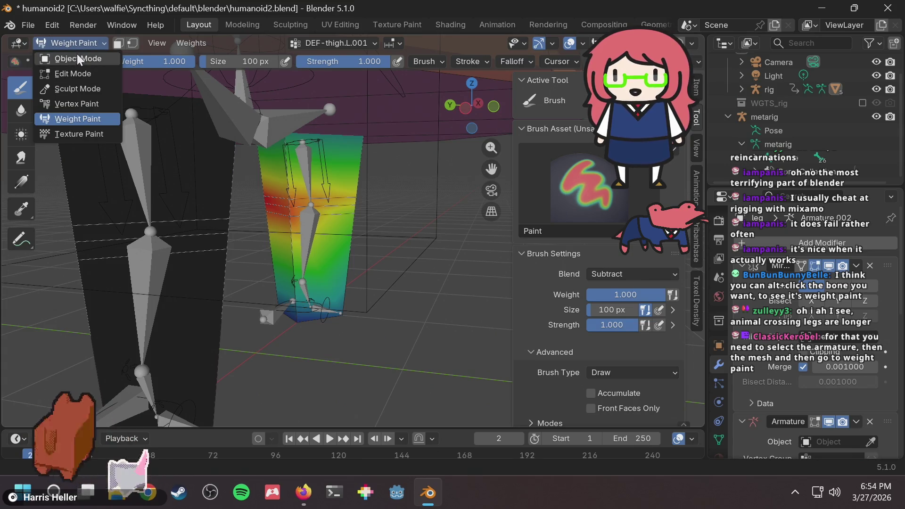
Switch to Object Mode, select the rig, and expand it to select the leg mesh
left_click(78, 56)
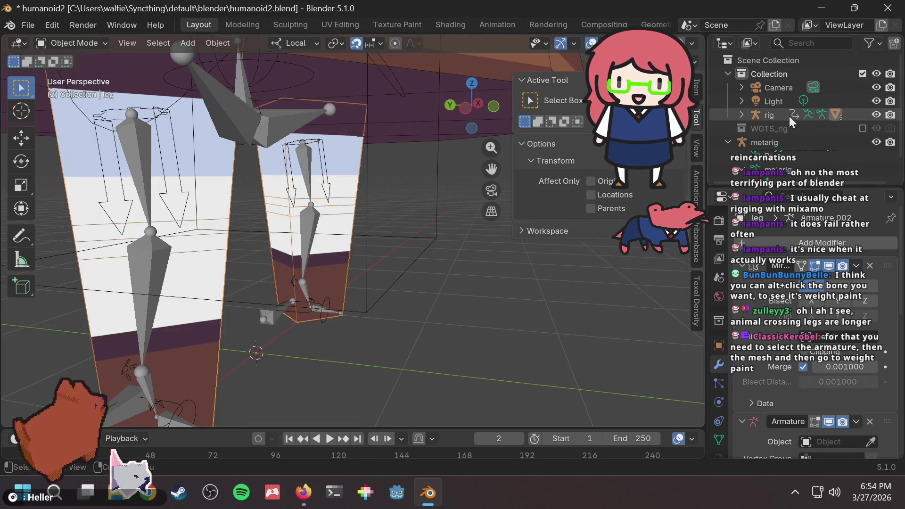
left_click(767, 117)
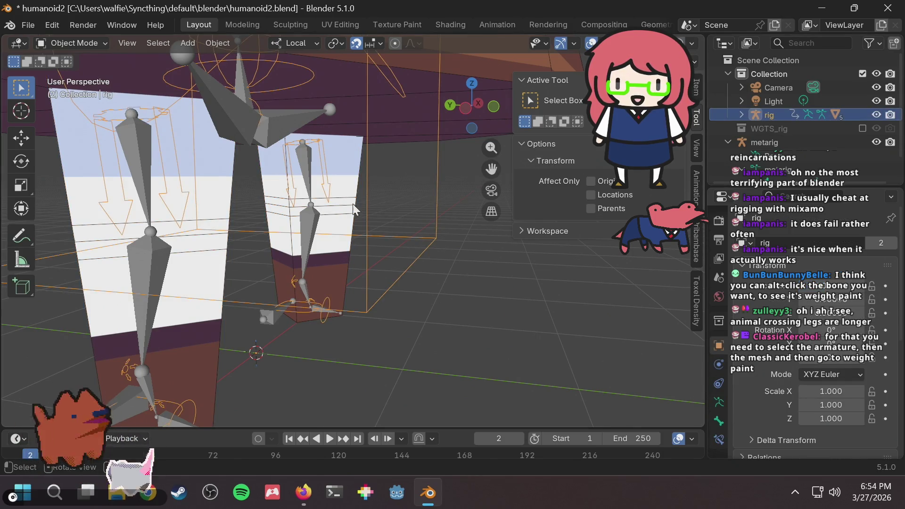
left_click(98, 44)
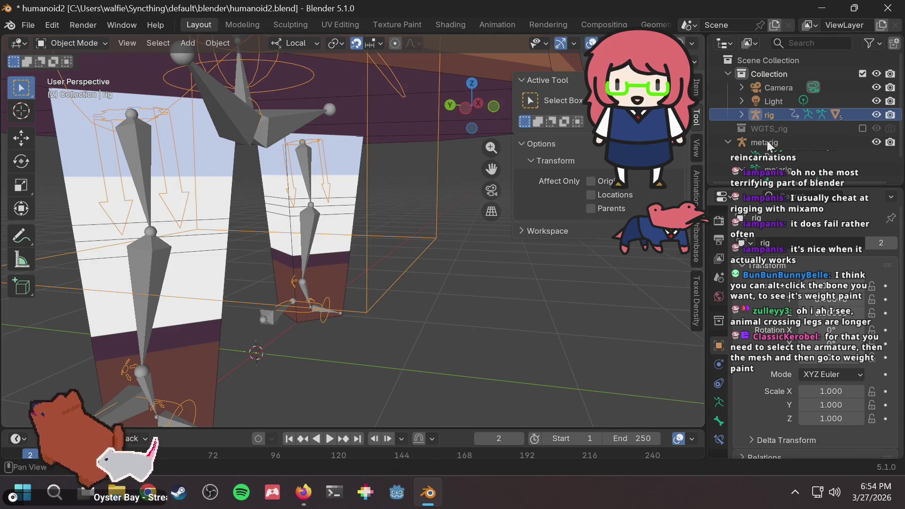
left_click(742, 114)
scroll(803, 105, "down", 3)
scroll(804, 107, "down", 4)
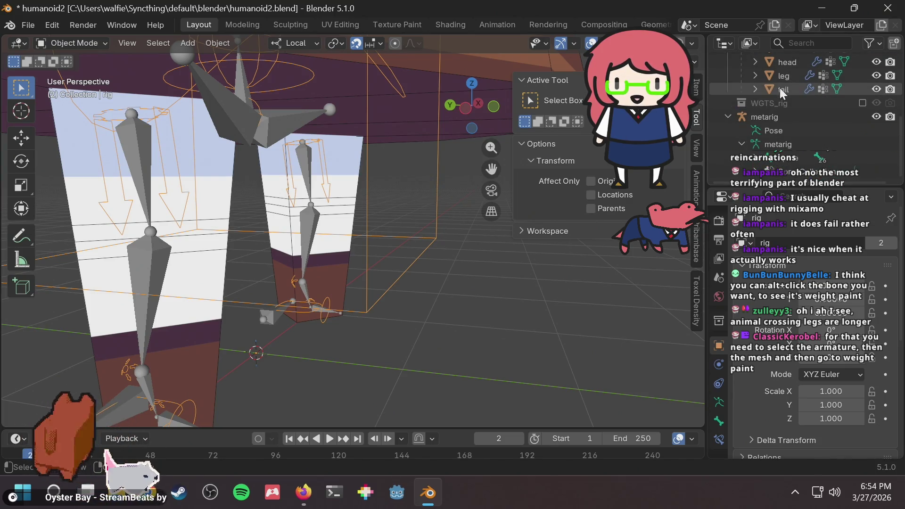
left_click(784, 103)
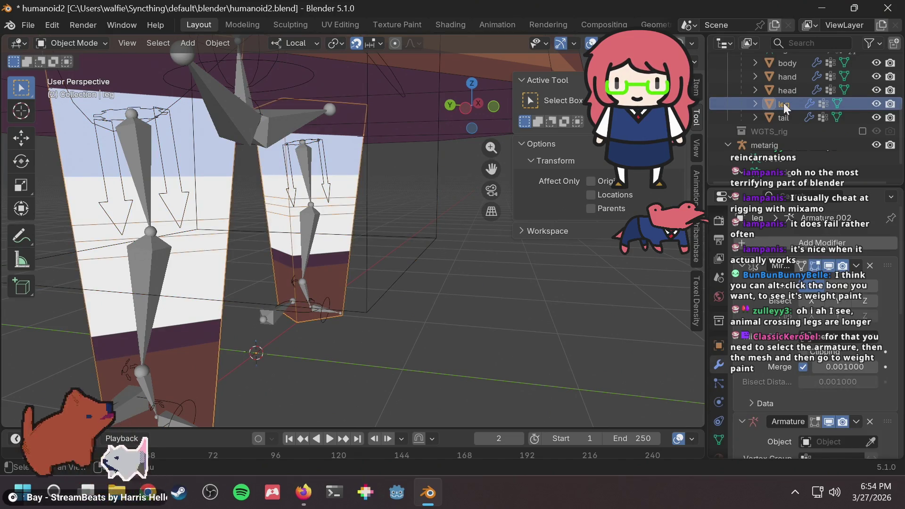
Reselect the leg mesh, then try selecting the rig and rig.002 armatures in the Outliner
scroll(783, 102, "up", 2)
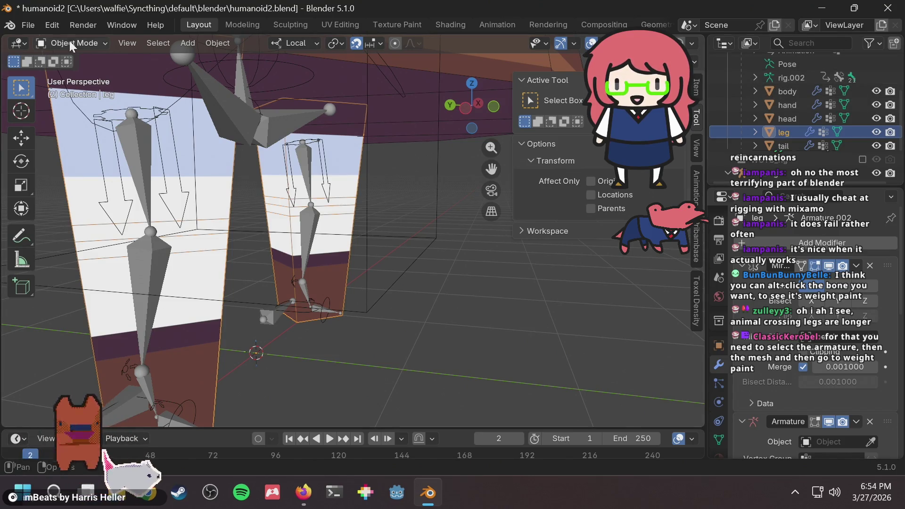
left_click(491, 256)
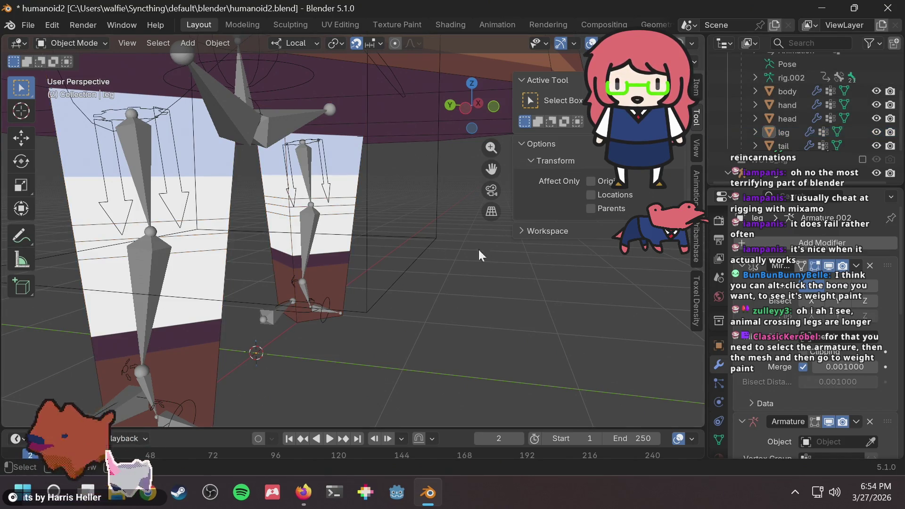
left_click(348, 195)
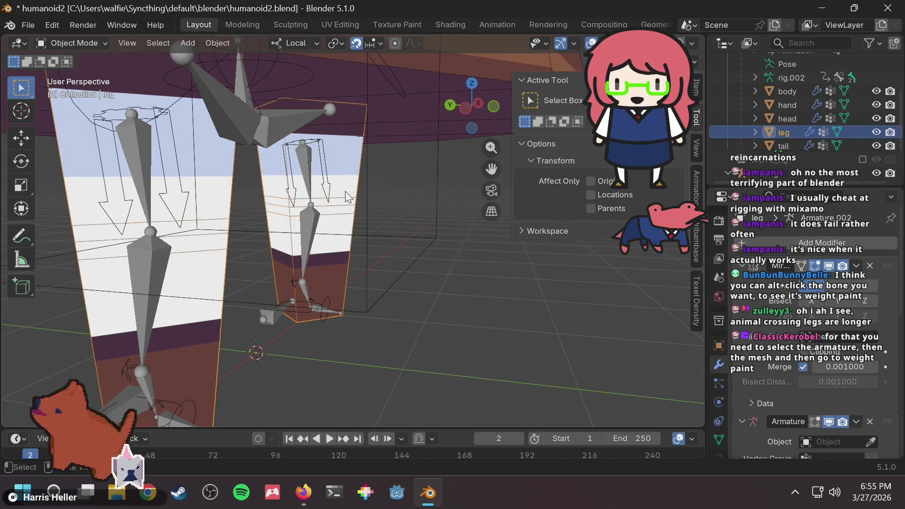
scroll(786, 93, "up", 2)
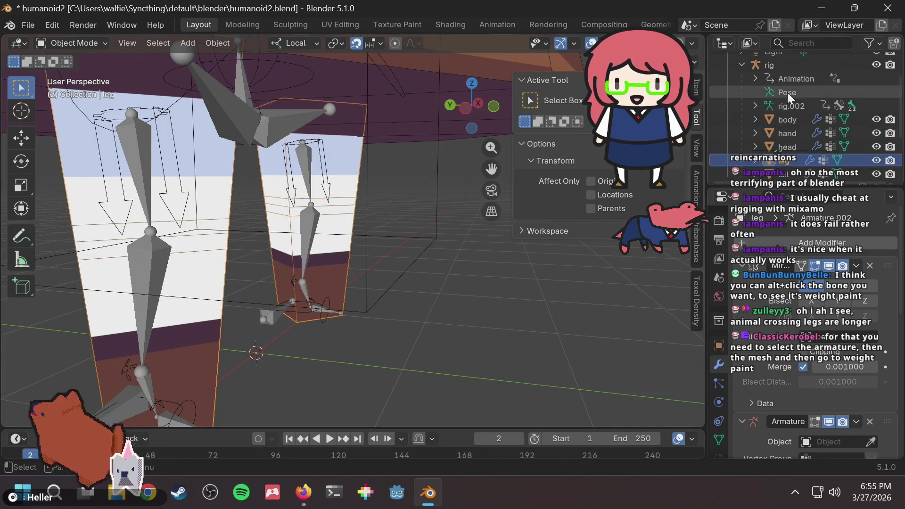
left_click(791, 64)
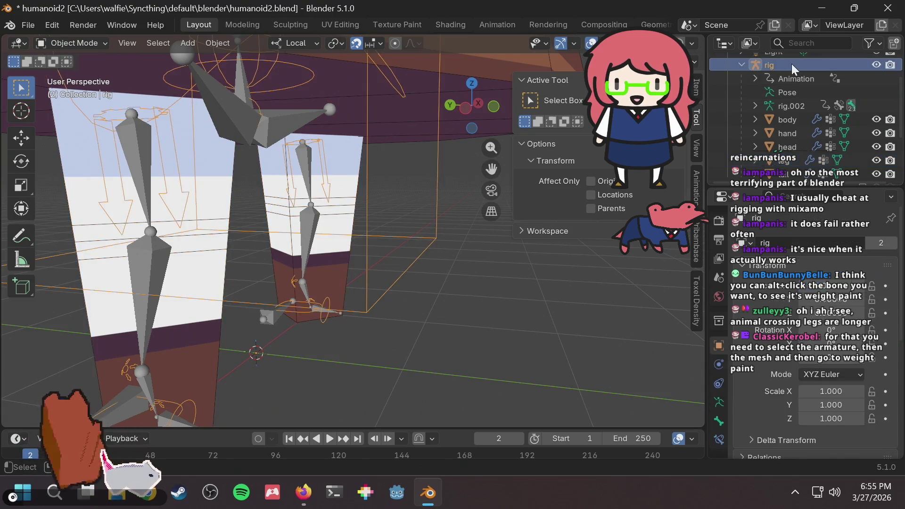
left_click(782, 105)
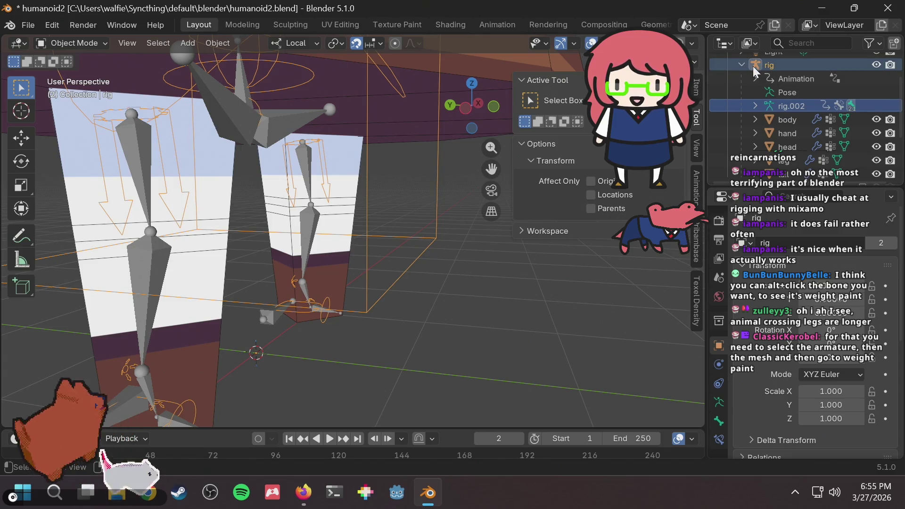
left_click(767, 62)
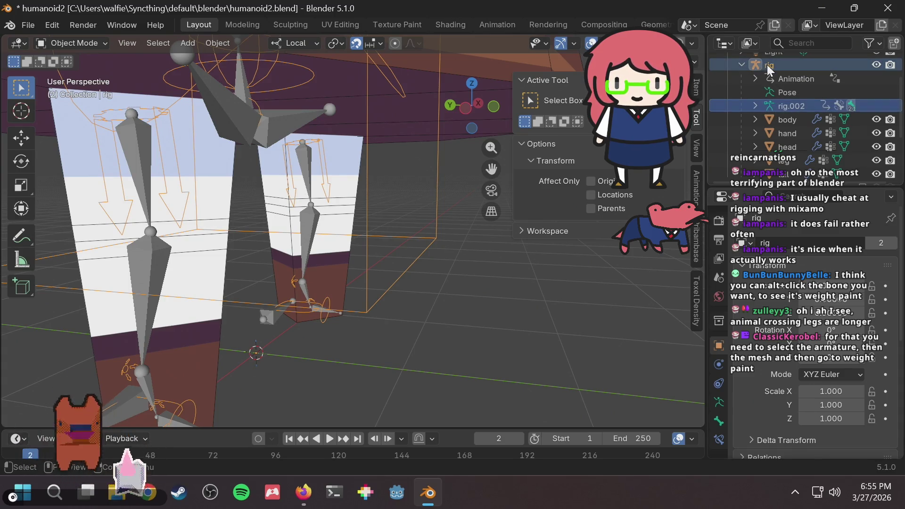
scroll(782, 127, "down", 2)
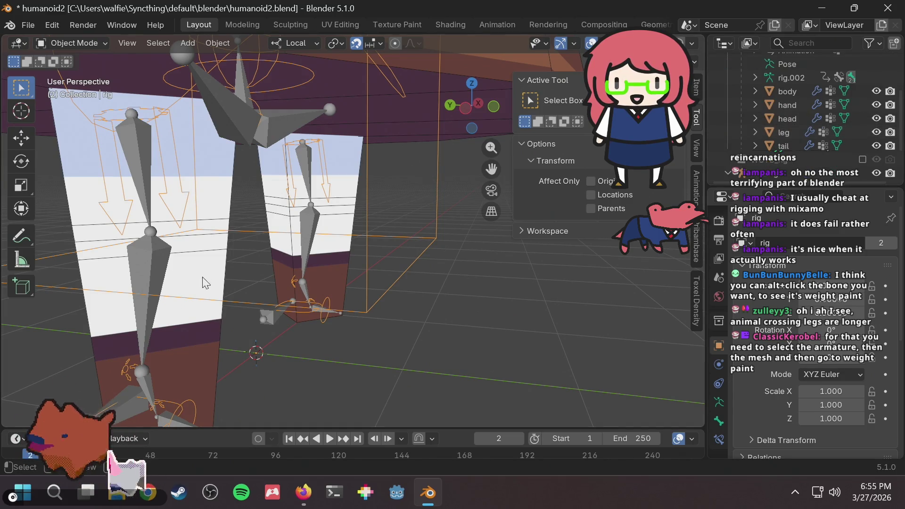
Clear the selection, then select rig.002 followed by the leg mesh
left_click(405, 216)
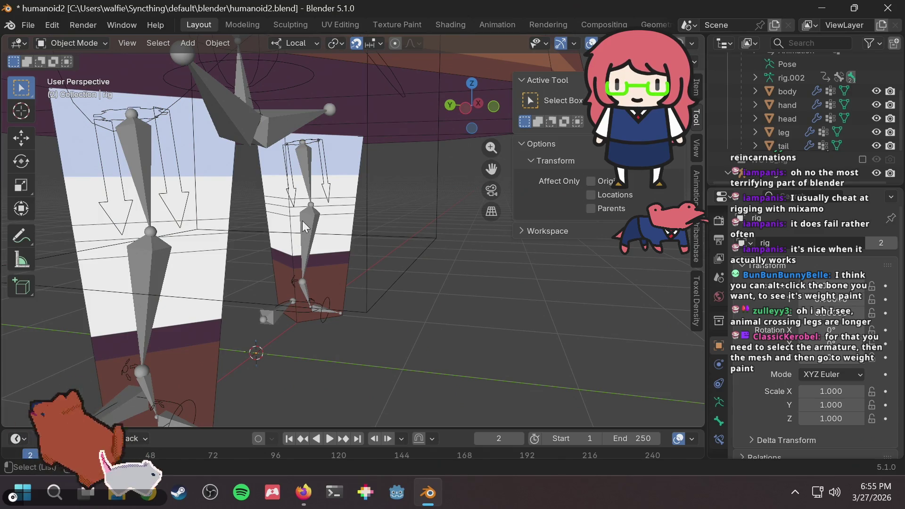
left_click(302, 222, "alt")
left_click(398, 212)
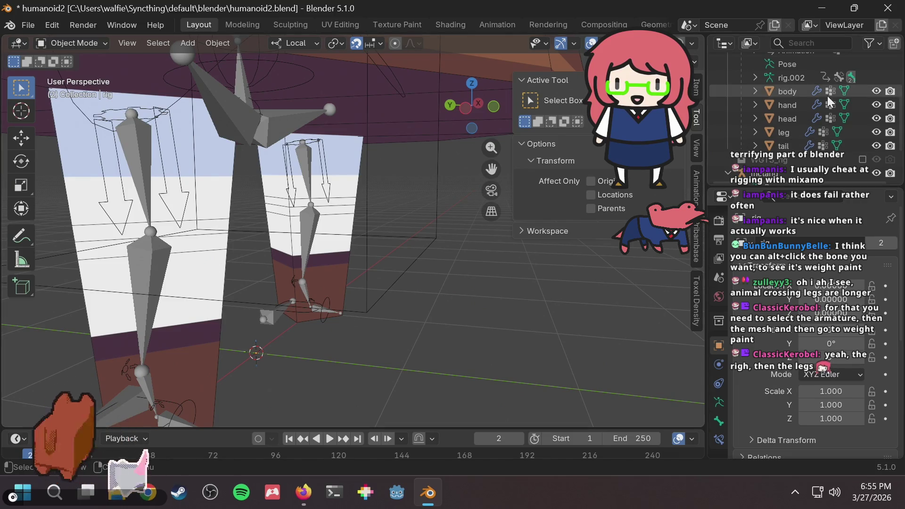
scroll(802, 107, "down", 2)
scroll(801, 106, "up", 2)
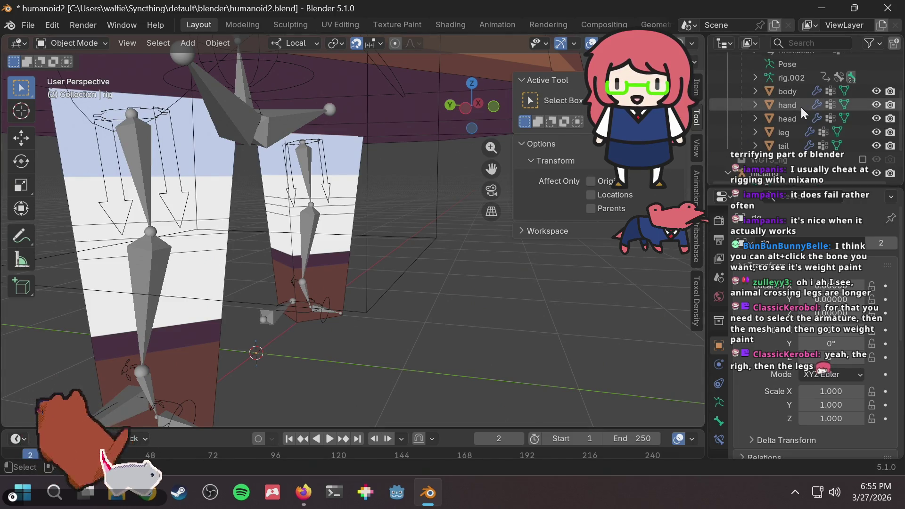
left_click(789, 79)
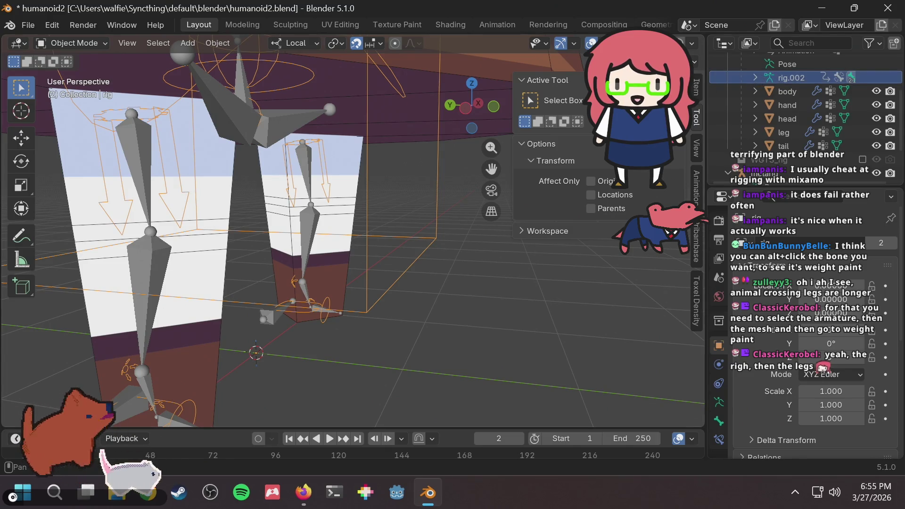
left_click(193, 337)
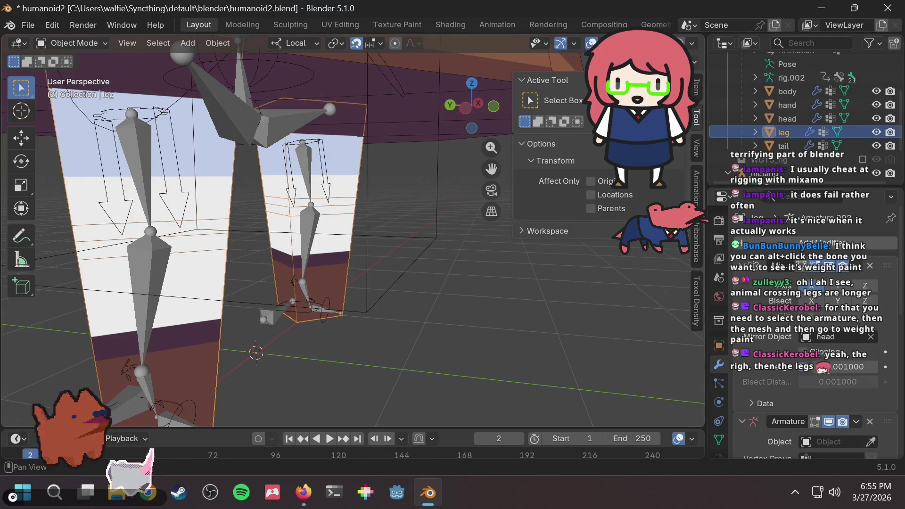
Select the rig armature, then the leg mesh, and open the interaction modes list
scroll(825, 66, "up", 2)
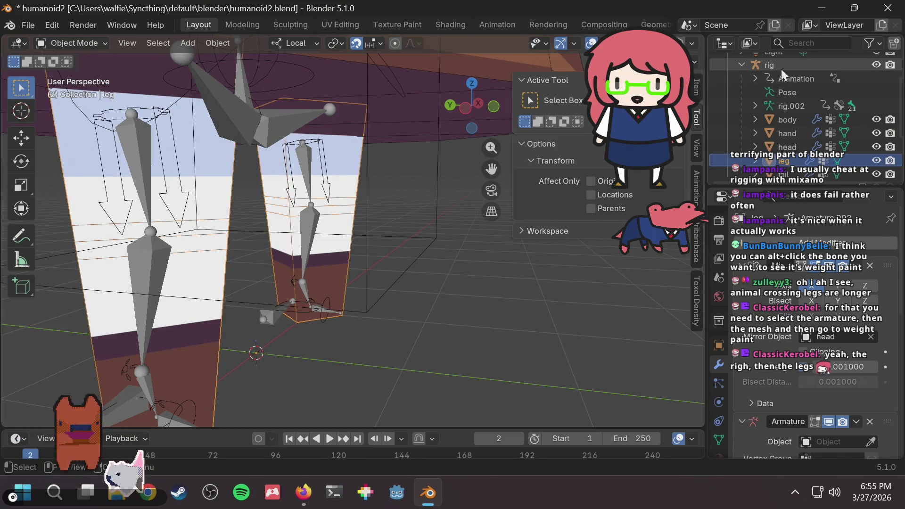
left_click(780, 69)
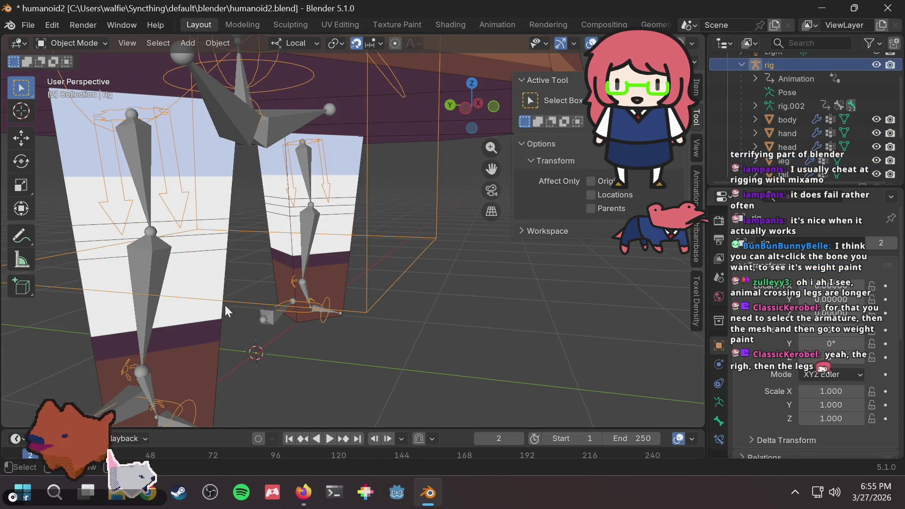
left_click(198, 325)
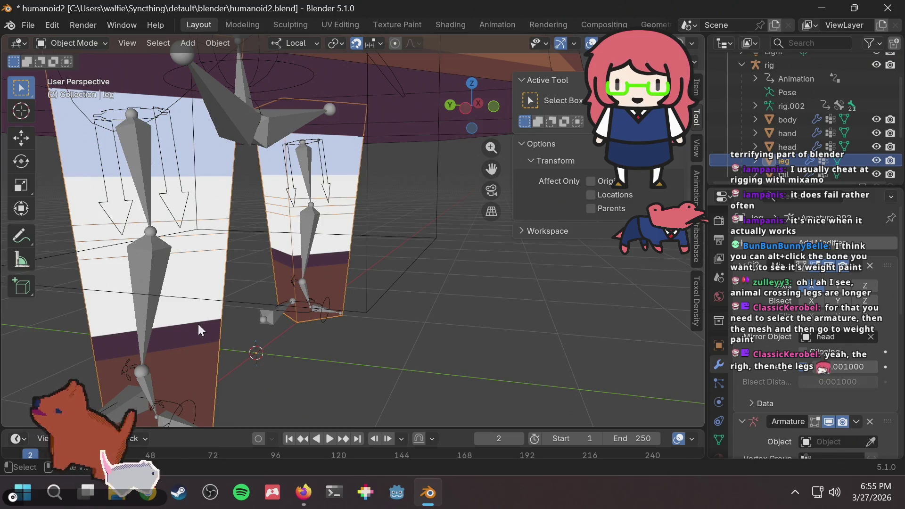
left_click(84, 44)
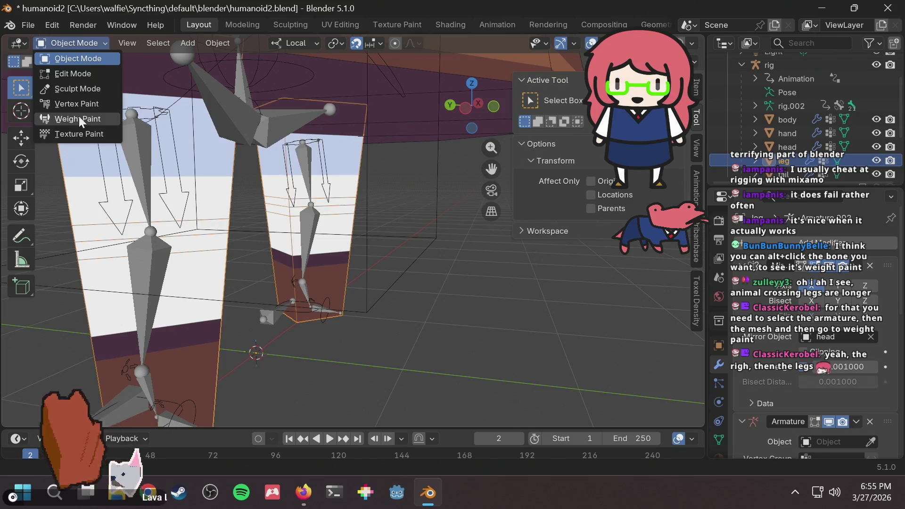
left_click(81, 122)
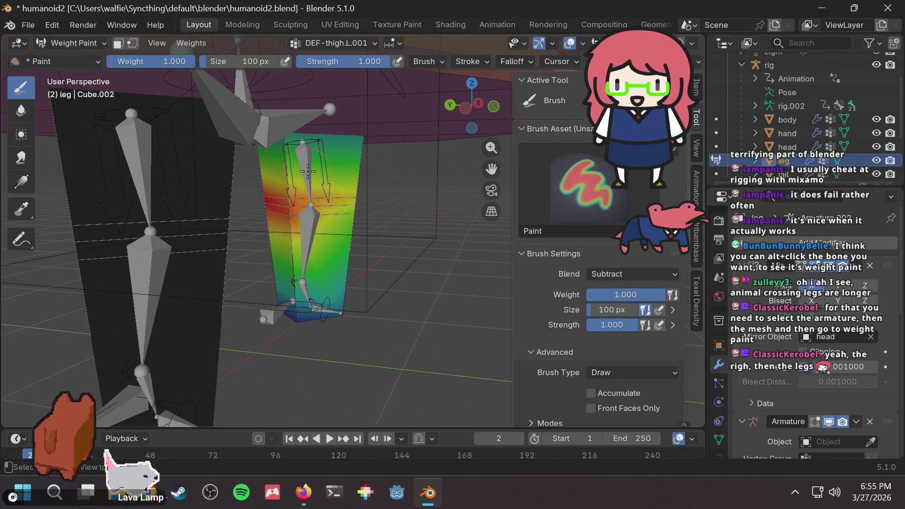
left_click(82, 38)
left_click(79, 56)
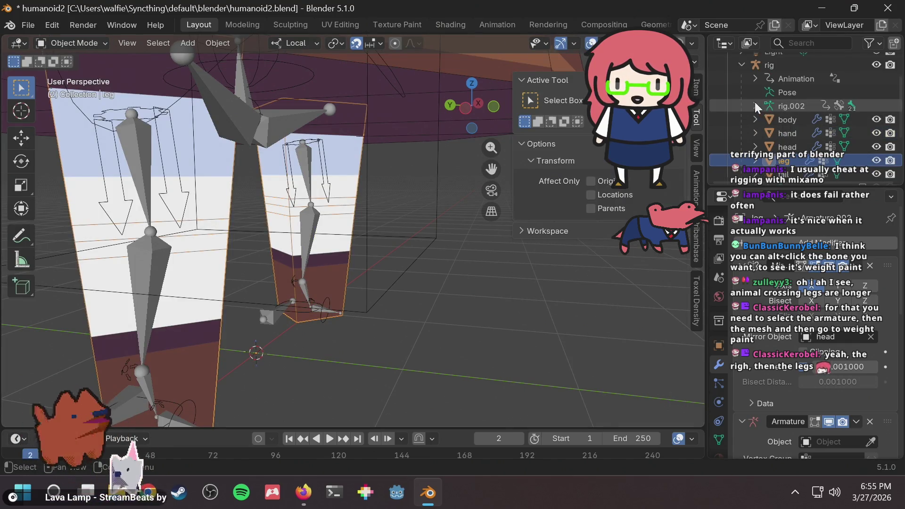
left_click(784, 66)
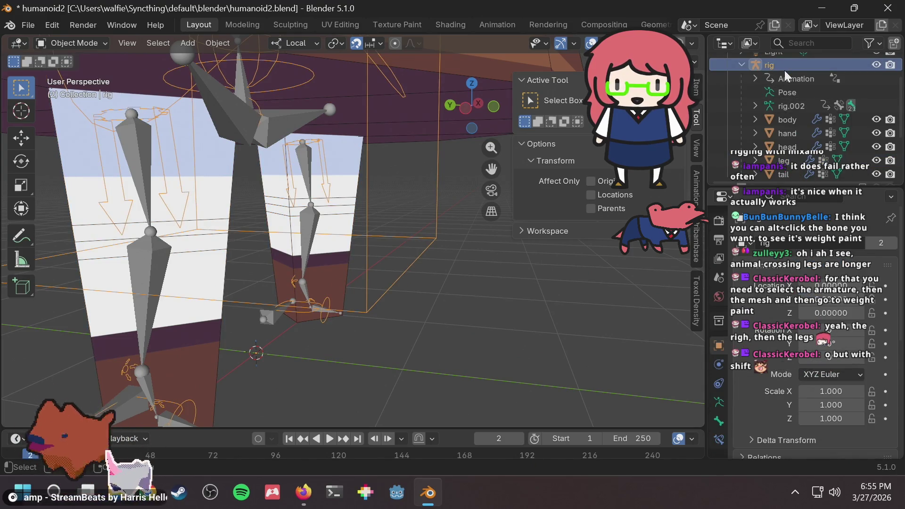
scroll(784, 70, "down", 2)
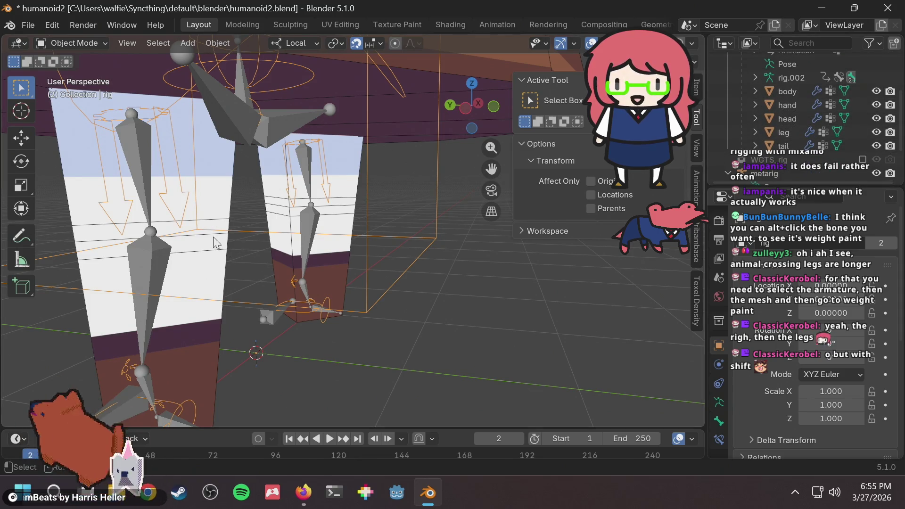
left_click(213, 317)
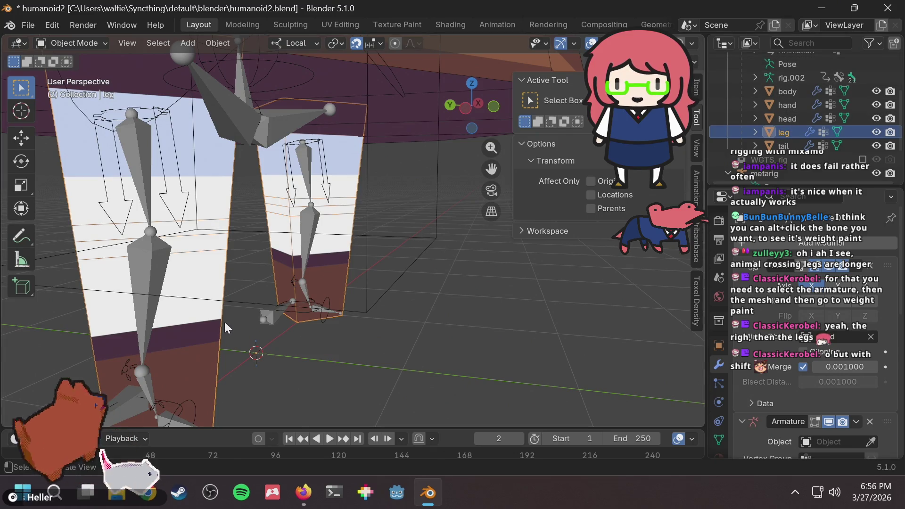
key("alt+a")
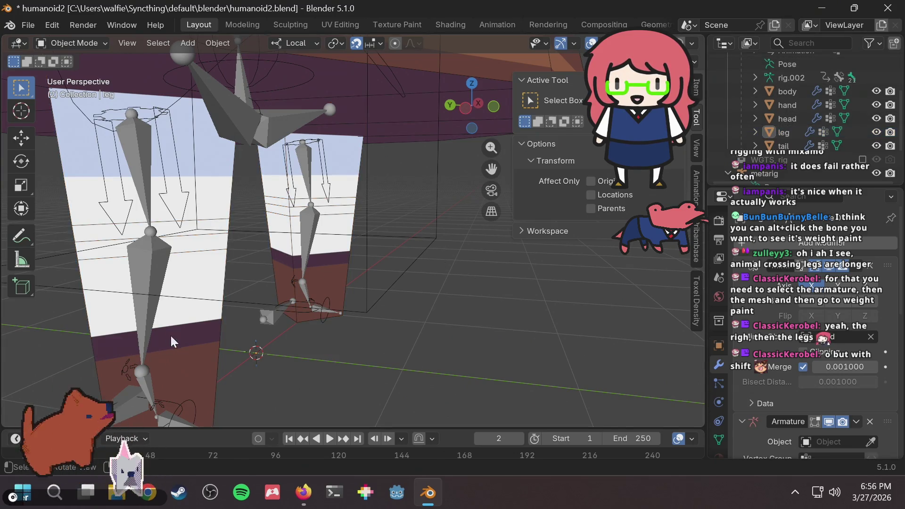
left_click(181, 334)
scroll(826, 101, "up", 3)
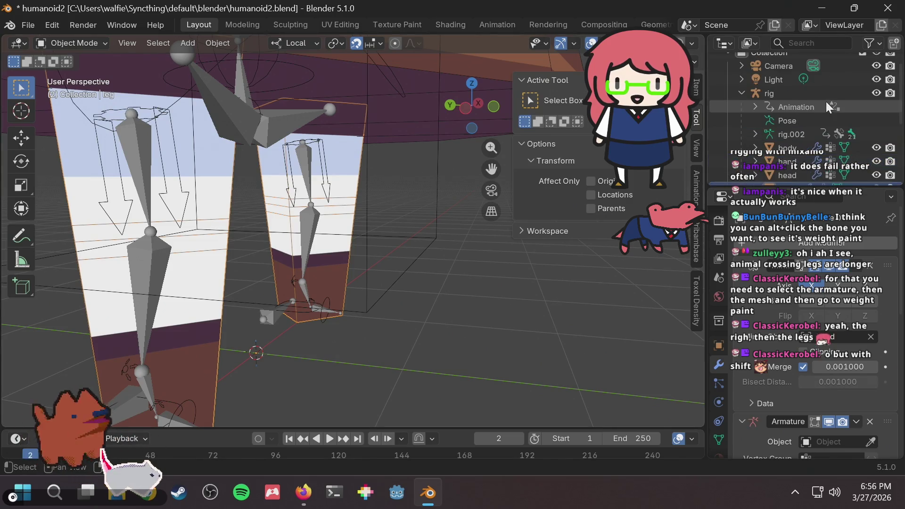
left_click(788, 94)
scroll(787, 95, "down", 3)
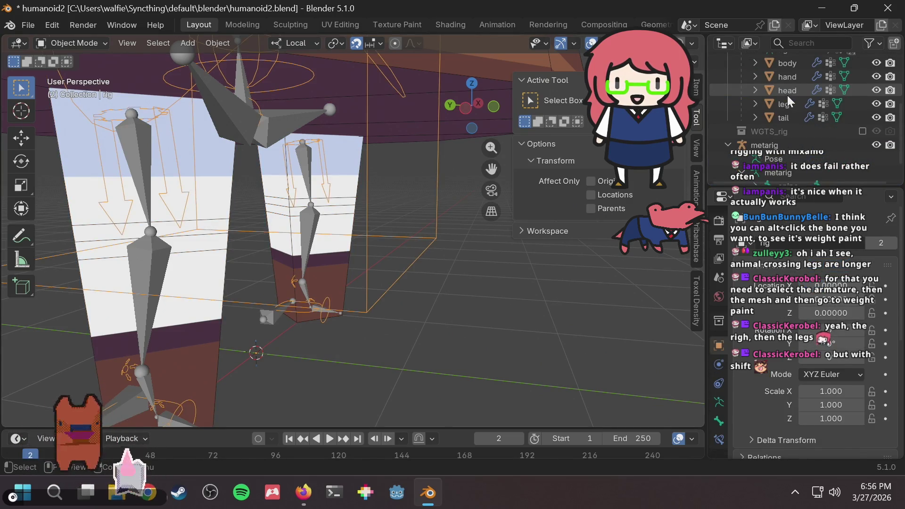
key("alt+Tab")
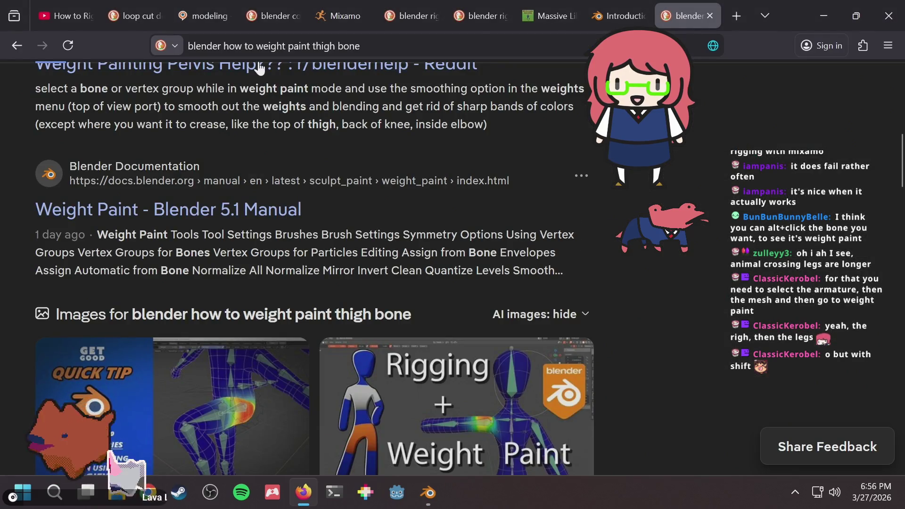
key("alt+Tab")
left_click(783, 104, "shift")
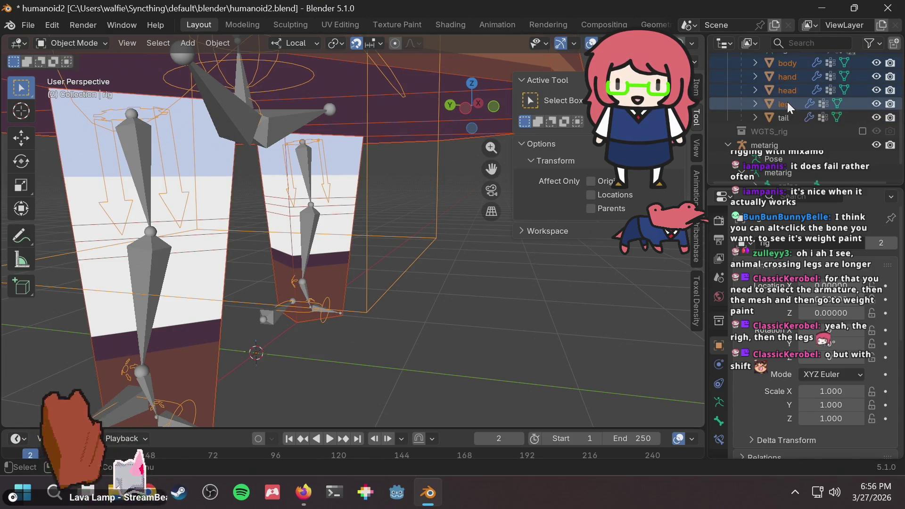
Select the rig, add the leg mesh to the selection, and frame it in view
left_click(786, 102)
scroll(786, 102, "up", 3)
left_click(783, 66)
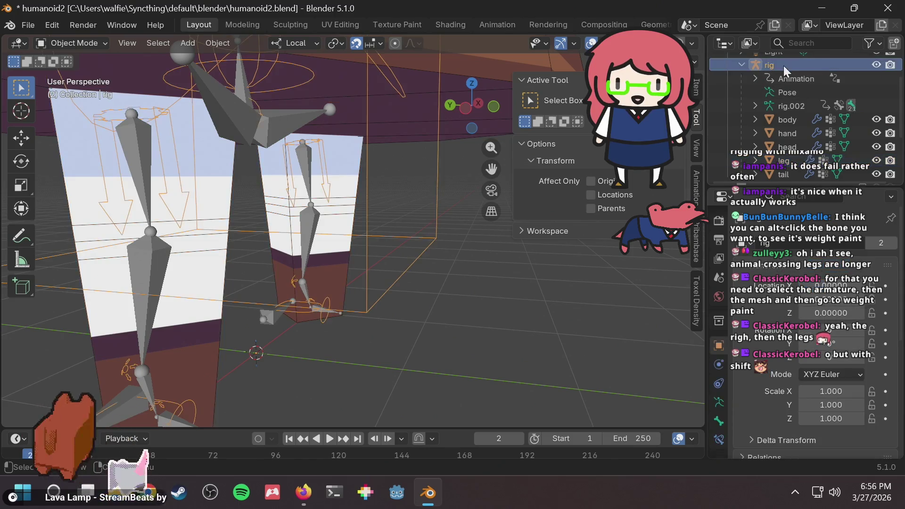
scroll(782, 123, "down", 2)
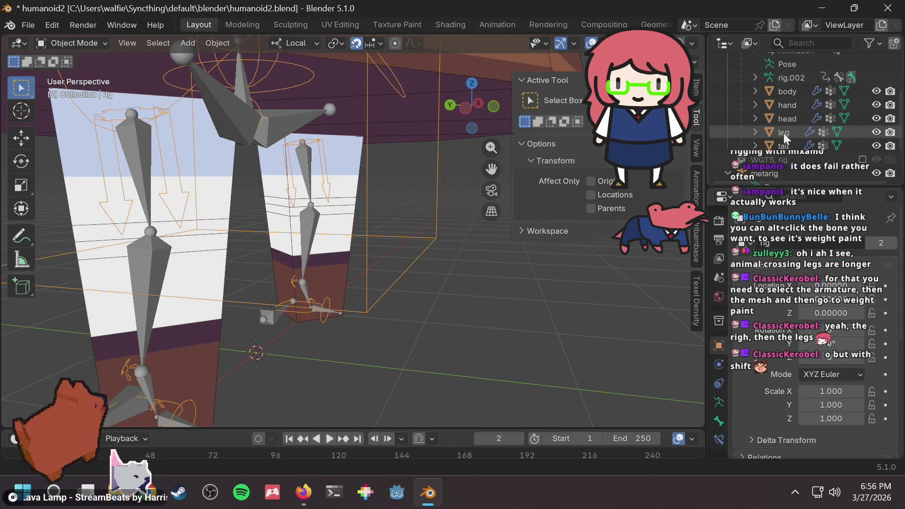
key("super")
key("Escape")
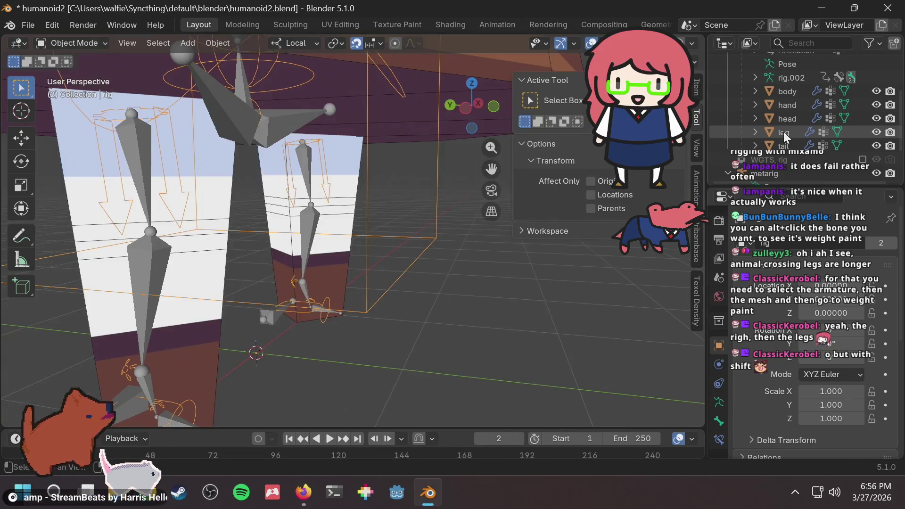
left_click(783, 132)
key("KP_Decimal")
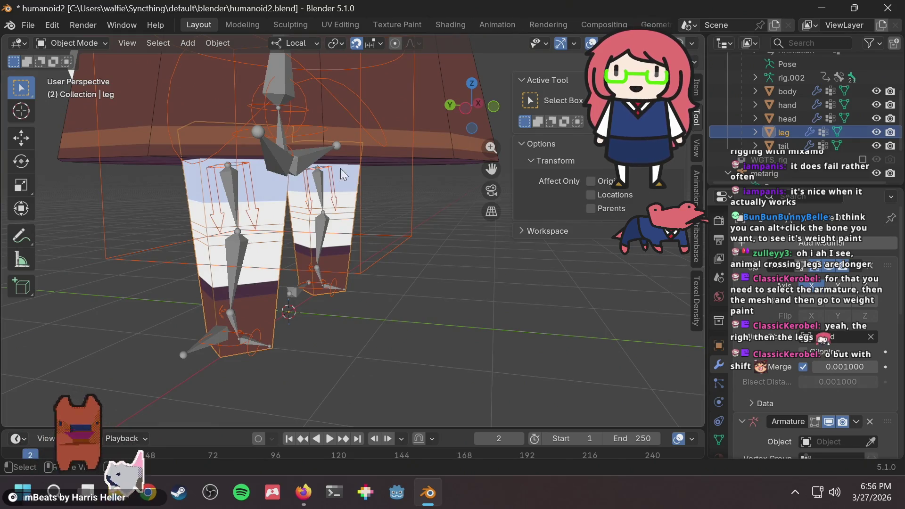
Switch the leg into Weight Paint mode and return to the box select tool
left_click(91, 41)
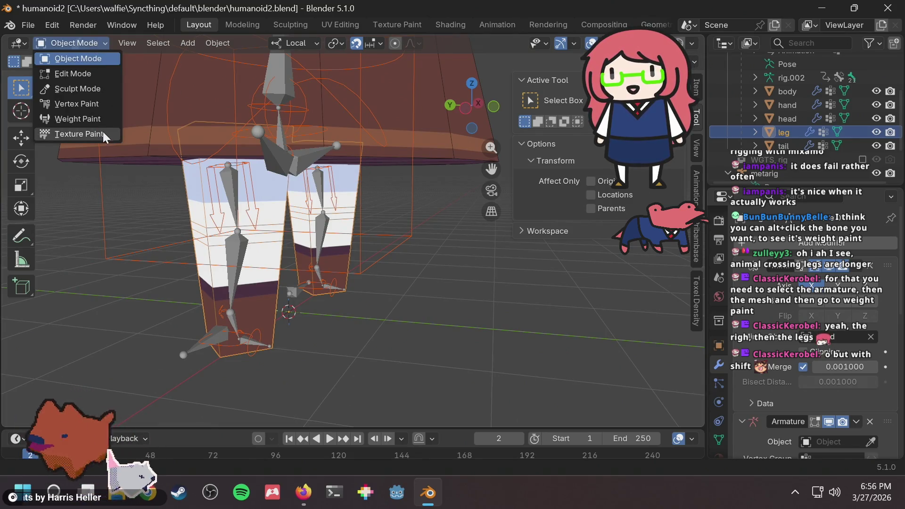
left_click(95, 119)
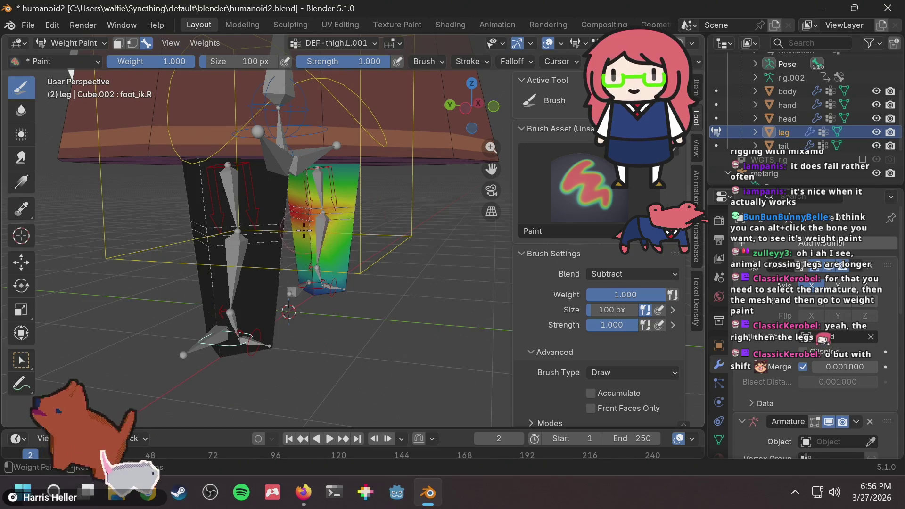
scroll(304, 230, "up", 3)
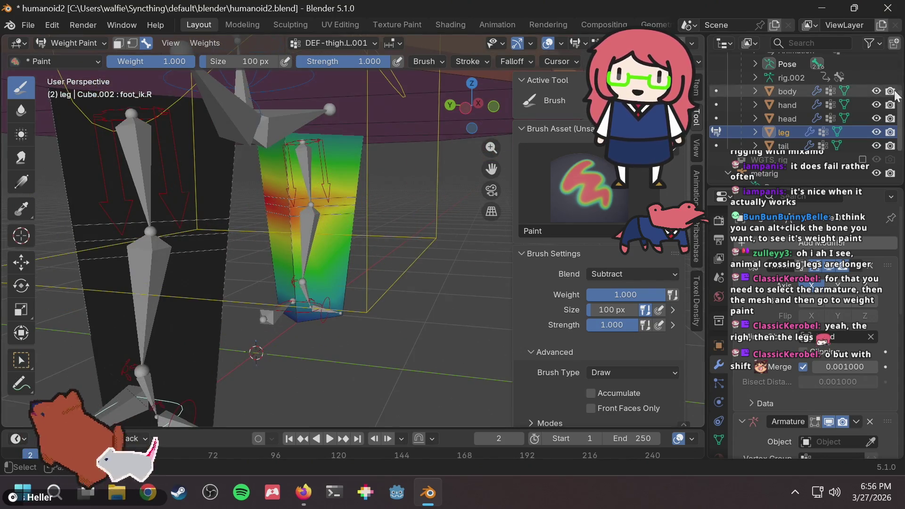
scroll(800, 91, "up", 2)
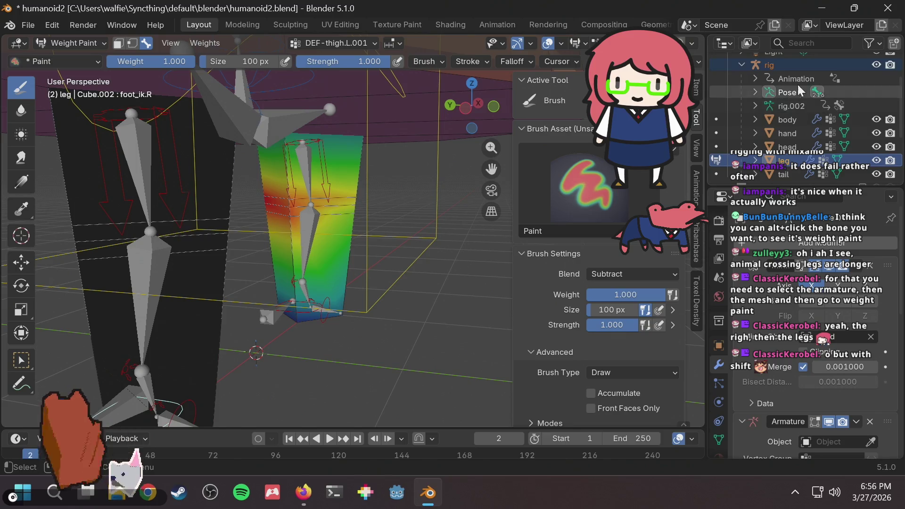
scroll(797, 95, "down", 2)
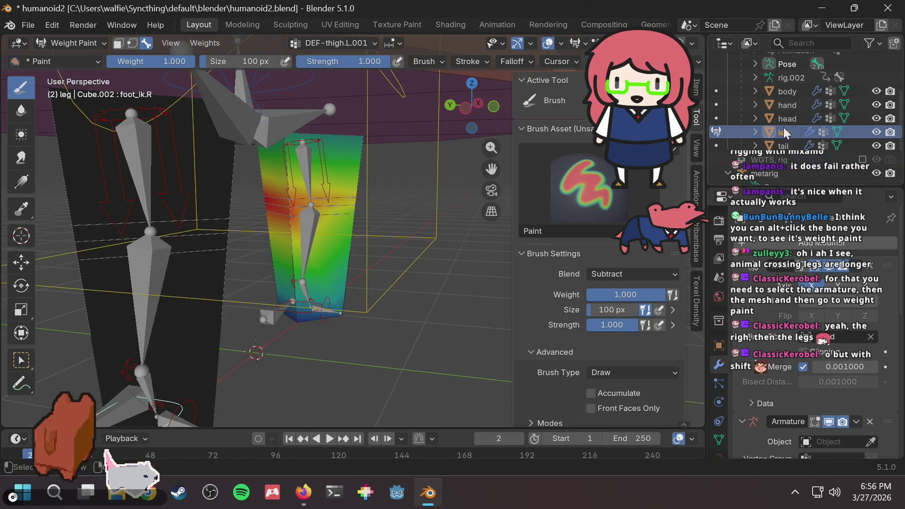
scroll(332, 231, "up", 1)
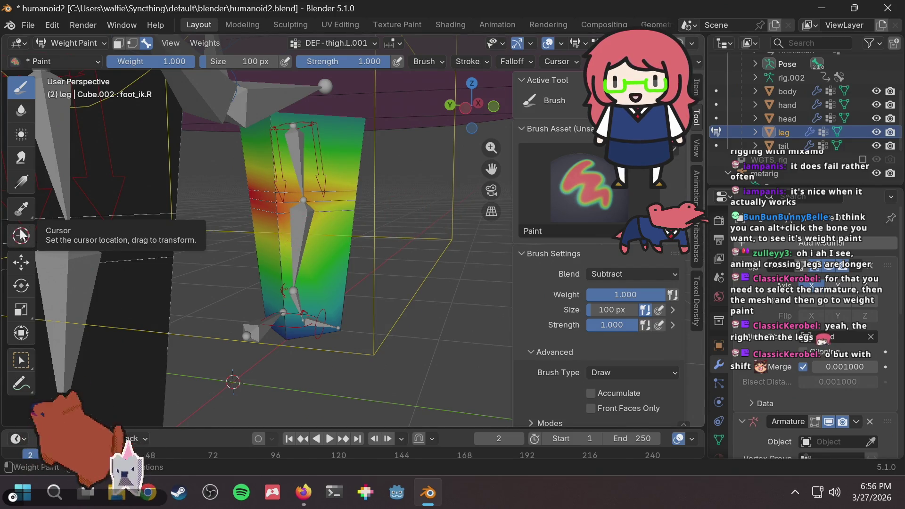
left_click(21, 234)
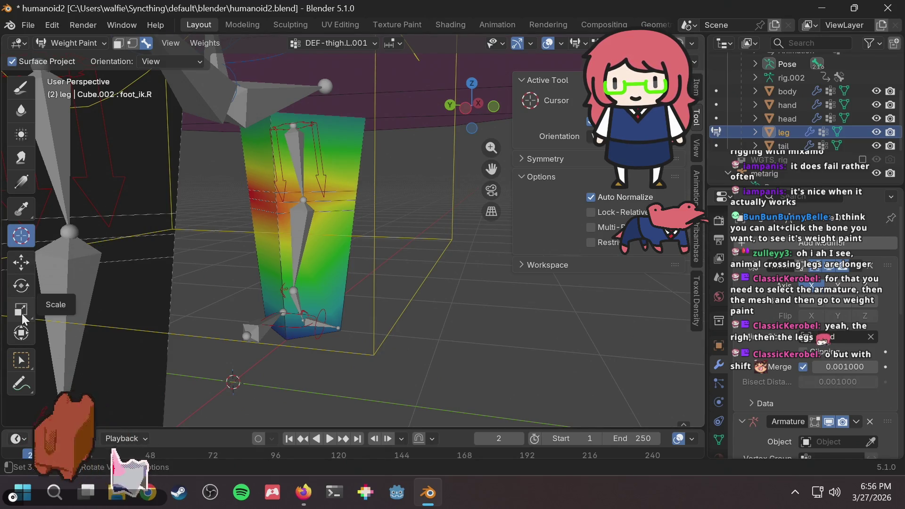
left_click(18, 361)
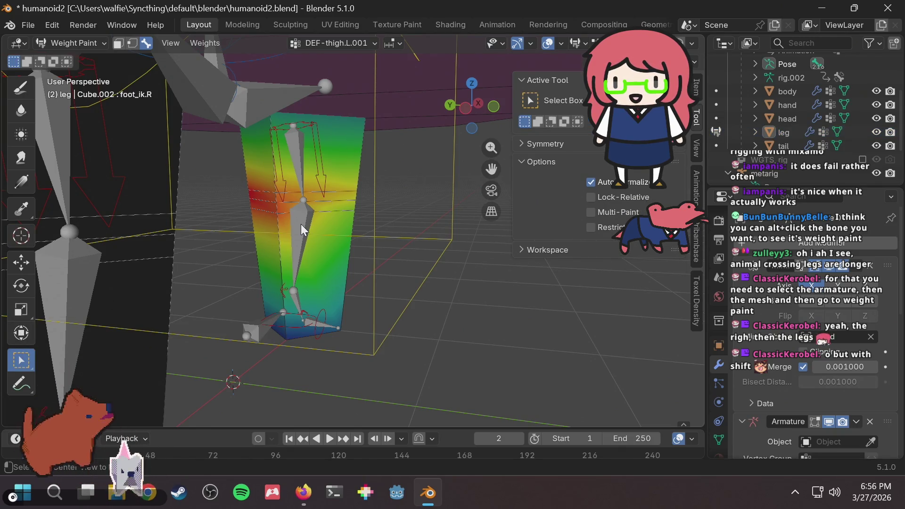
Activate the thigh_ik.L, thigh_parent.L and torso bones, then display the DEF-thigh.L.001 weights
left_click(296, 174)
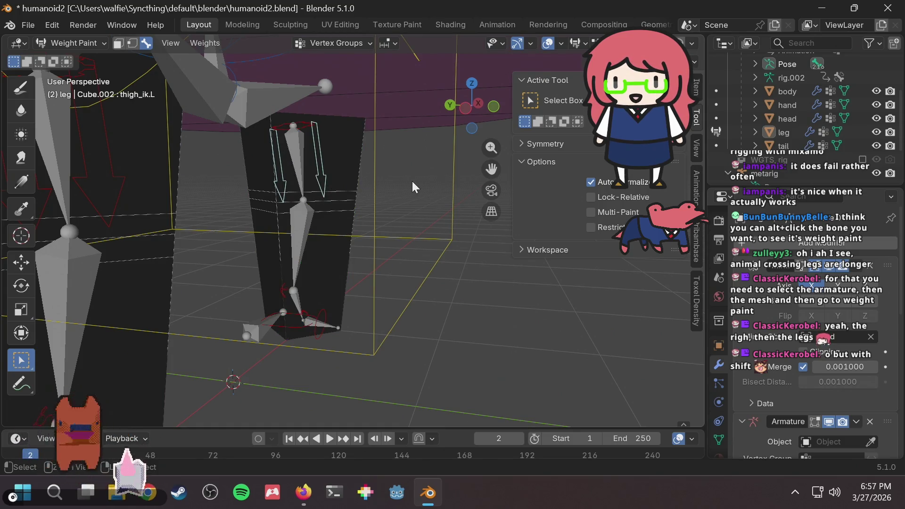
left_click(312, 184)
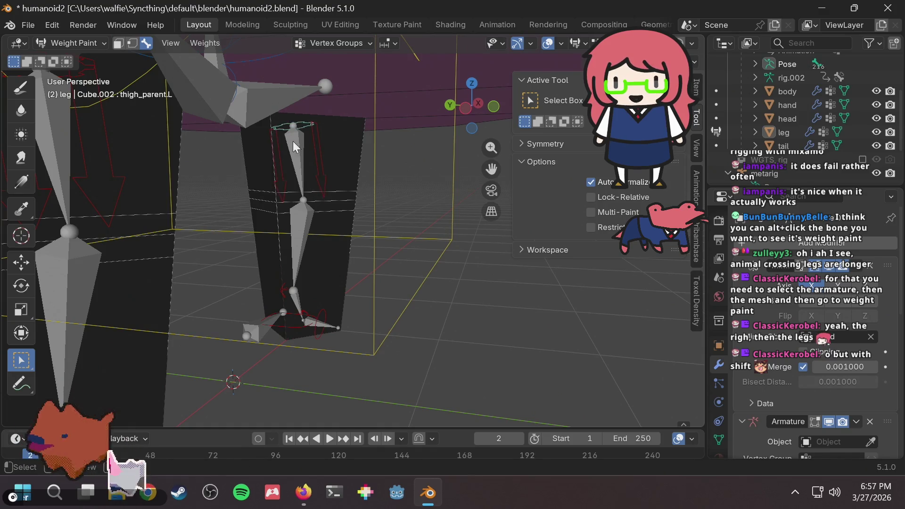
left_click(295, 210)
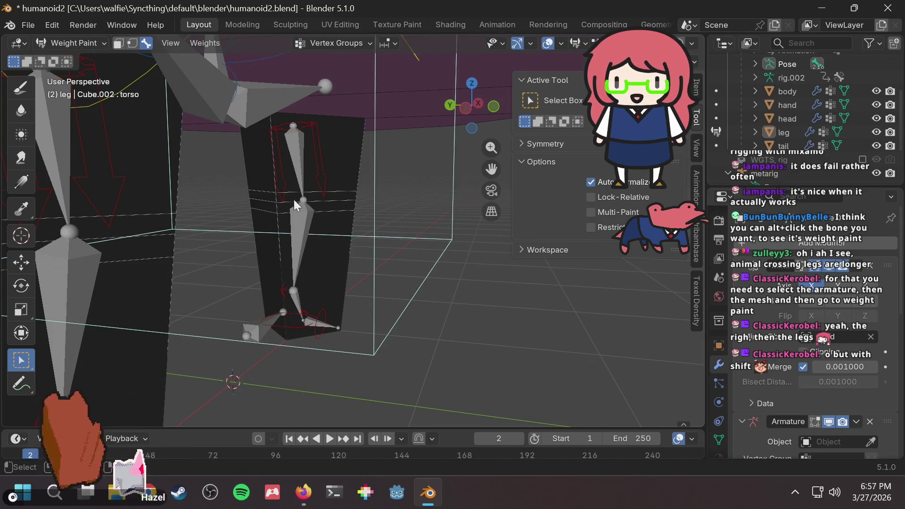
left_click(340, 41)
scroll(306, 114, "down", 10)
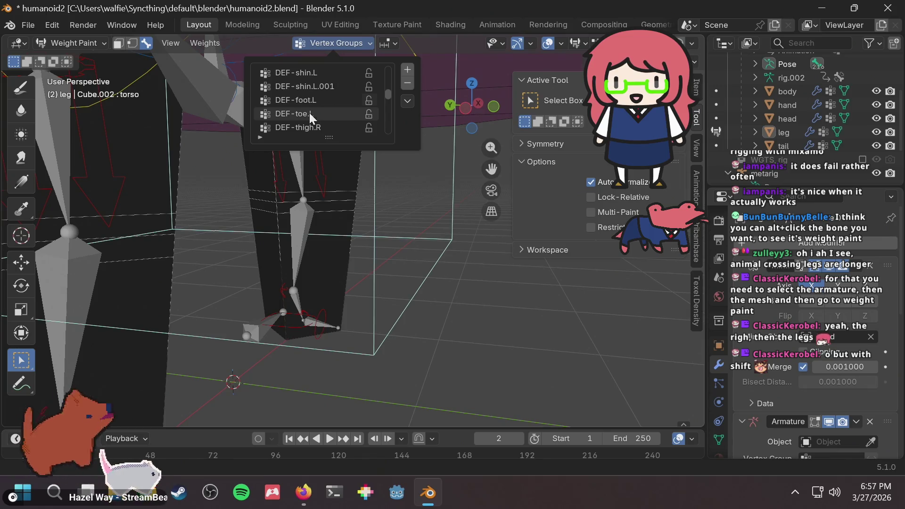
left_click(313, 76)
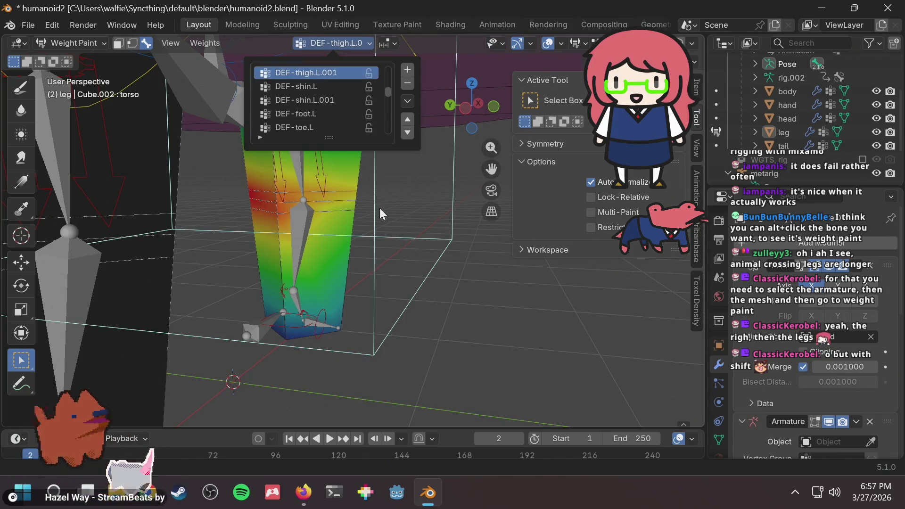
Activate the thigh_ik.L, torso and foot_heel_ik.L bones, then choose the Draw brush
left_click(279, 204)
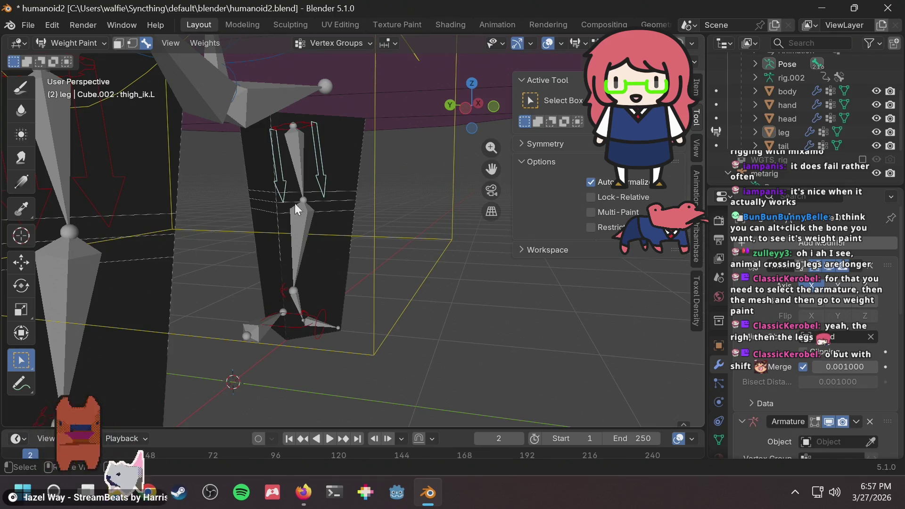
left_click(376, 185)
left_click(342, 43)
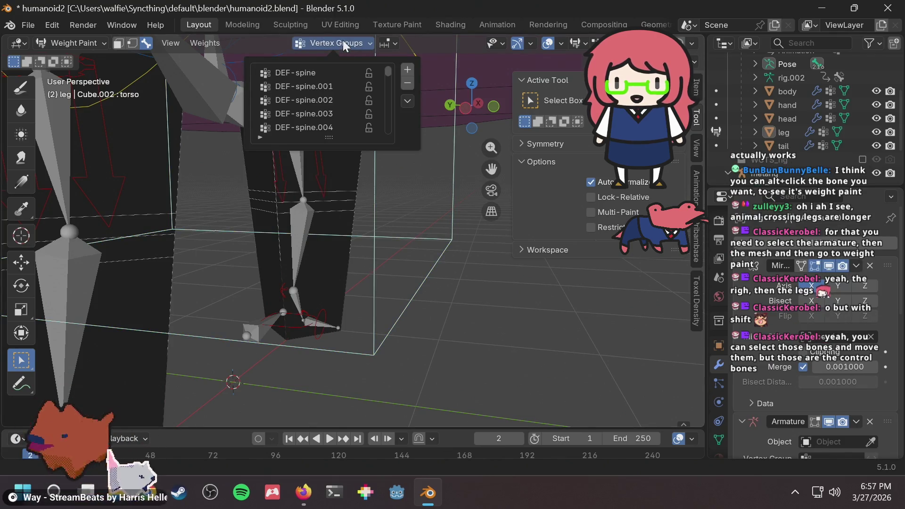
left_click(345, 41)
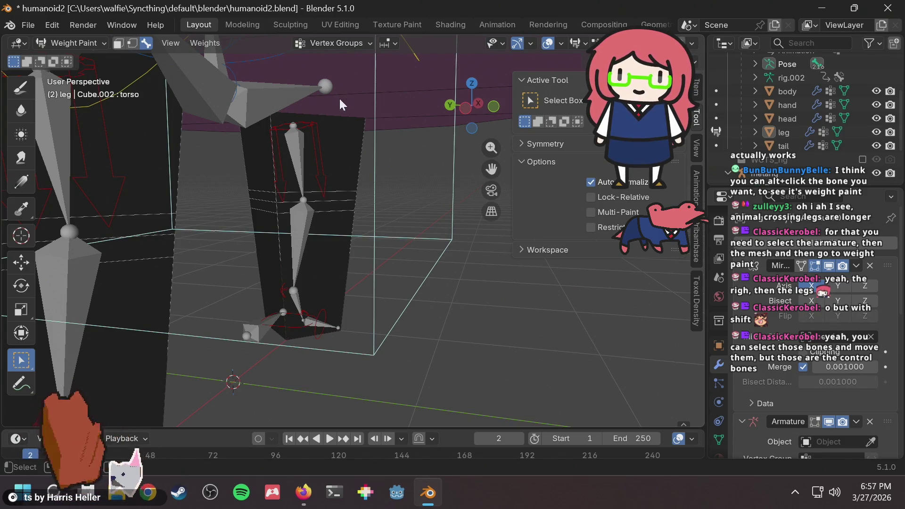
left_click(312, 131)
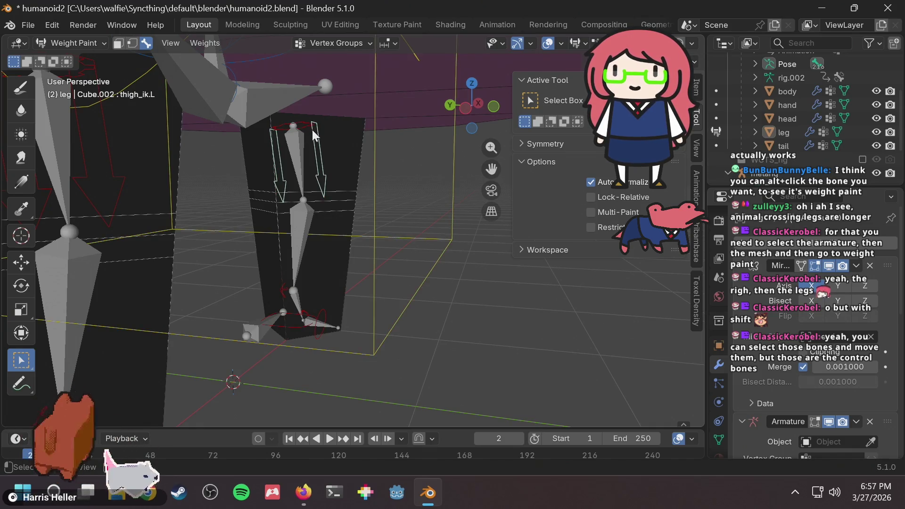
scroll(302, 288, "up", 2)
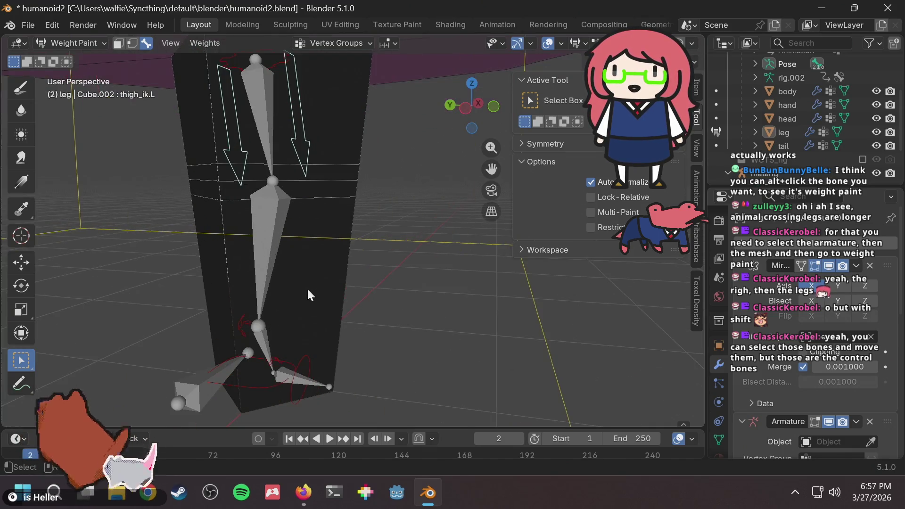
left_click(242, 325)
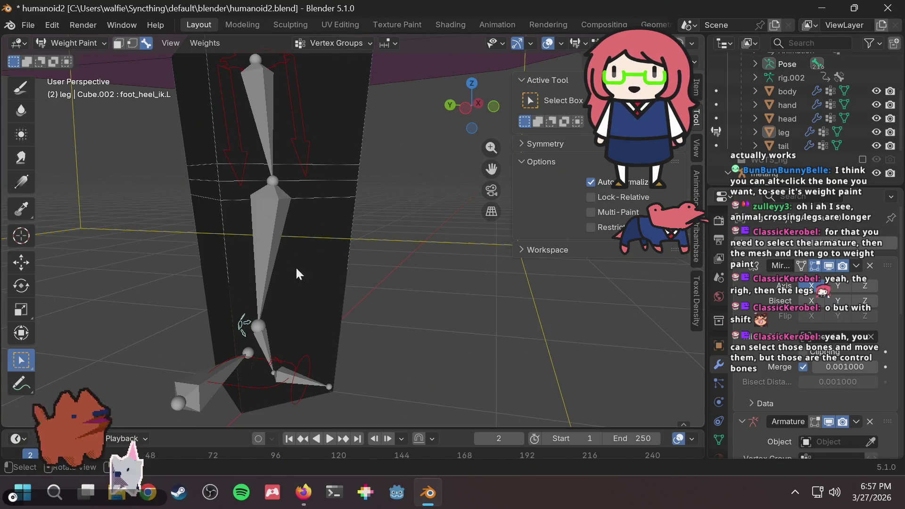
left_click(264, 241)
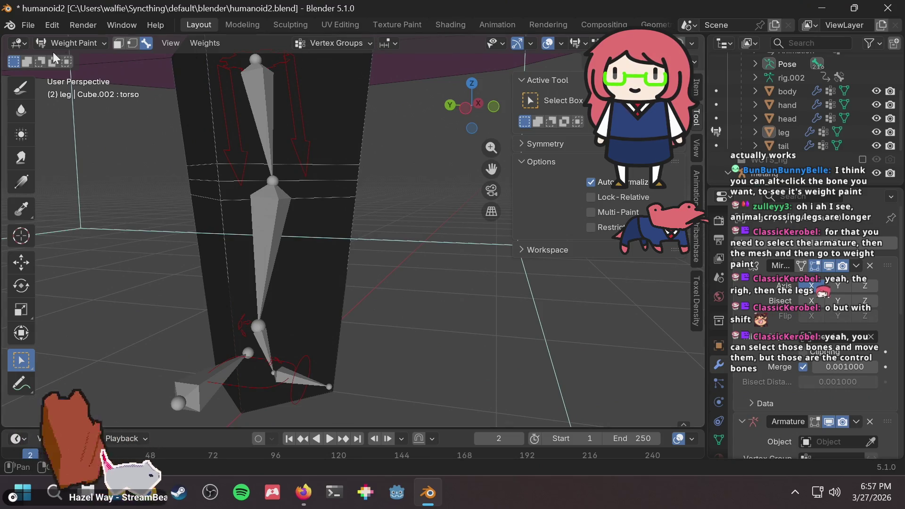
left_click(27, 88)
Make DEF-thigh.L.001 the active vertex group for weight painting
left_click(348, 42)
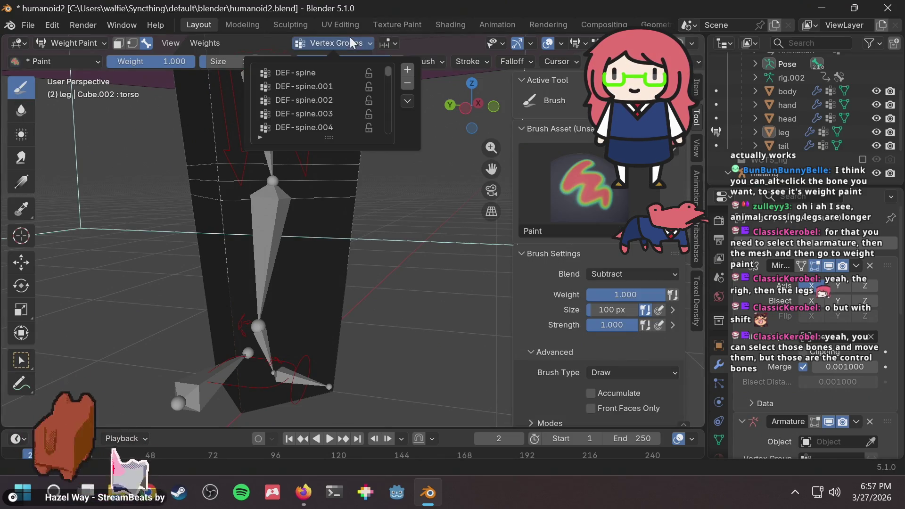
scroll(338, 99, "down", 5)
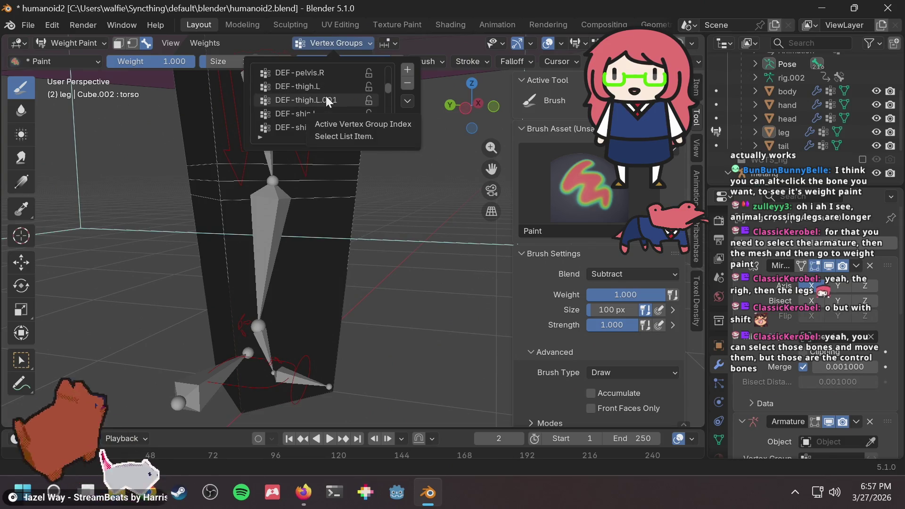
left_click(320, 97)
Subtract DEF-thigh.L.001 weight from the upper leg and inspect it from several angles
mouse_move(364, 216)
middle_mouse_down()
mouse_move(371, 217)
mouse_move(304, 202)
middle_mouse_up()
left_click_drag(205, 149, 216, 155)
scroll(235, 152, "down", 2)
middle_click_drag(245, 152, 342, 113)
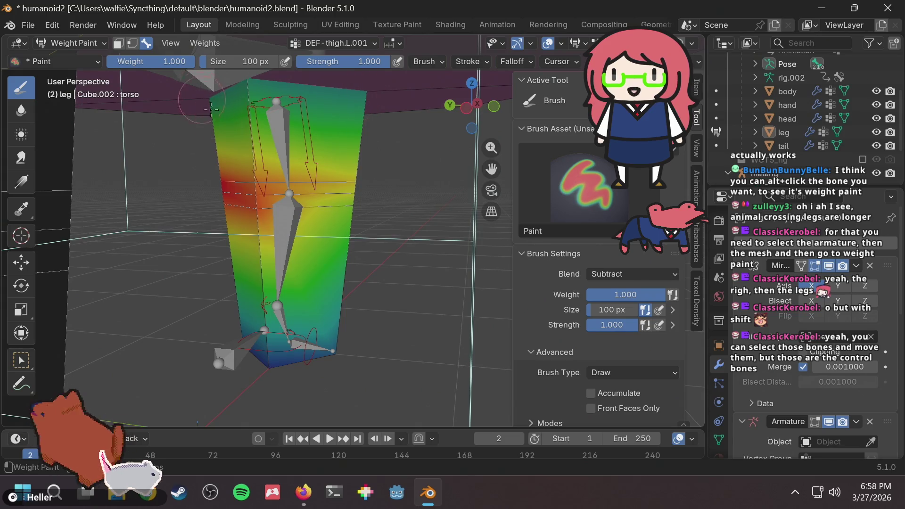
scroll(212, 114, "up", 5)
mouse_move(212, 113)
middle_mouse_down()
mouse_move(303, 150)
mouse_move(233, 178)
middle_mouse_up()
scroll(233, 177, "down", 4)
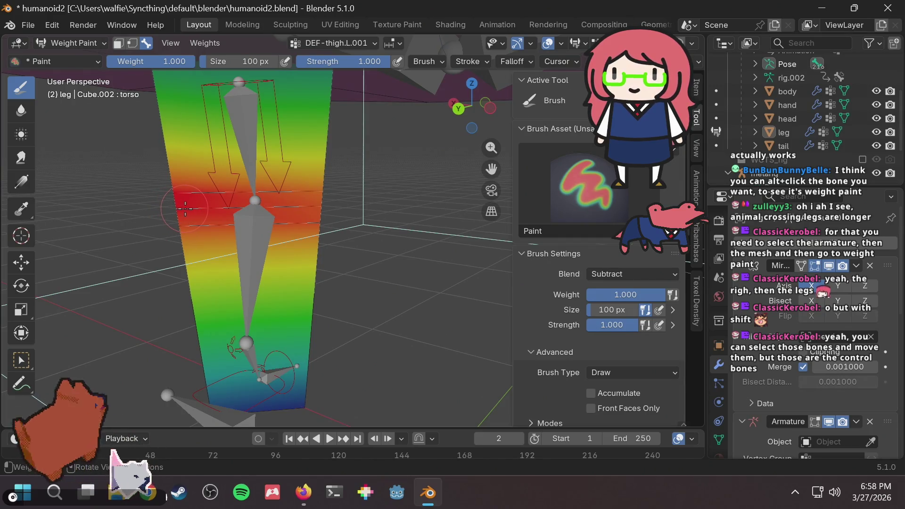
mouse_move(386, 198)
middle_mouse_down()
mouse_move(329, 189)
mouse_move(379, 162)
mouse_move(451, 217)
mouse_move(330, 220)
mouse_move(342, 237)
middle_mouse_up()
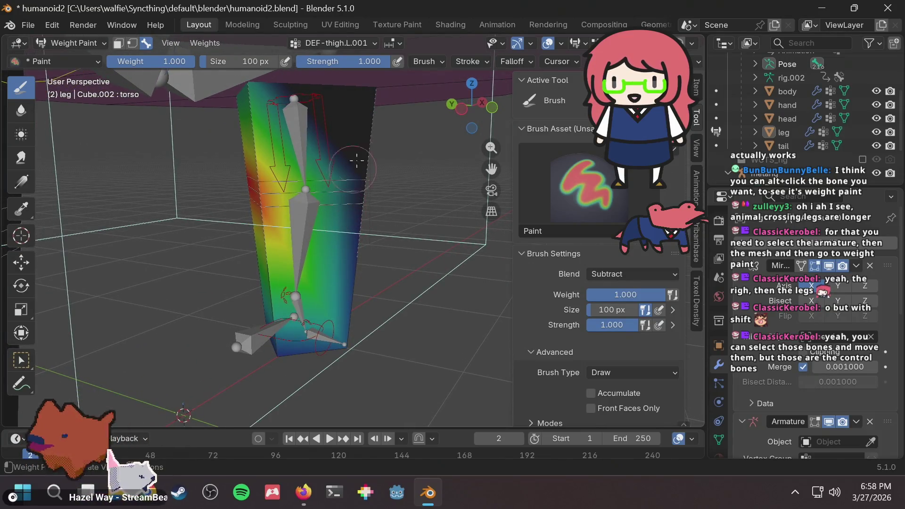
mouse_move(359, 163)
middle_mouse_down()
mouse_move(373, 178)
mouse_move(362, 184)
middle_mouse_up()
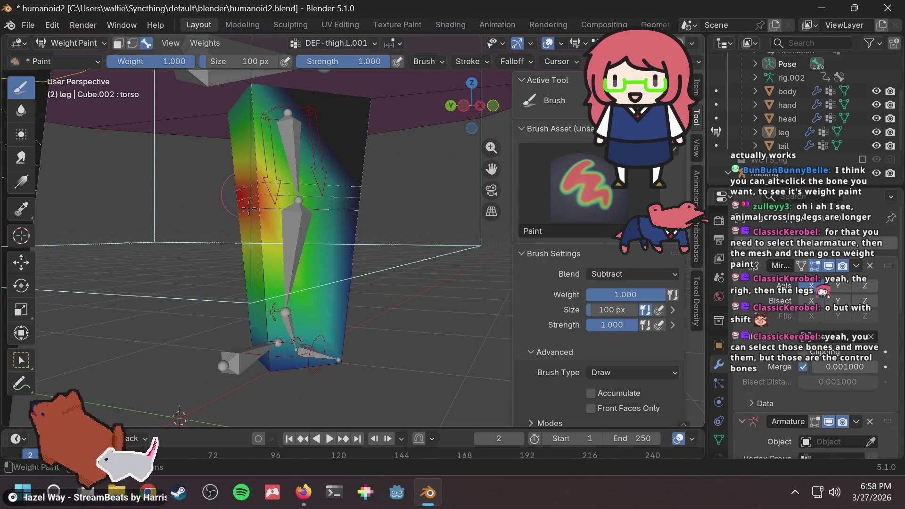
Retry reducing upper-leg thigh weight, undo that stroke, and subtract weight from the lower leg
mouse_move(361, 200)
left_mouse_down()
mouse_move(336, 240)
mouse_move(345, 228)
left_mouse_up()
key("ctrl+z")
scroll(355, 207, "down", 3)
mouse_move(338, 322)
left_mouse_down()
mouse_move(351, 287)
mouse_move(288, 292)
left_mouse_up()
mouse_move(365, 253)
middle_mouse_down()
mouse_move(164, 238)
mouse_move(282, 203)
middle_mouse_up()
key("alt+Tab")
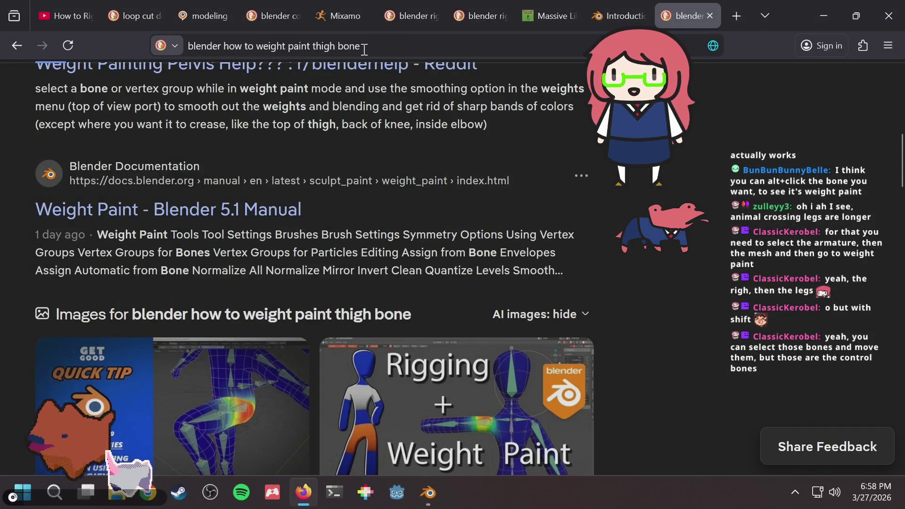
Search DuckDuckGo for 'blender how to weight paint leg'
scroll(494, 226, "down", 5)
scroll(492, 224, "down", 2)
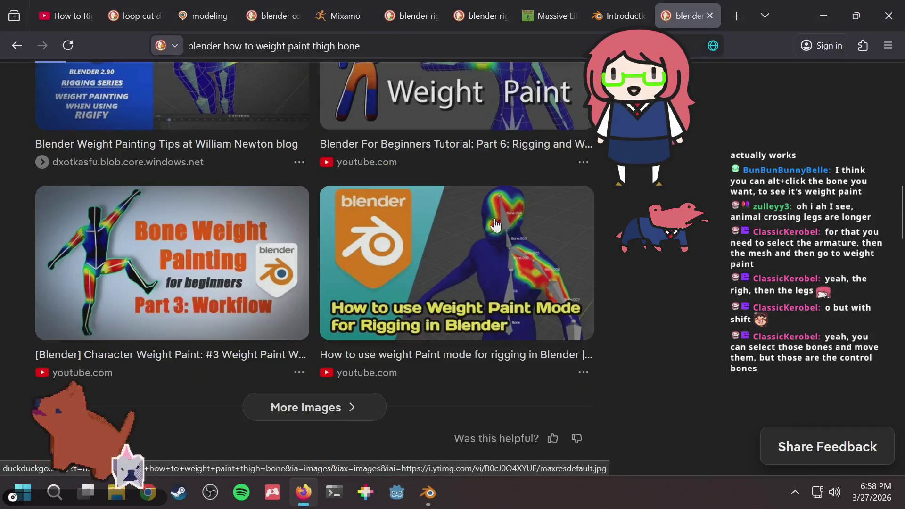
scroll(494, 222, "down", 9)
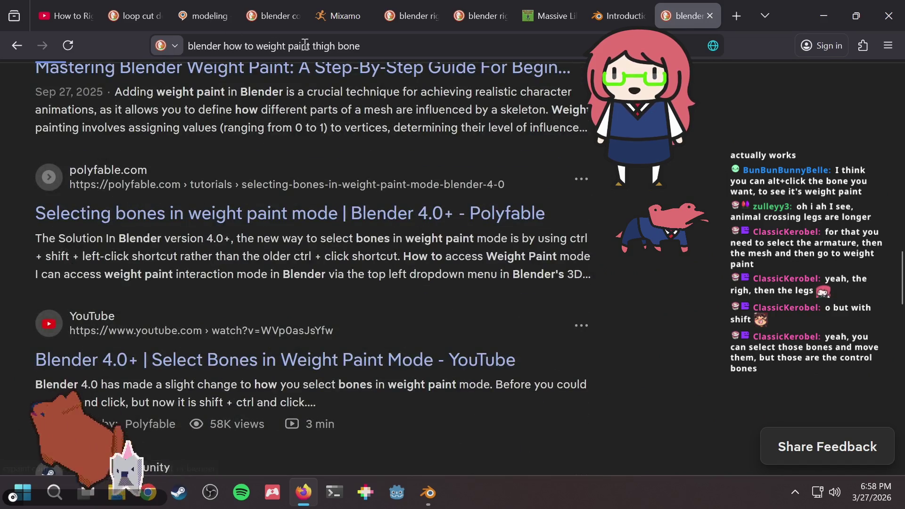
left_click_drag(313, 43, 361, 45)
type("leg")
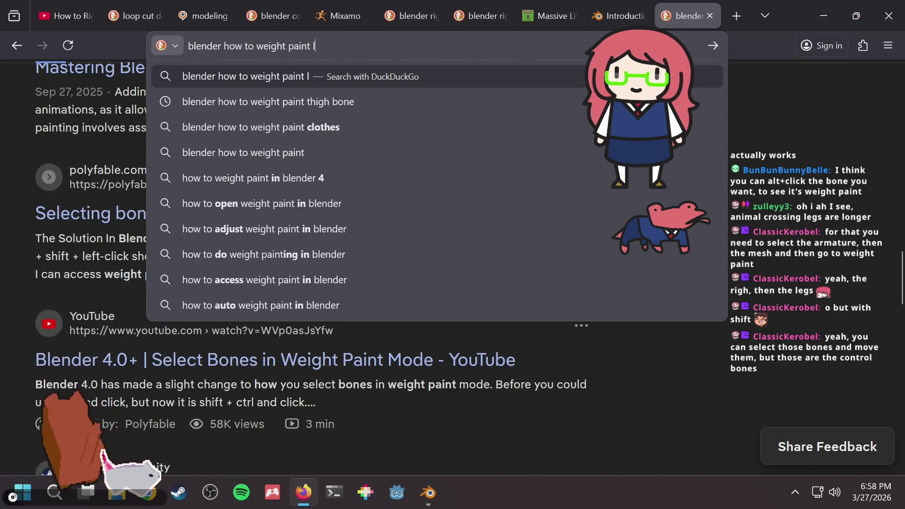
key("Return")
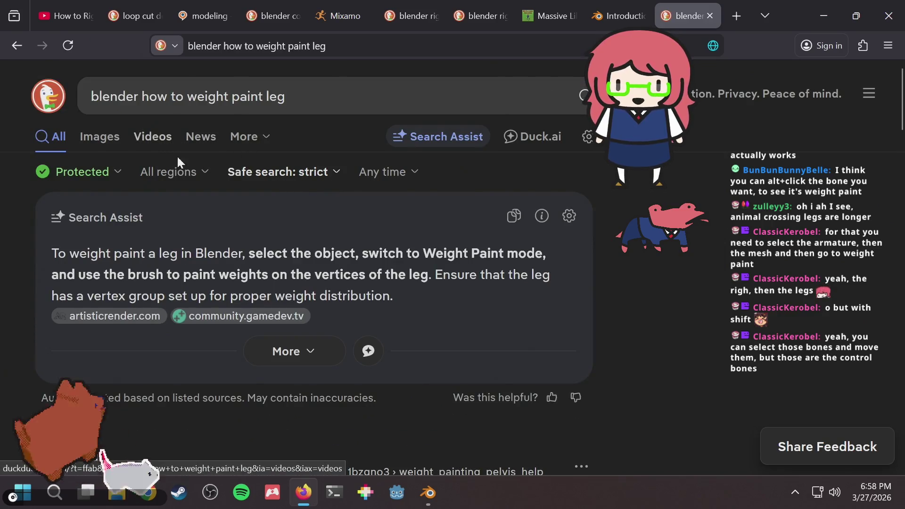
Browse the image results of weight-painting tutorial thumbnails
left_click(91, 142)
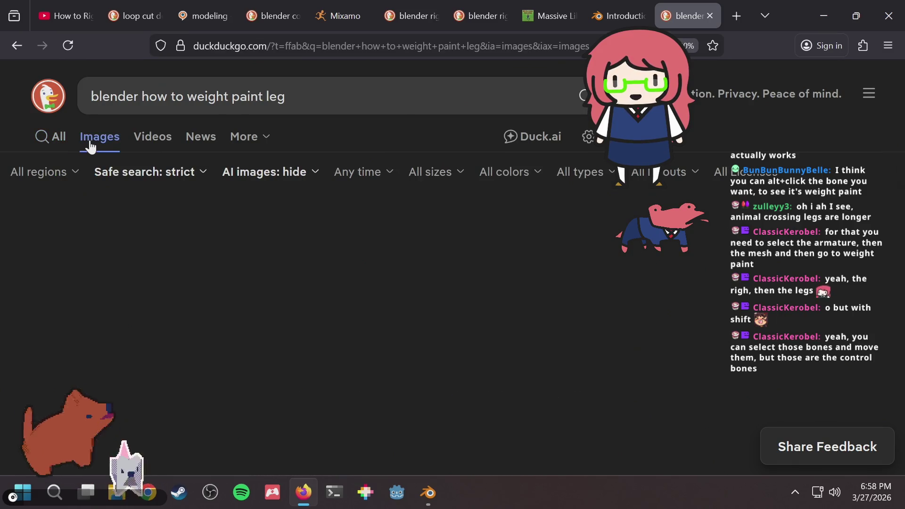
scroll(340, 221, "down", 4)
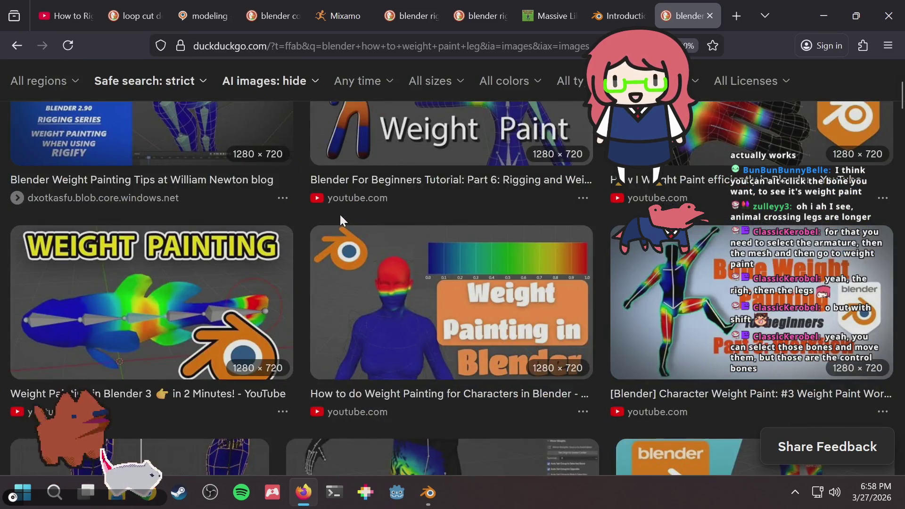
scroll(339, 217, "up", 3)
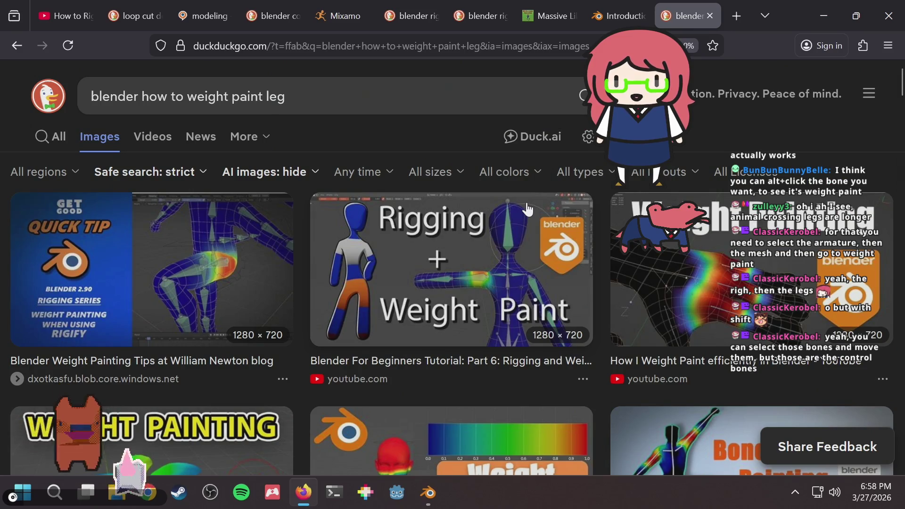
scroll(528, 209, "down", 6)
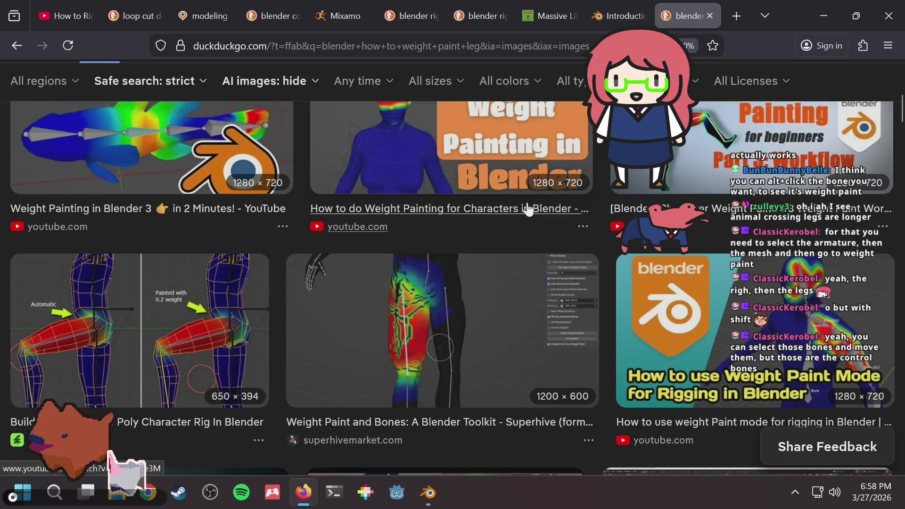
scroll(529, 209, "down", 2)
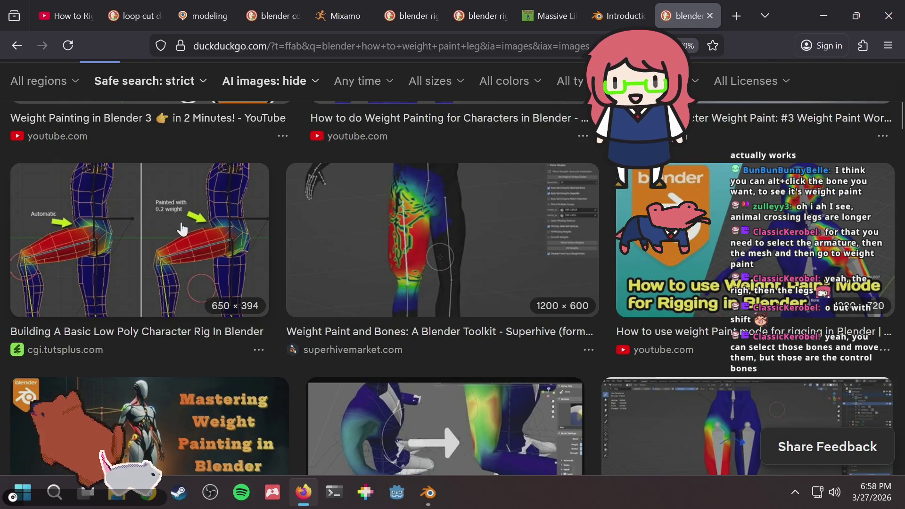
scroll(285, 228, "down", 2)
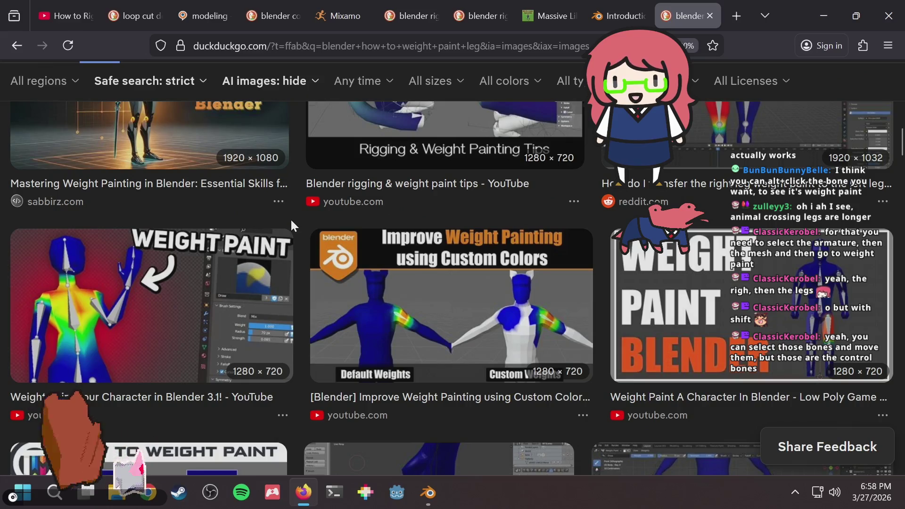
scroll(291, 218, "up", 10)
double_click(274, 95)
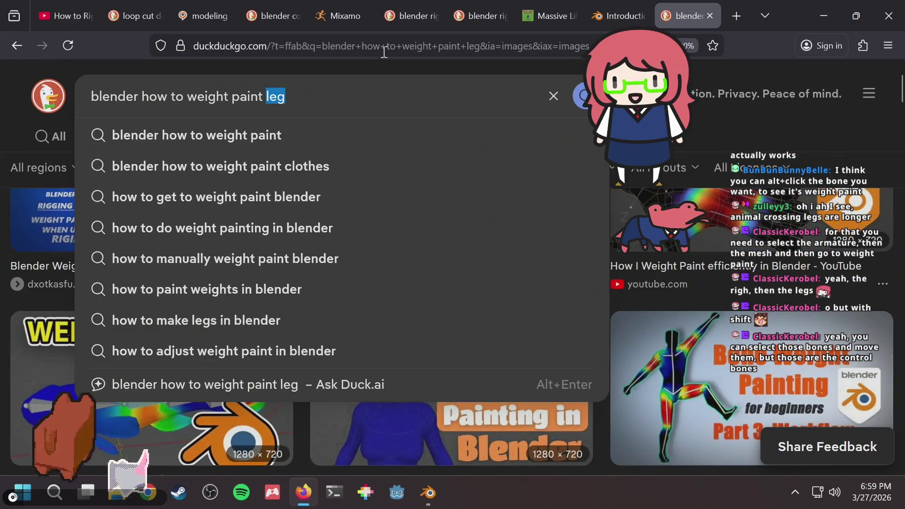
Change the search to 'blender how to weight paint knee' and run it
type("knee")
key("Return")
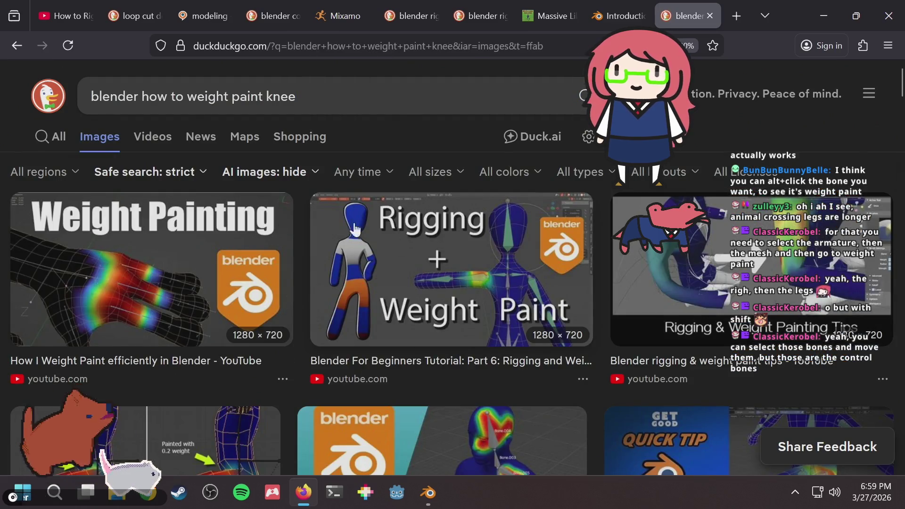
scroll(338, 221, "down", 5)
scroll(338, 222, "up", 4)
scroll(107, 142, "up", 2)
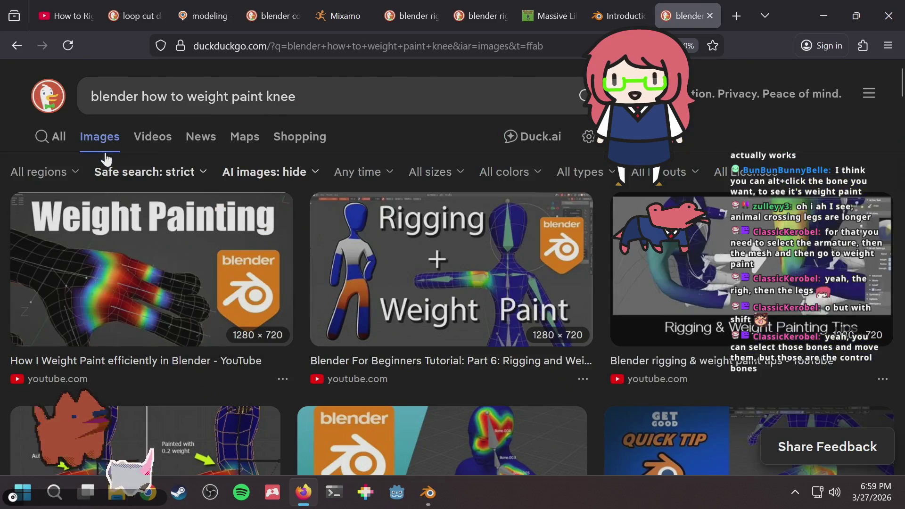
Open the Stack Exchange question 'Unable to weight paint the knee area of my character?' from the web results
left_click(57, 138)
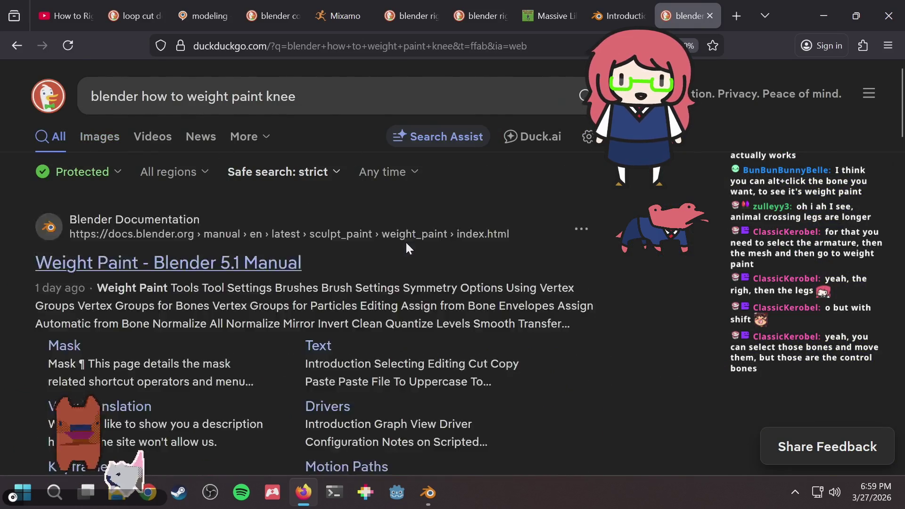
scroll(402, 235, "down", 2)
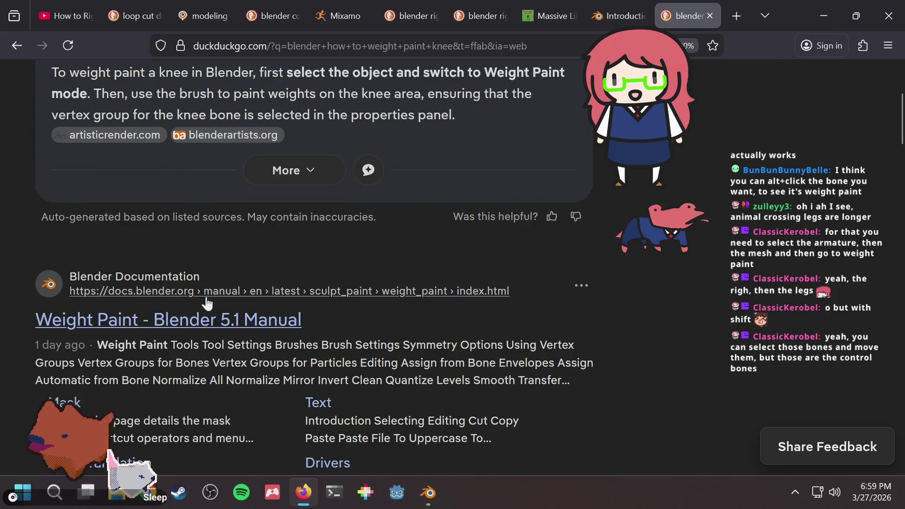
scroll(198, 320, "down", 10)
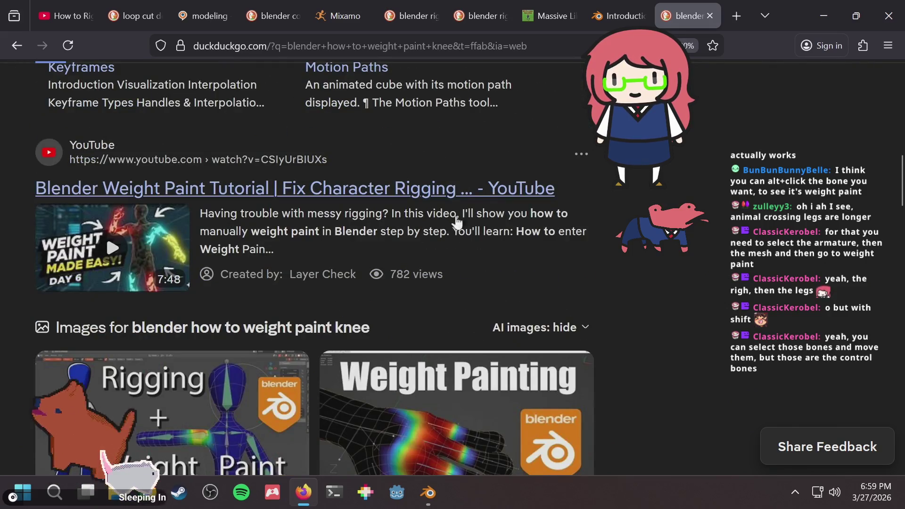
scroll(537, 226, "down", 4)
scroll(611, 208, "down", 7)
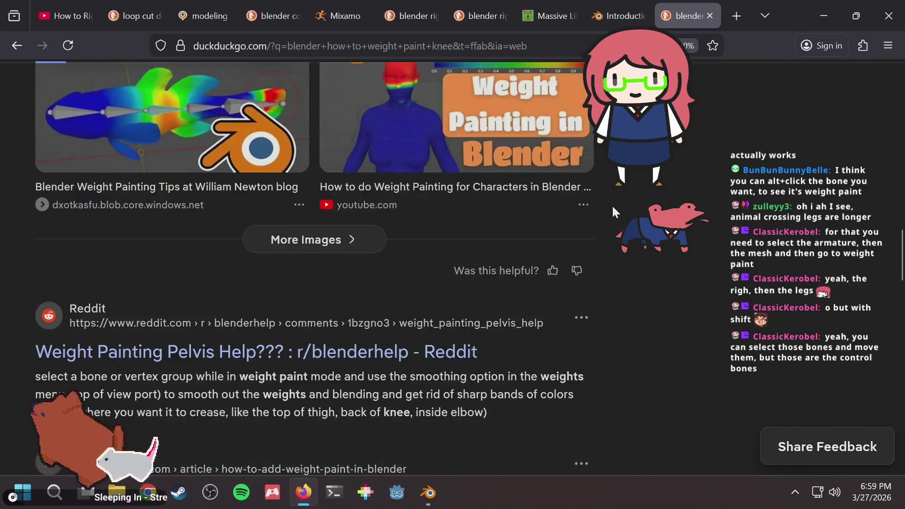
scroll(612, 209, "down", 4)
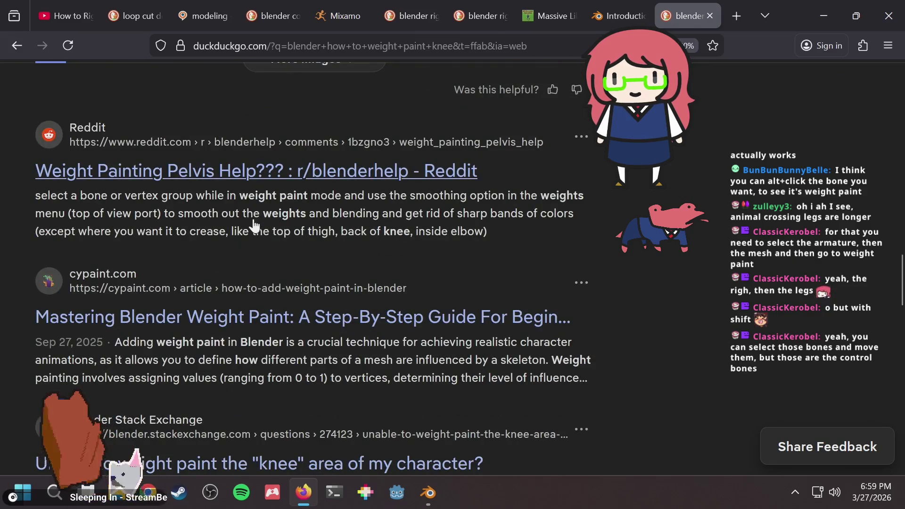
scroll(329, 272, "down", 4)
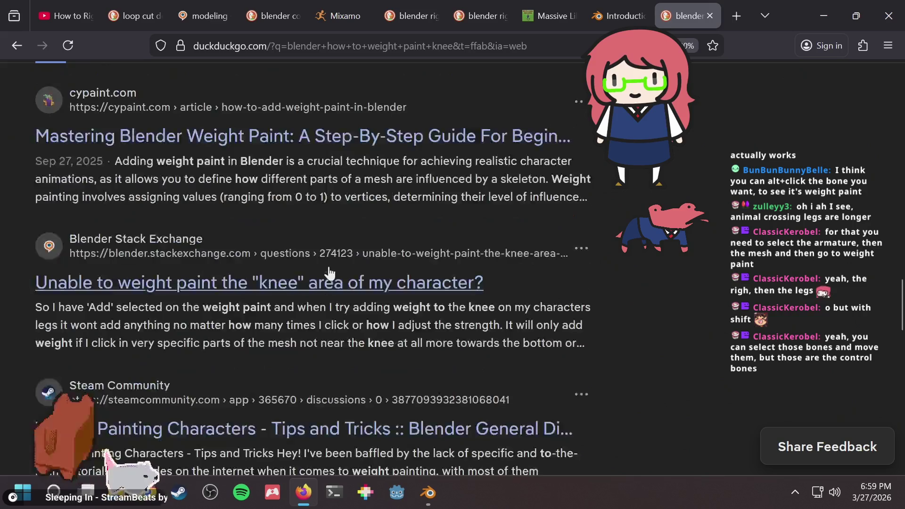
left_click(333, 283)
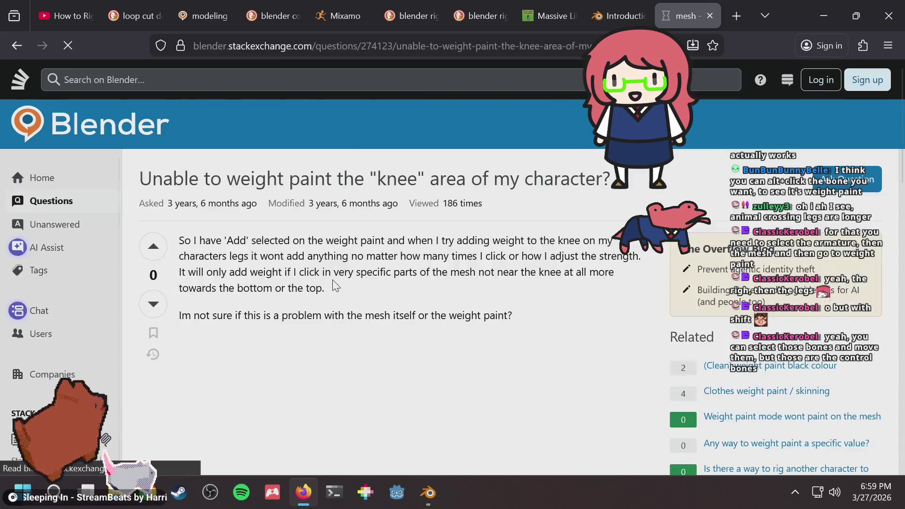
Leave the Stack Exchange answers and read the Steam Community 'Weight Painting Characters - Tips and Tricks' discussion
scroll(336, 275, "down", 5)
scroll(335, 275, "down", 10)
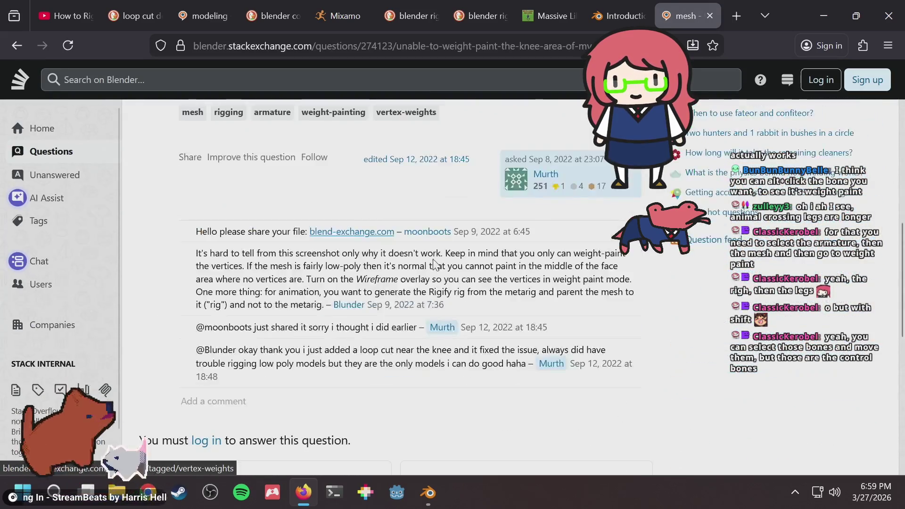
left_click(442, 224)
scroll(442, 226, "down", 3)
left_click(334, 248)
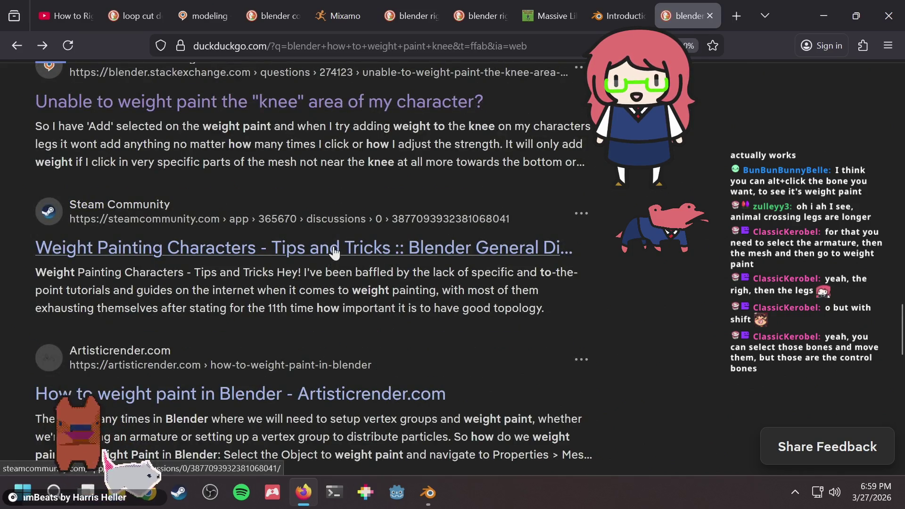
scroll(334, 248, "down", 9)
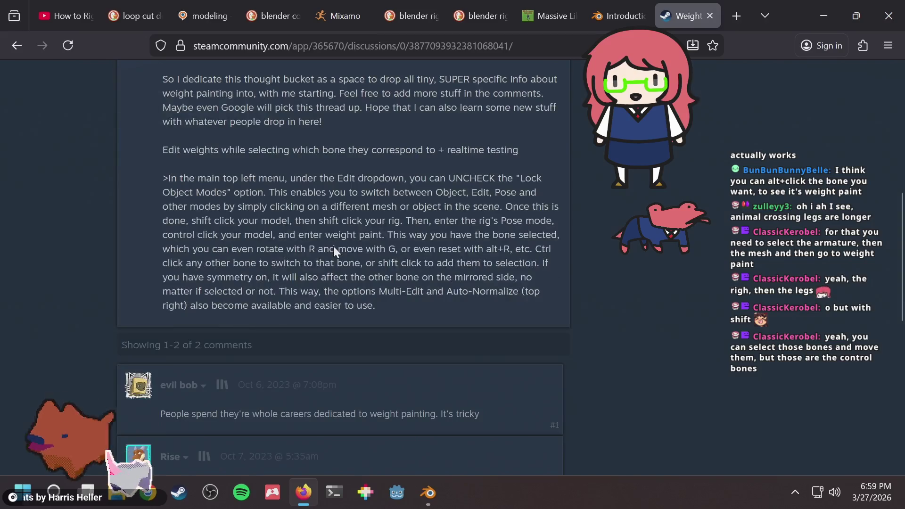
scroll(334, 250, "down", 5)
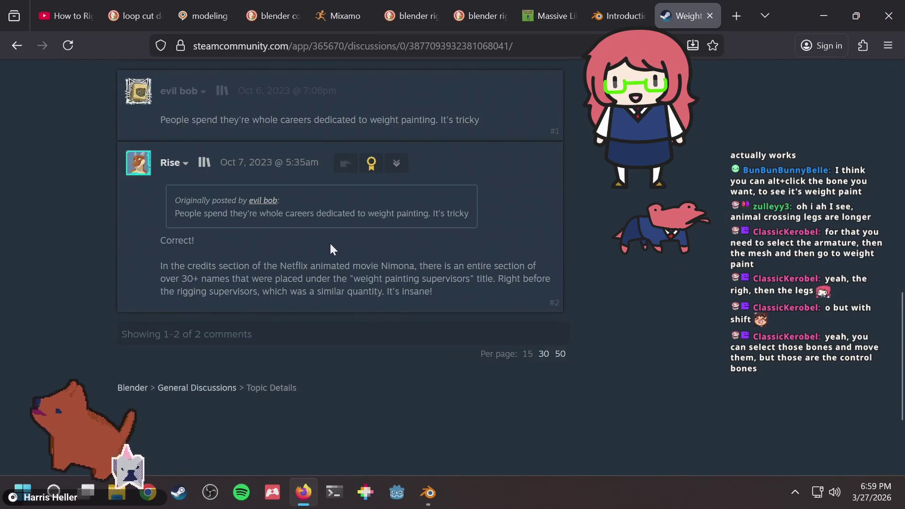